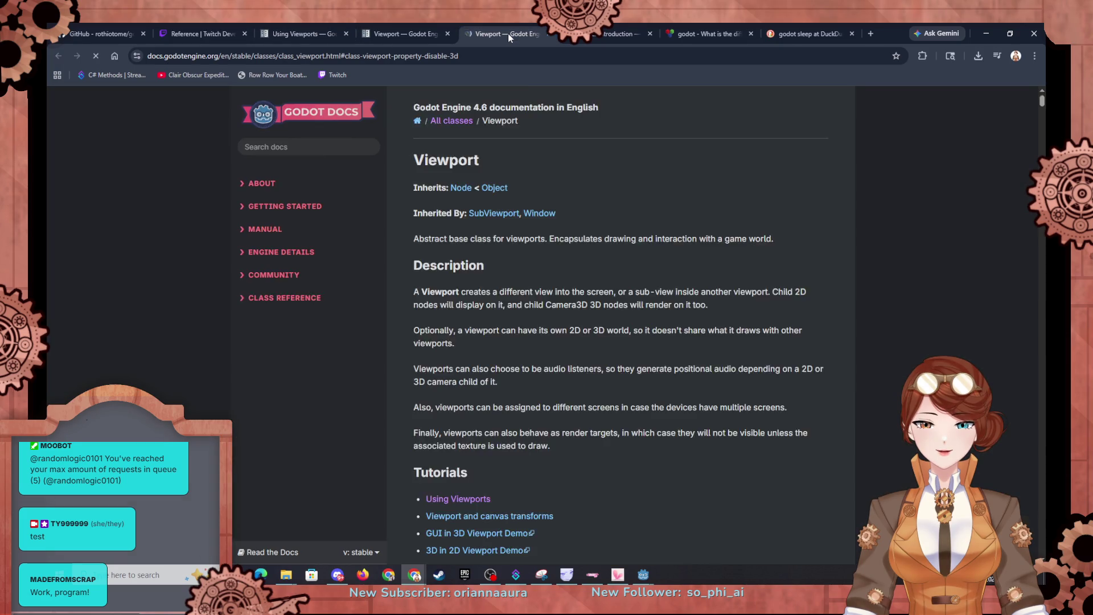
Close the two leftover Viewport reference tabs and scroll into the Using Viewports Rendering section.
left_click(546, 33)
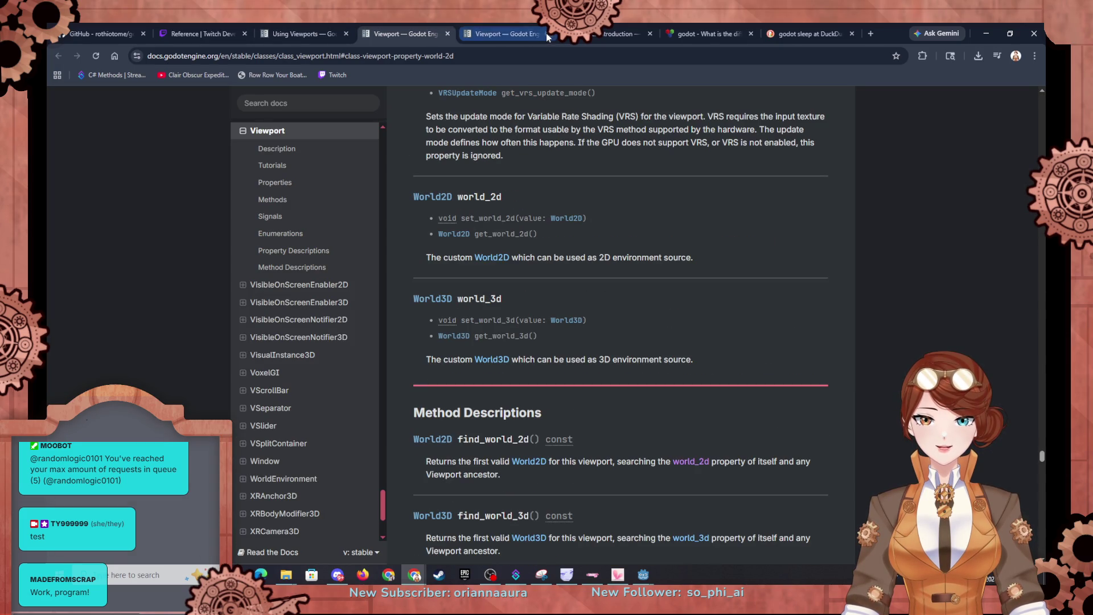
left_click(303, 22)
scroll(513, 340, "down", 3)
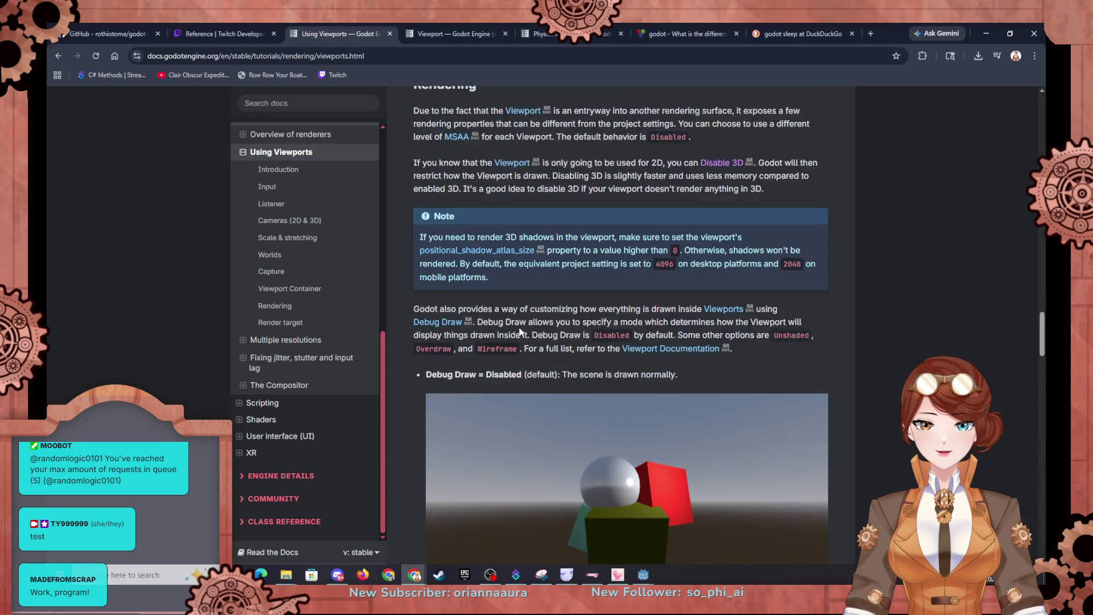
scroll(519, 327, "down", 5)
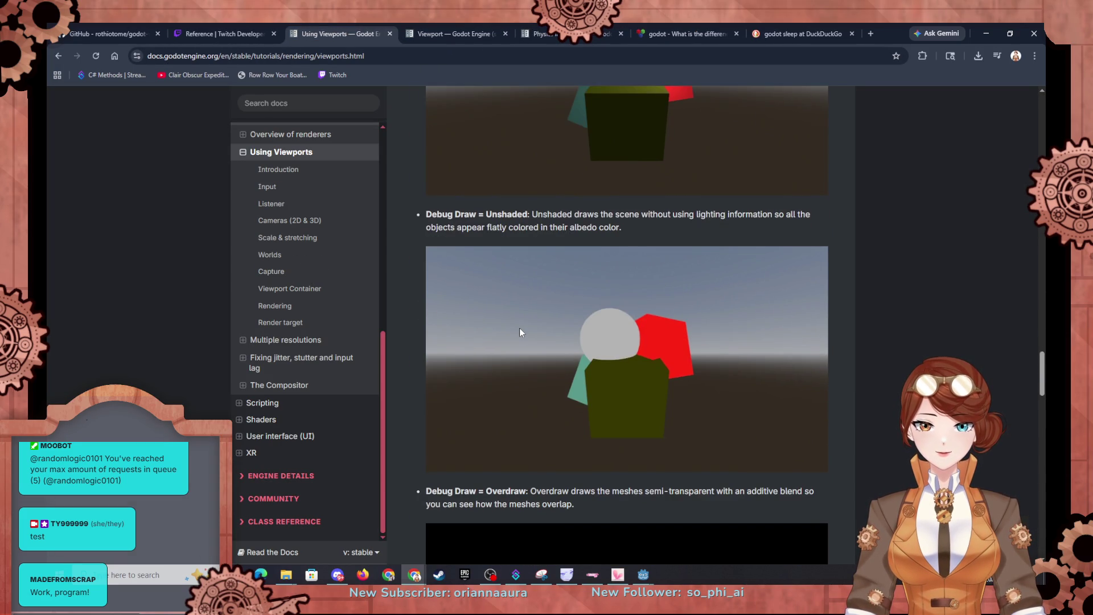
scroll(521, 328, "down", 5)
scroll(520, 328, "down", 10)
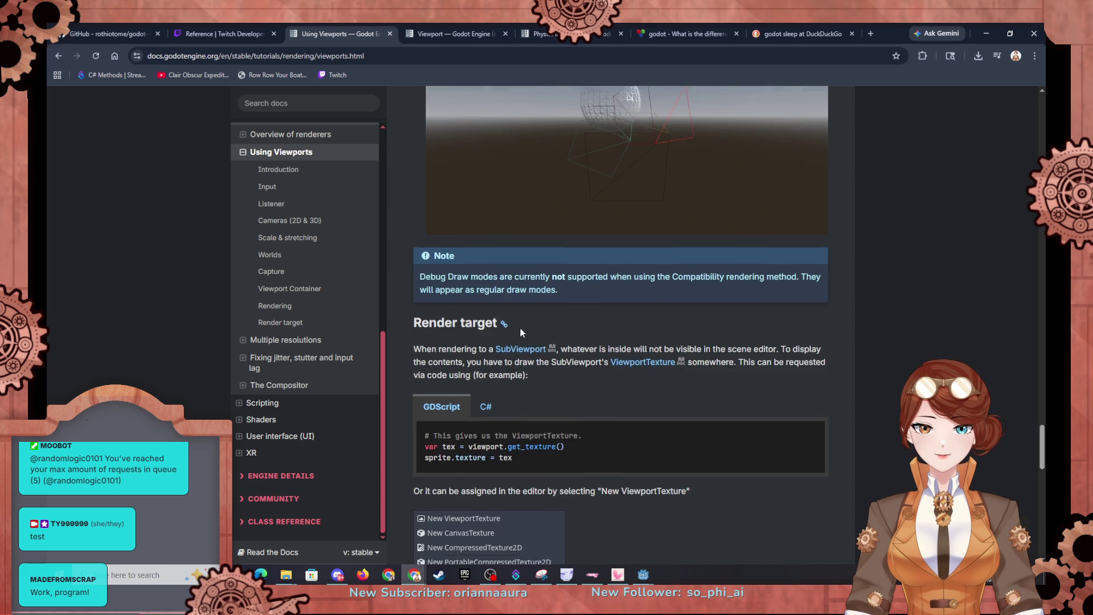
Read through the Render target section on clear modes and update modes.
scroll(521, 329, "down", 1)
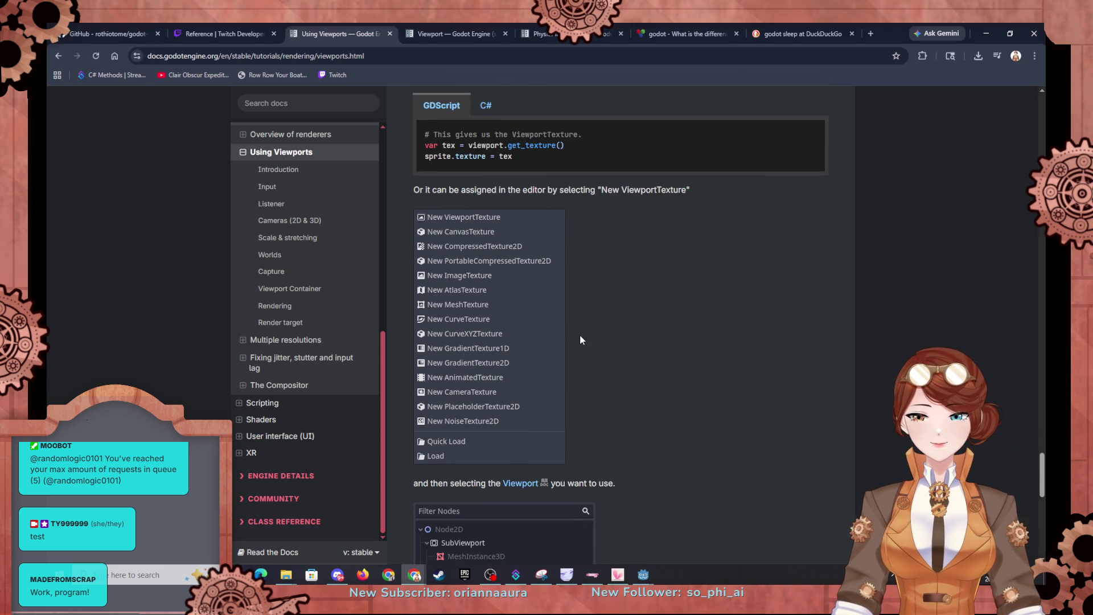
scroll(585, 337, "down", 12)
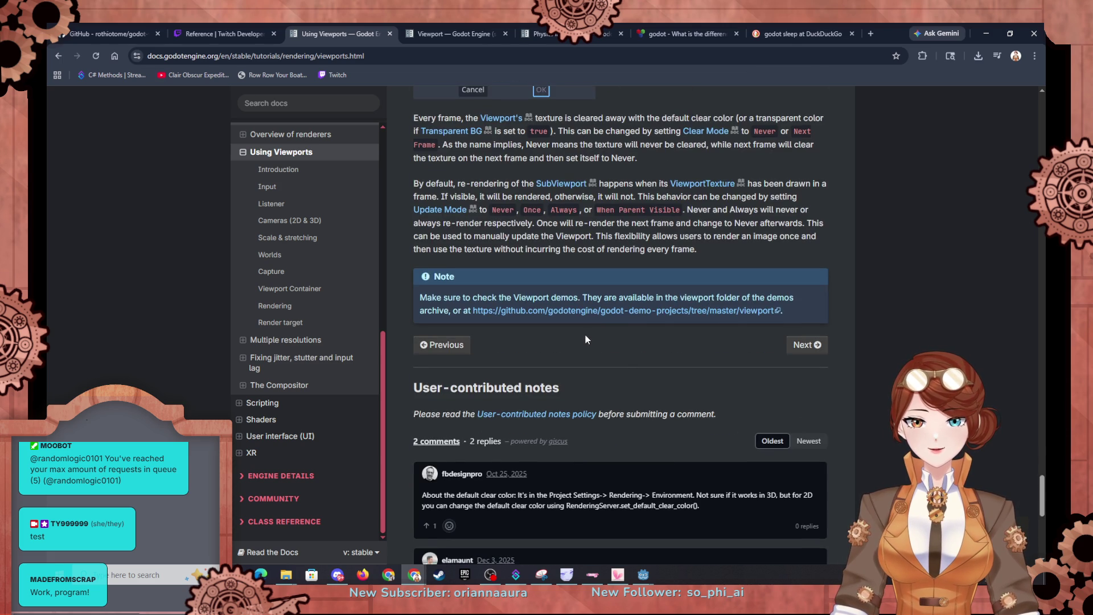
scroll(585, 335, "down", 2)
scroll(586, 335, "up", 4)
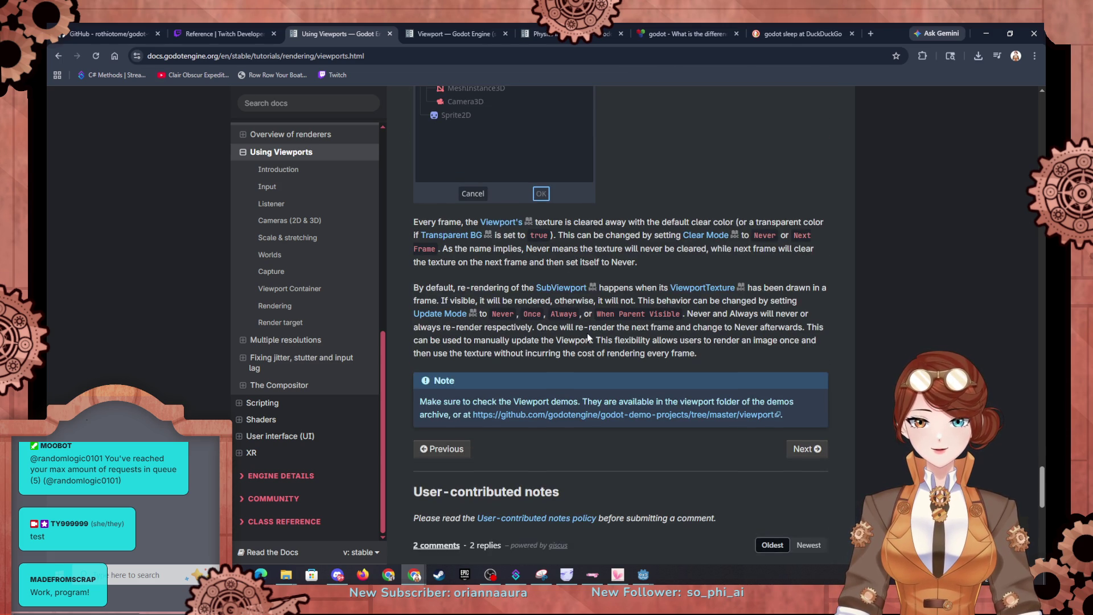
scroll(588, 338, "up", 5)
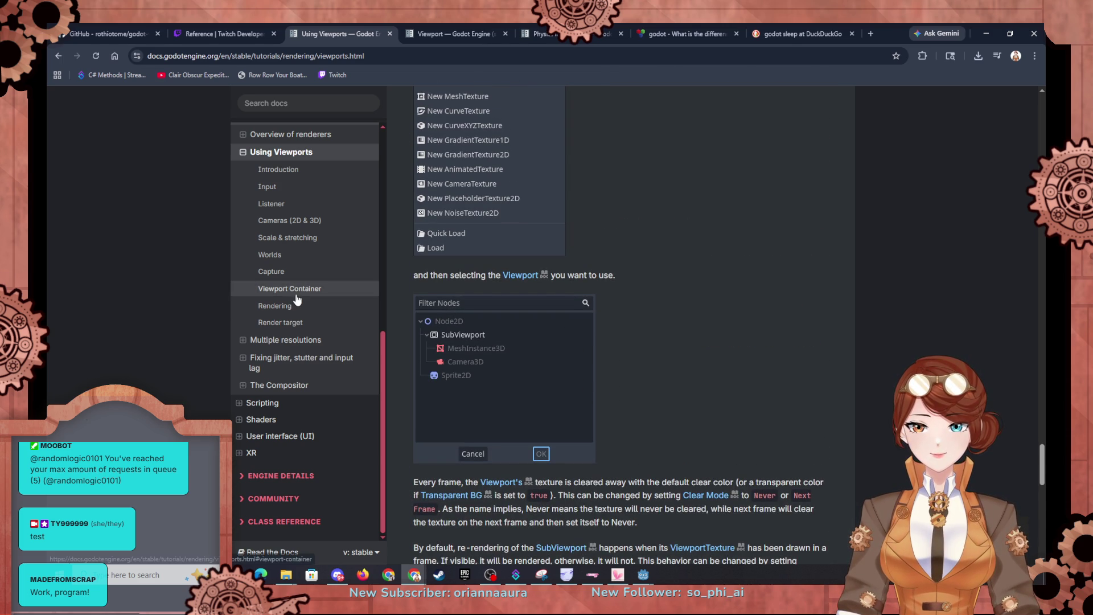
Open the Multiple resolutions tutorial and read its Stretch settings section.
left_click(268, 341)
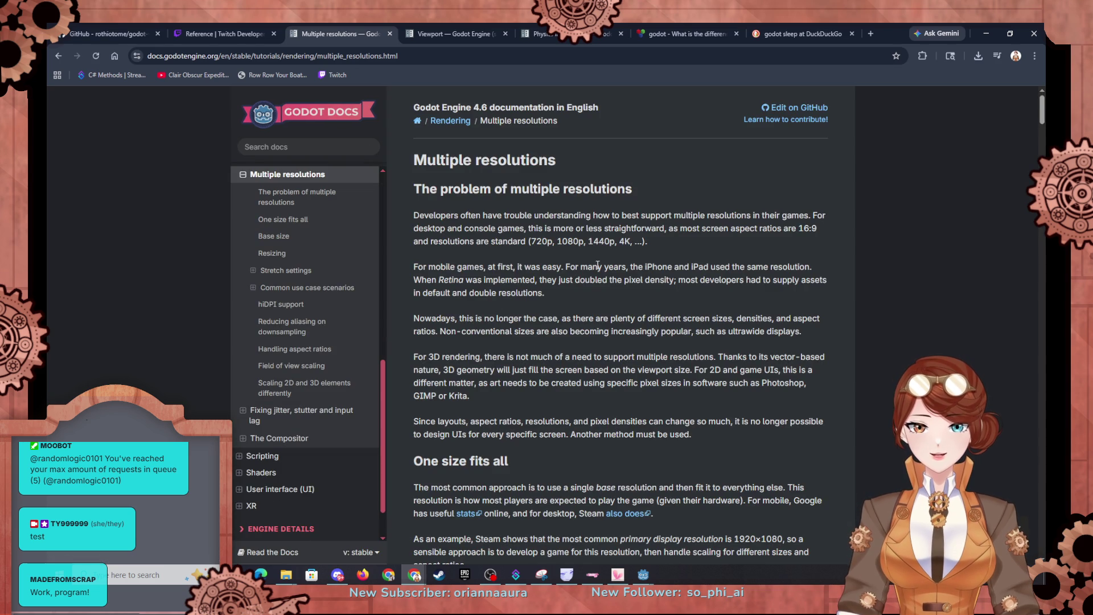
scroll(586, 291, "down", 6)
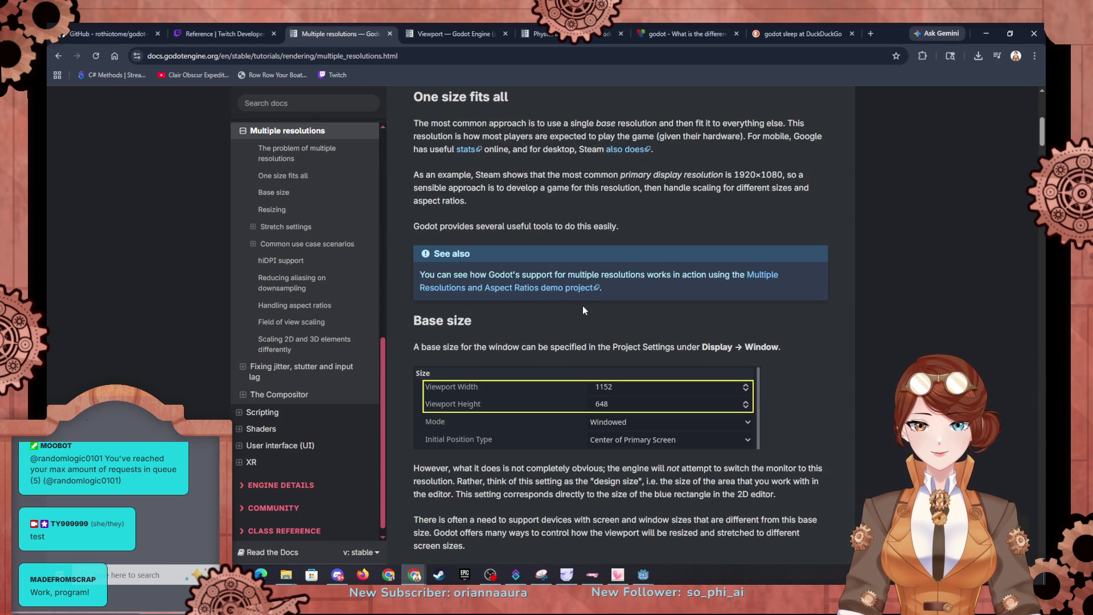
scroll(584, 309, "down", 4)
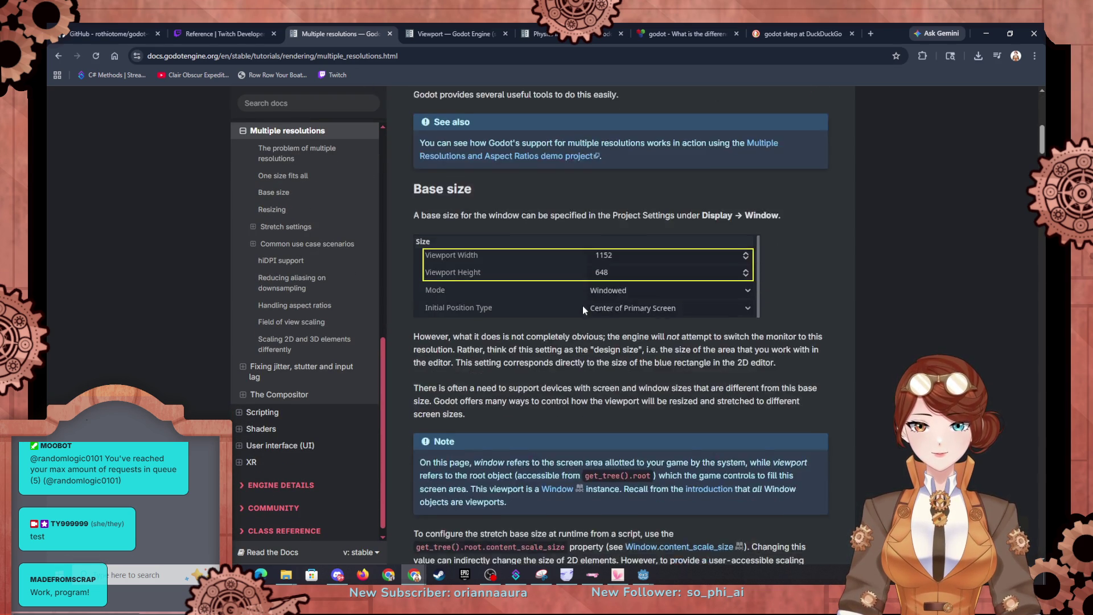
scroll(583, 309, "down", 3)
scroll(582, 305, "down", 7)
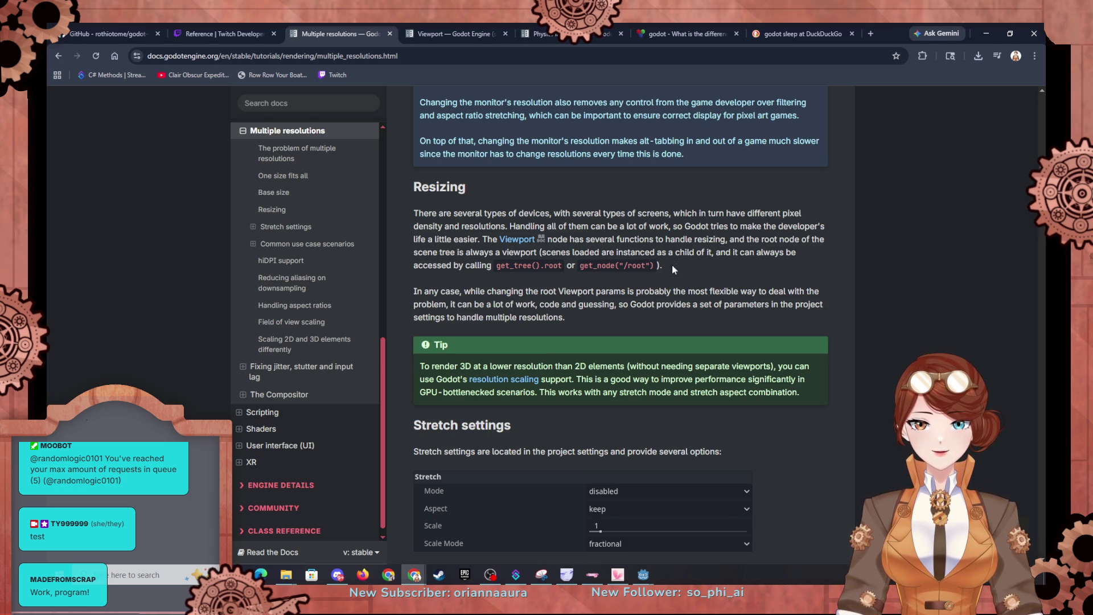
scroll(443, 291, "down", 1)
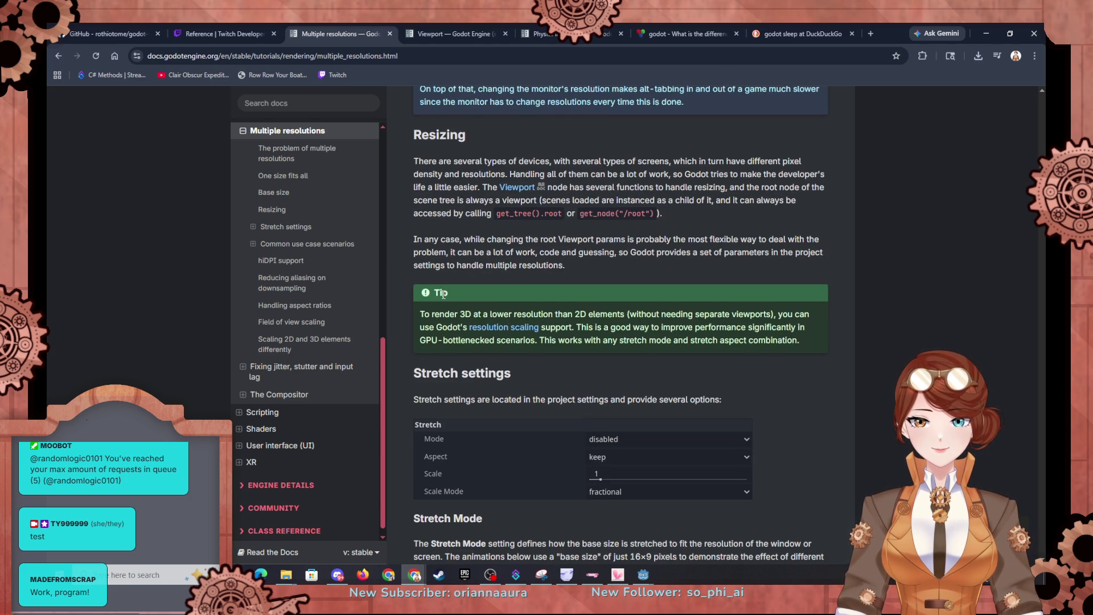
scroll(444, 293, "down", 3)
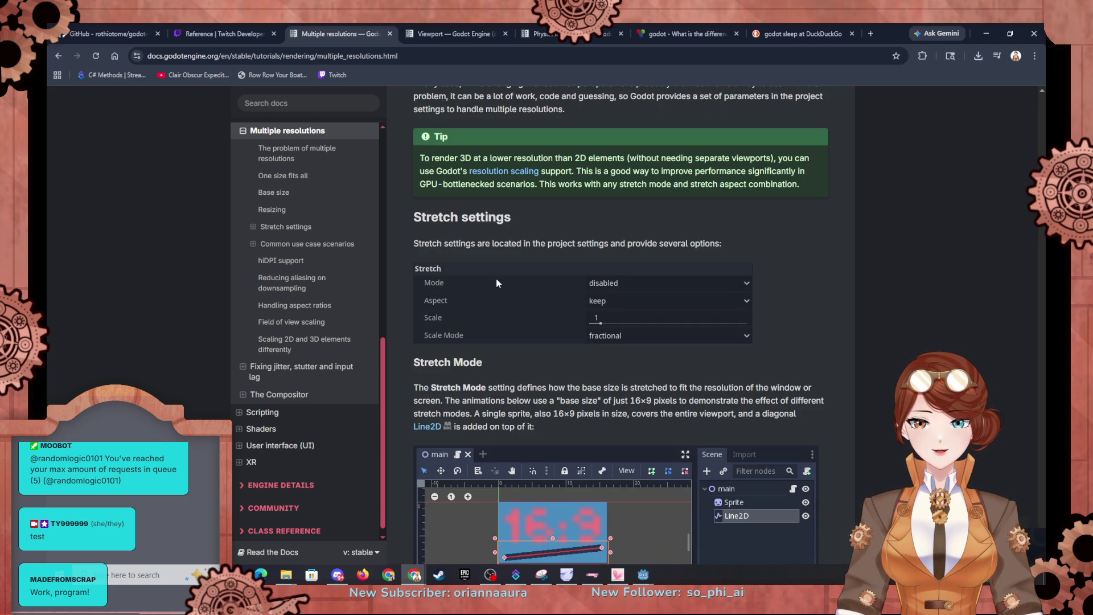
scroll(571, 270, "down", 1)
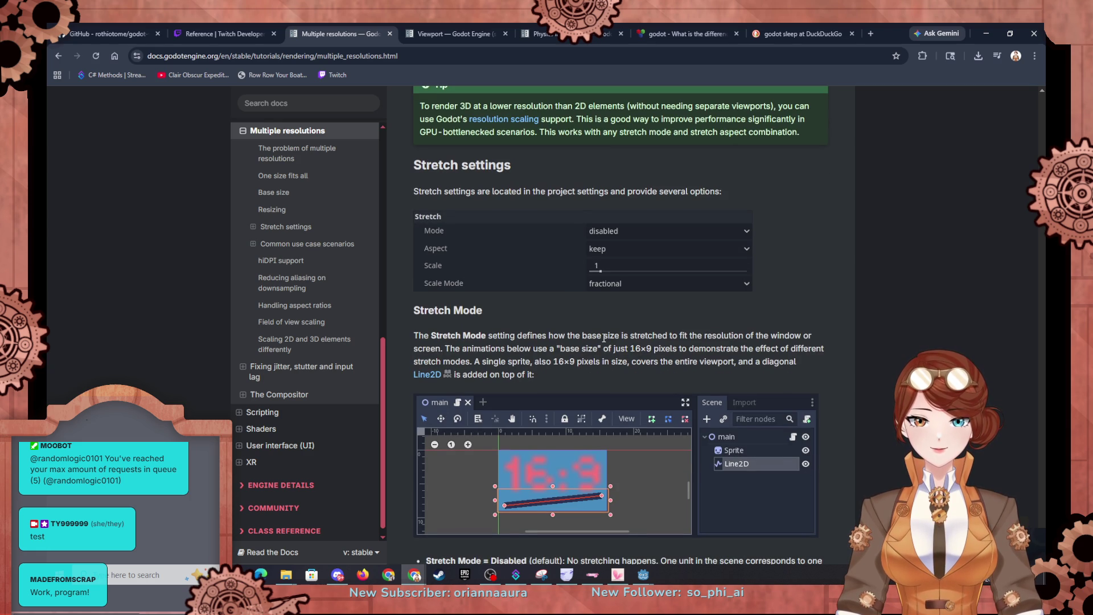
scroll(603, 338, "down", 3)
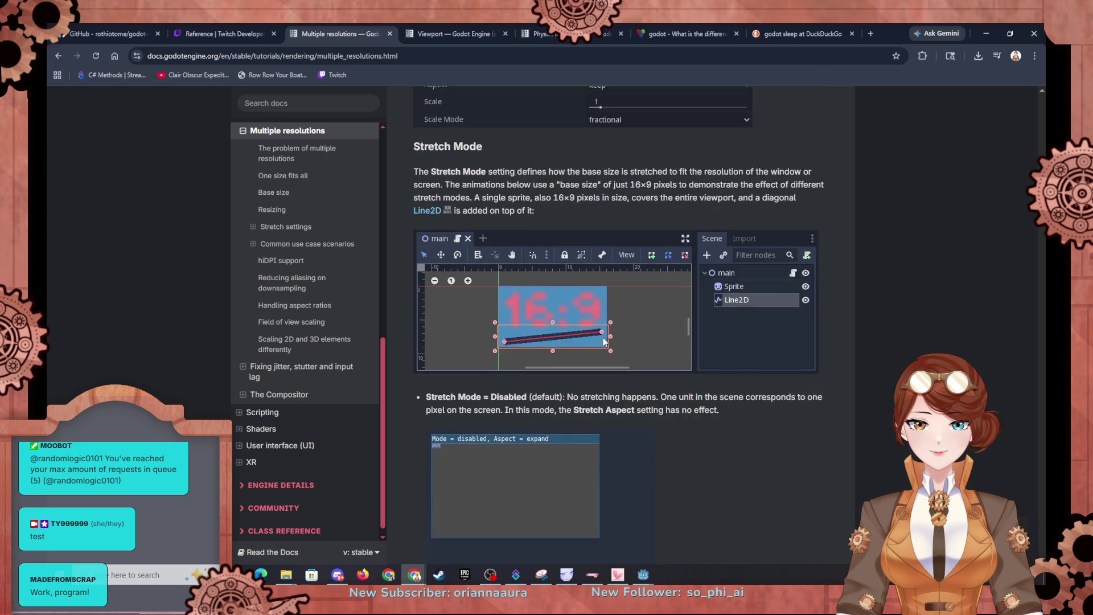
scroll(603, 340, "down", 1)
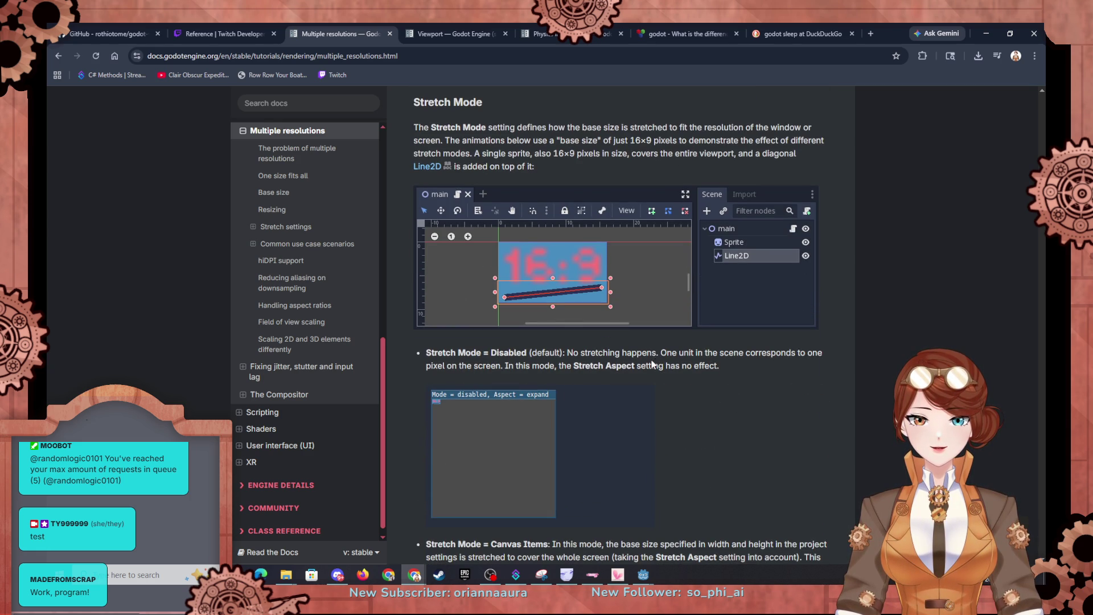
Continue through the Stretch Mode and Stretch Aspect explanations.
scroll(565, 365, "up", 3)
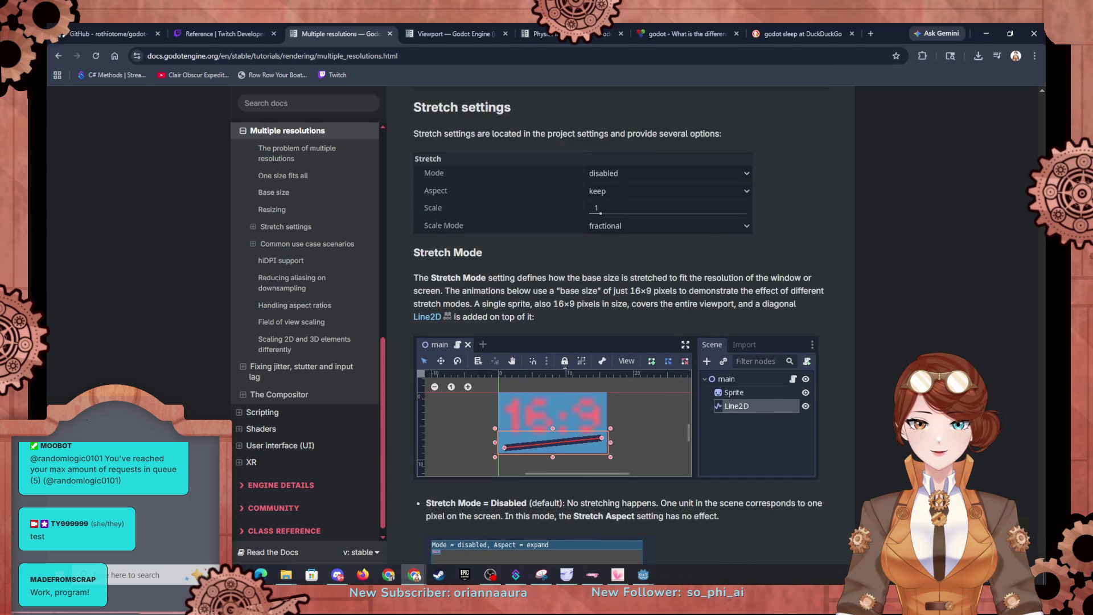
scroll(564, 364, "down", 3)
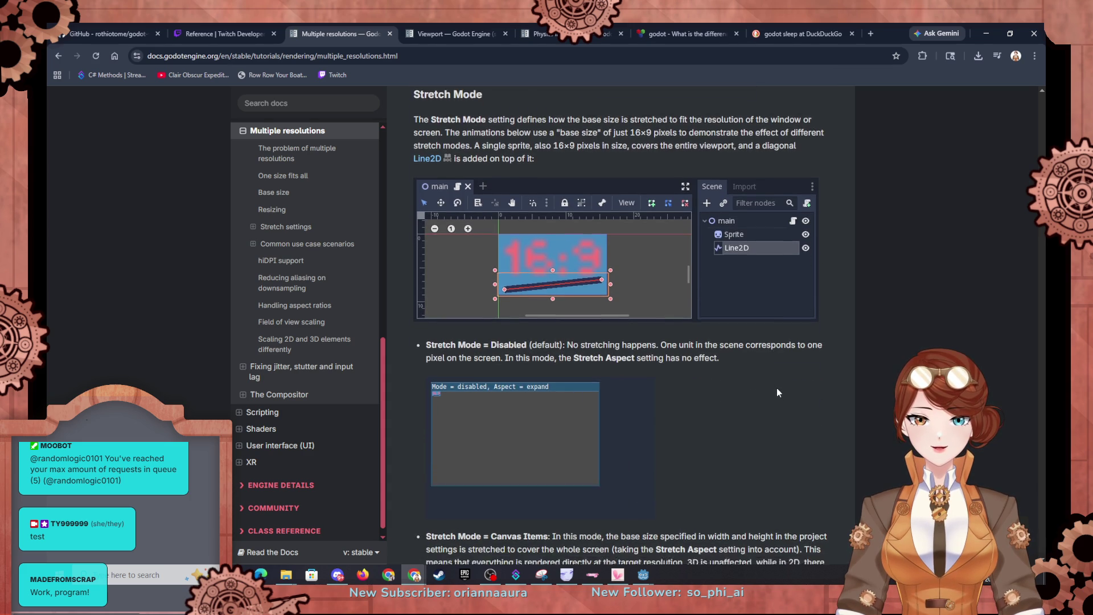
scroll(777, 388, "down", 5)
scroll(777, 388, "down", 1)
scroll(777, 387, "down", 6)
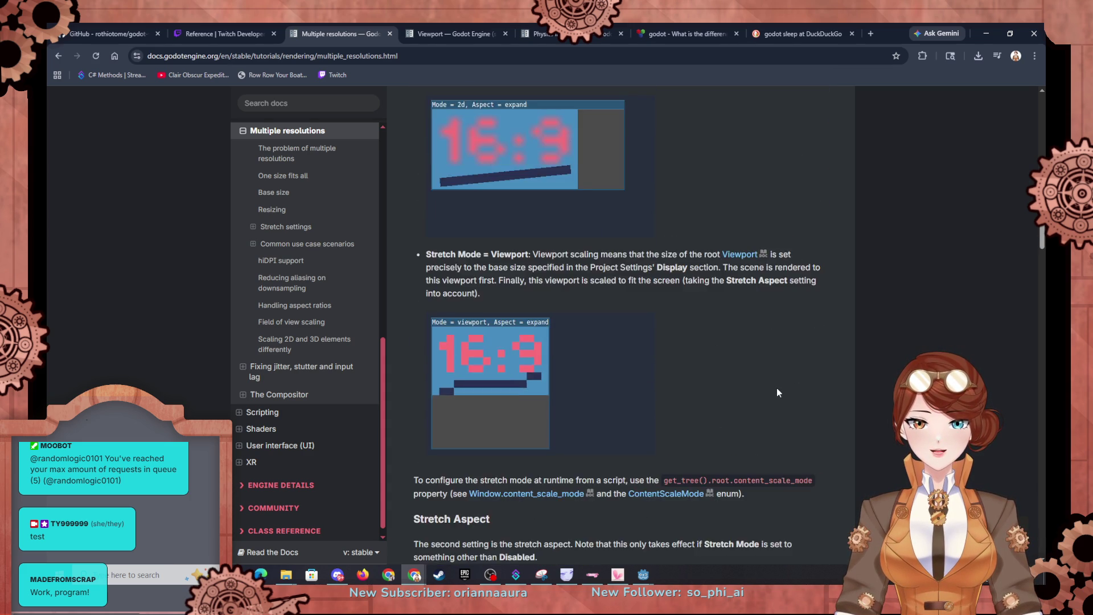
scroll(778, 388, "down", 6)
scroll(777, 388, "down", 15)
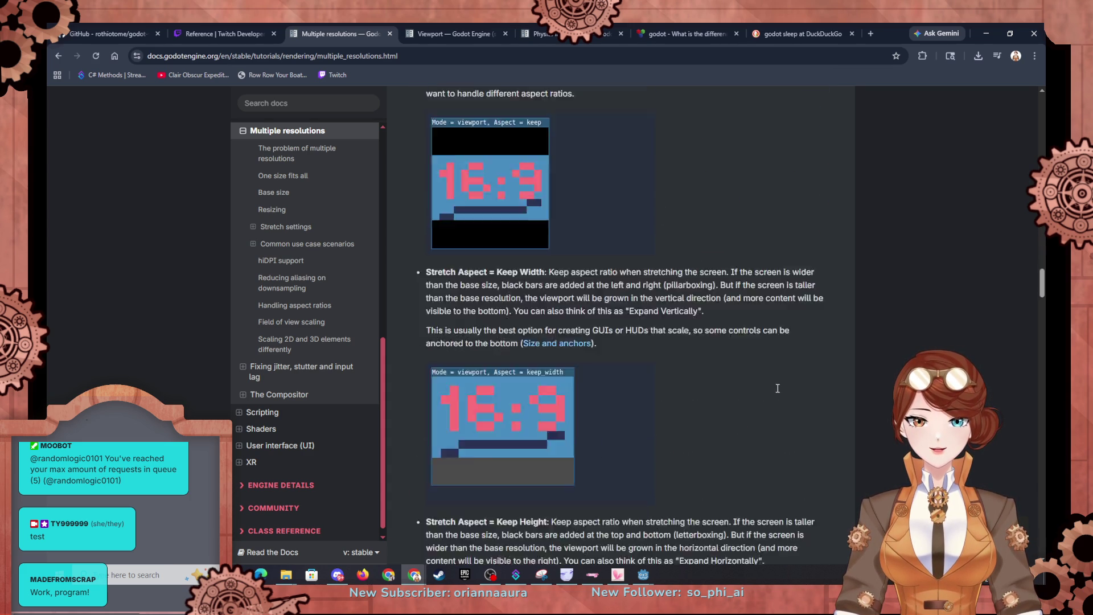
scroll(776, 388, "down", 3)
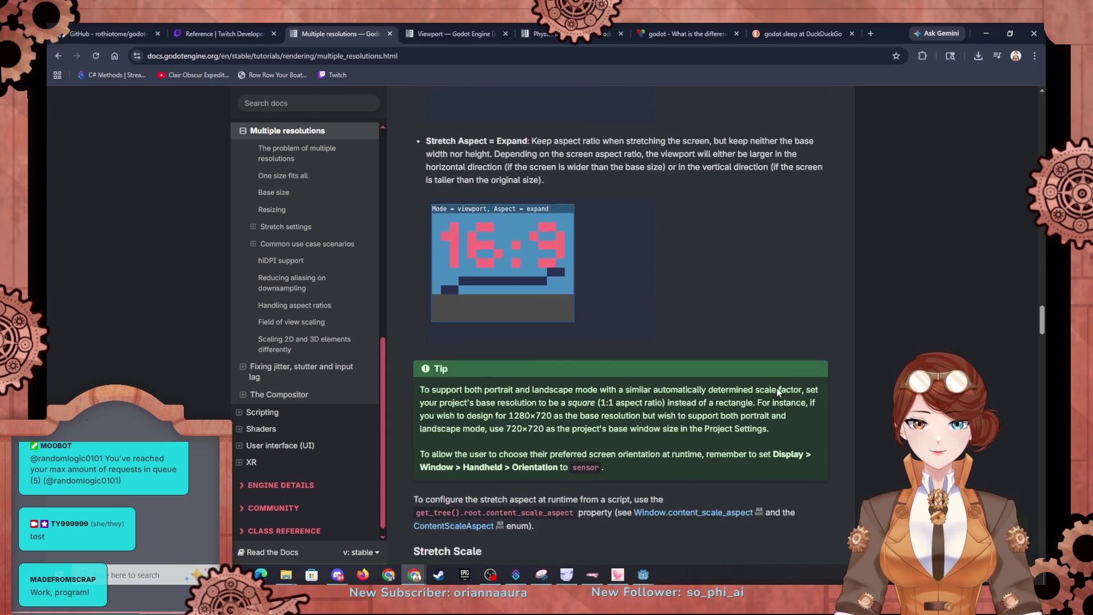
scroll(777, 388, "down", 11)
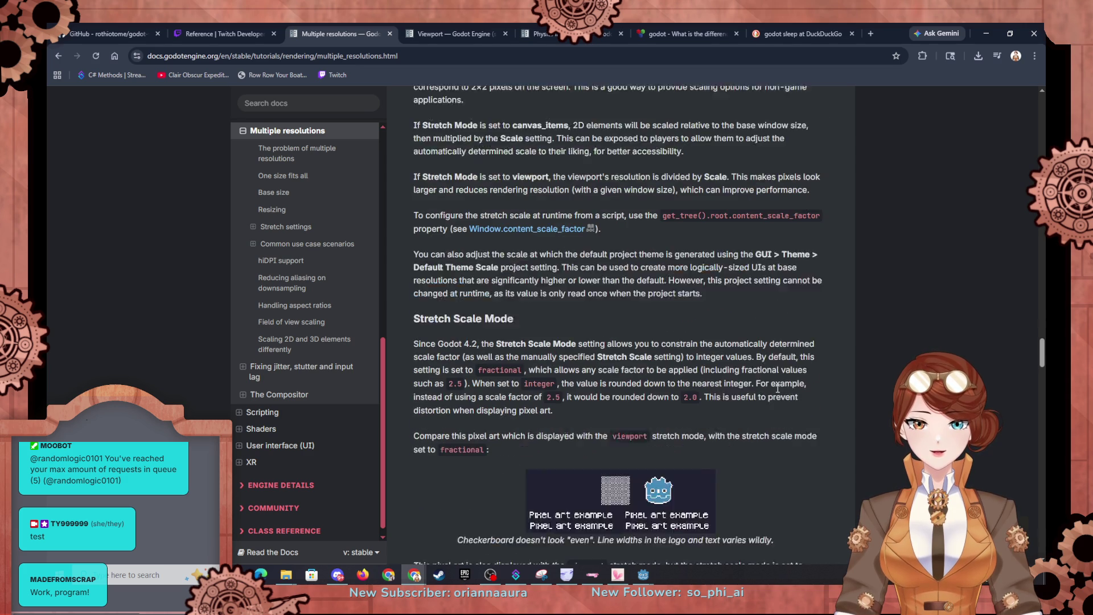
scroll(776, 388, "down", 7)
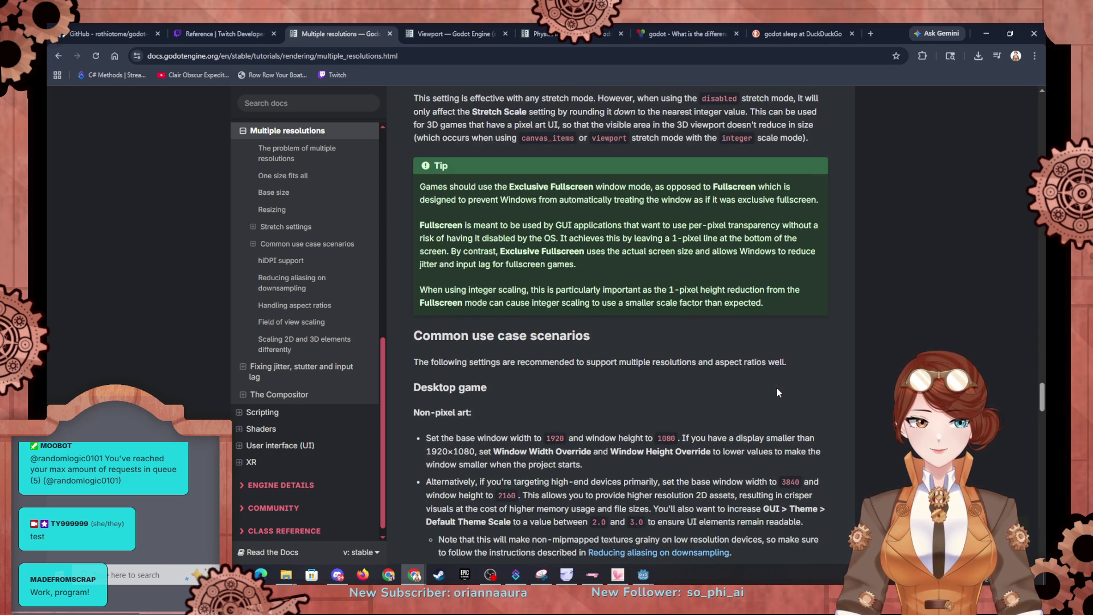
Read the use case scenarios down to the integer versus fractional stretch scale examples.
scroll(778, 388, "down", 4)
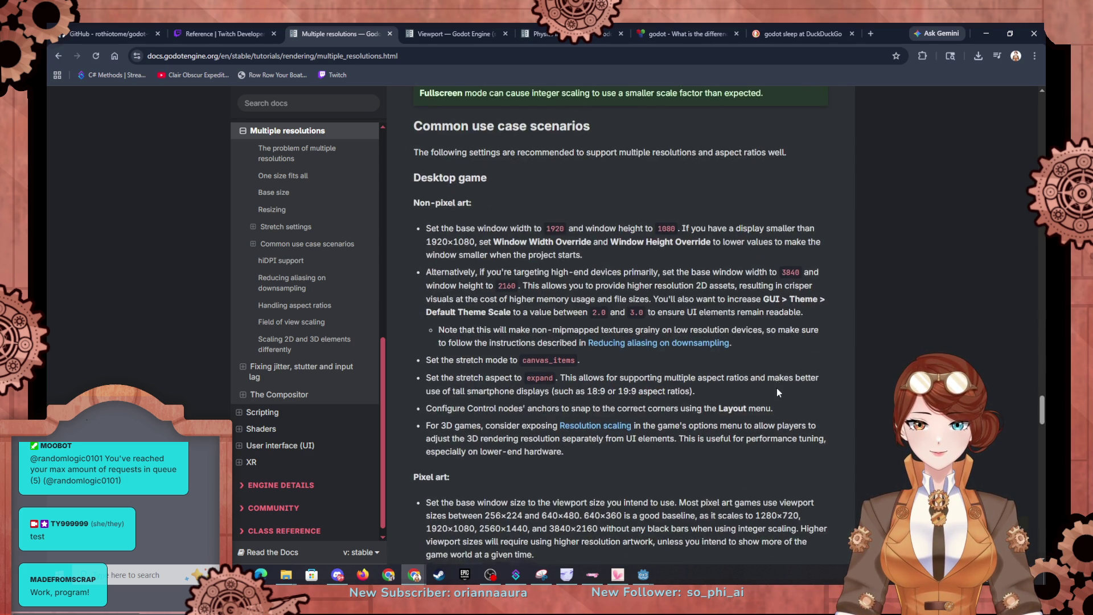
scroll(776, 387, "down", 7)
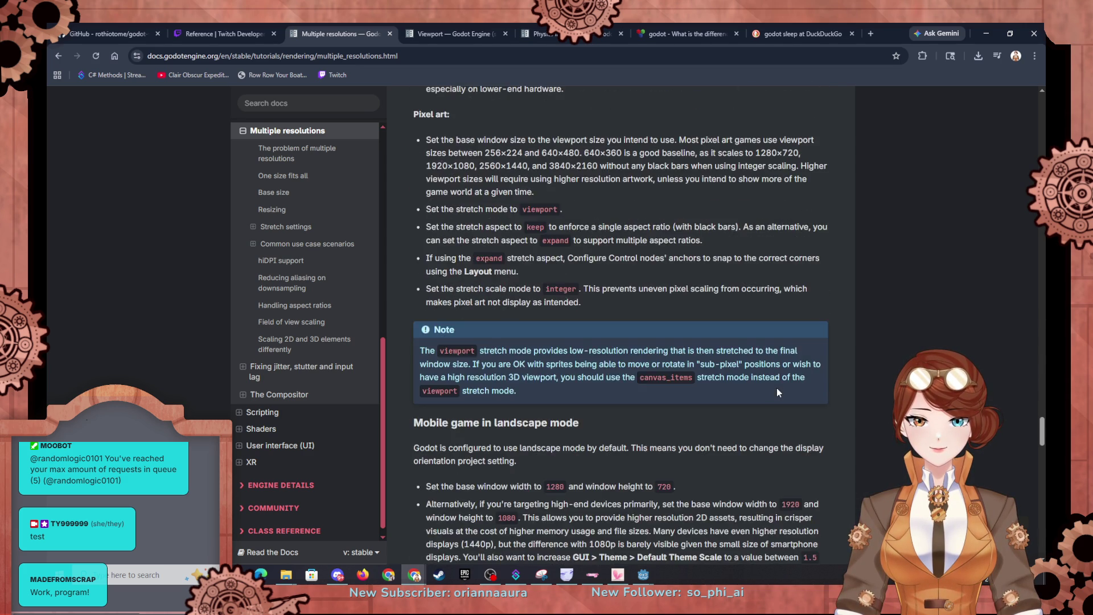
scroll(777, 388, "down", 6)
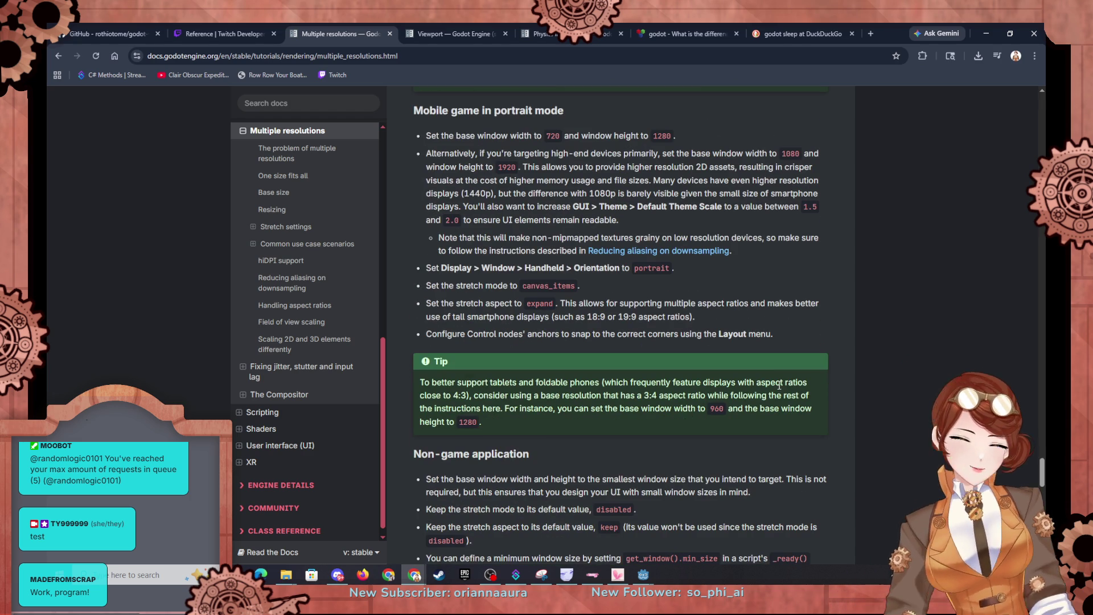
scroll(779, 386, "down", 3)
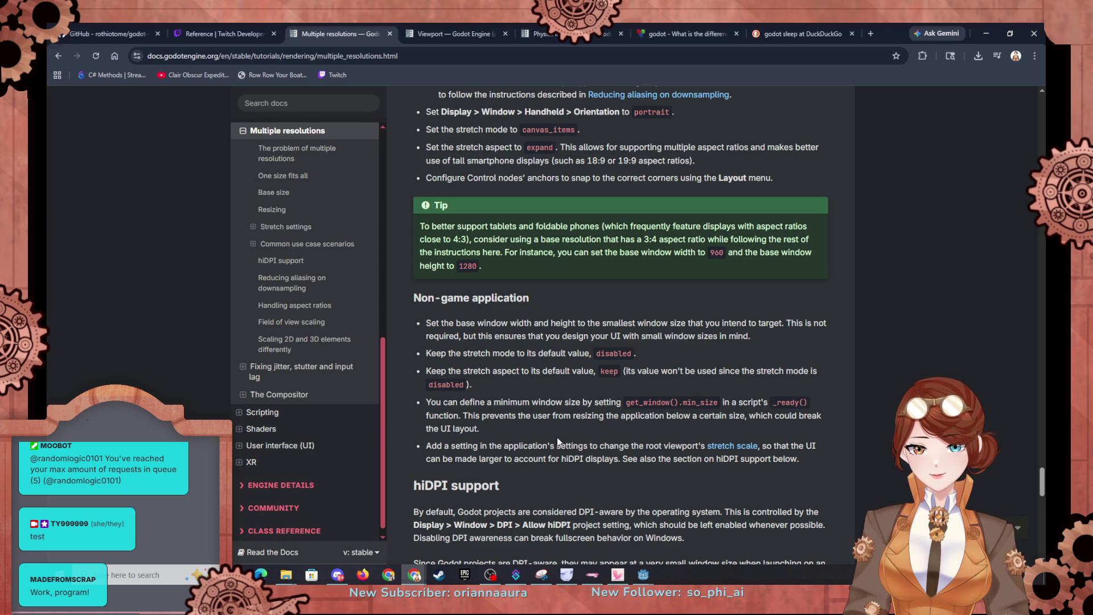
scroll(558, 441, "down", 10)
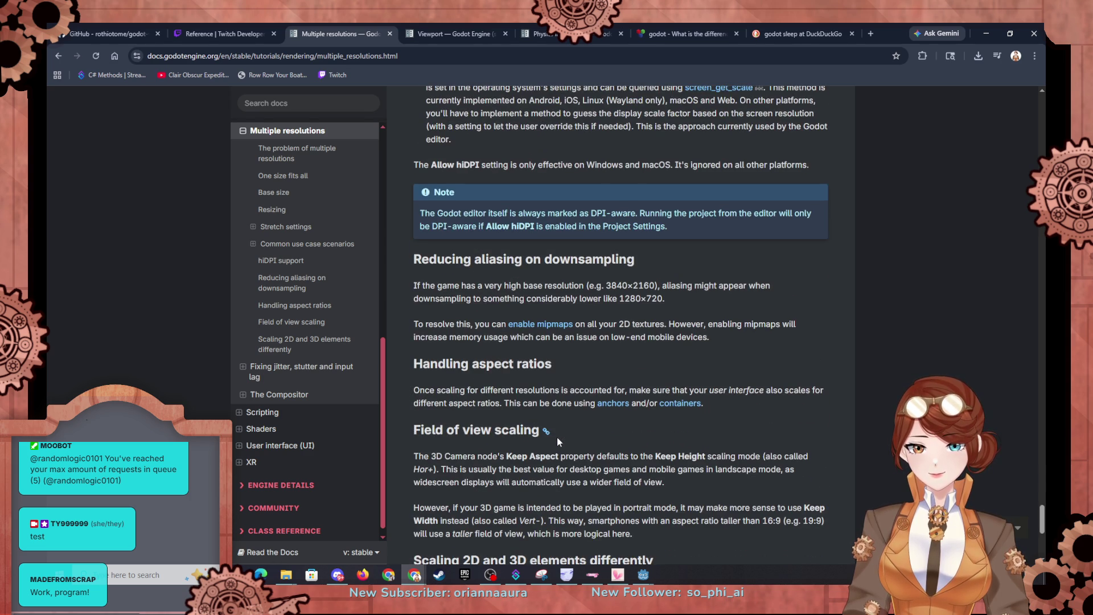
scroll(557, 442, "down", 4)
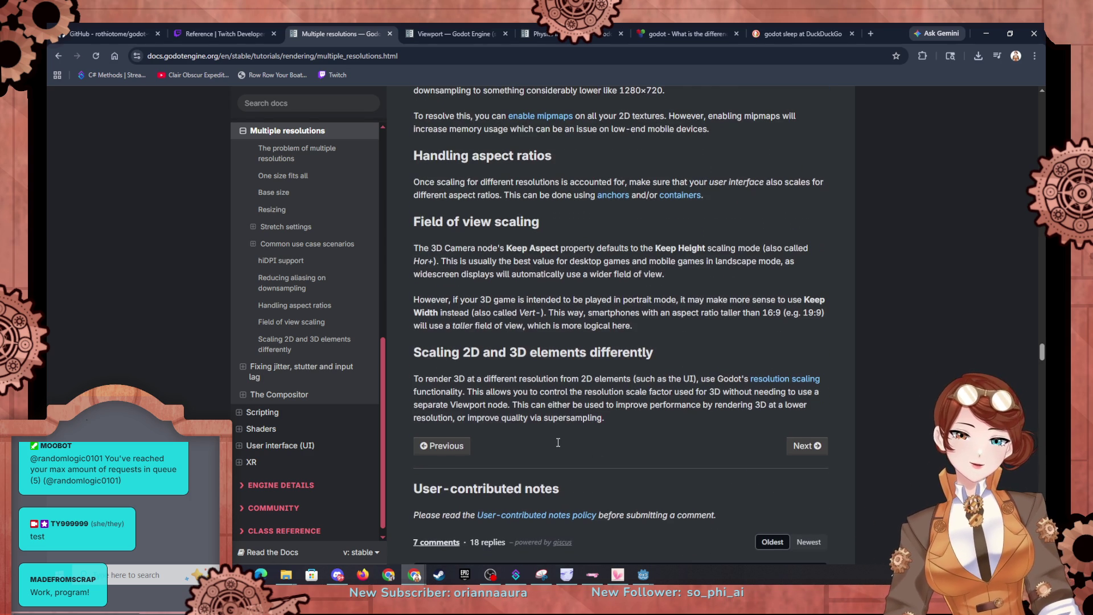
scroll(558, 442, "up", 15)
Scroll back up through the Multiple resolutions article toward the stretch settings.
scroll(563, 428, "up", 10)
scroll(562, 431, "up", 12)
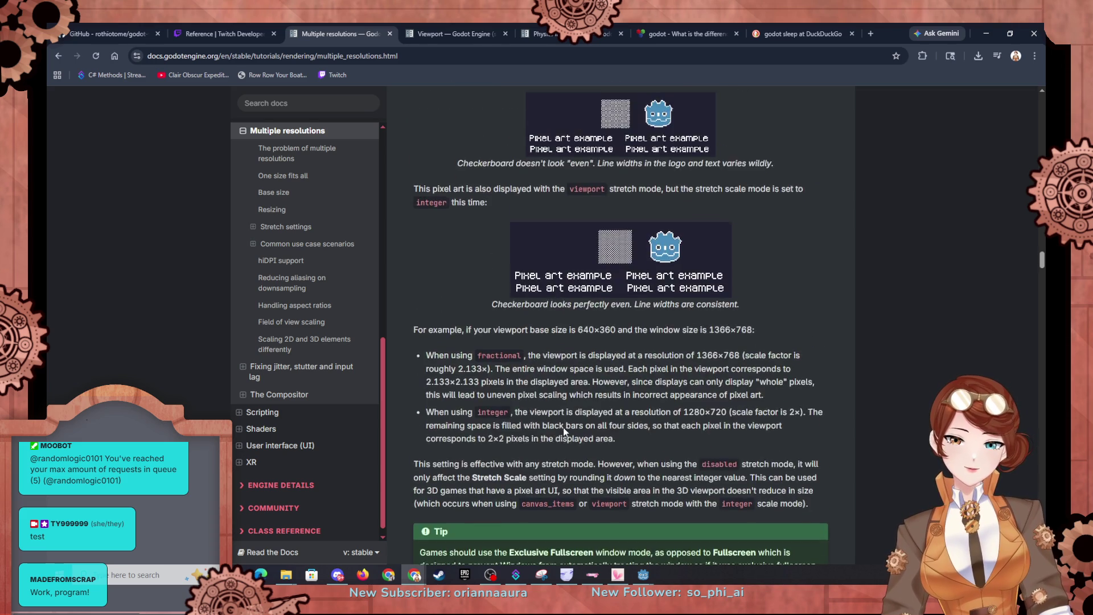
scroll(563, 432, "up", 3)
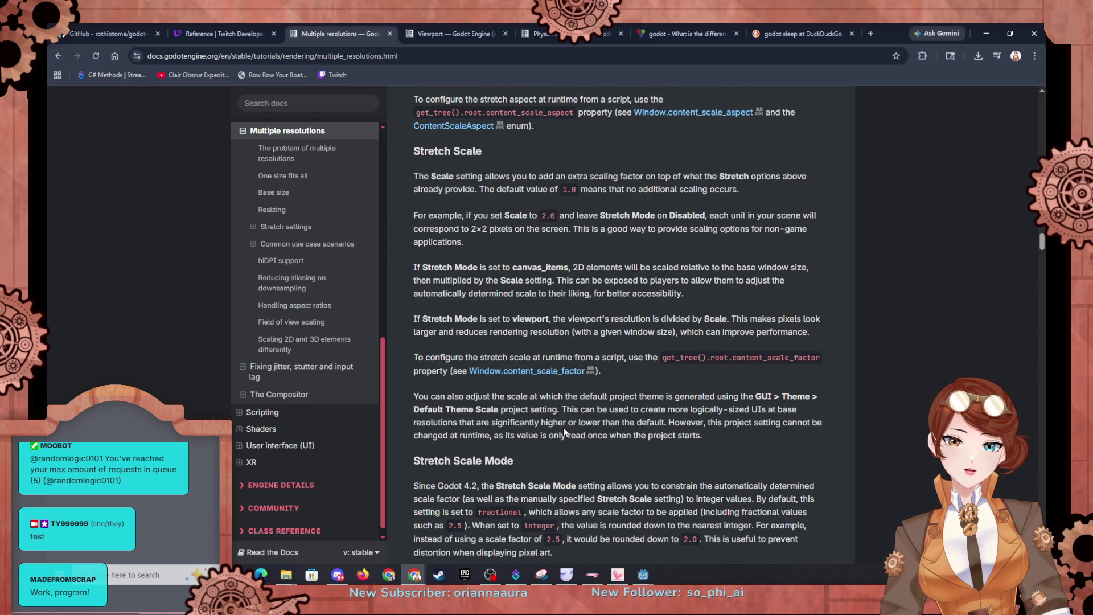
scroll(562, 432, "up", 1)
scroll(563, 428, "up", 5)
scroll(564, 428, "up", 15)
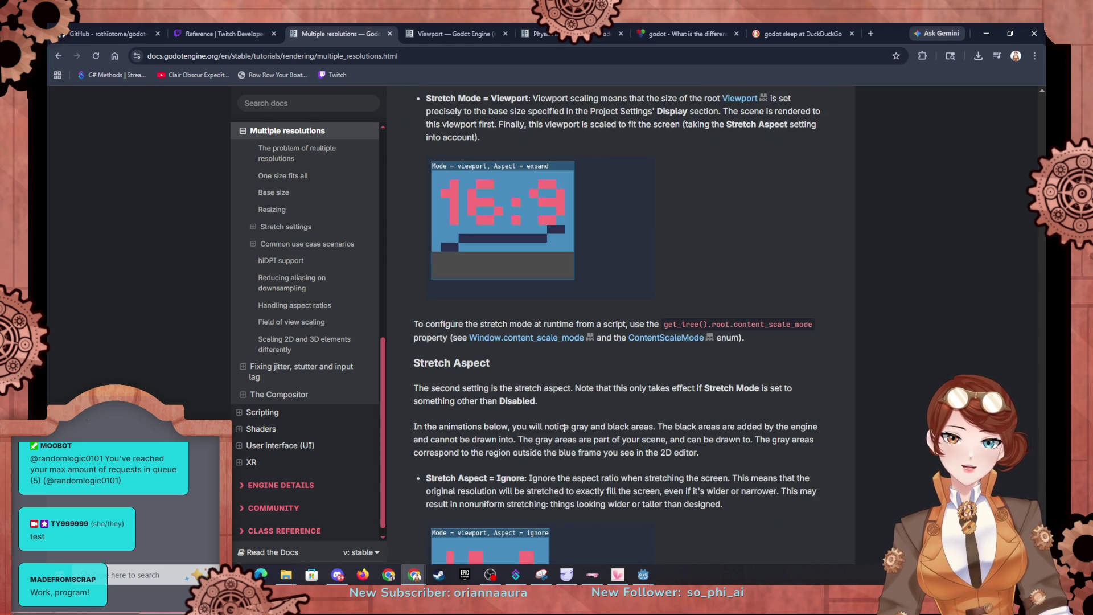
scroll(563, 428, "up", 4)
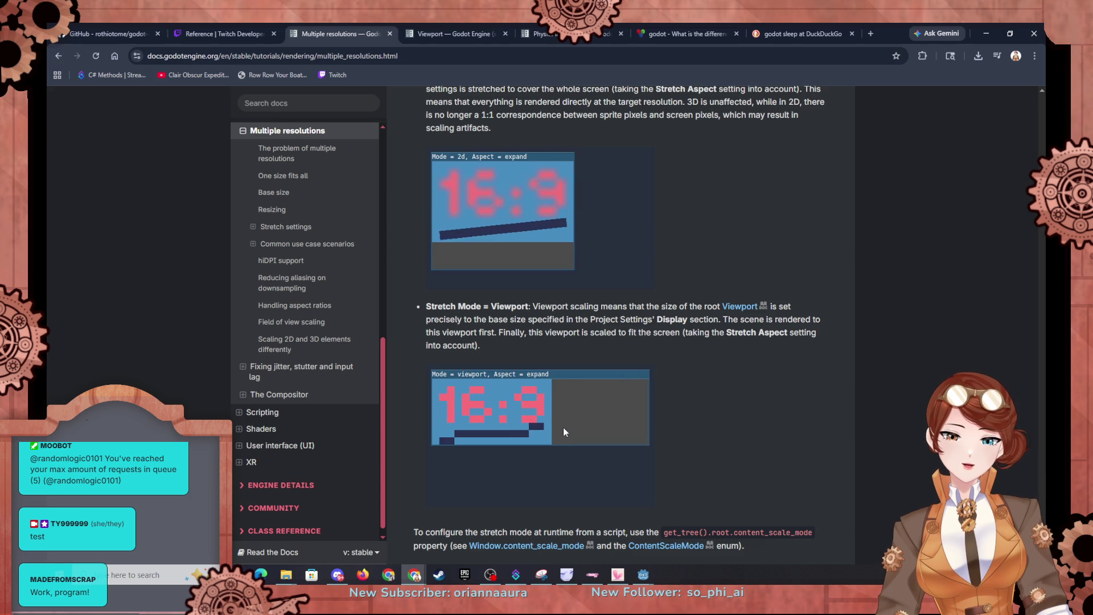
scroll(562, 428, "up", 2)
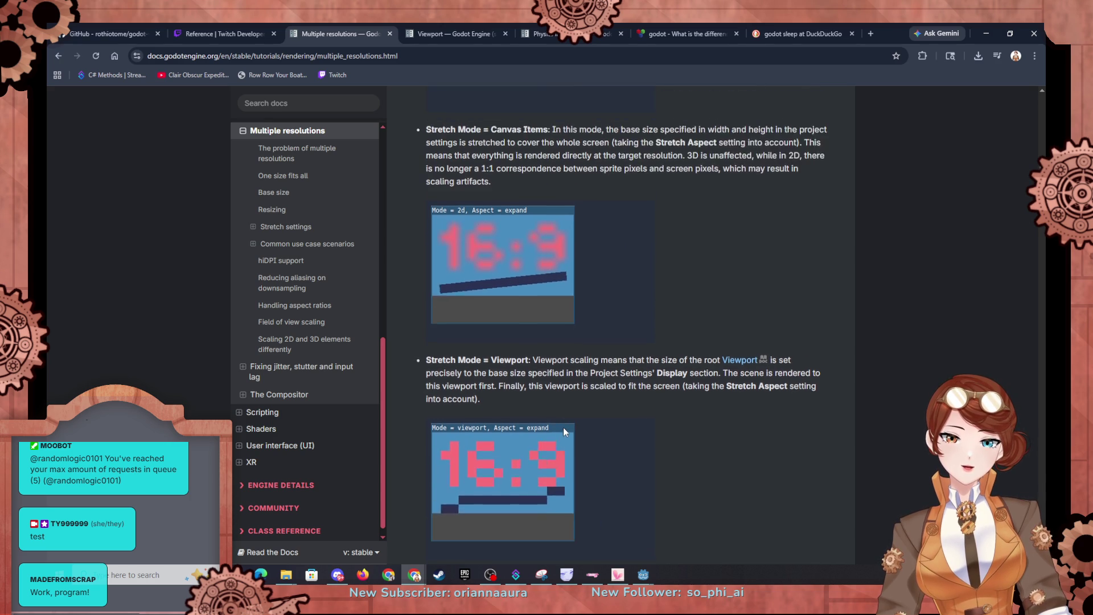
scroll(564, 431, "up", 15)
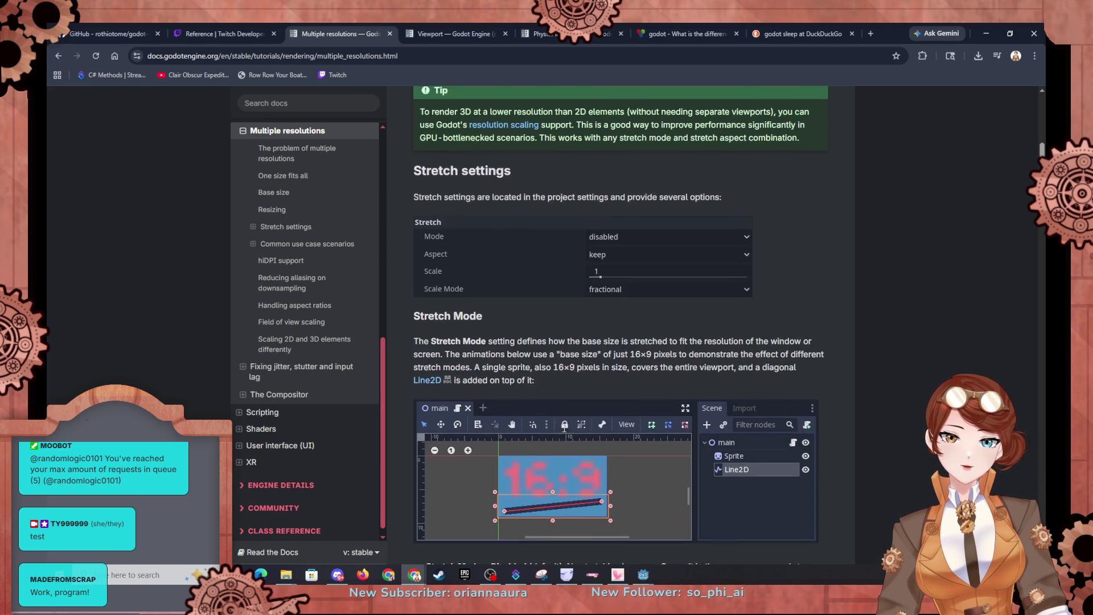
scroll(564, 428, "up", 8)
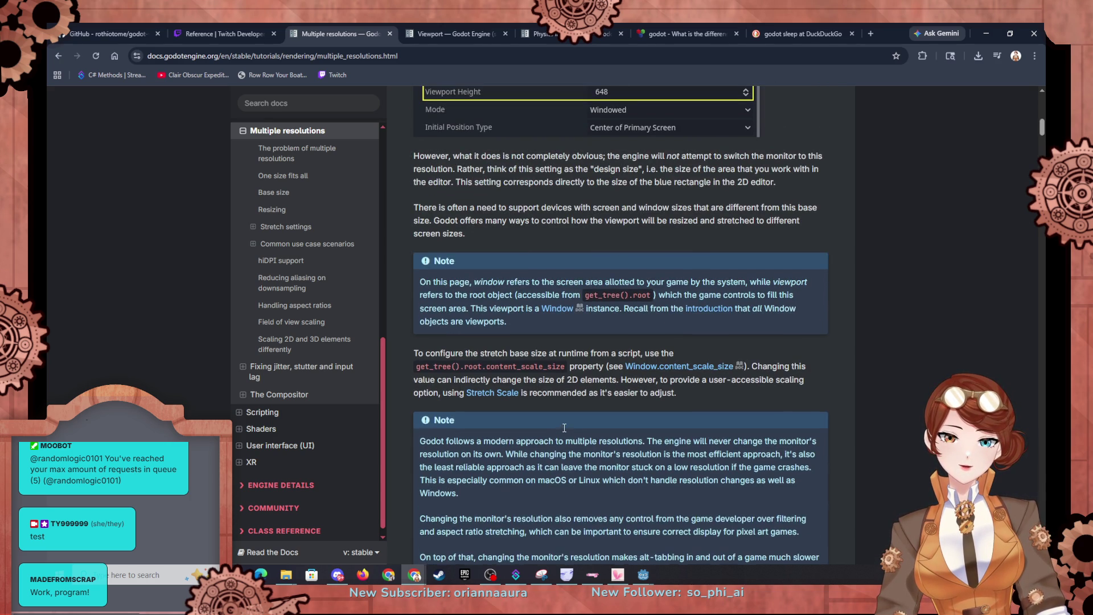
Find the Stretch Mode = Viewport paragraph and follow its Viewport class reference link.
scroll(563, 427, "up", 3)
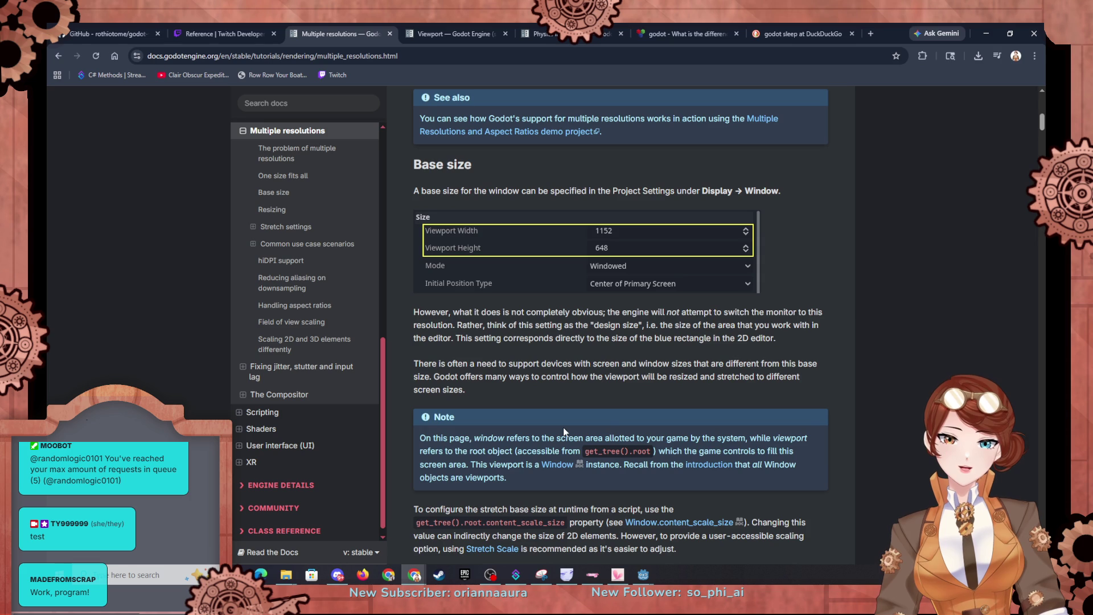
scroll(563, 427, "up", 6)
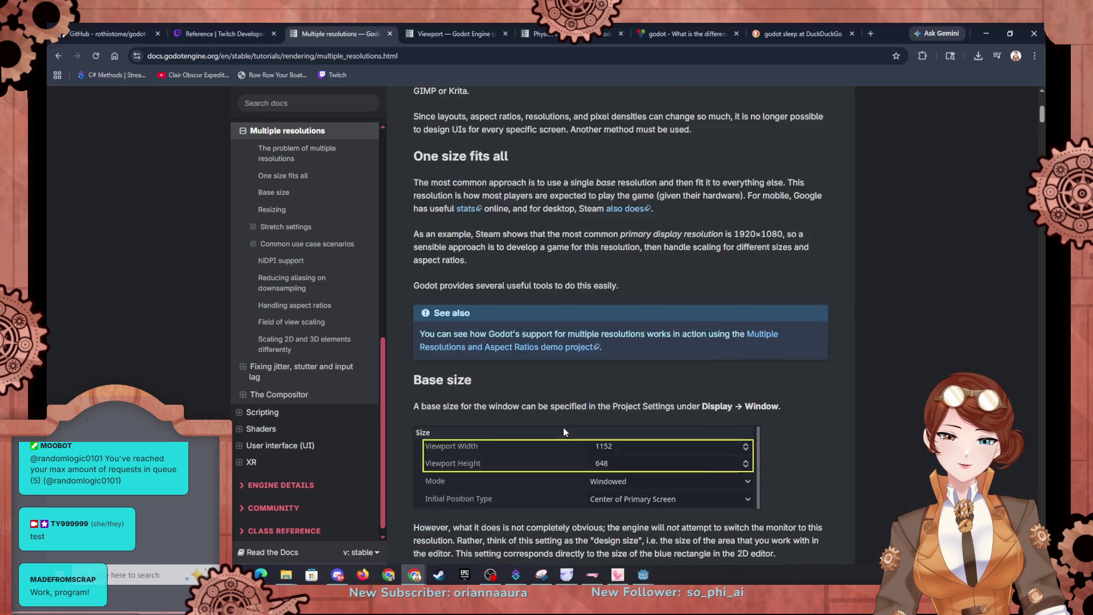
scroll(564, 428, "up", 3)
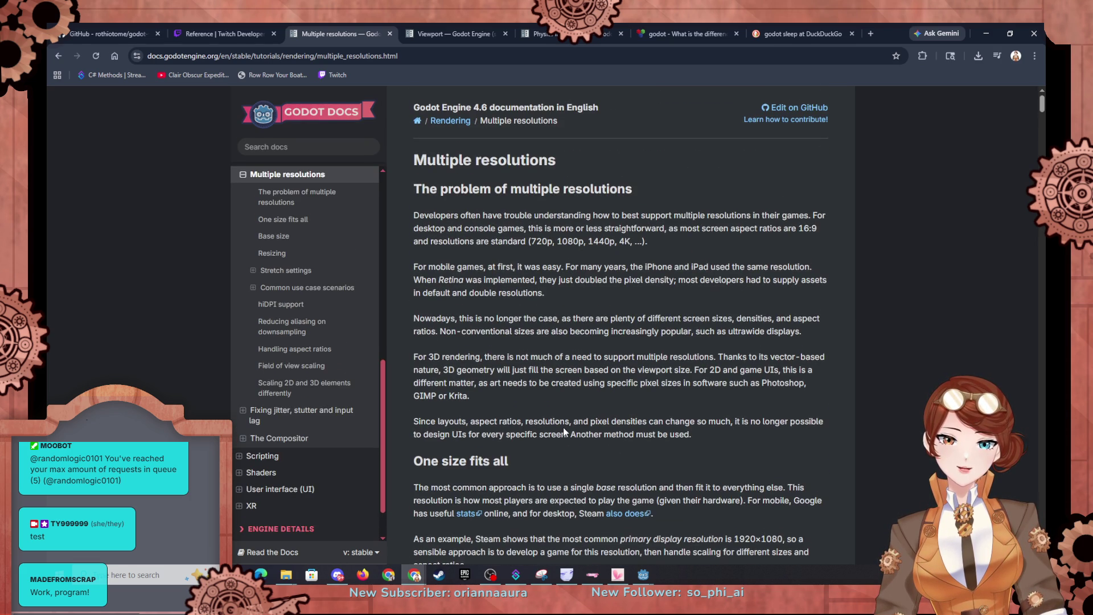
scroll(564, 431, "down", 20)
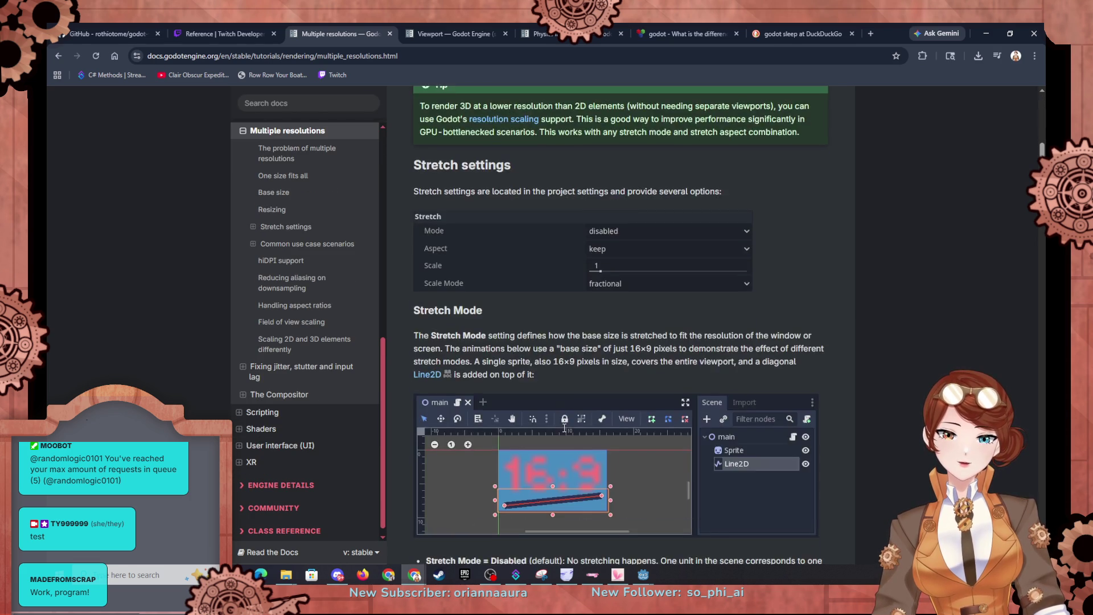
scroll(565, 427, "down", 6)
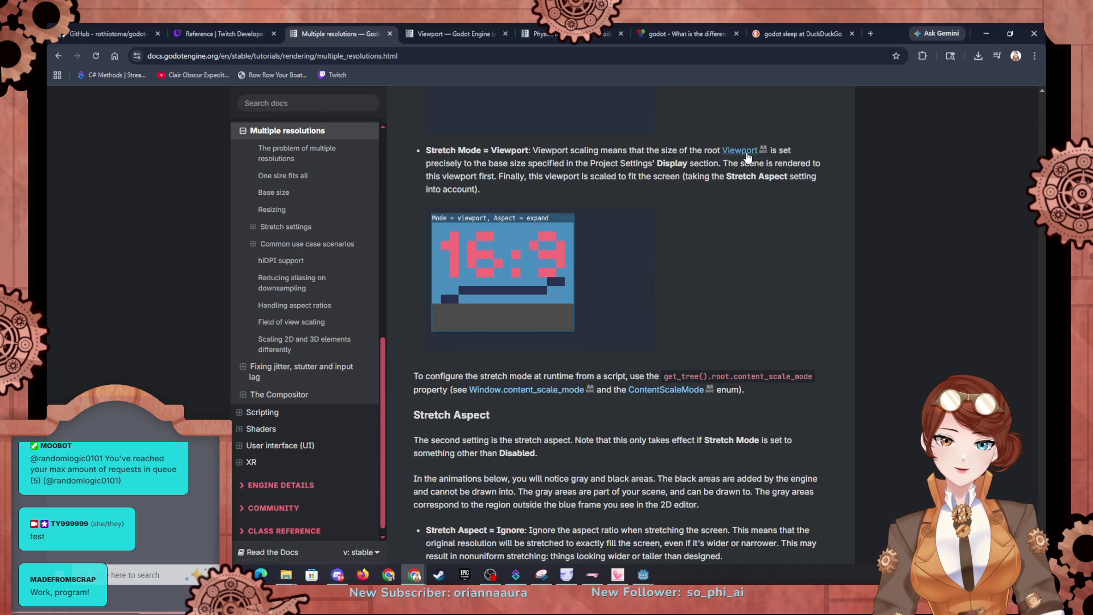
left_click(738, 156)
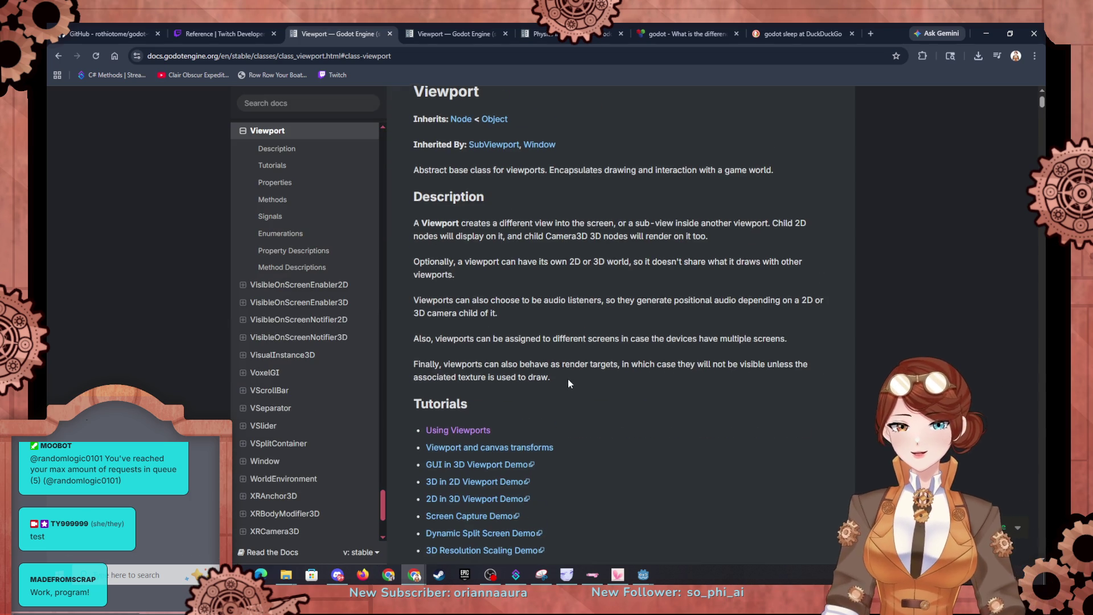
Open the 'Viewport and canvas transforms' tutorial in a new browser tab and view it.
scroll(569, 385, "down", 2)
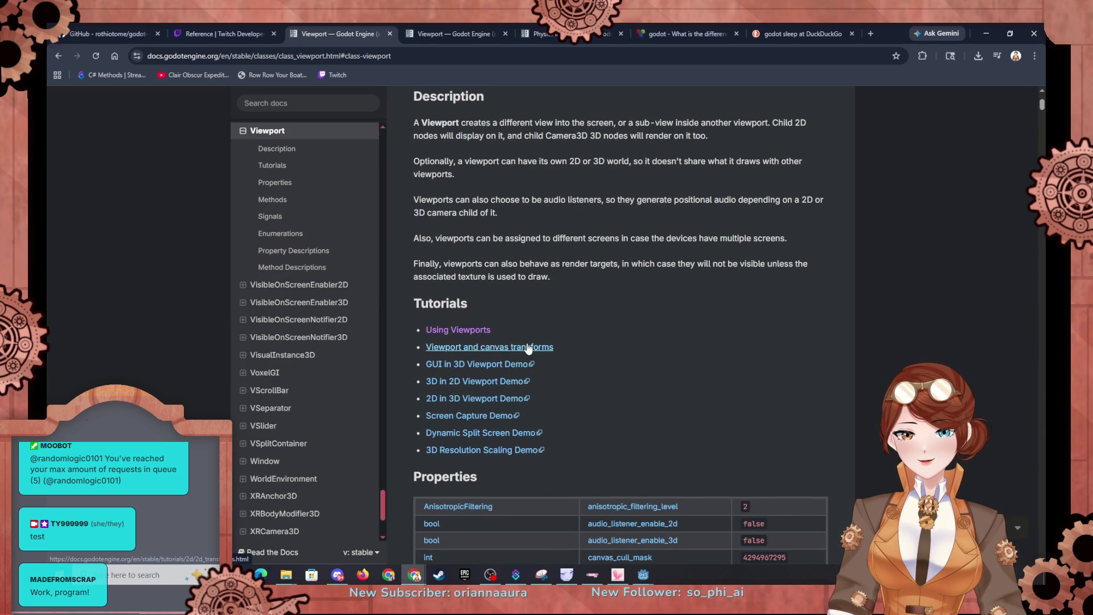
right_click(528, 348)
left_click(564, 360)
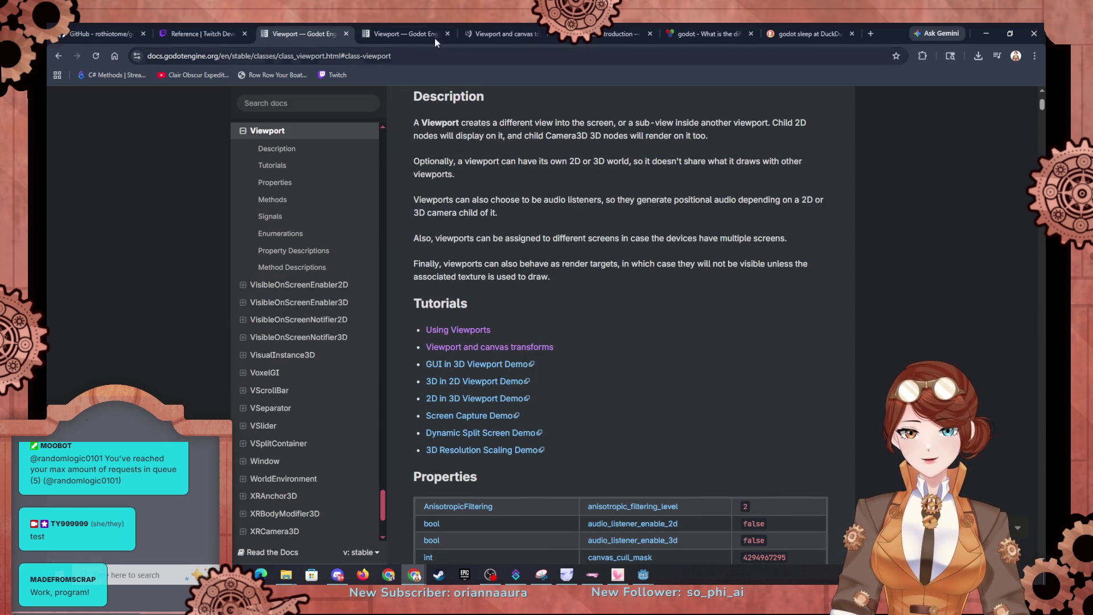
left_click(512, 33)
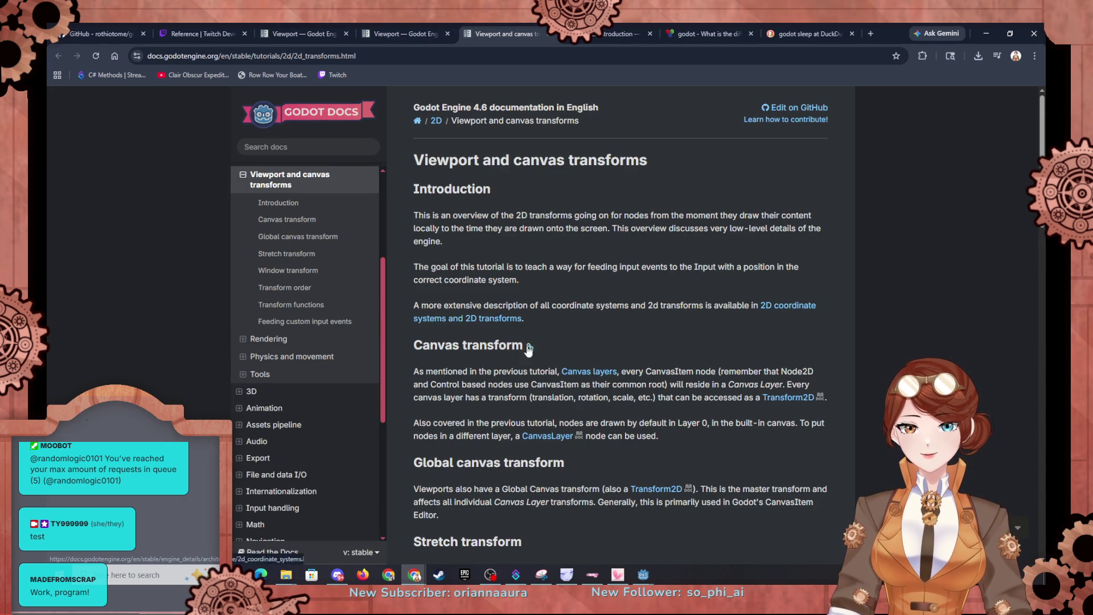
Read the transforms tutorial down to Feeding custom input events, then go back to the Viewport reference.
scroll(561, 355, "down", 1)
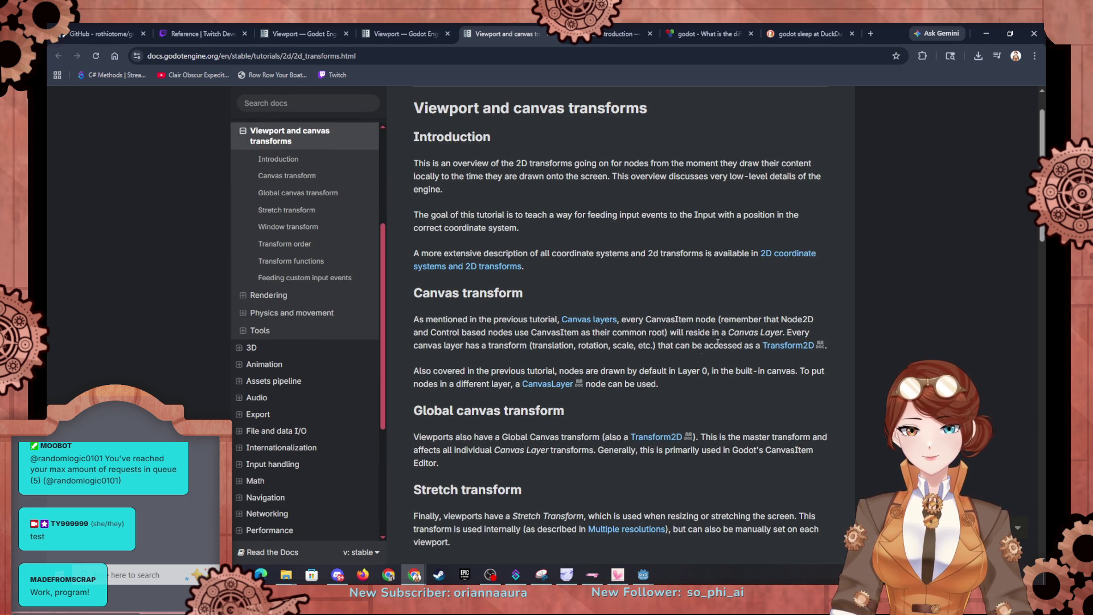
scroll(464, 359, "down", 6)
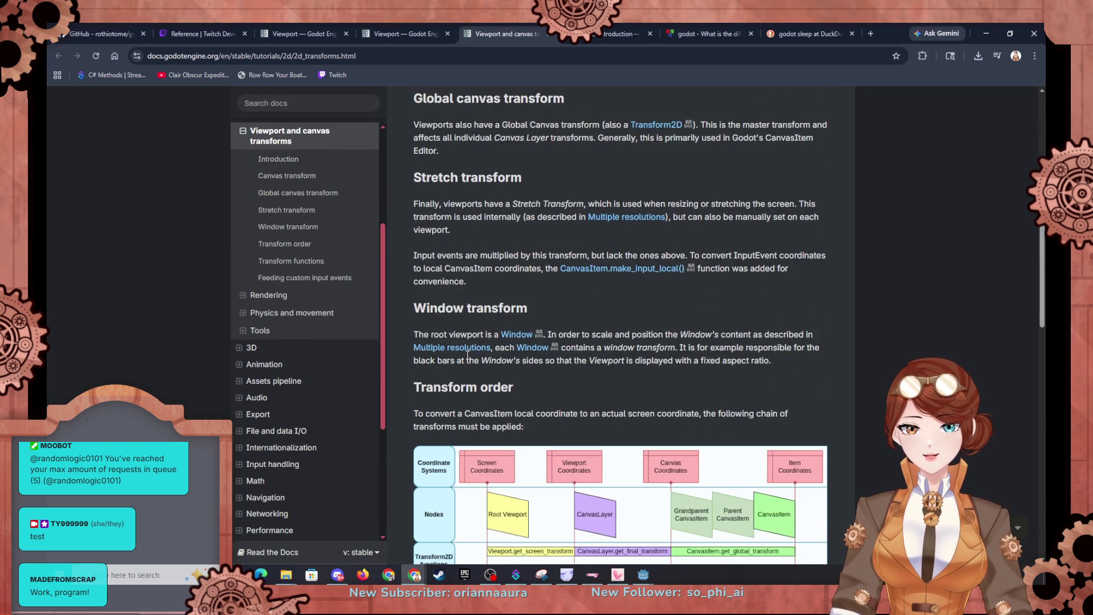
scroll(566, 274, "down", 3)
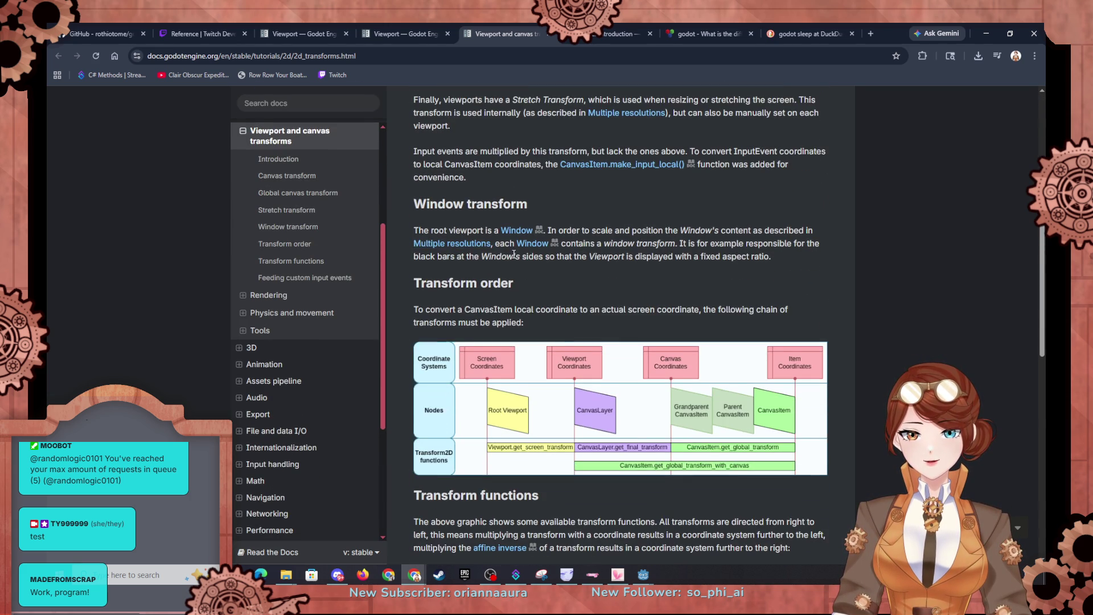
scroll(547, 353, "down", 3)
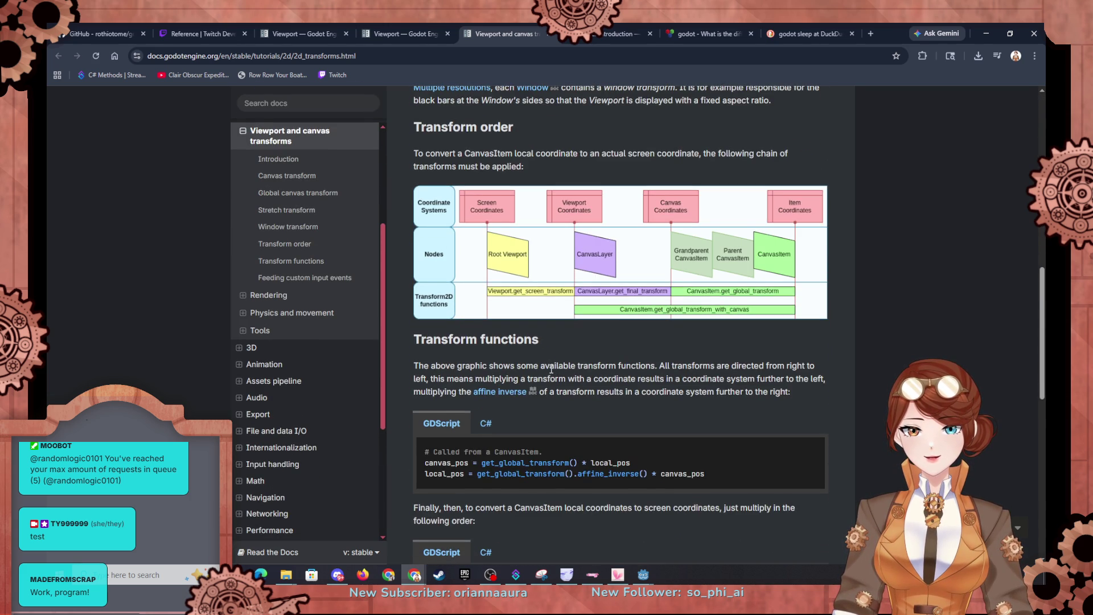
scroll(552, 370, "down", 1)
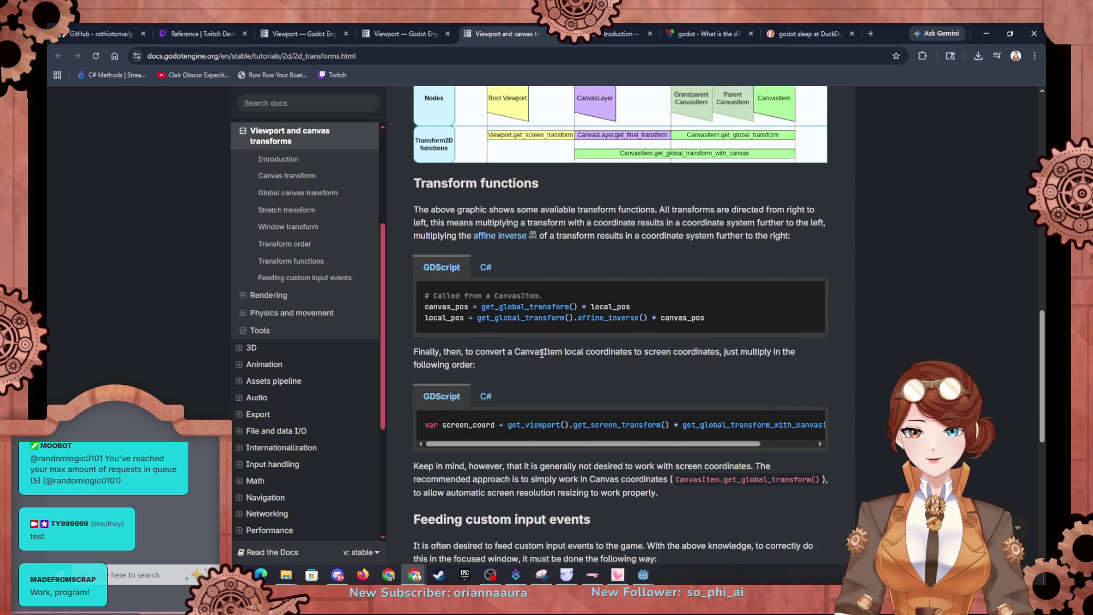
scroll(506, 344, "down", 1)
scroll(506, 344, "down", 2)
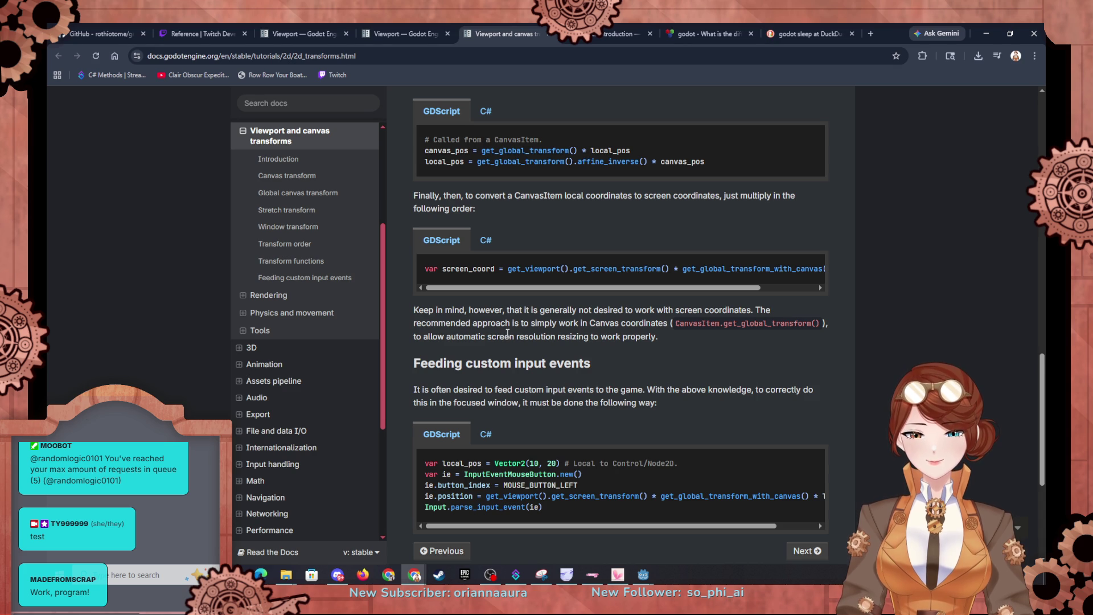
scroll(507, 341, "down", 5)
scroll(508, 337, "down", 2)
scroll(508, 337, "up", 6)
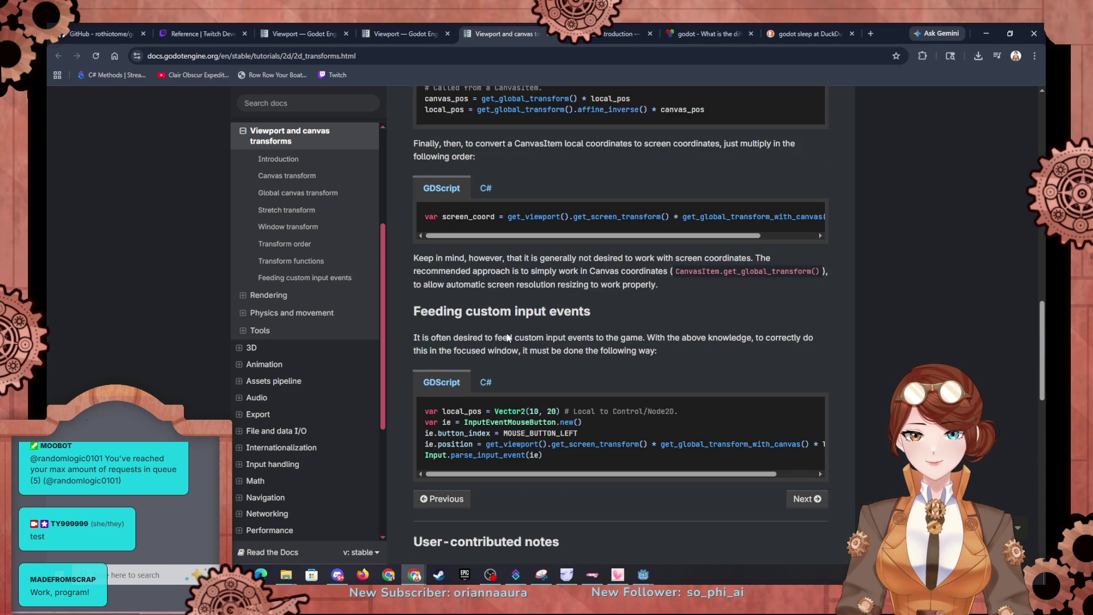
left_click(416, 30)
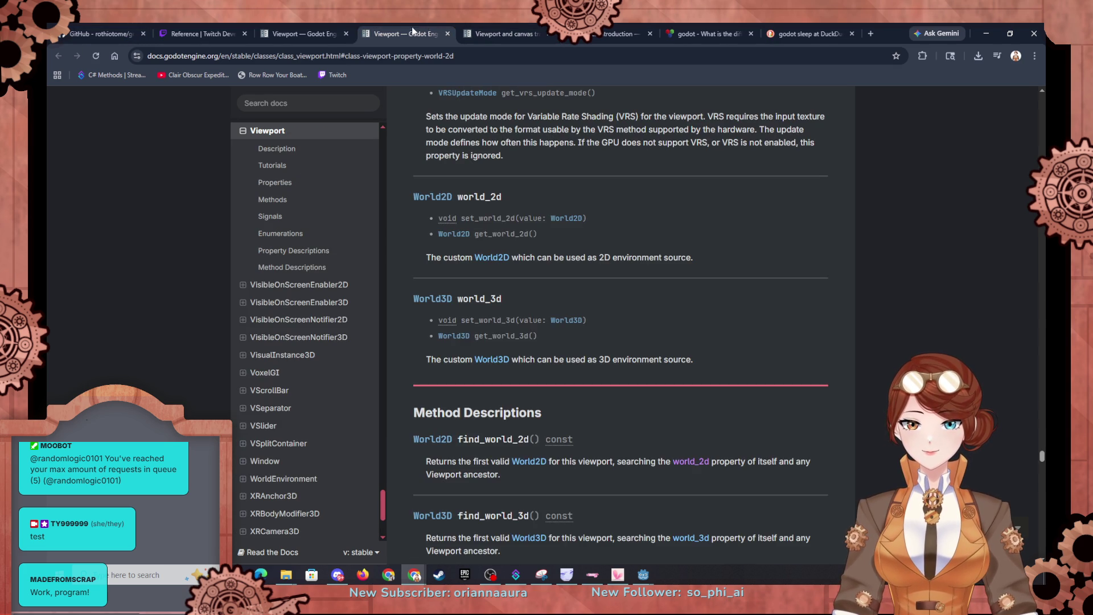
Locate the size_changed() signal in the Viewport Signals section, then return to the Godot editor.
scroll(474, 186, "up", 6)
scroll(474, 186, "up", 20)
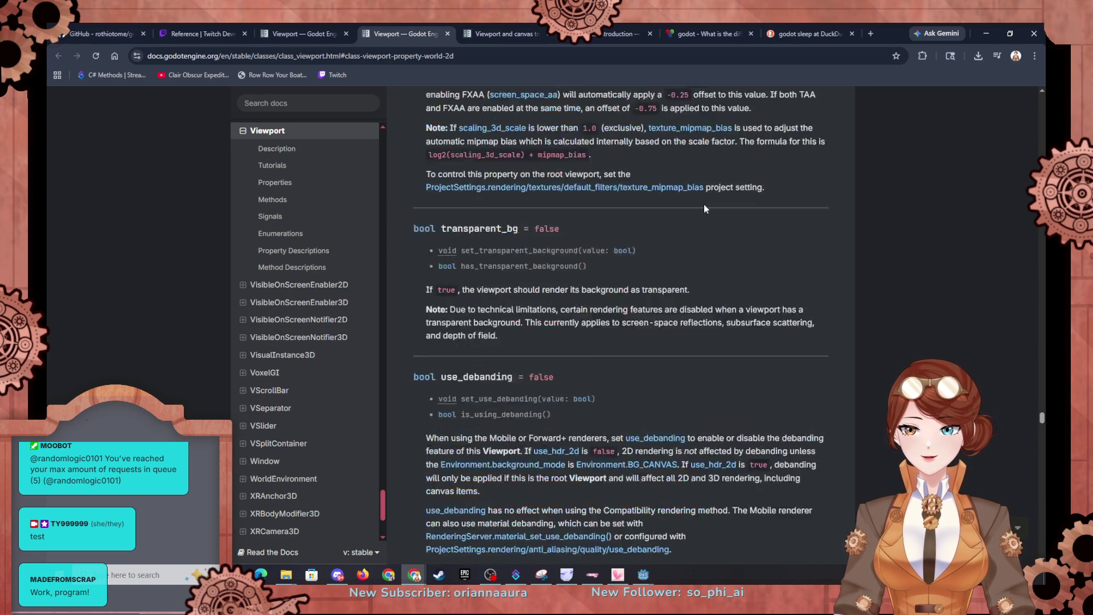
scroll(727, 189, "up", 10)
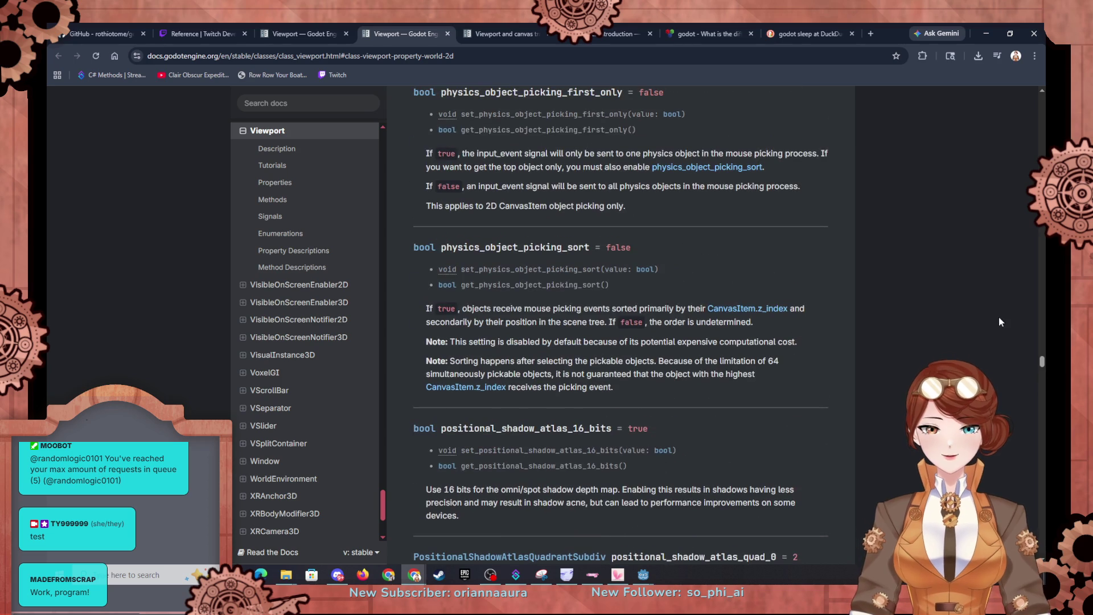
left_click_drag(1041, 362, 1035, 101)
scroll(1032, 101, "up", 2)
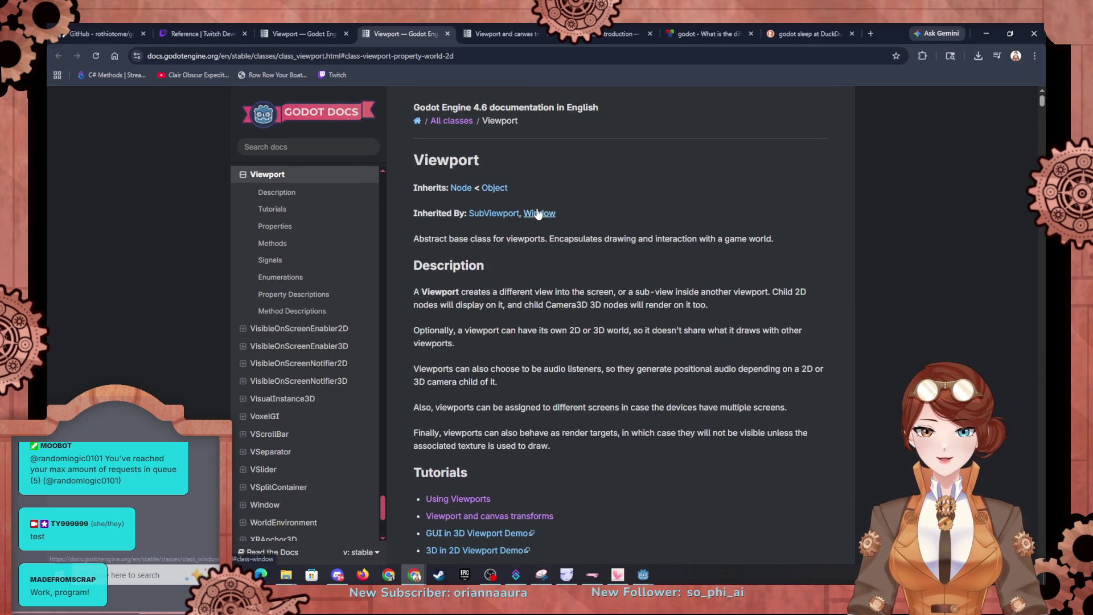
scroll(553, 256, "down", 8)
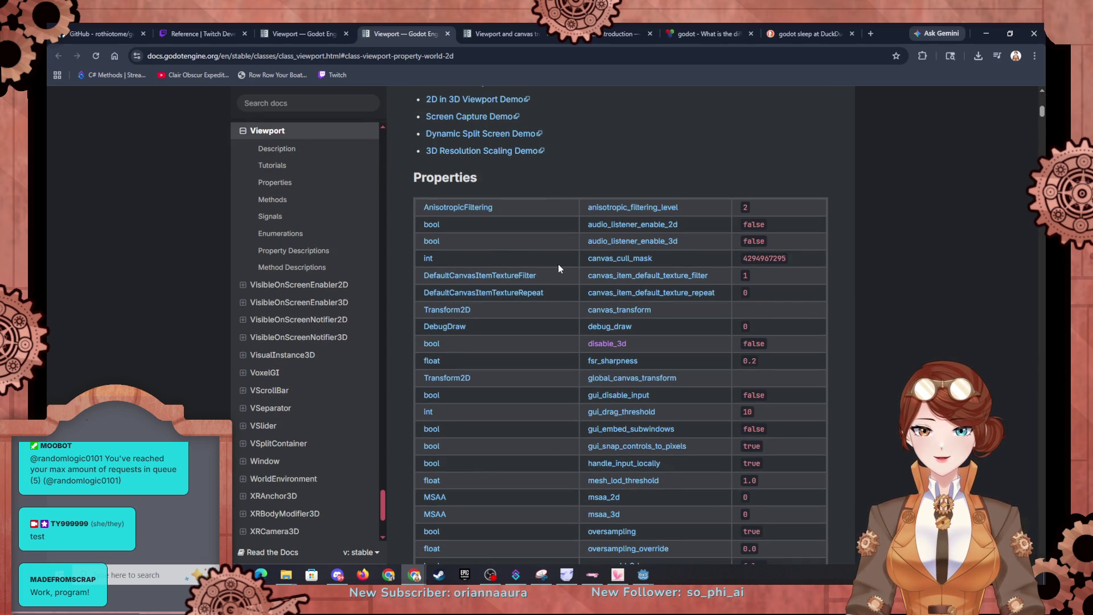
scroll(456, 196, "down", 18)
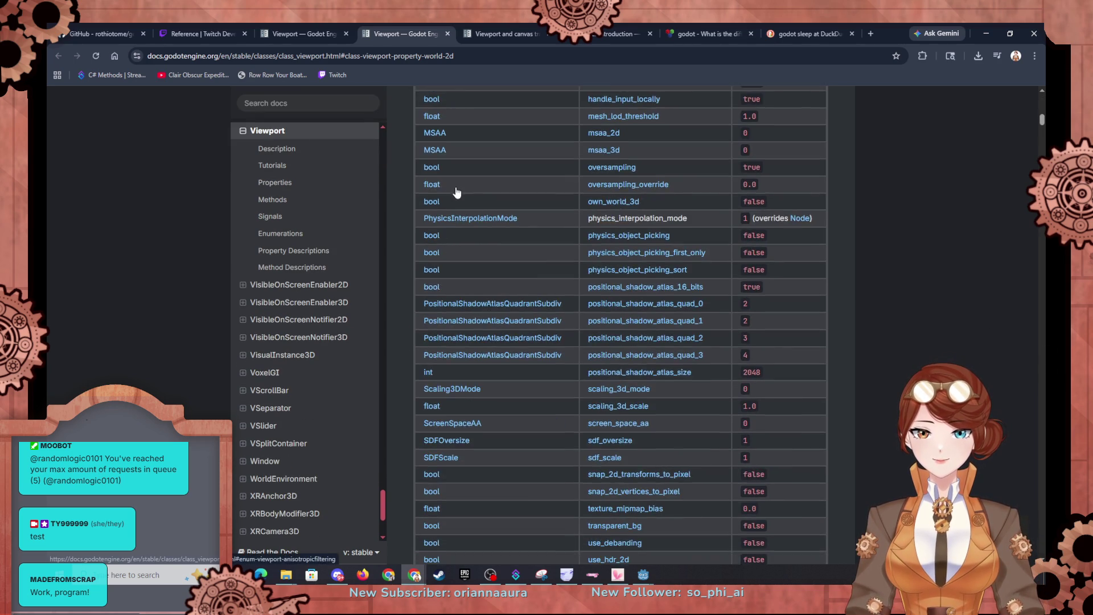
scroll(455, 196, "down", 10)
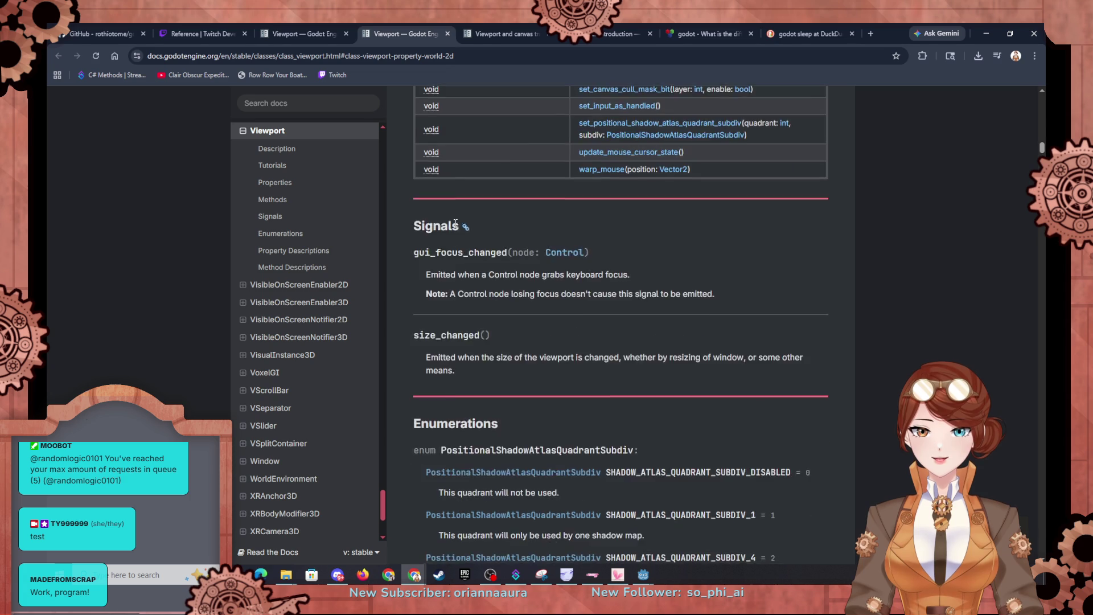
double_click(447, 283)
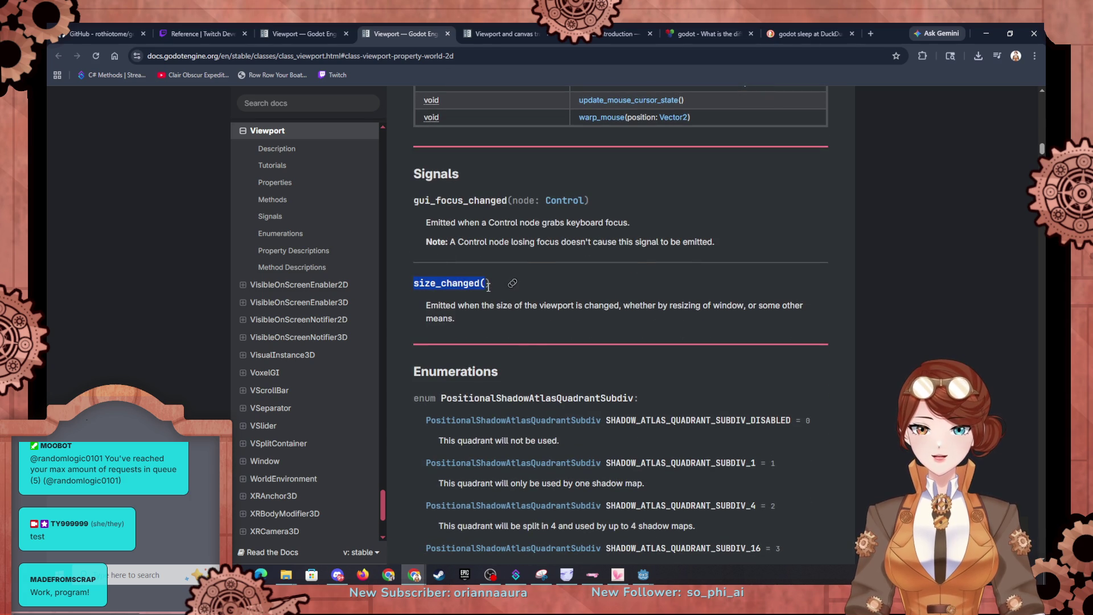
left_click(548, 317)
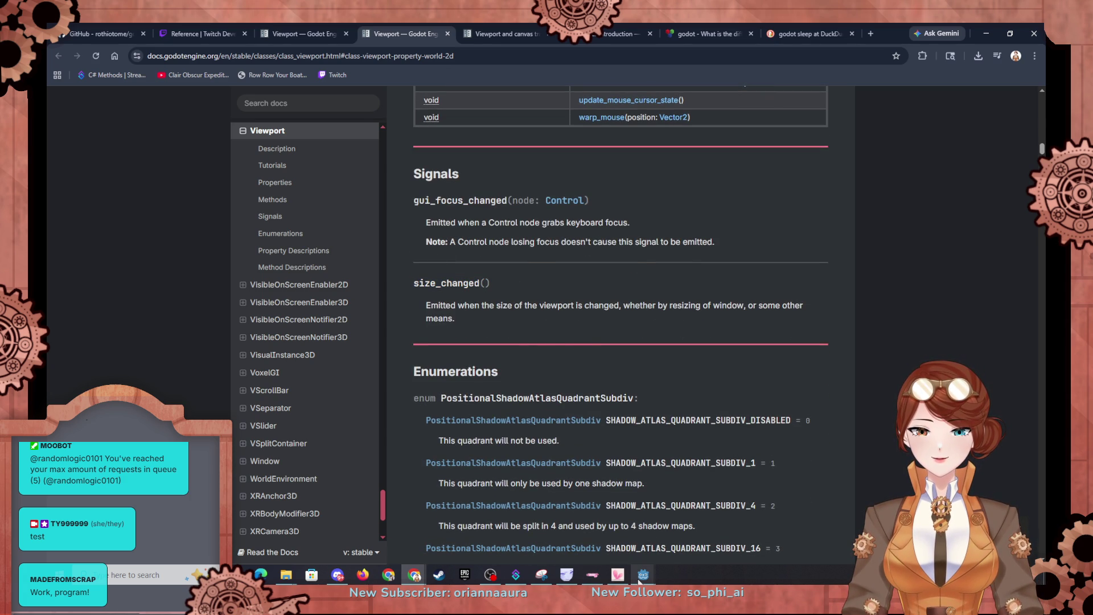
mouse_move(640, 581)
left_click(606, 533)
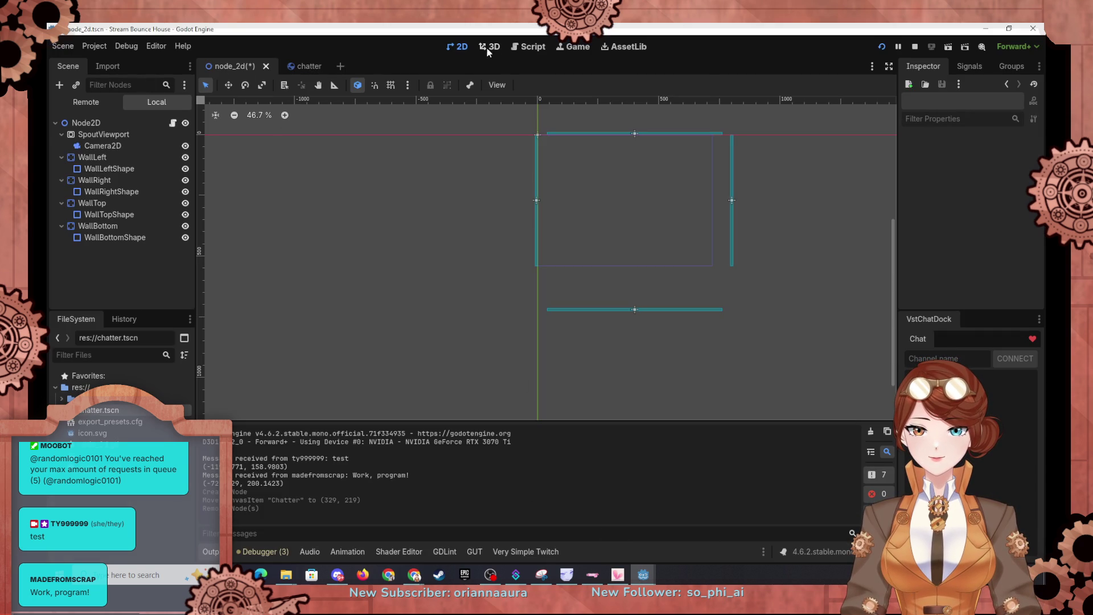
Open node_2d.gd in the Script workspace and add a blank line after line 11's chat connection.
left_click(524, 48)
scroll(244, 182, "up", 4)
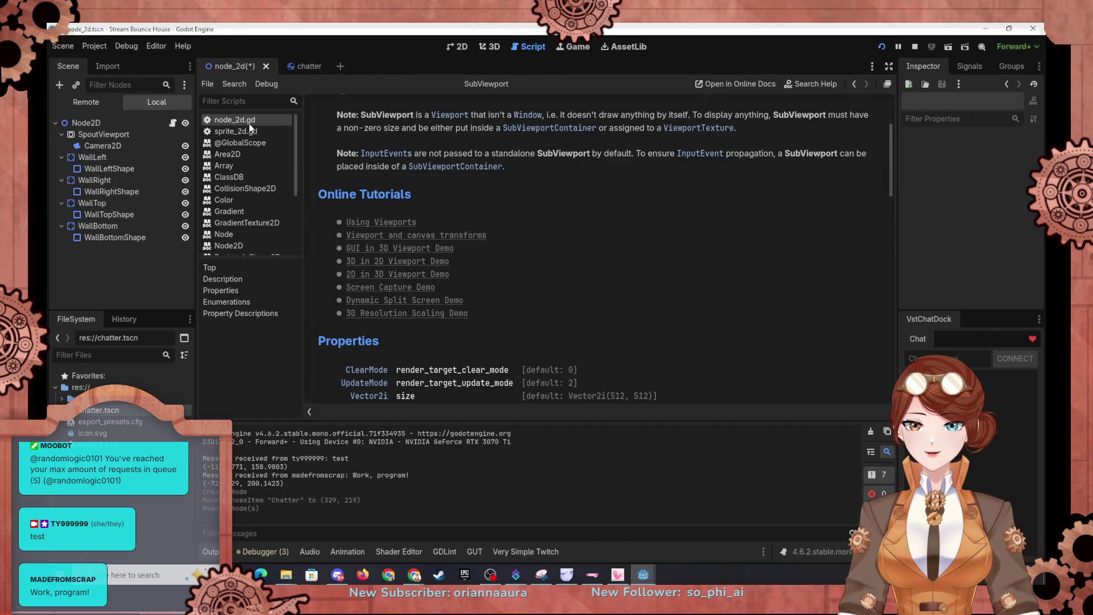
left_click(234, 119)
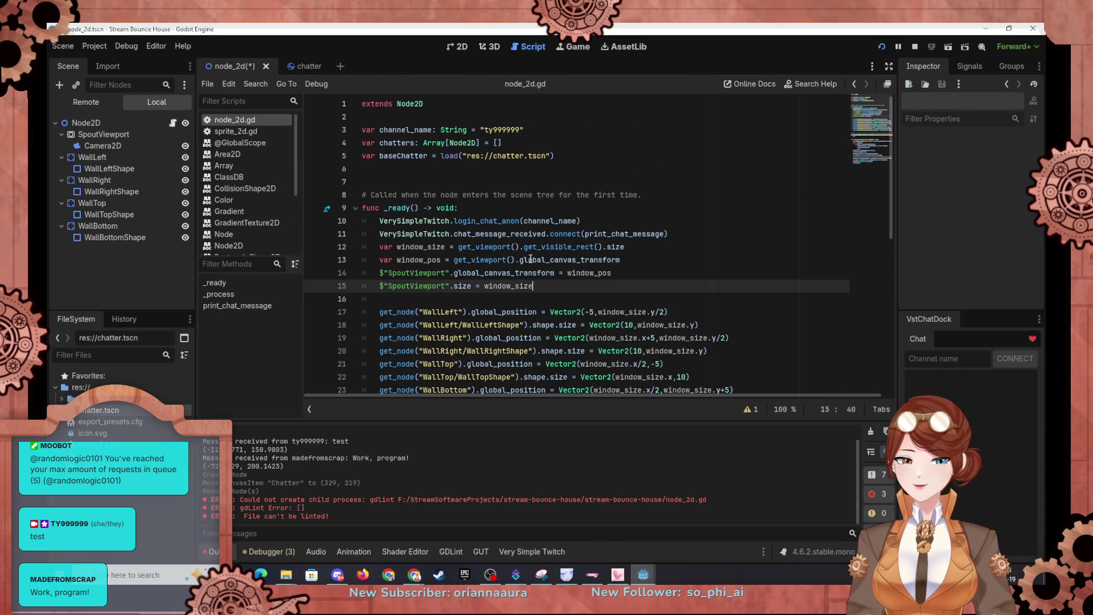
mouse_move(533, 281)
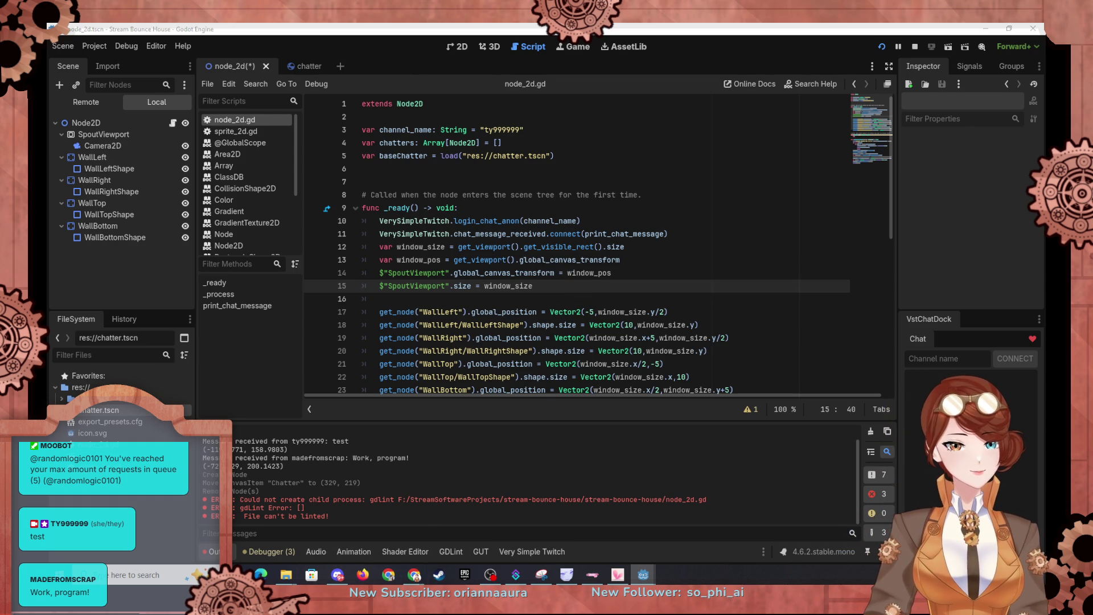
left_click(414, 574)
left_click(414, 574)
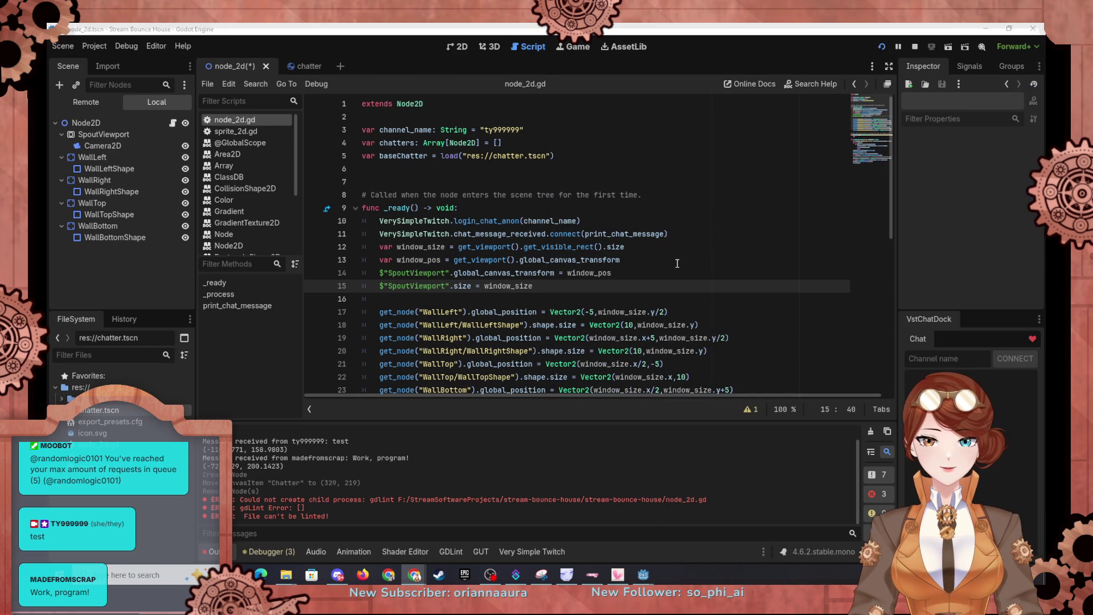
left_click(797, 246)
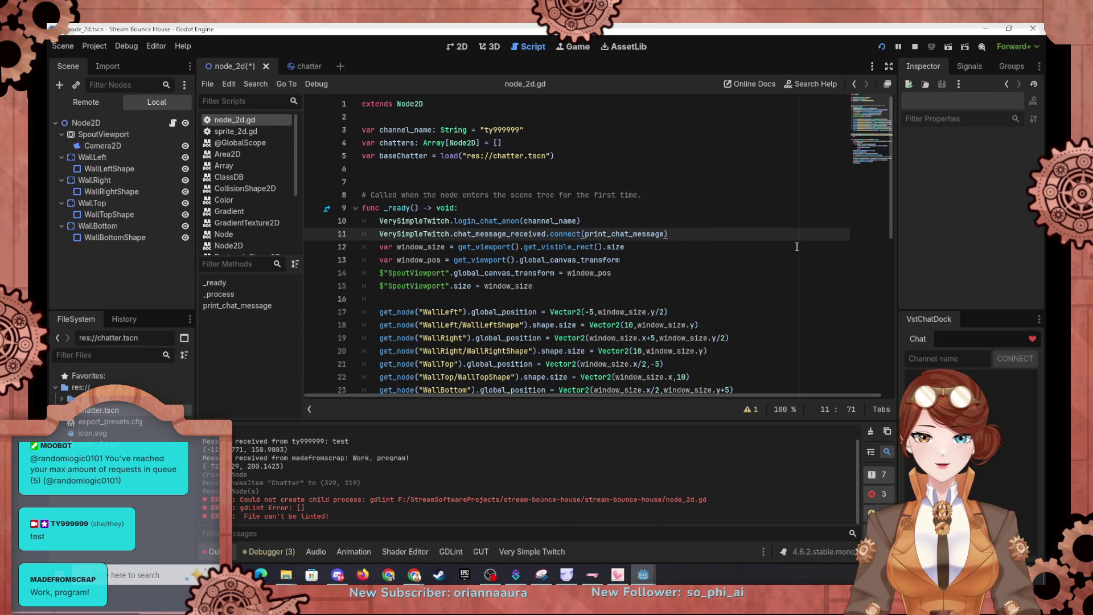
key("ctrl+shift+Return")
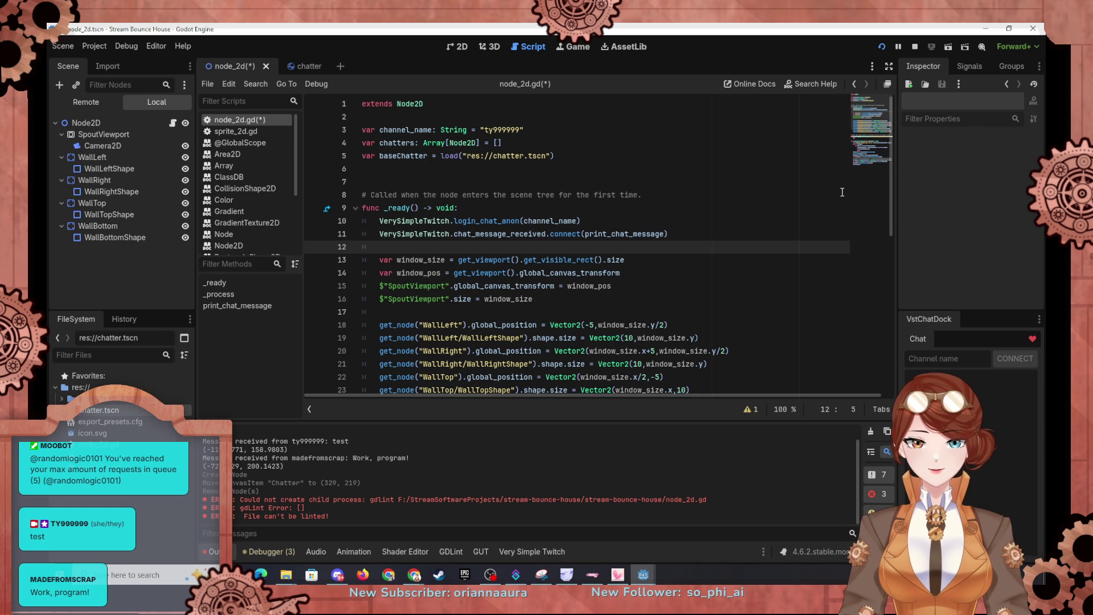
Write get_viewport().size_changed.connect(window_resize) on line 12, using autocomplete for get_viewport().
type("get()")
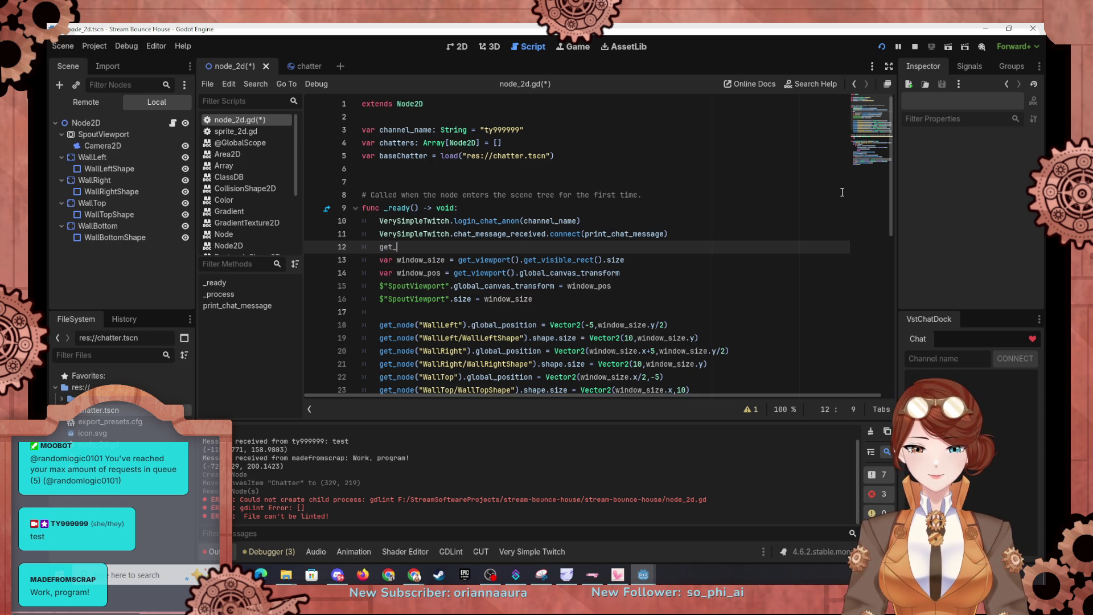
type("view")
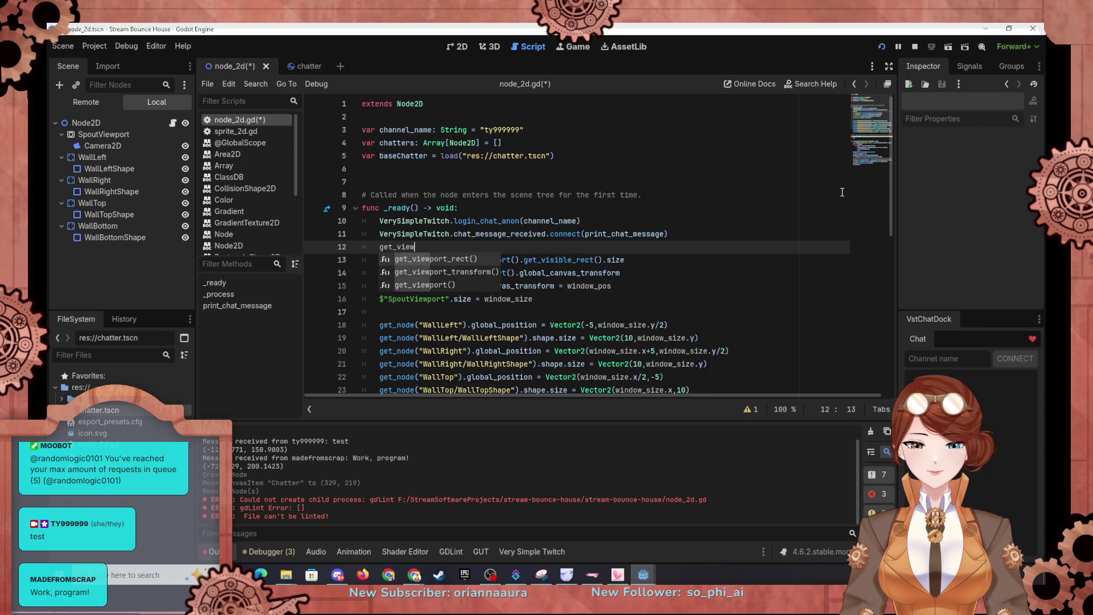
key("Down")
key("Down")
key("Return")
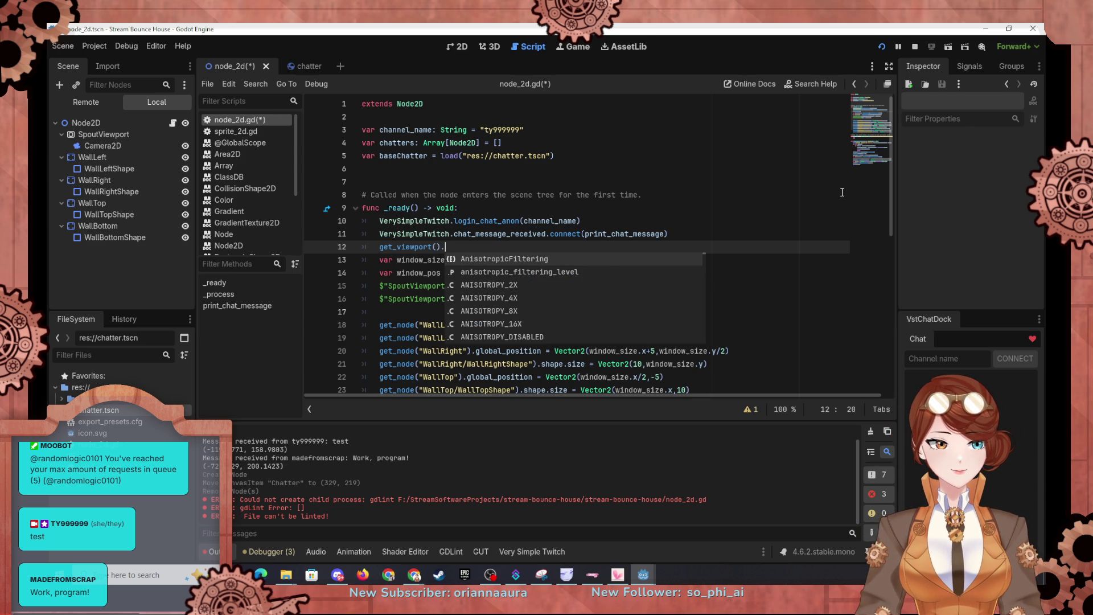
type("size_changed.")
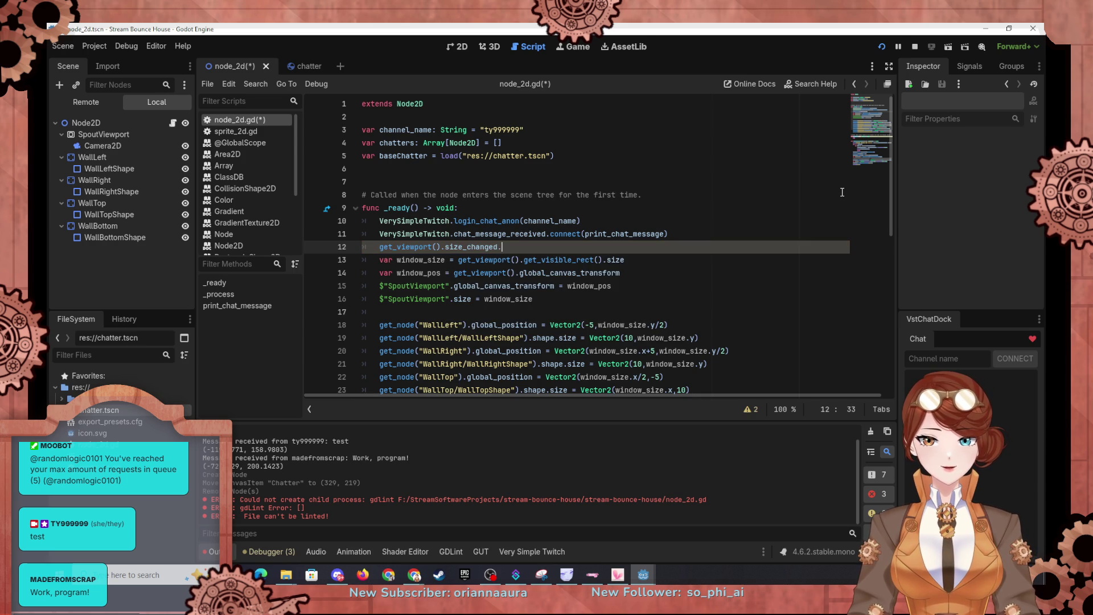
type("connect(w")
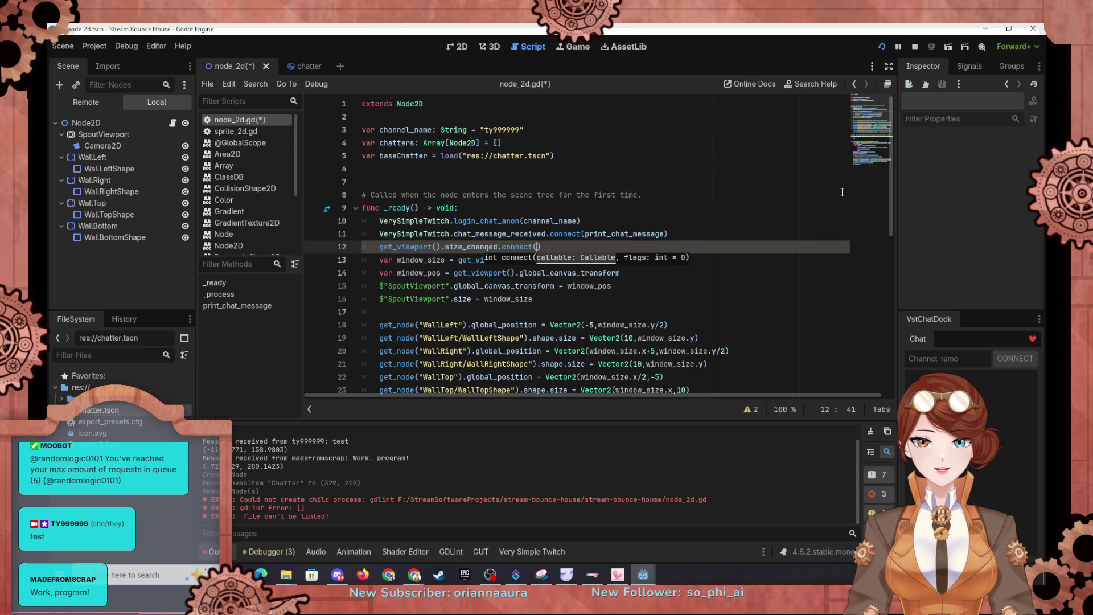
type("i")
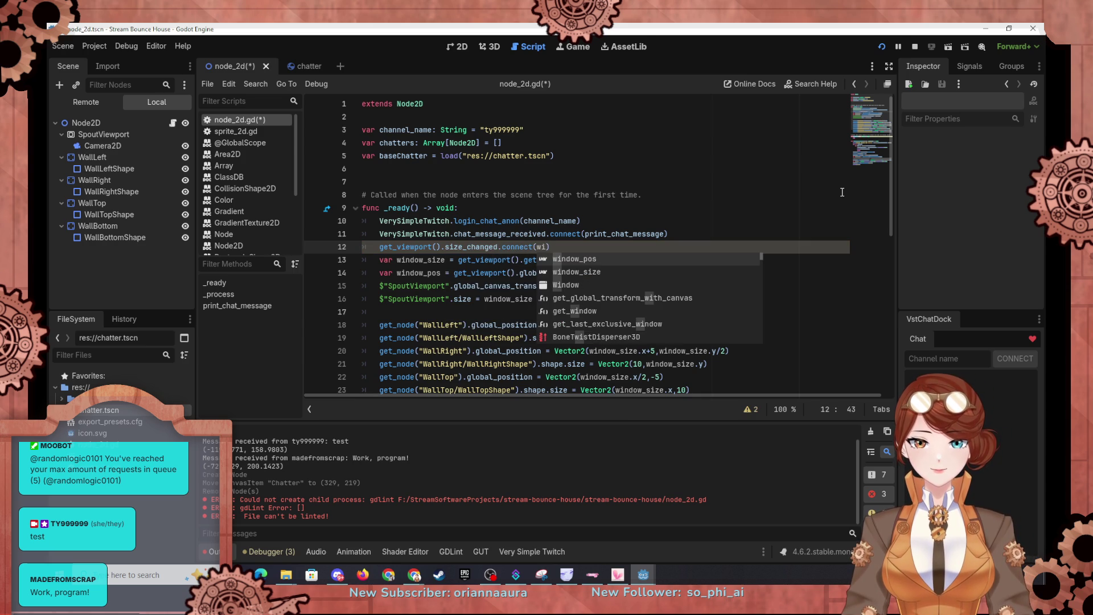
type("ndow_resize")
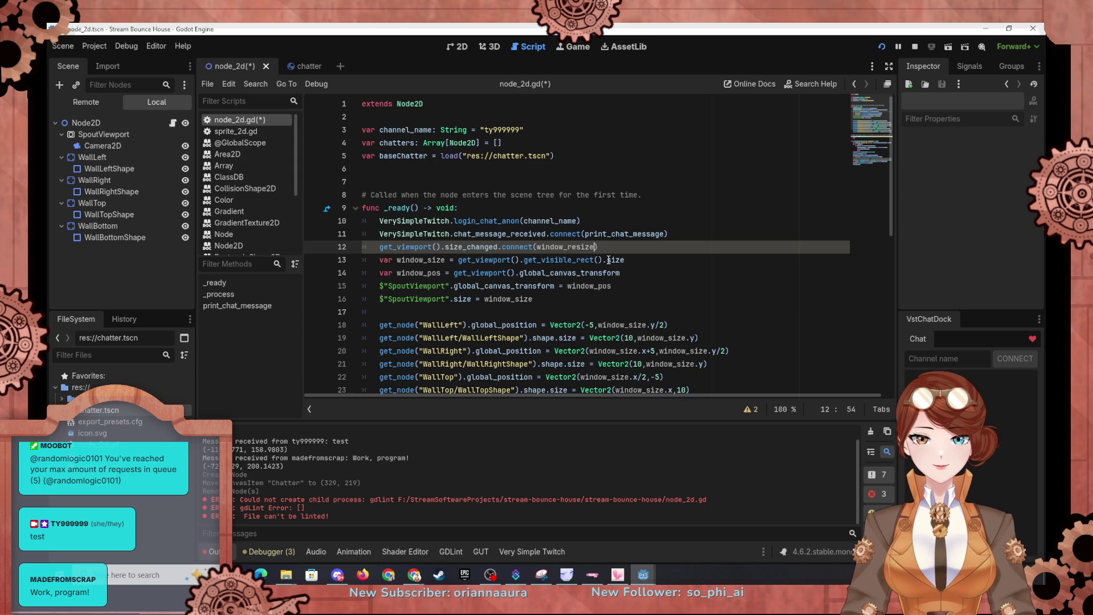
scroll(609, 260, "down", 9)
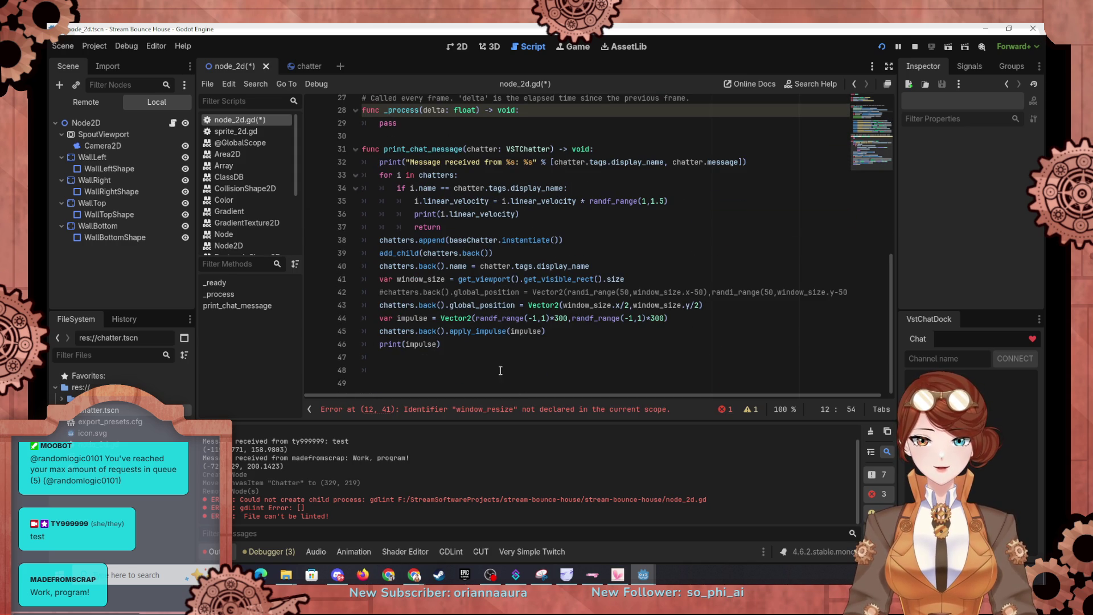
Declare func window_resize() -> void: on line 49 and start its indented body.
left_click(507, 381)
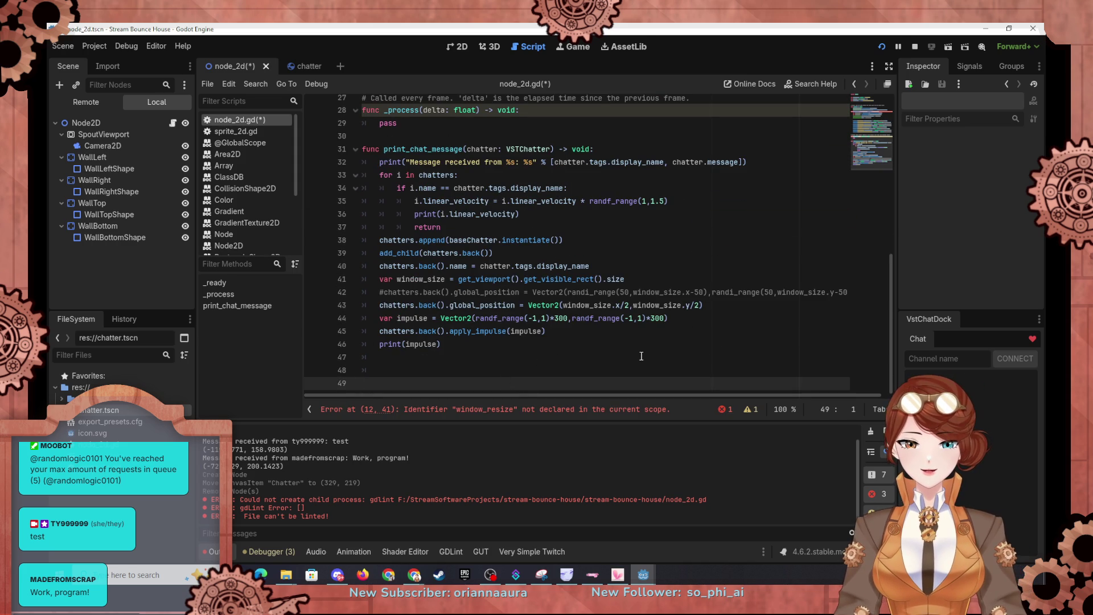
type("func wind")
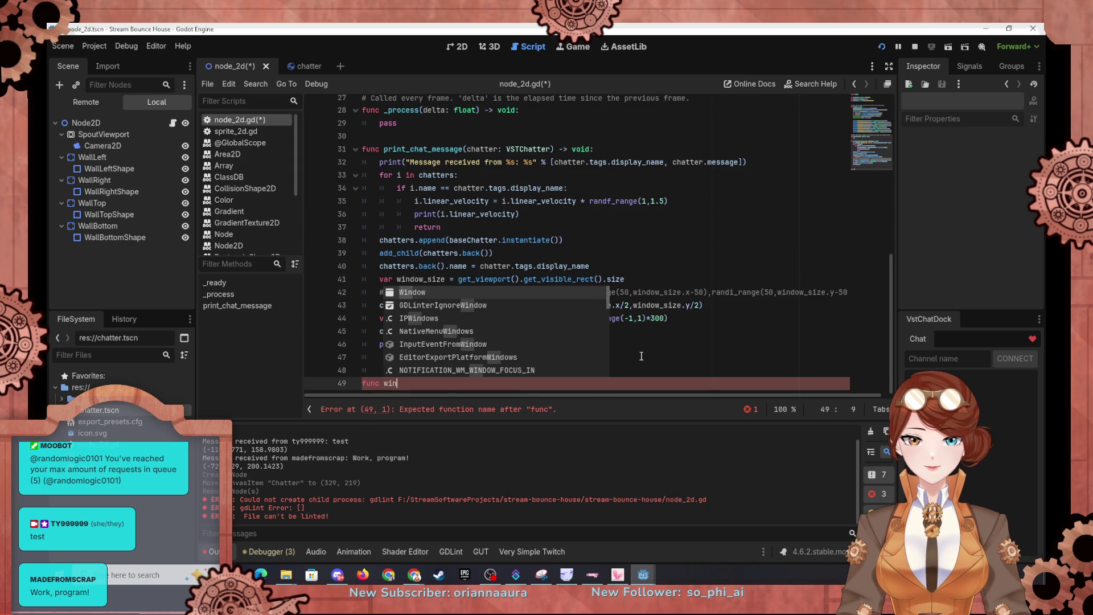
type("ow")
key("BackSpace")
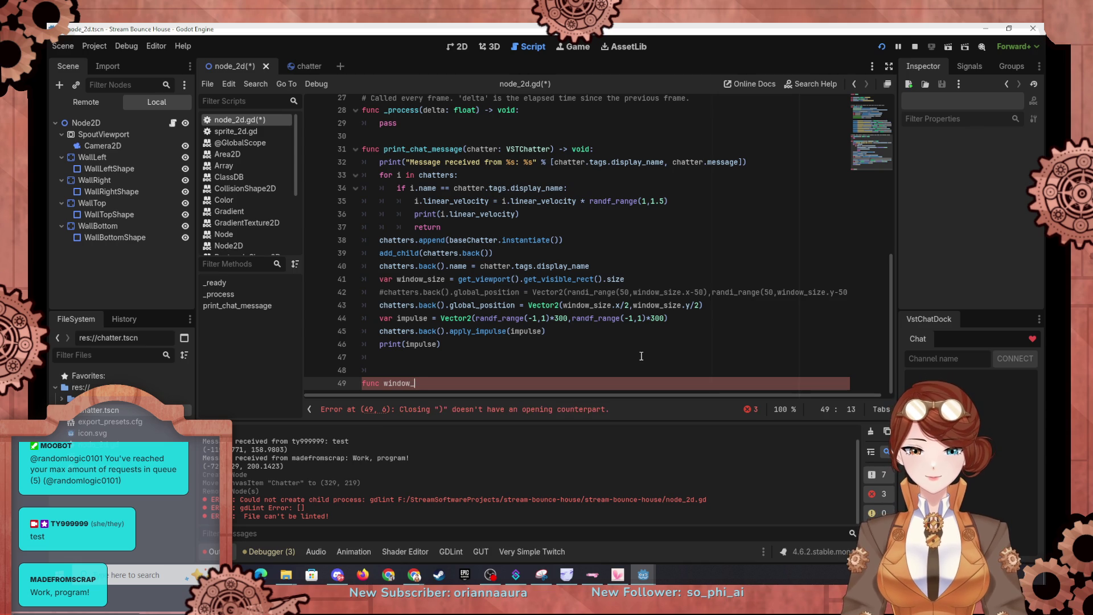
type("ze")
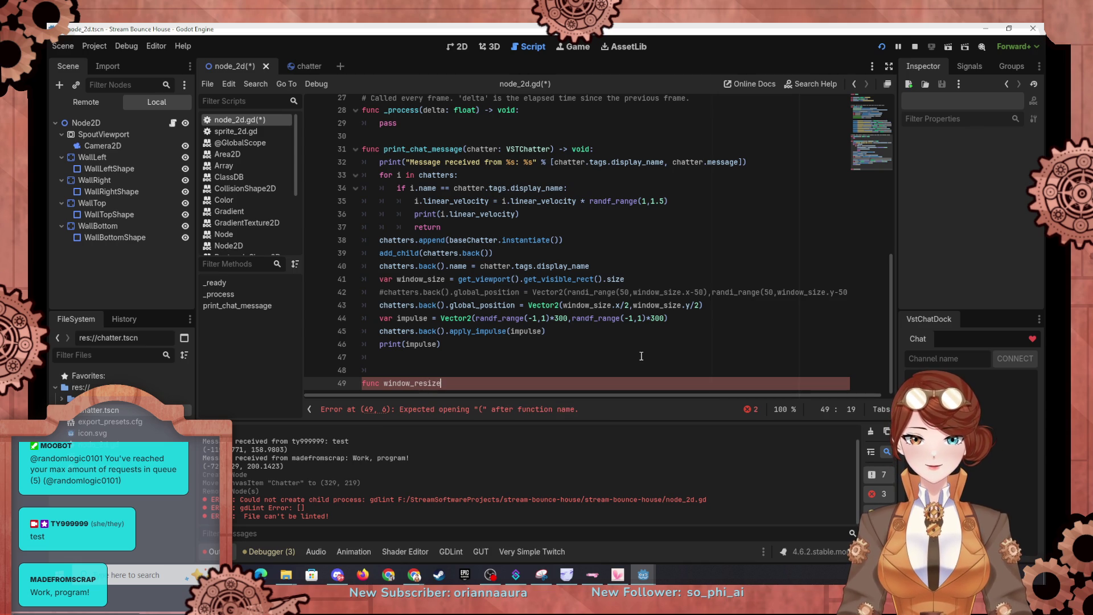
scroll(642, 356, "up", 10)
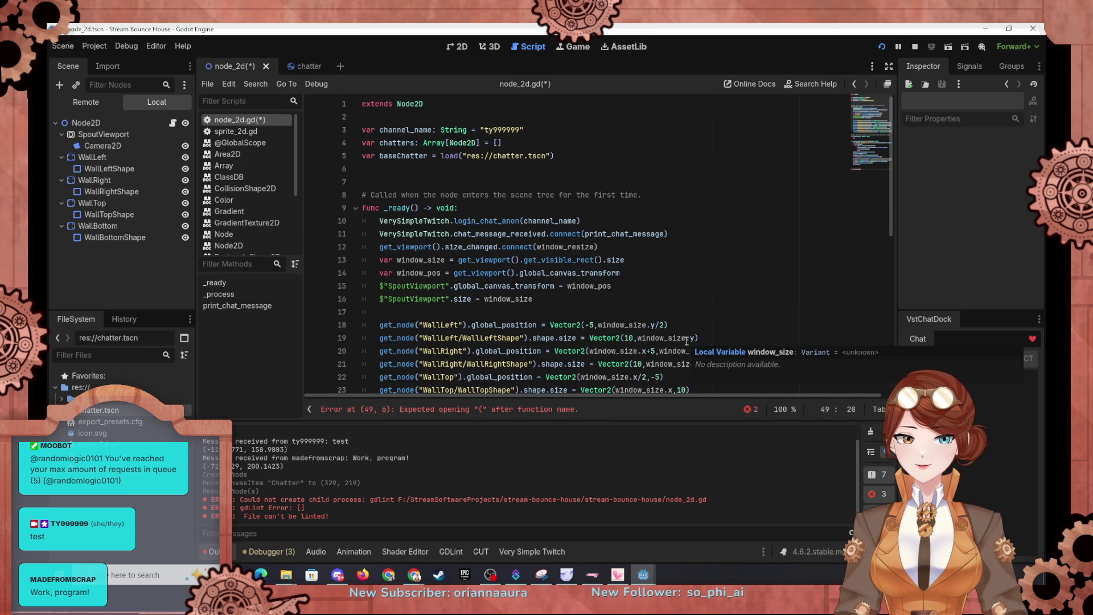
scroll(687, 340, "down", 9)
key("BackSpace")
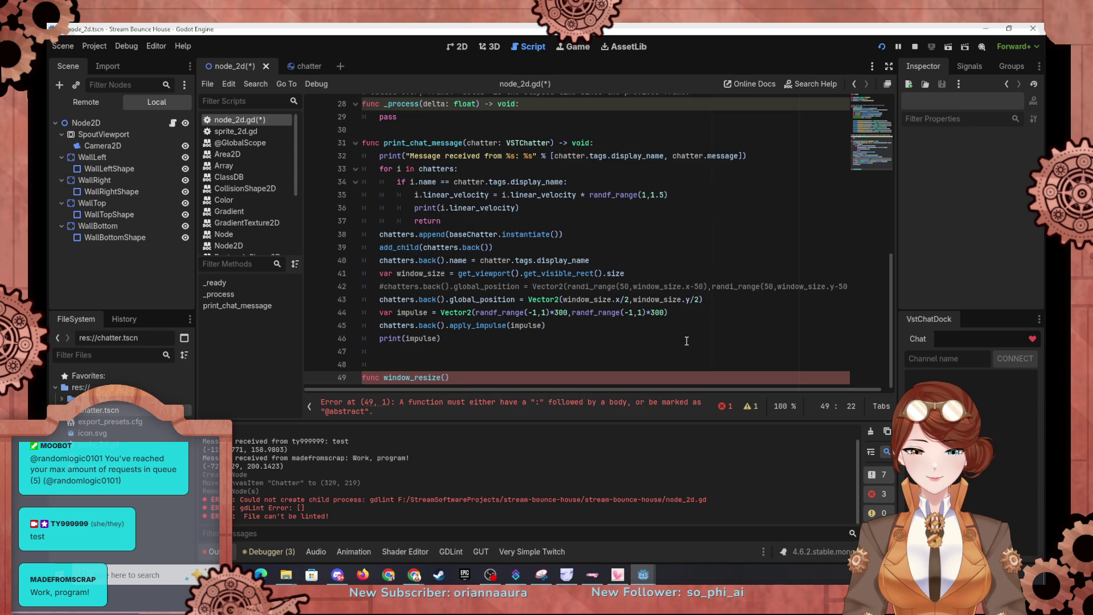
type(" -> void:")
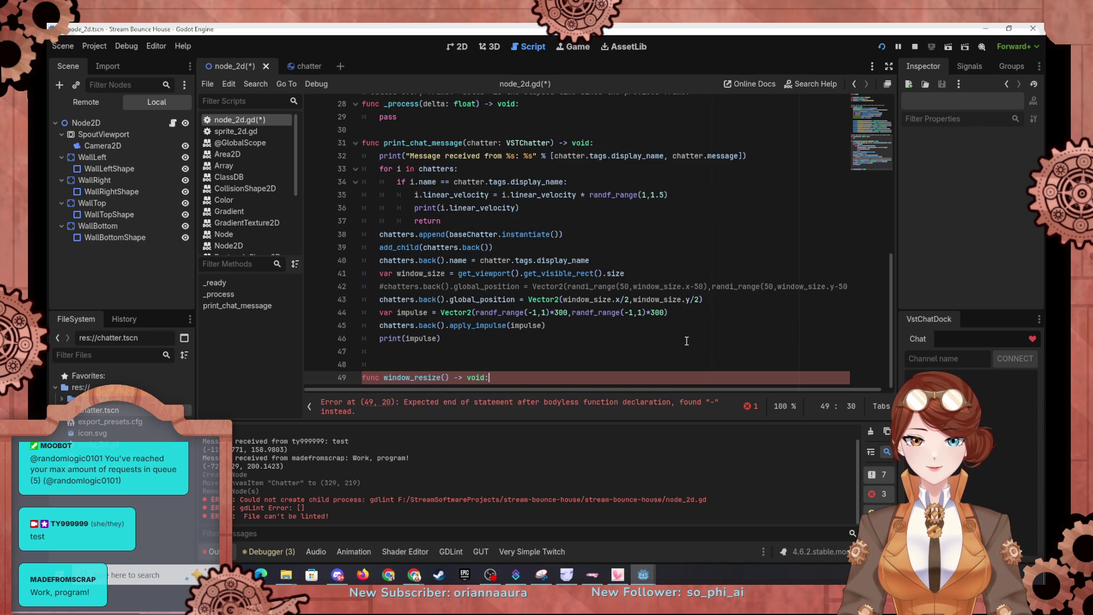
key("Return")
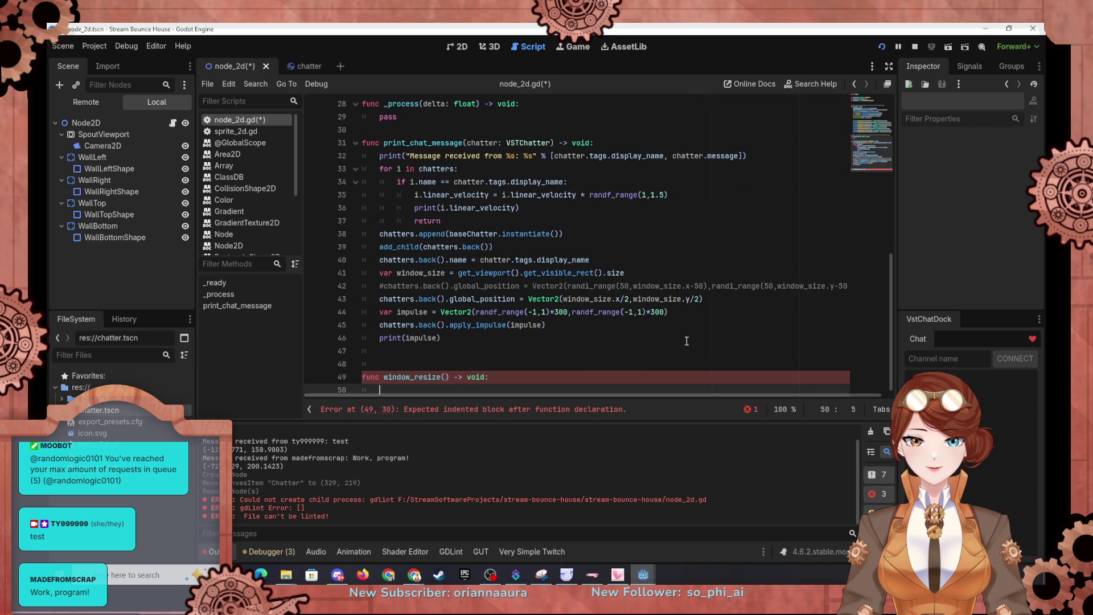
scroll(686, 341, "up", 9)
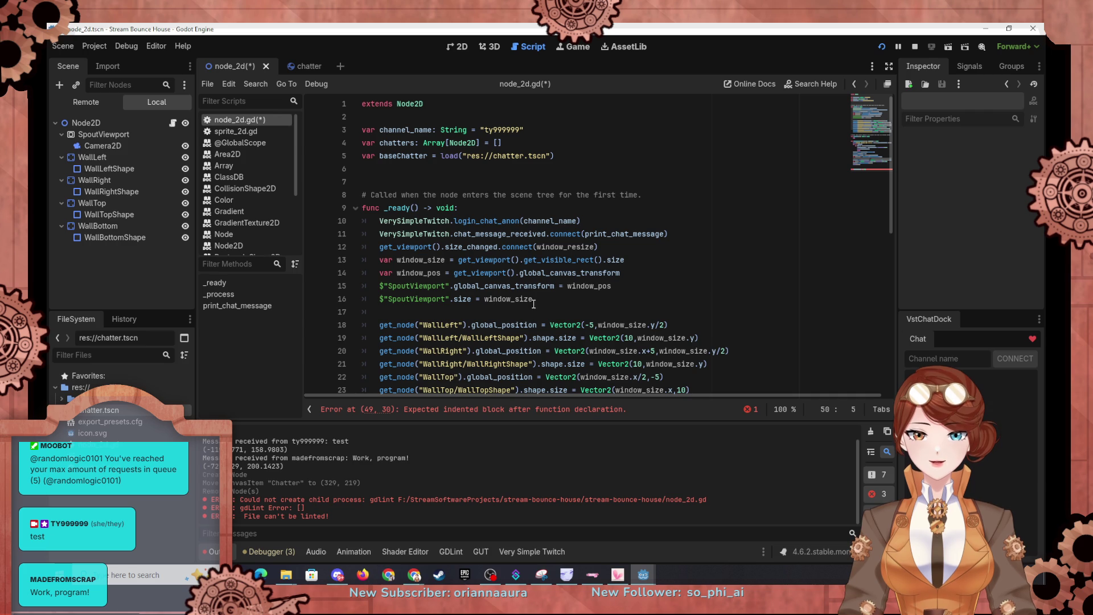
scroll(543, 300, "down", 2)
Copy _ready's SpoutViewport and wall sizing lines 13–25 into the window_resize body.
mouse_move(723, 338)
left_mouse_down()
mouse_move(702, 193)
mouse_move(666, 172)
left_mouse_up()
key("ctrl+c")
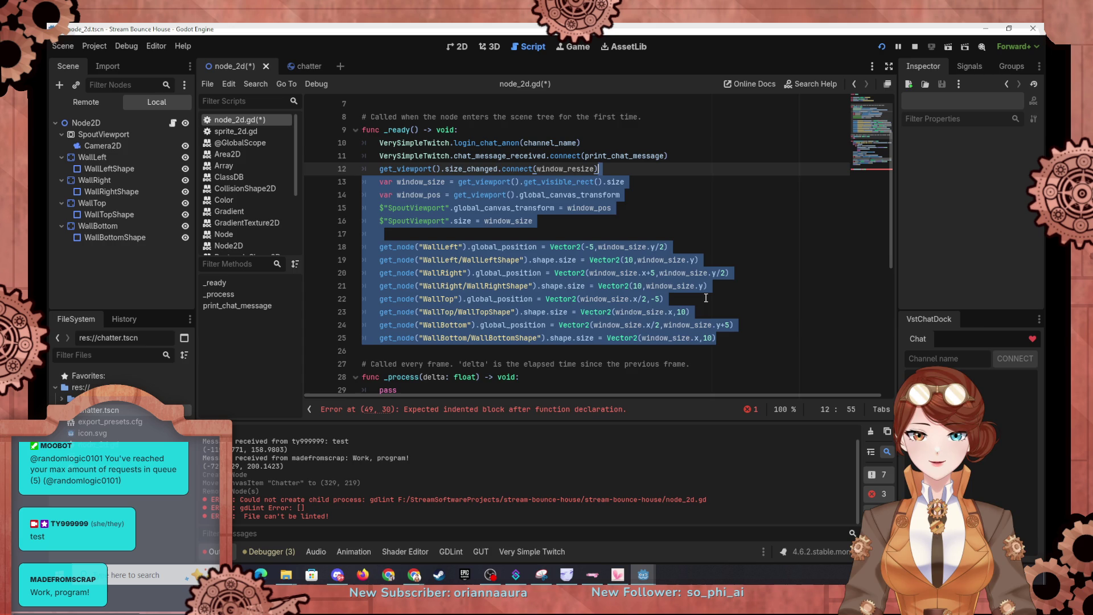
scroll(553, 279, "down", 7)
left_click(523, 370)
key("ctrl+v")
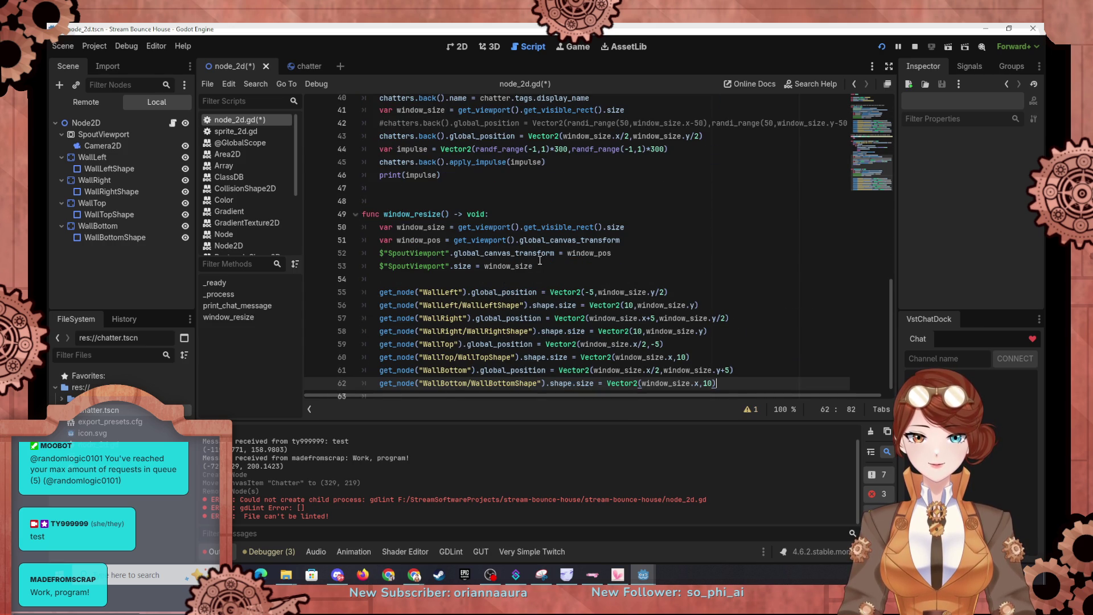
left_click(540, 262)
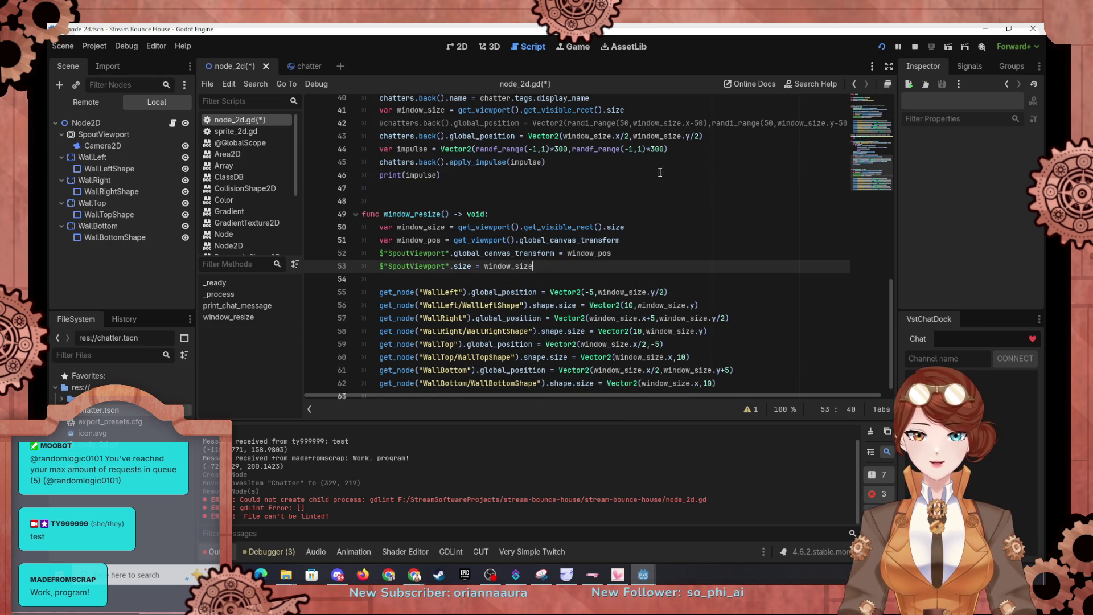
Run the project, enlarge its window, and set the embedded game view to stretch to fit.
left_click(882, 48)
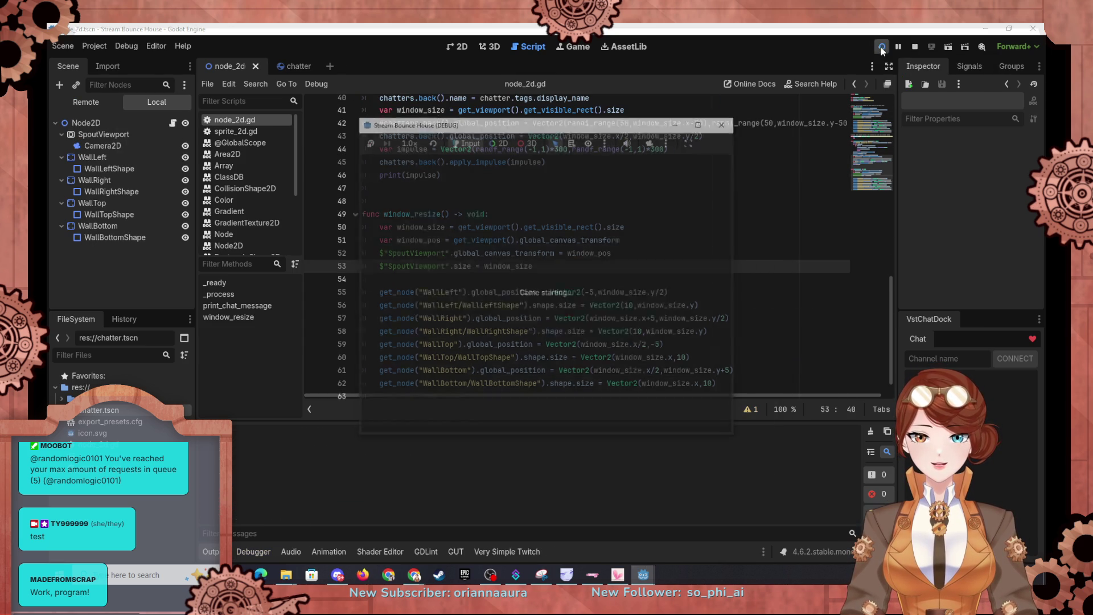
left_click_drag(550, 127, 476, 76)
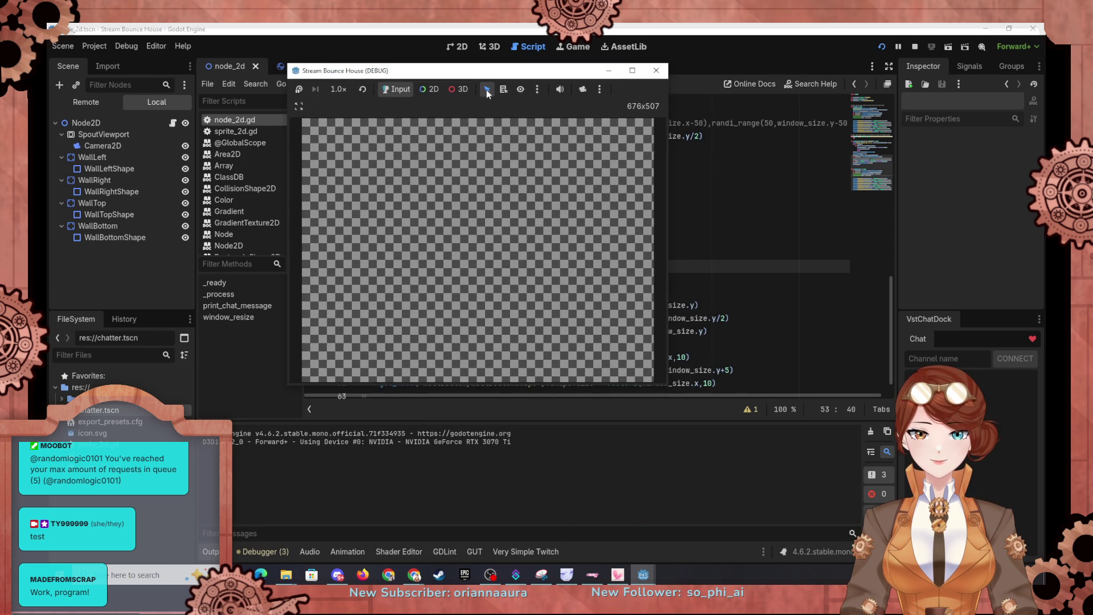
mouse_move(667, 385)
left_mouse_down()
mouse_move(852, 507)
mouse_move(840, 509)
left_mouse_up()
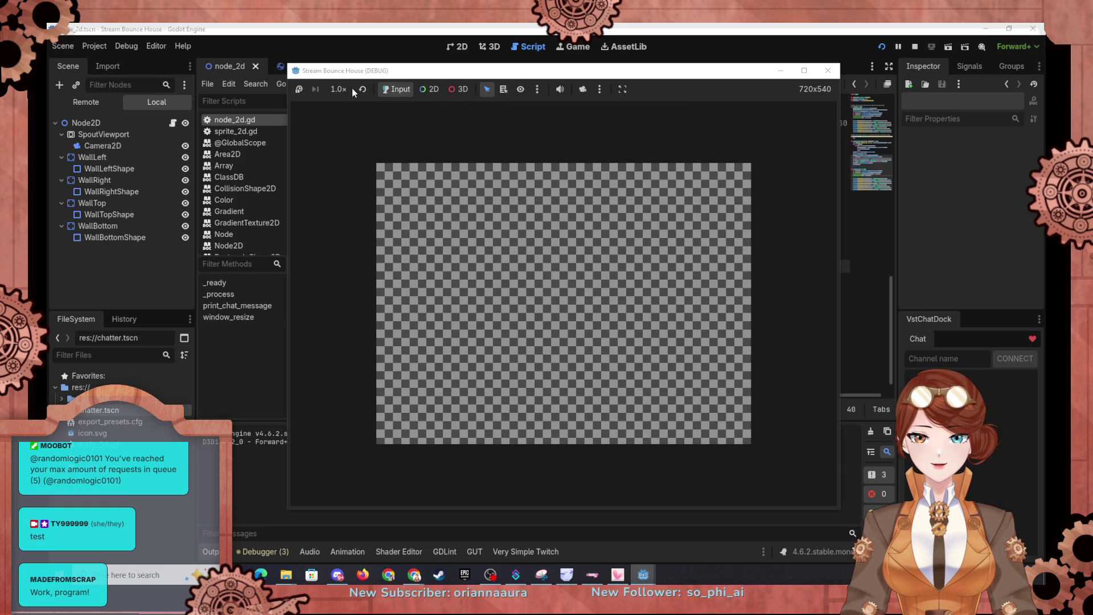
left_click(622, 89)
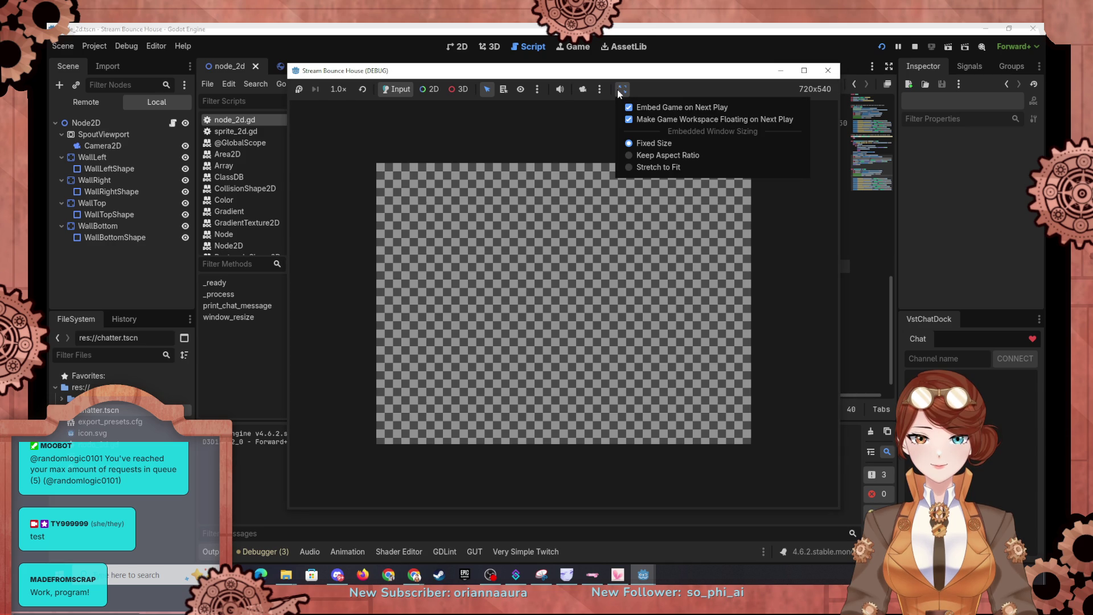
left_click(633, 167)
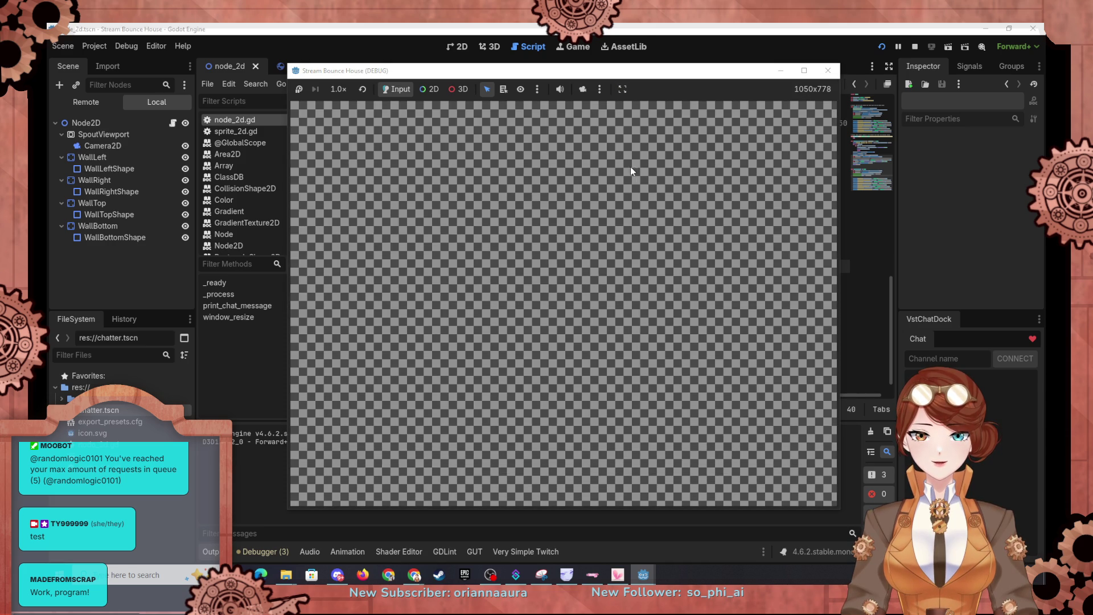
key("alt+Tab")
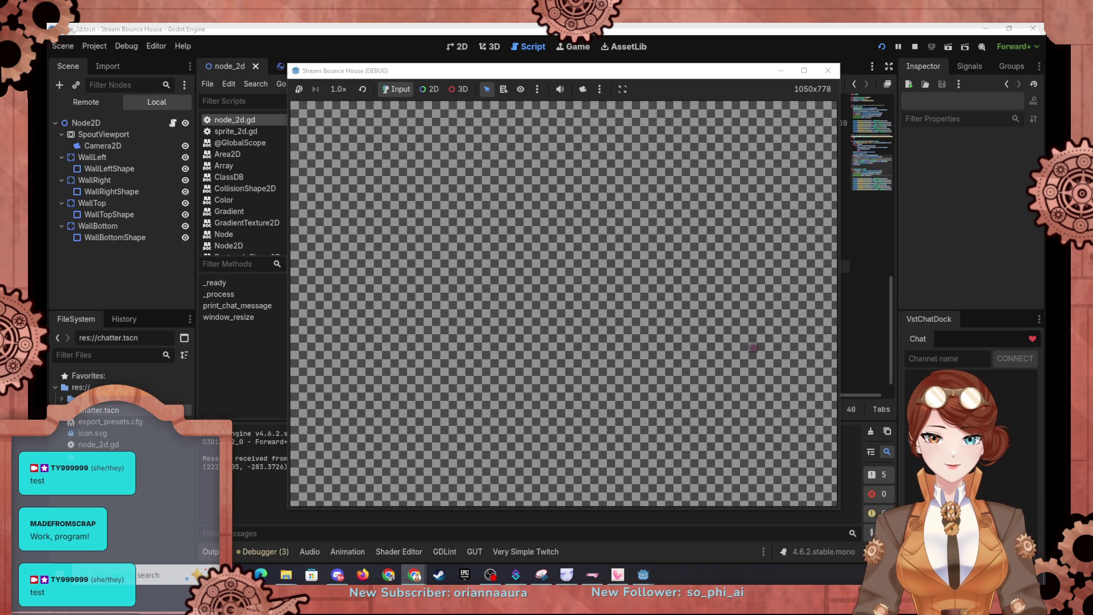
Grow the debug window to 1312x907, then shrink it back to 946x677.
left_click_drag(624, 76, 555, 52)
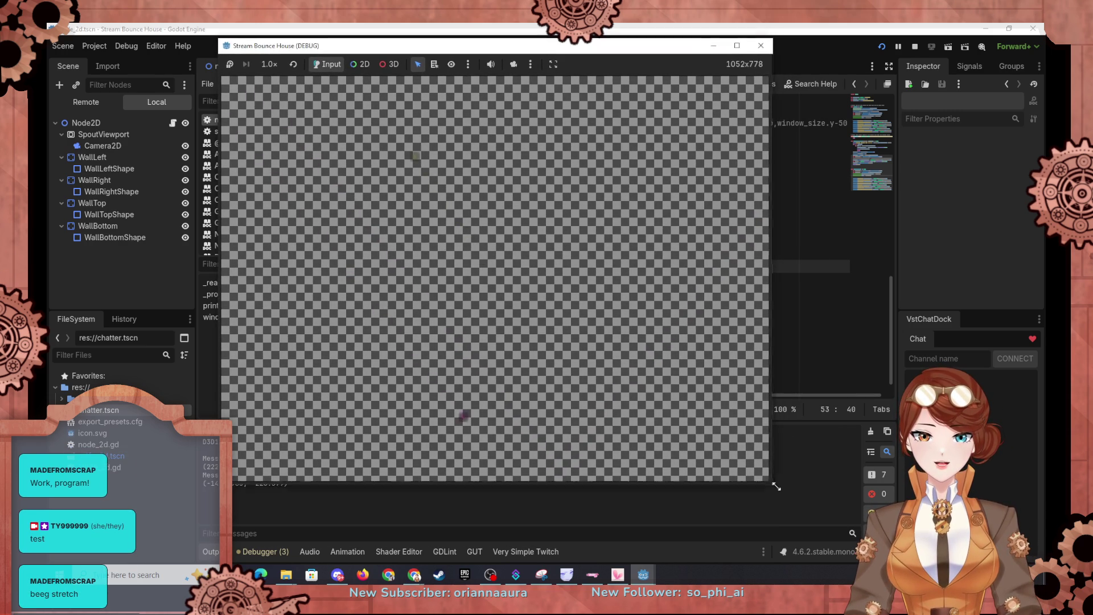
left_click_drag(771, 484, 906, 555)
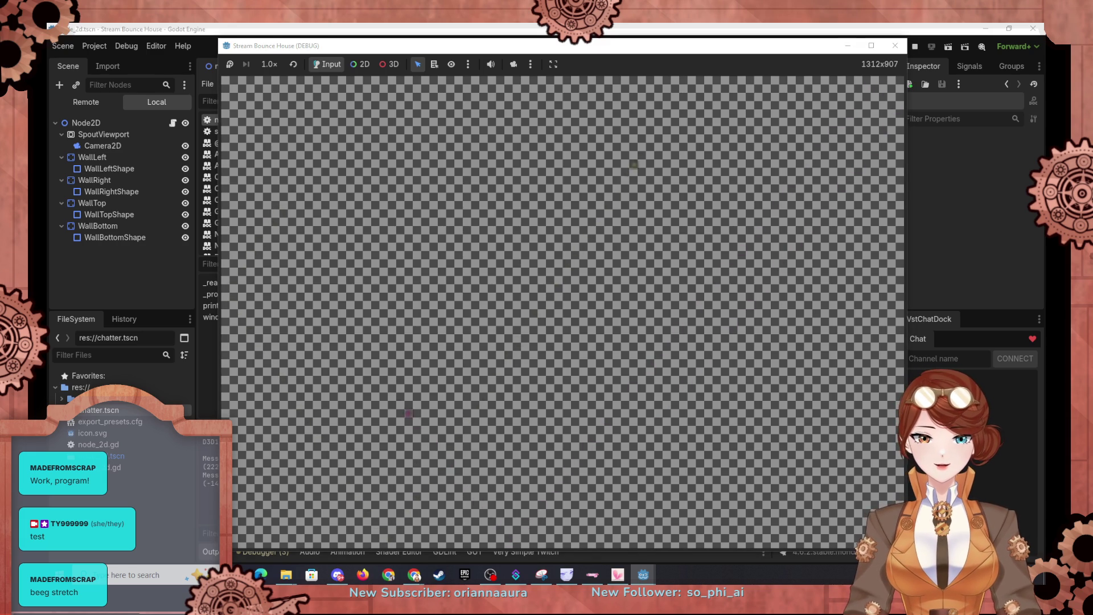
left_click_drag(904, 549, 715, 435)
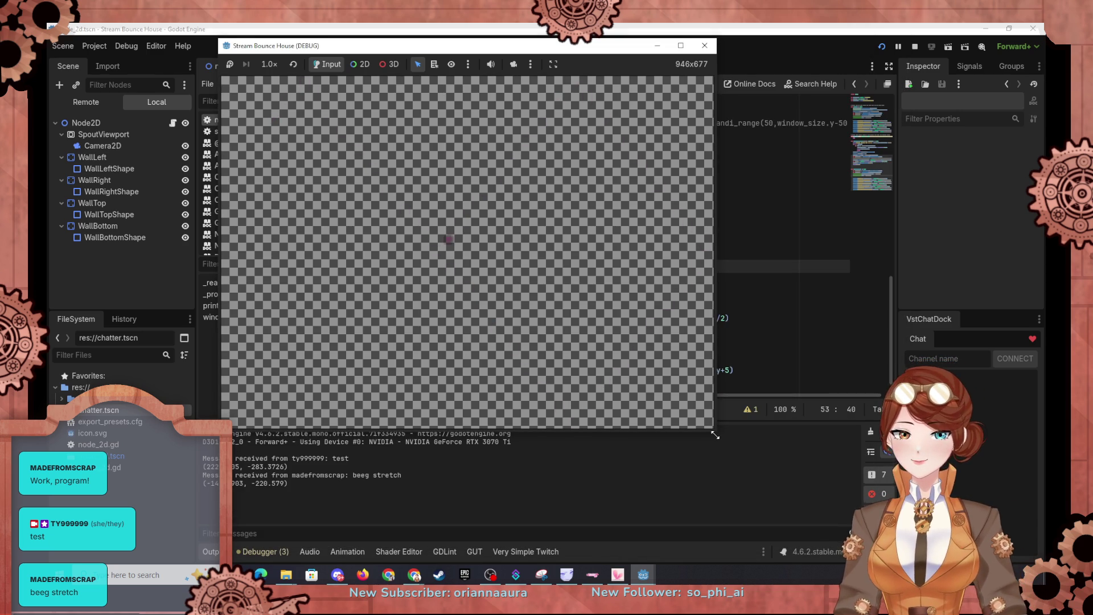
Restart Stream Bounce House and maximize its debug window to 1908x968.
left_click(875, 33)
left_click(882, 46)
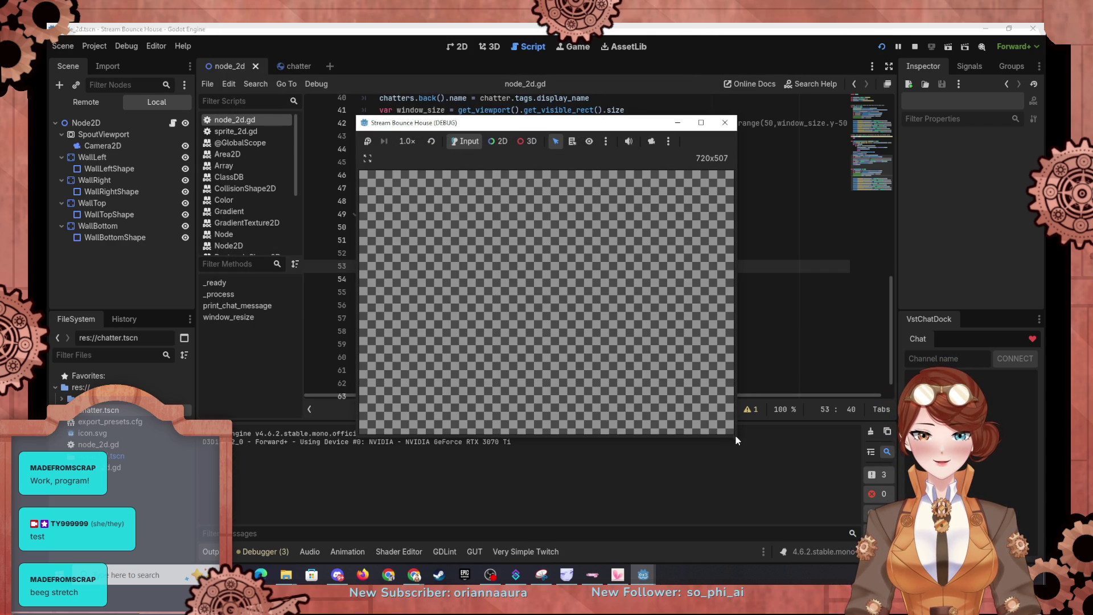
mouse_move(684, 122)
left_mouse_down()
mouse_move(652, 82)
mouse_move(666, 27)
left_mouse_up()
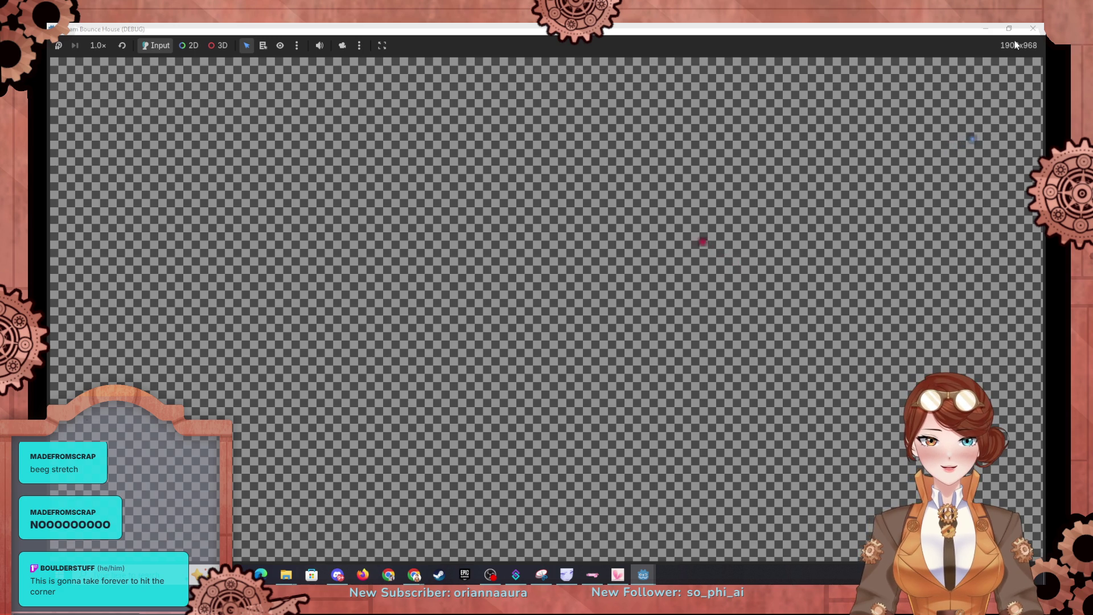
left_click(1036, 29)
Rerun the game, then minimize its window to get back to node_2d.gd in the editor.
left_click(890, 50)
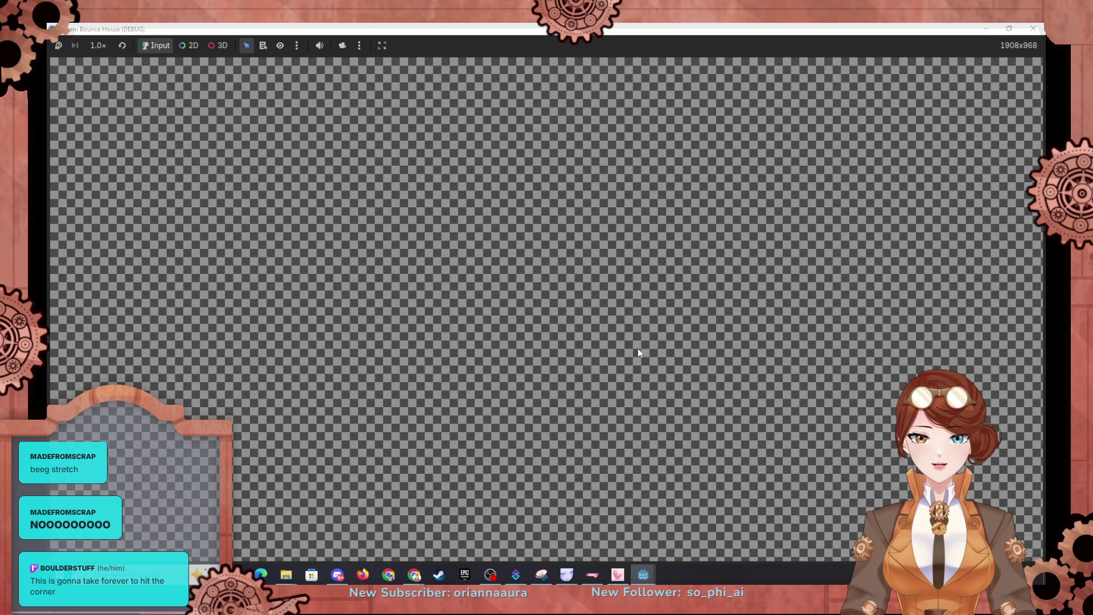
mouse_move(480, 580)
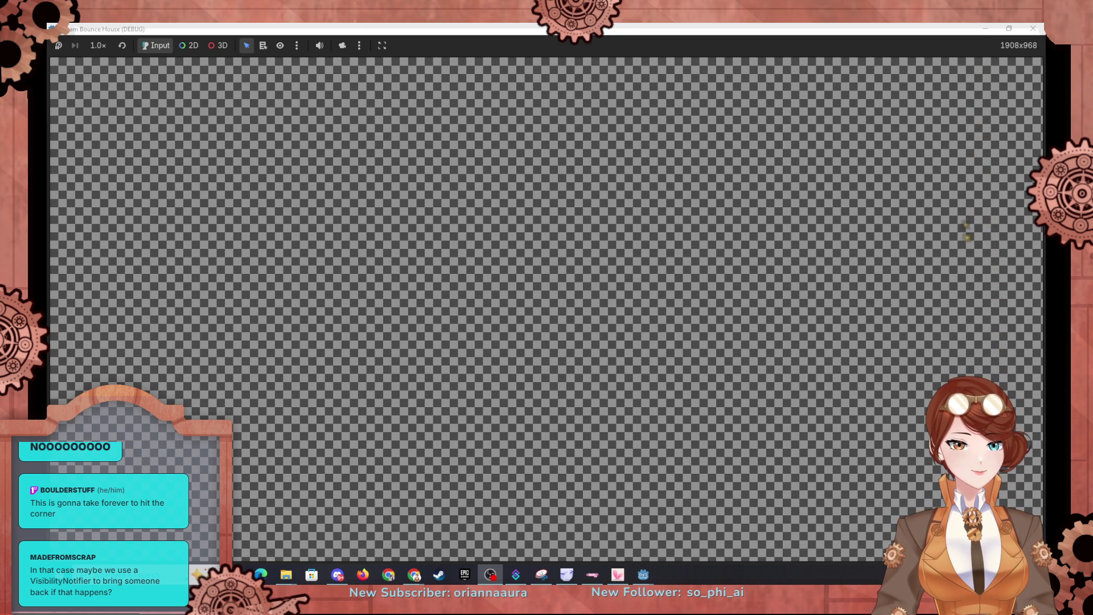
left_click(986, 34)
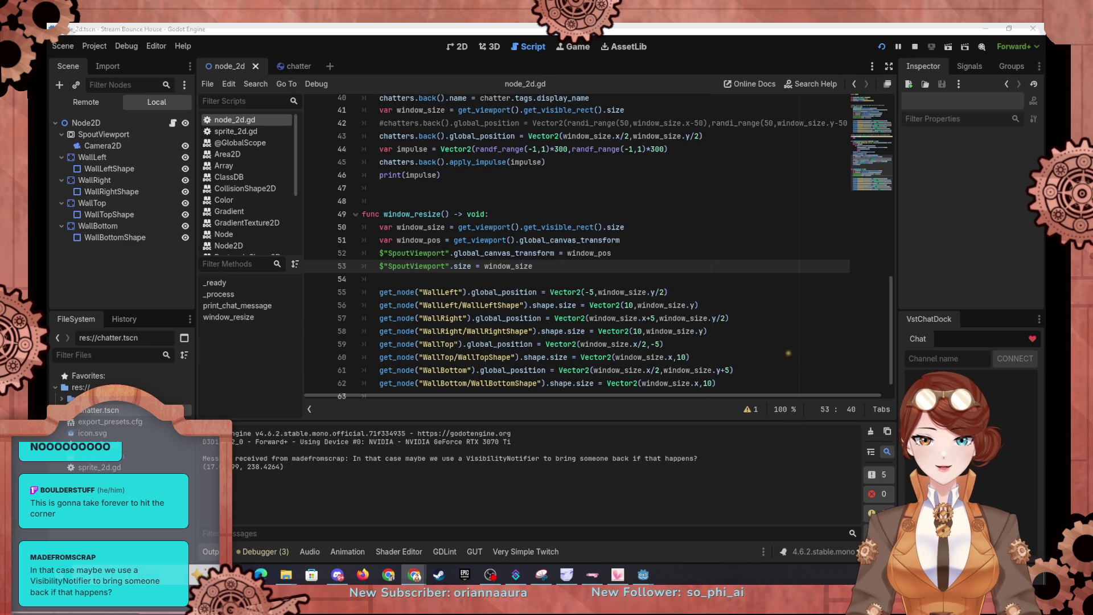
key("alt+Tab")
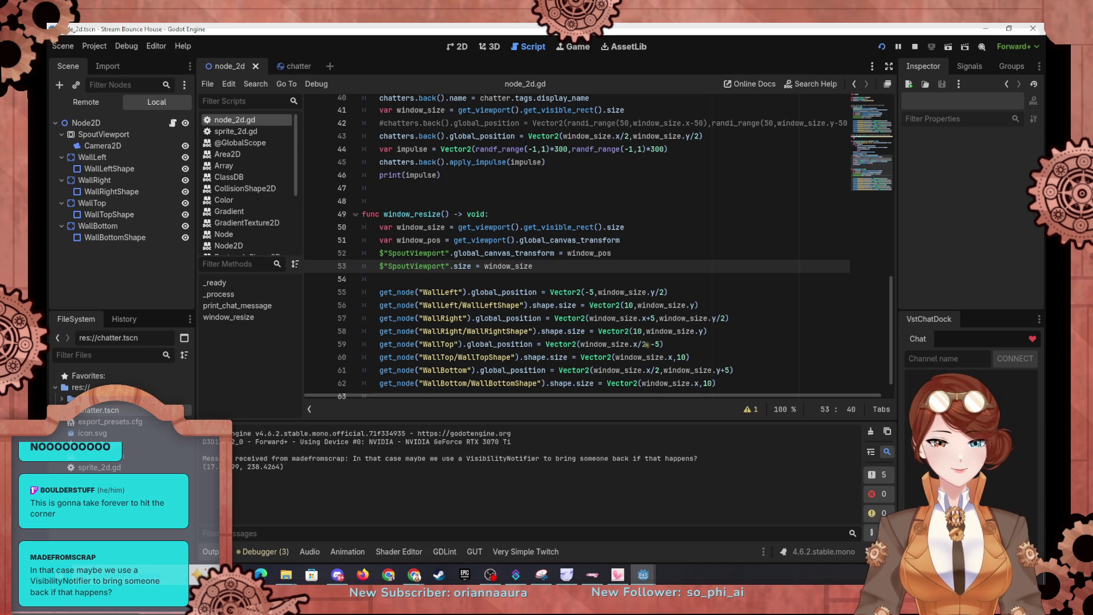
left_click(183, 46)
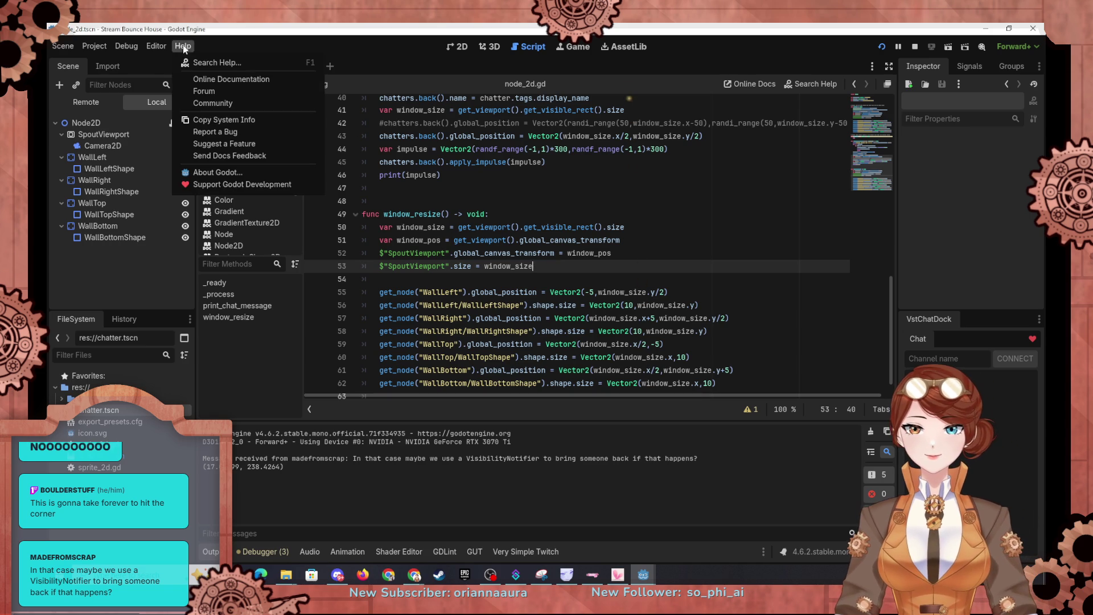
left_click(207, 60)
type("visi")
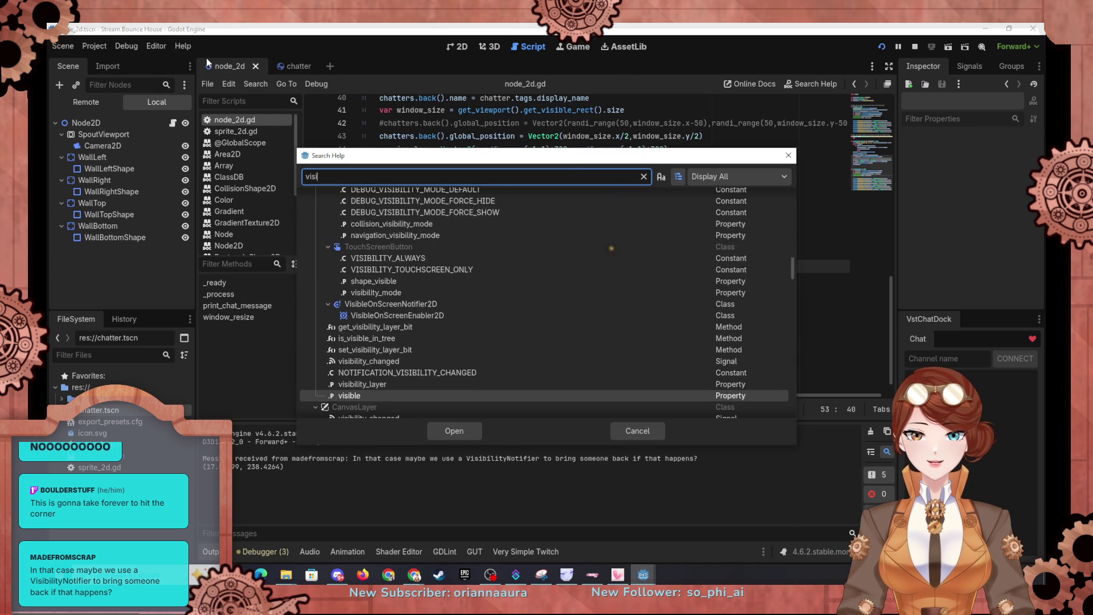
type("bili")
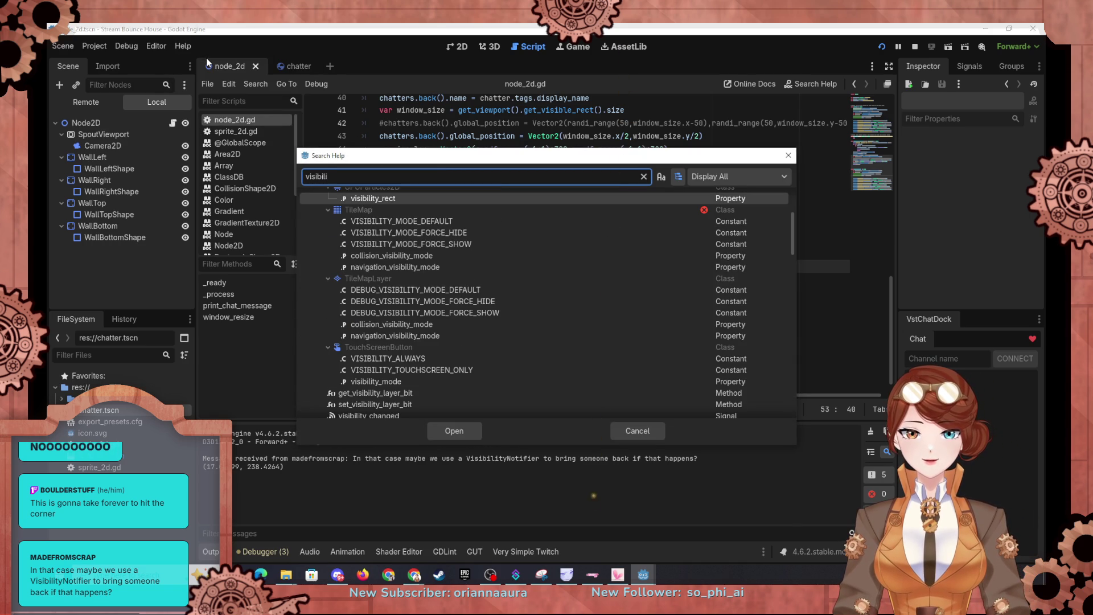
type("ty")
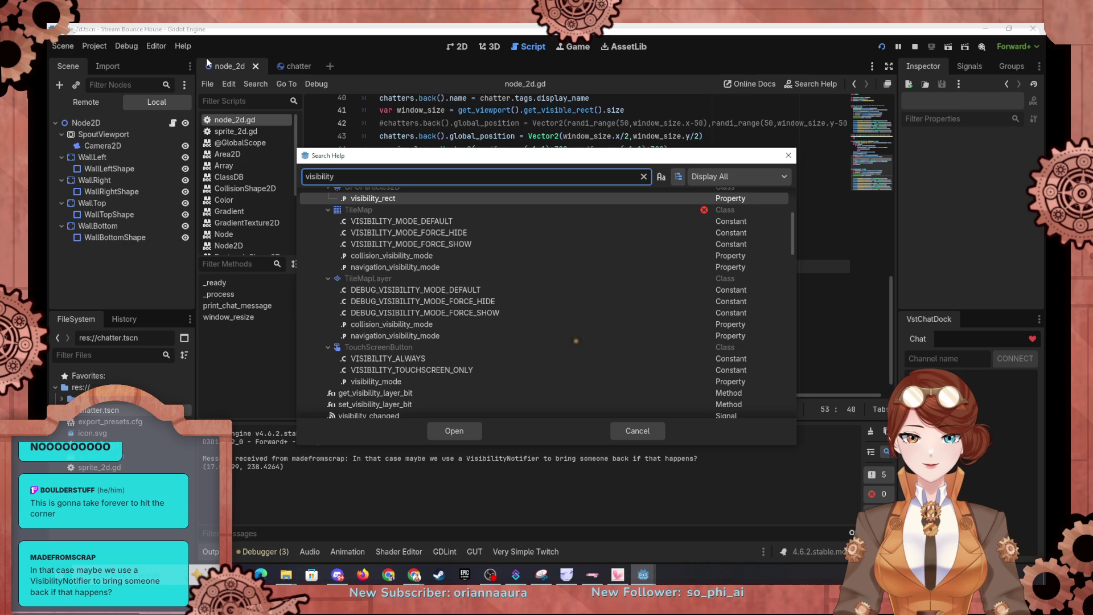
scroll(456, 222, "up", 5)
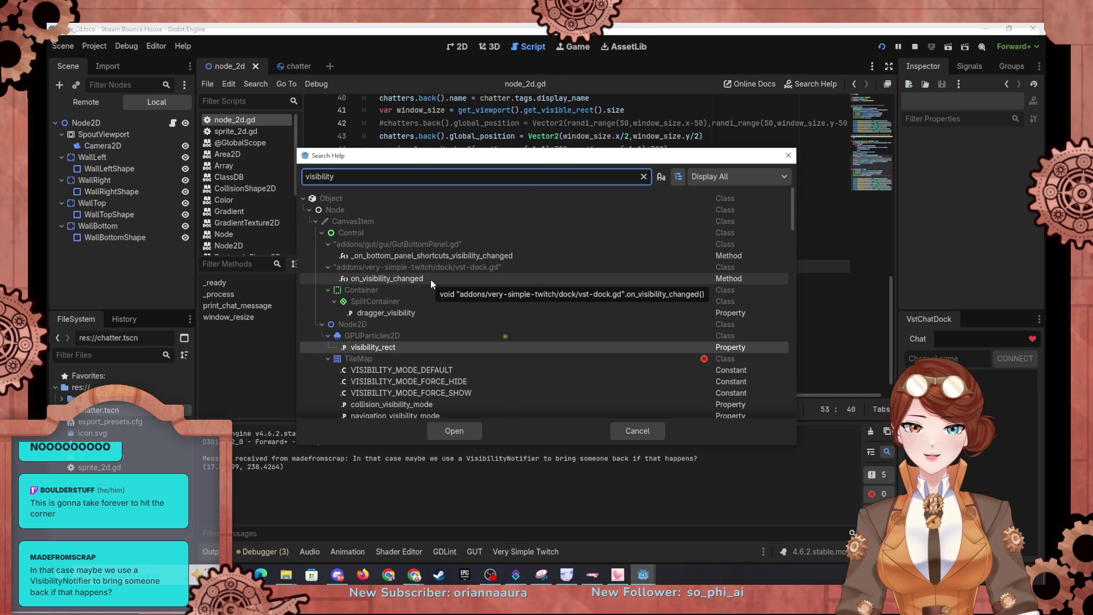
scroll(430, 279, "down", 1)
scroll(431, 283, "down", 5)
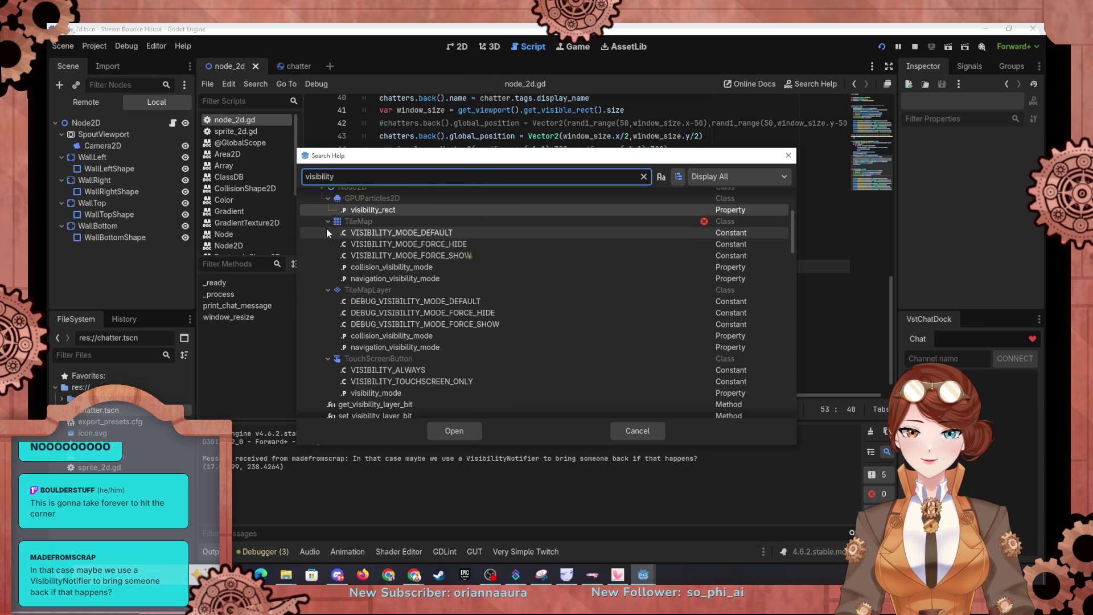
scroll(388, 293, "down", 1)
scroll(399, 320, "down", 3)
scroll(398, 322, "down", 1)
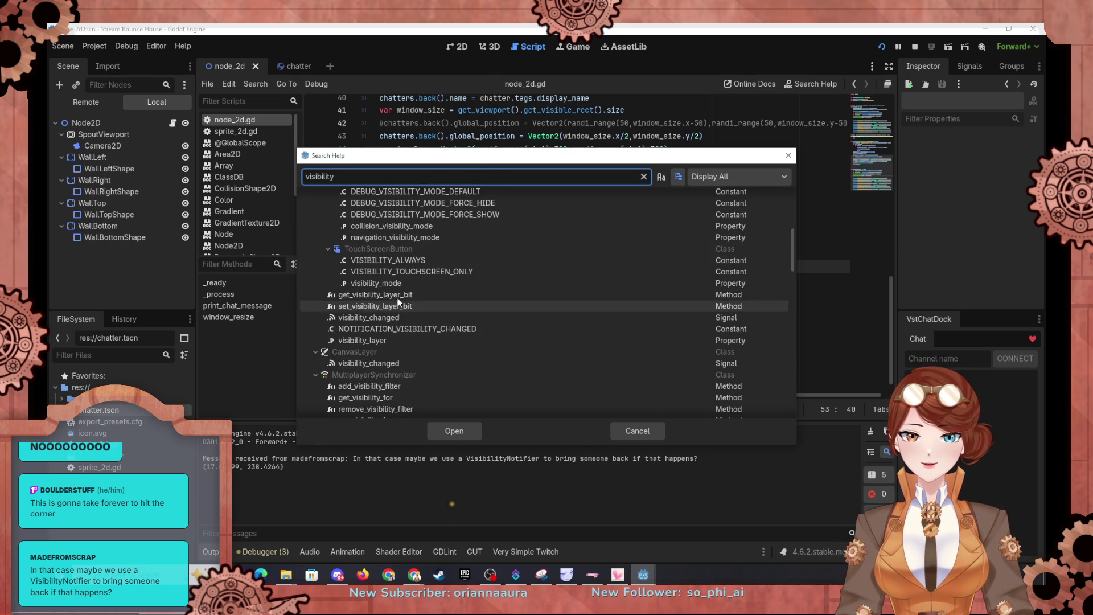
scroll(396, 332, "down", 1)
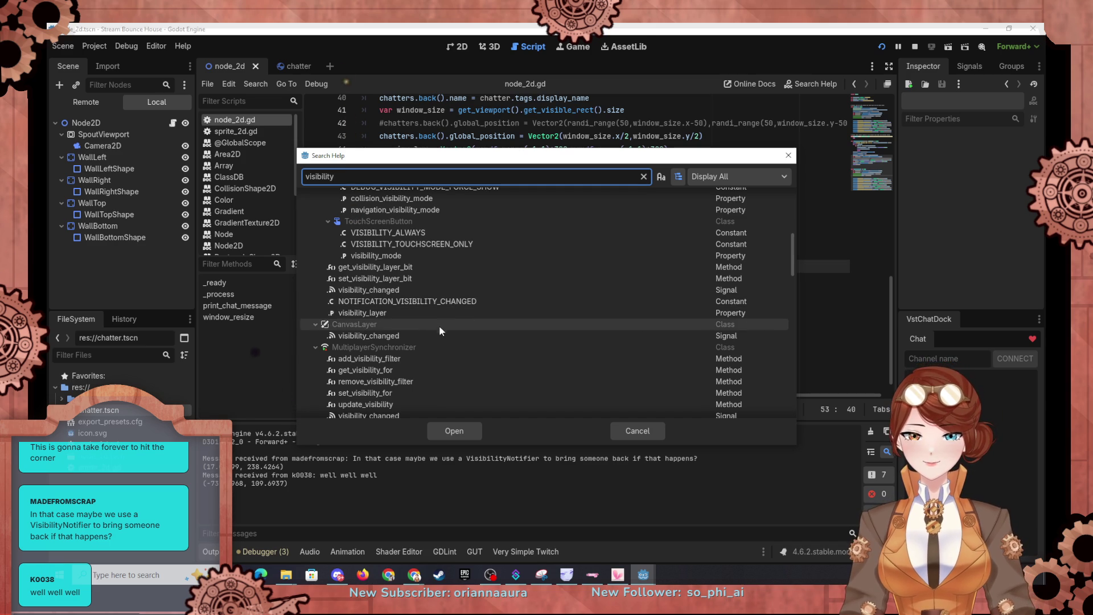
scroll(422, 371, "down", 3)
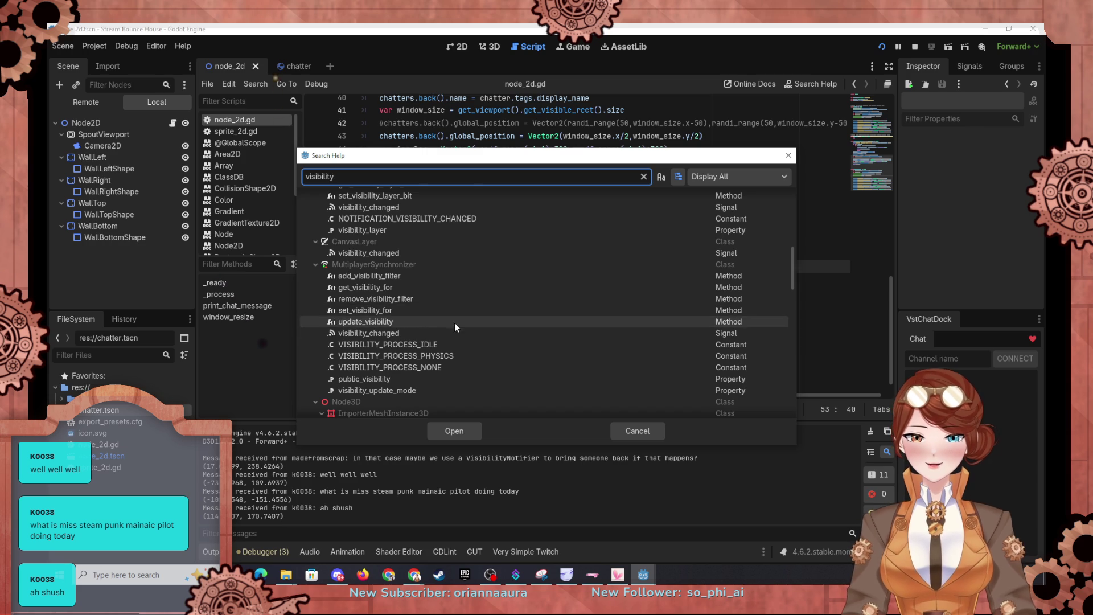
scroll(452, 345, "down", 2)
scroll(452, 347, "down", 1)
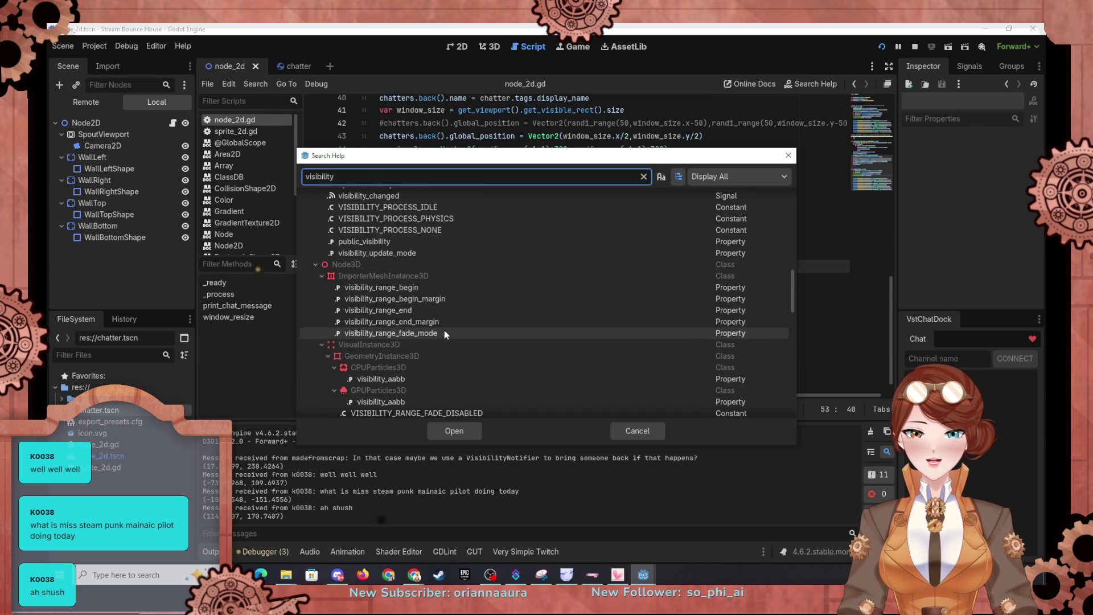
scroll(460, 314, "down", 3)
scroll(460, 314, "down", 4)
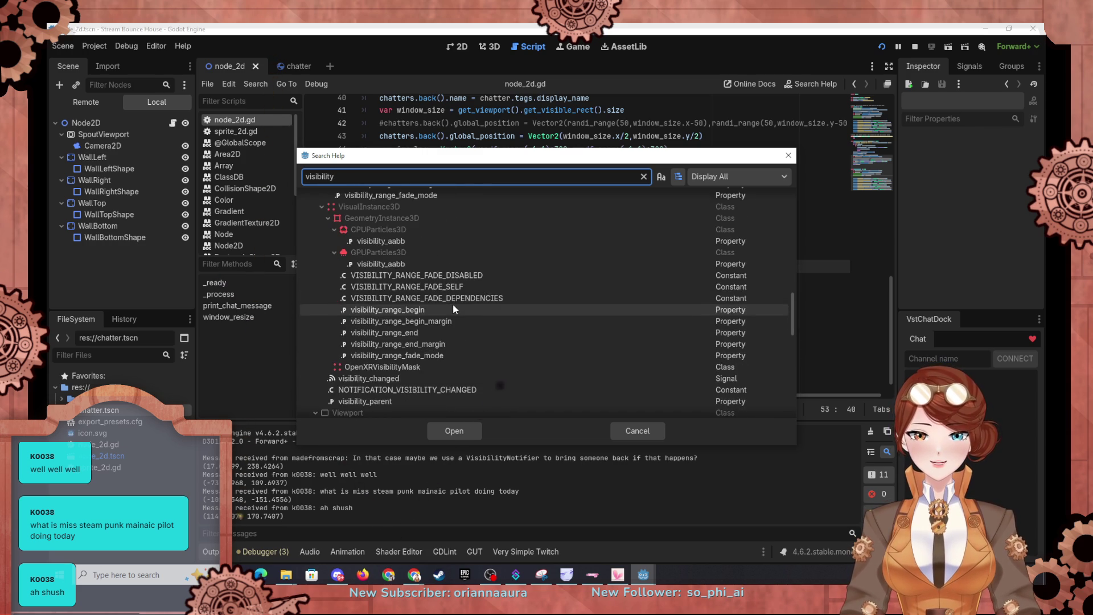
scroll(453, 303, "down", 3)
scroll(405, 313, "down", 5)
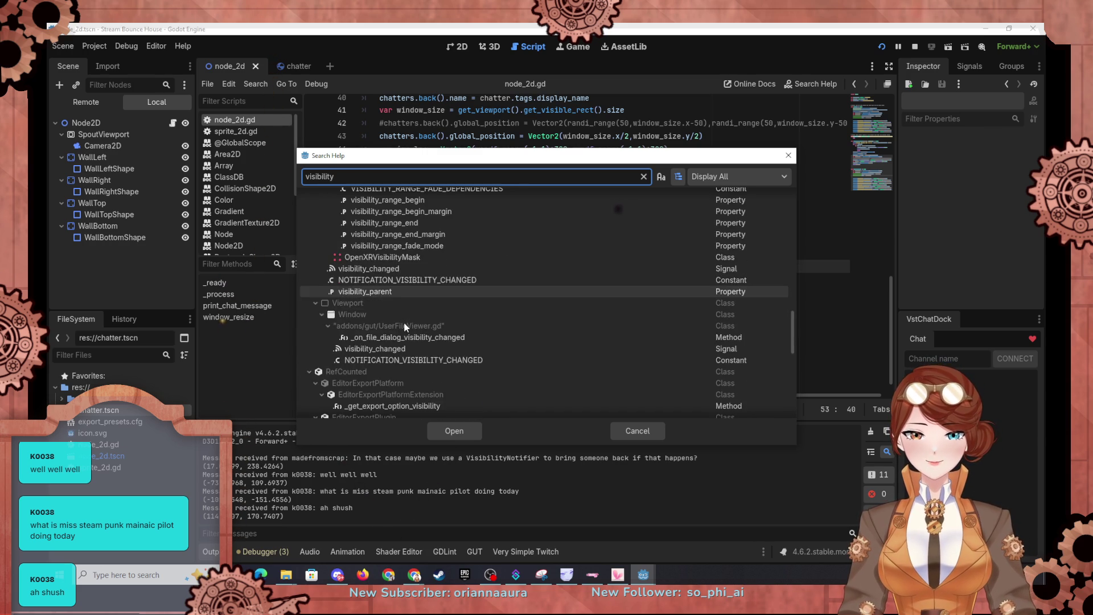
scroll(404, 328, "down", 6)
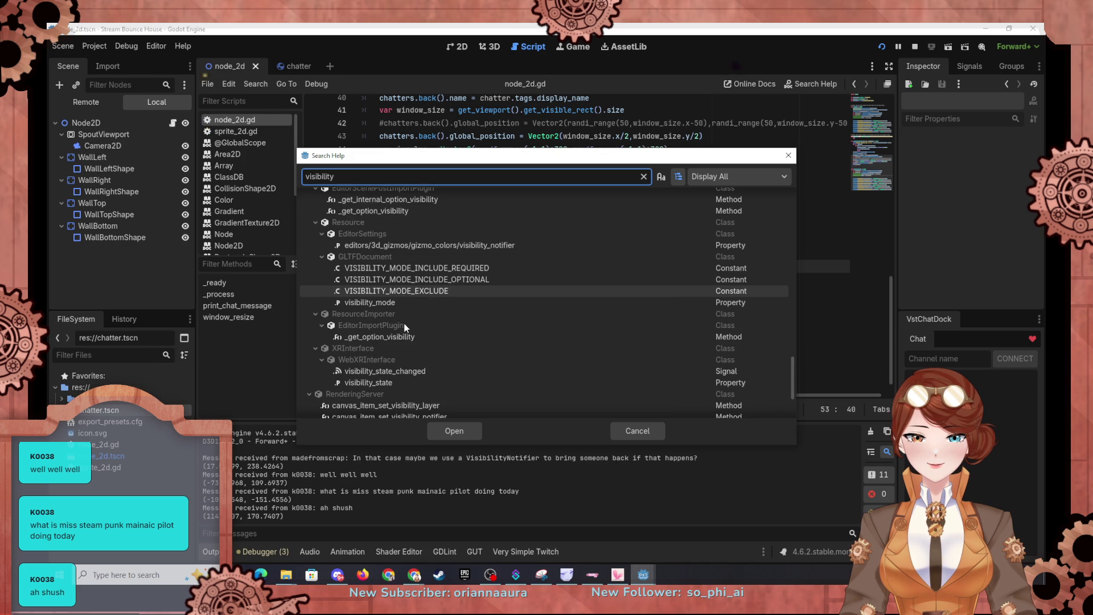
scroll(405, 326, "down", 2)
scroll(404, 326, "down", 2)
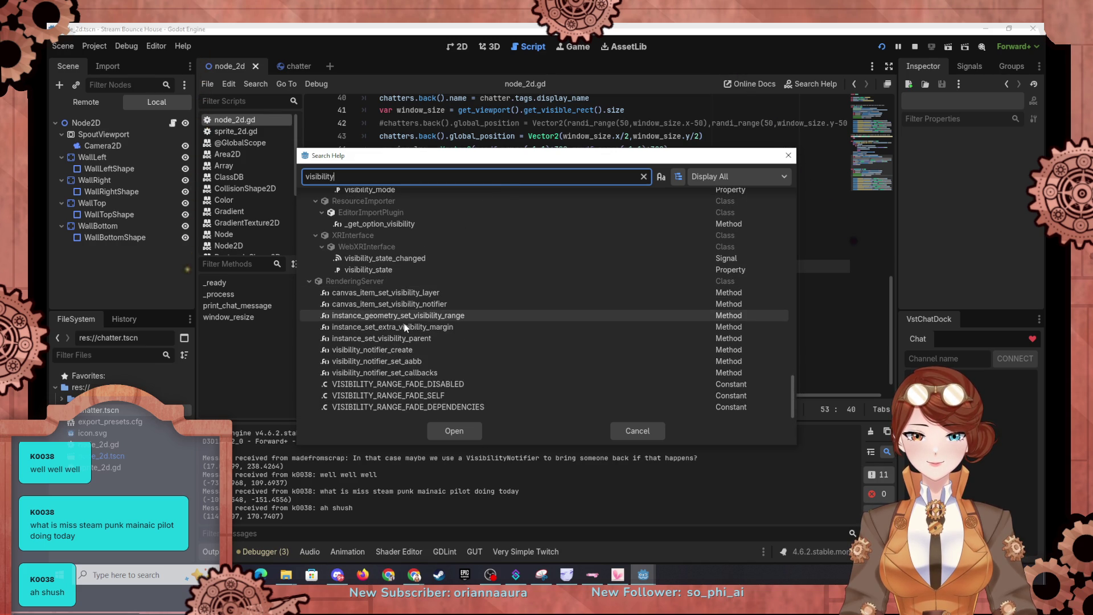
left_click(631, 432)
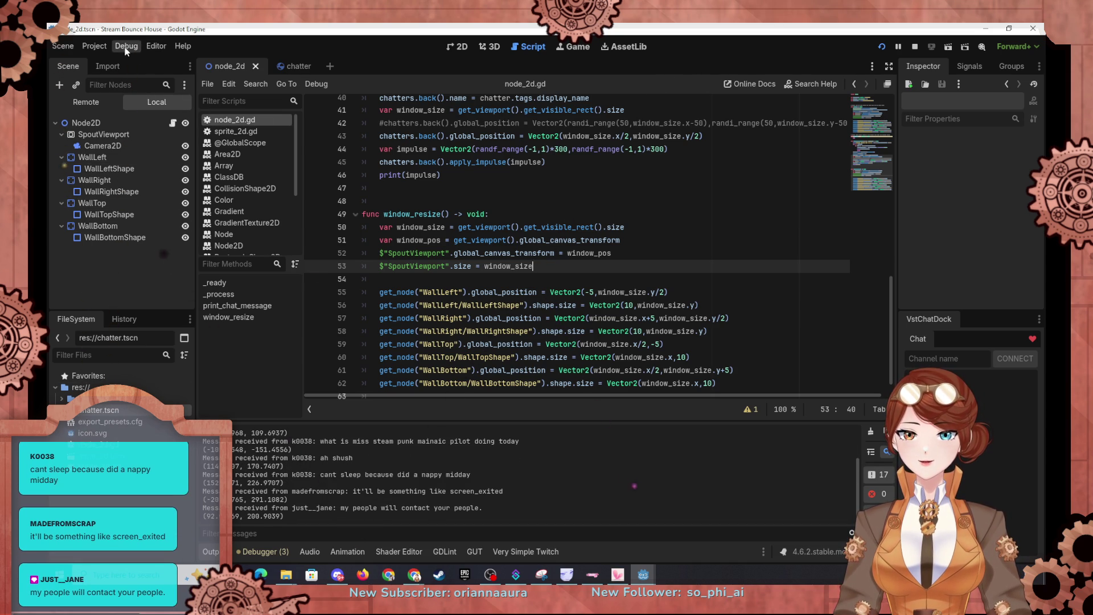
left_click(181, 46)
Search help for 'screen_e', read VisibleOnScreenNotifier2D's screen_entered/screen_exited signals, then switch to the chatter scene.
left_click(214, 60)
type("scr")
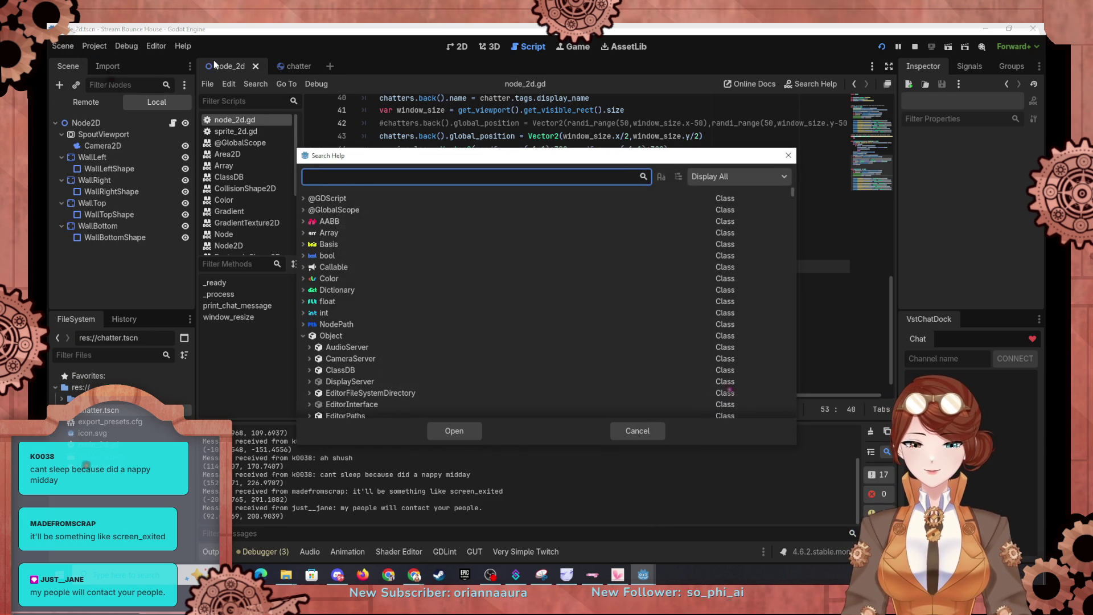
type("een")
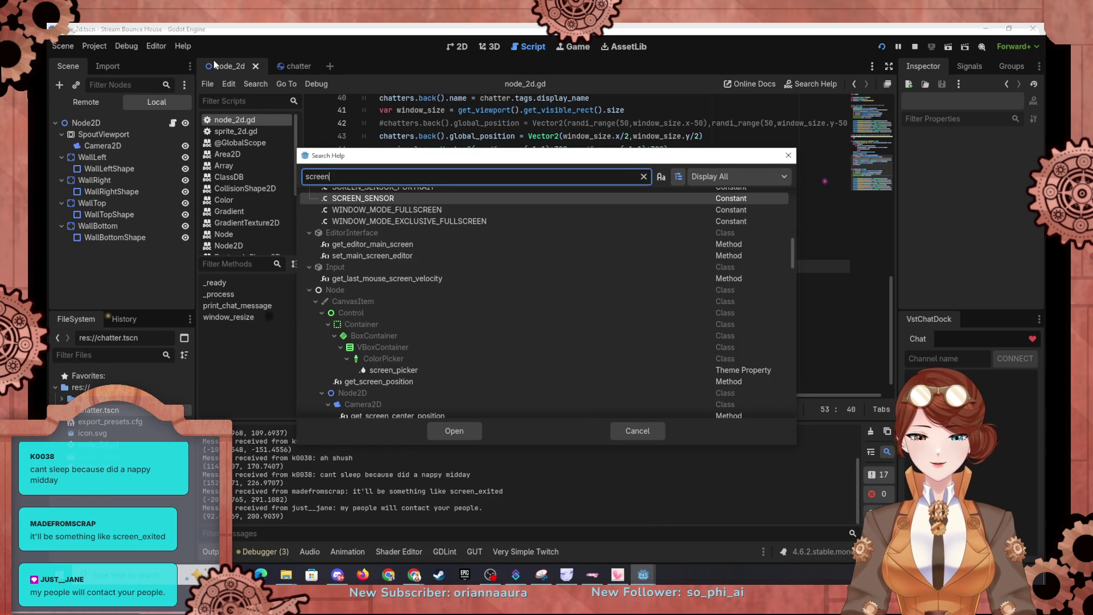
type("_e")
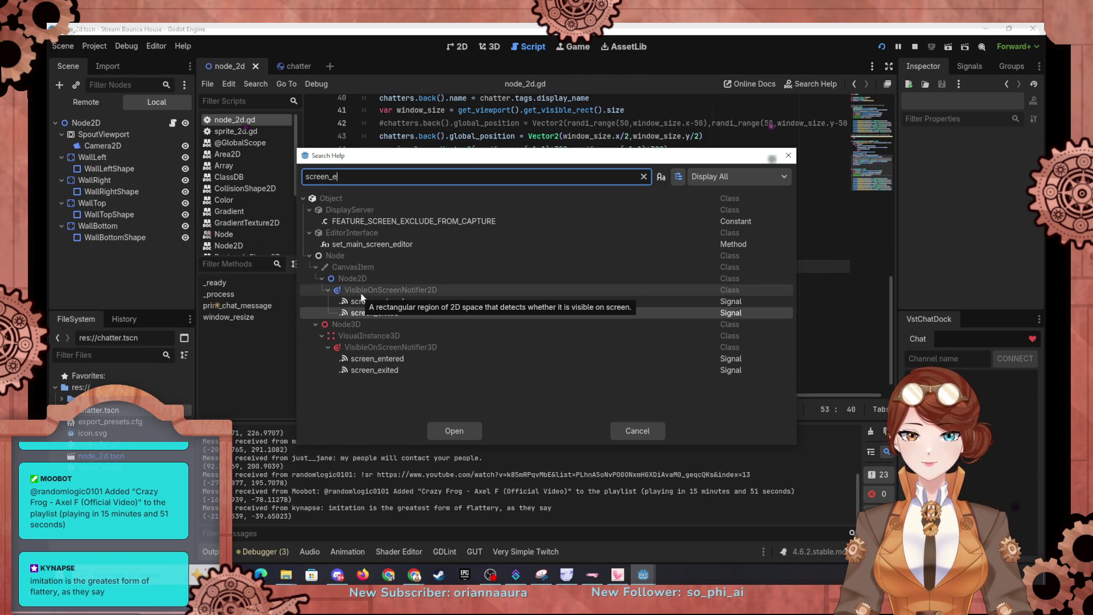
double_click(365, 312)
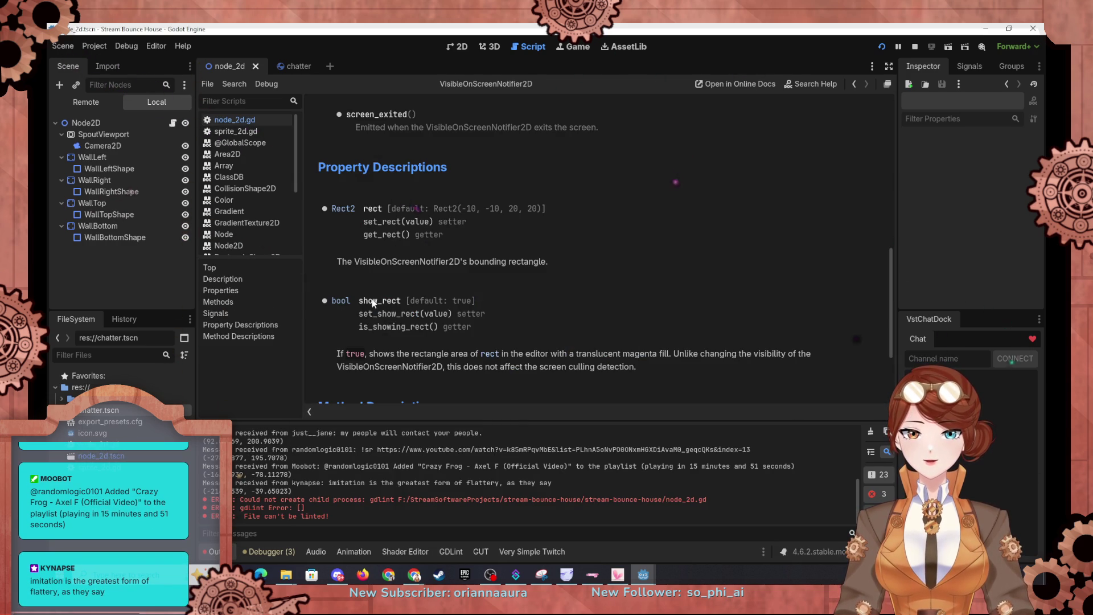
scroll(439, 216, "up", 3)
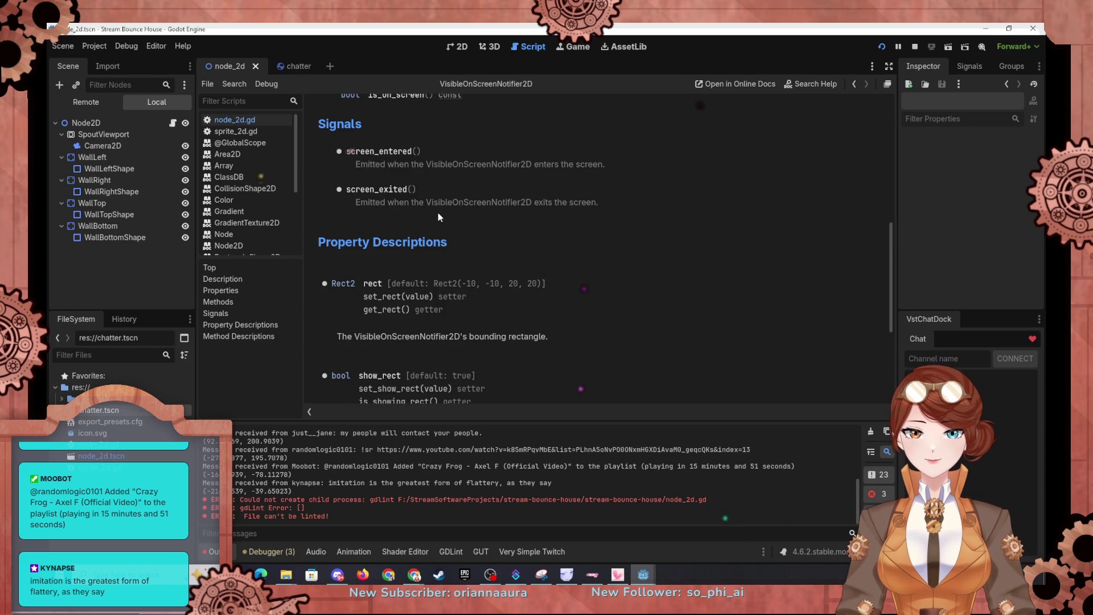
scroll(439, 213, "up", 1)
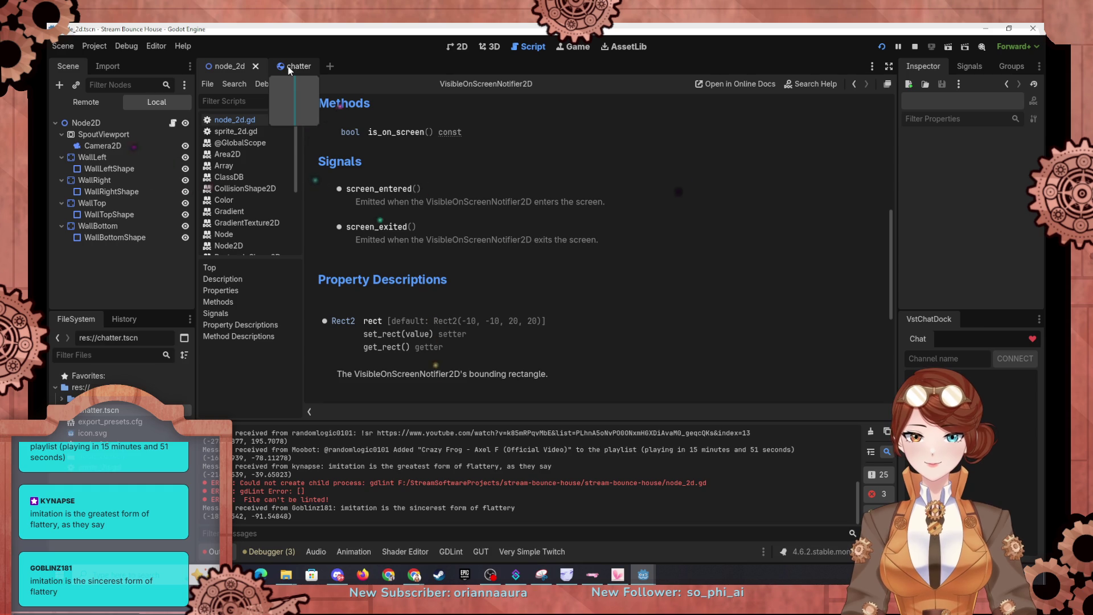
left_click(290, 67)
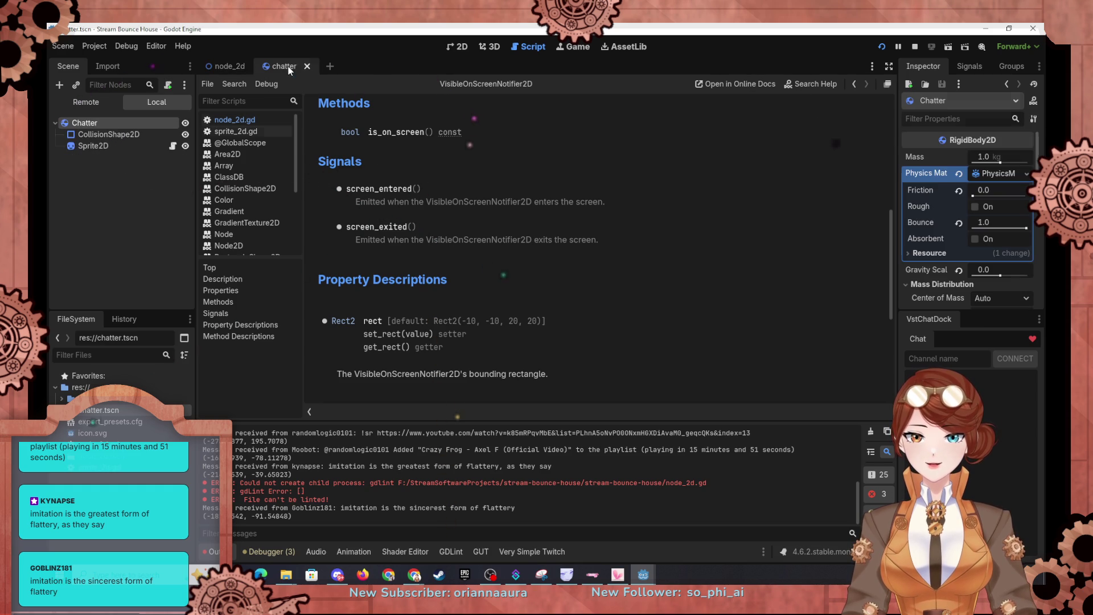
Add a VisibleOnScreenNotifier2D child under Chatter via the 'notif' search and view it in 2D.
left_click(59, 85)
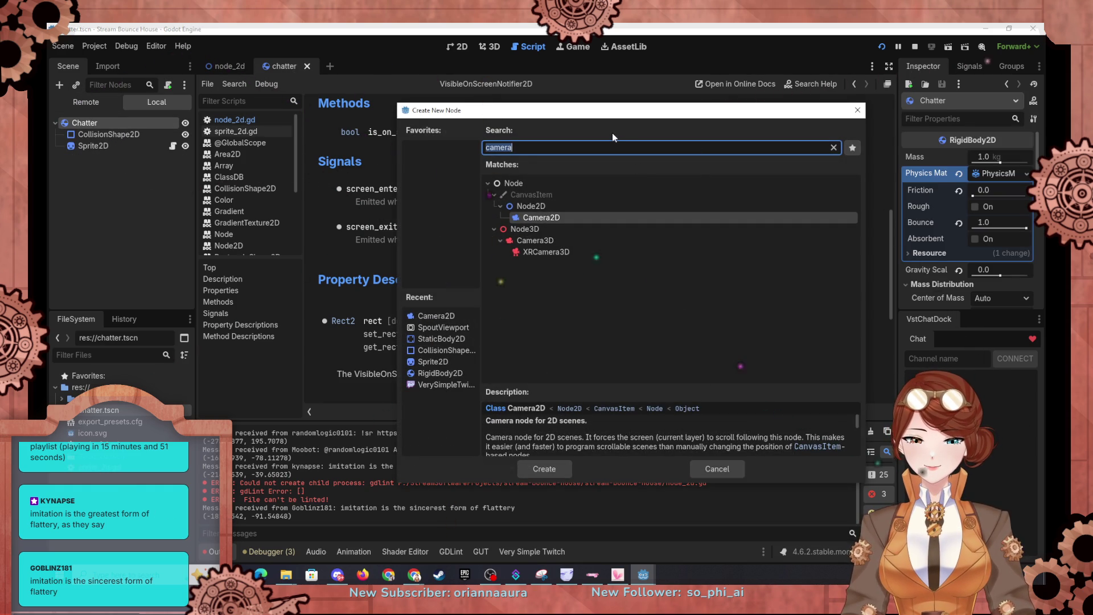
type("notoi")
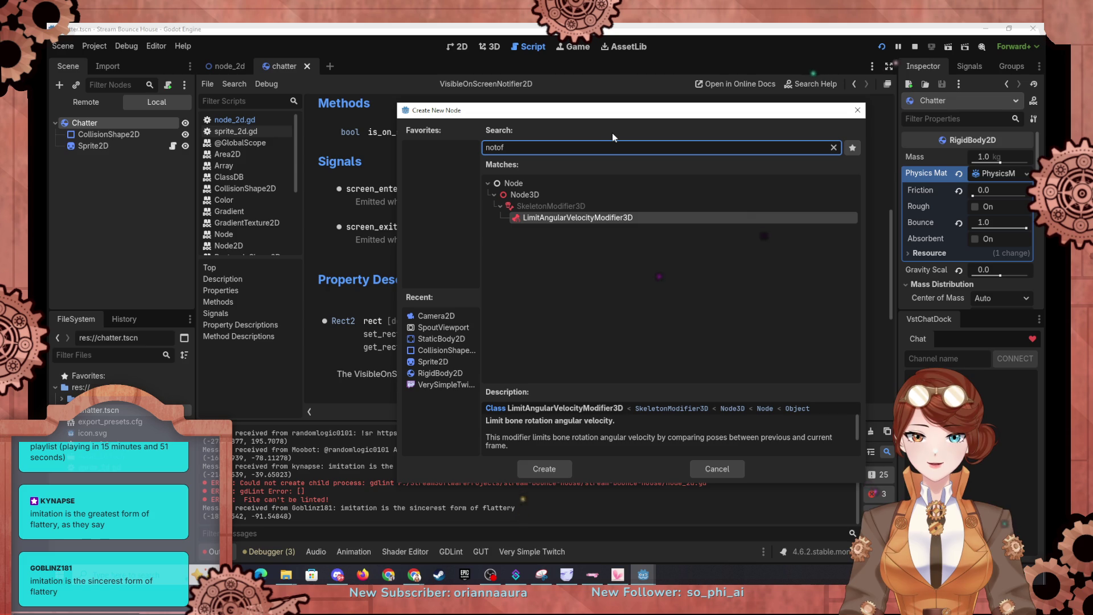
key("BackSpace")
key("BackSpace")
type("if")
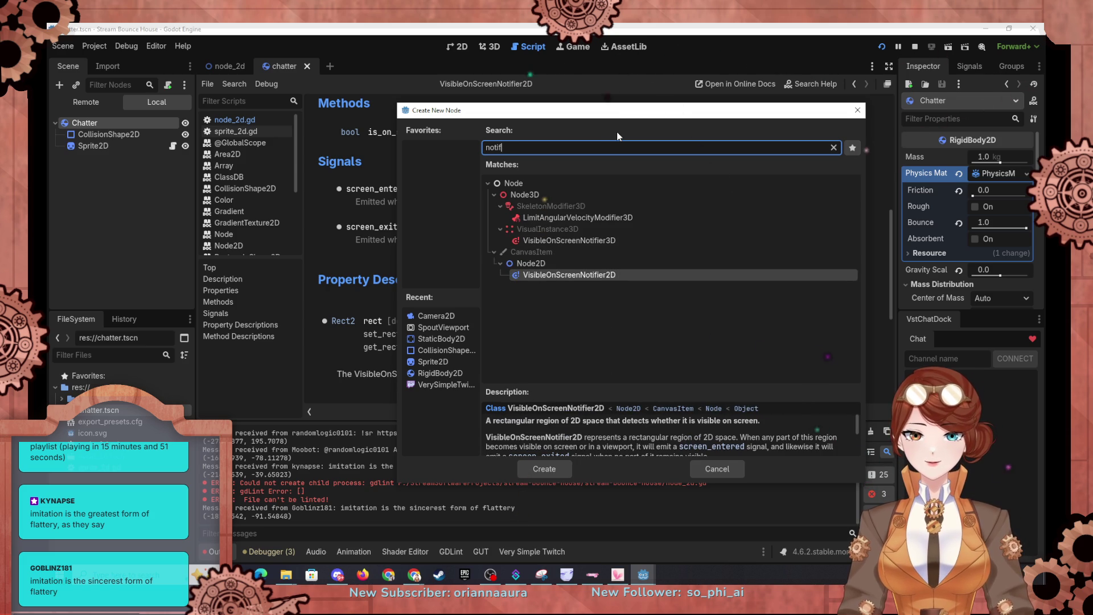
double_click(573, 276)
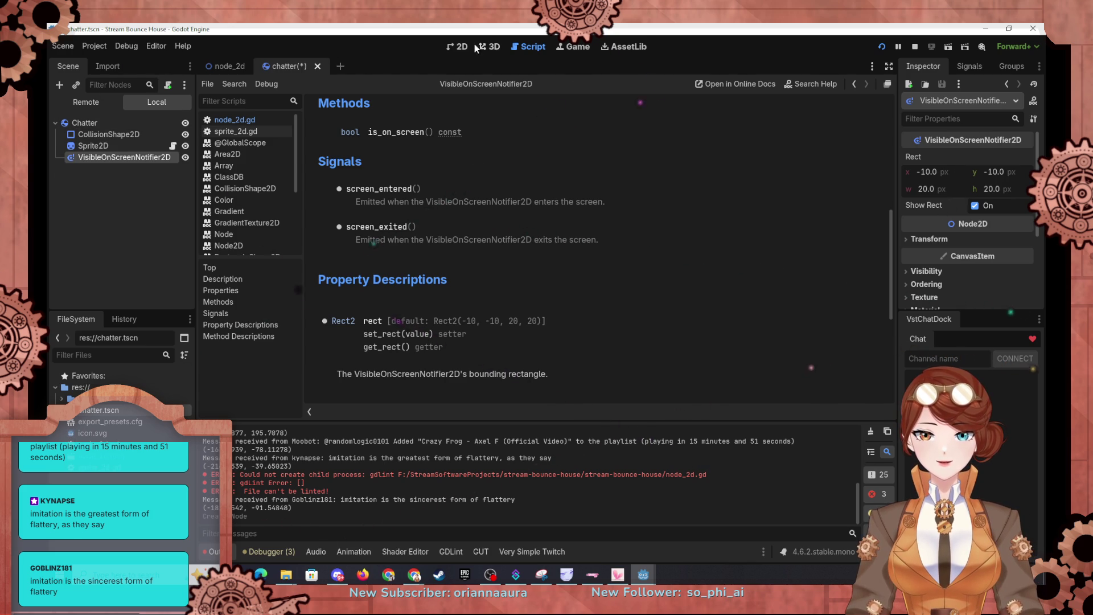
left_click(458, 46)
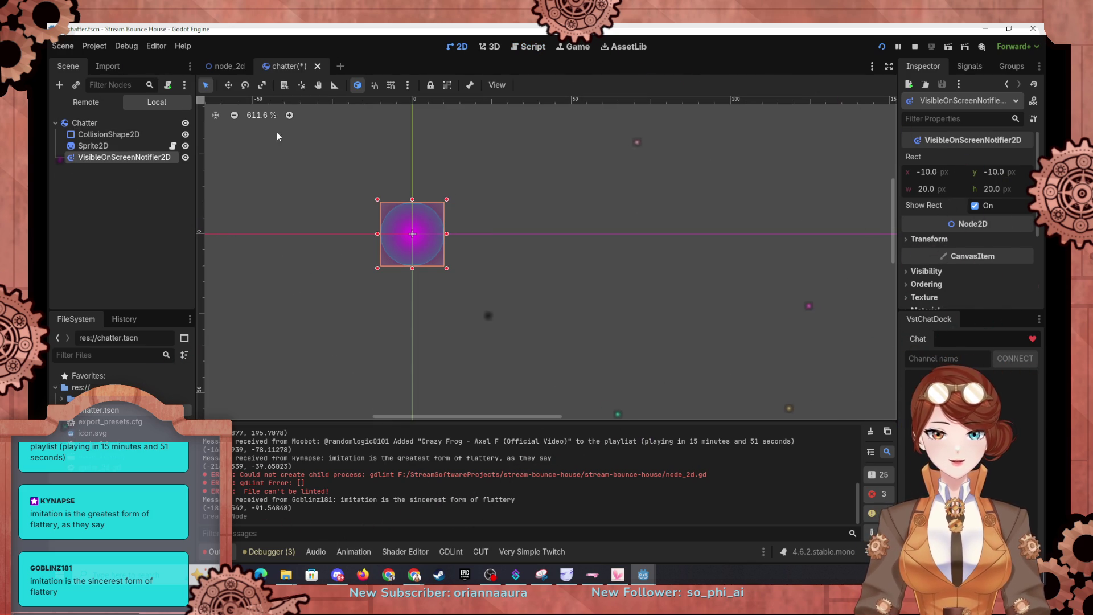
left_click(964, 69)
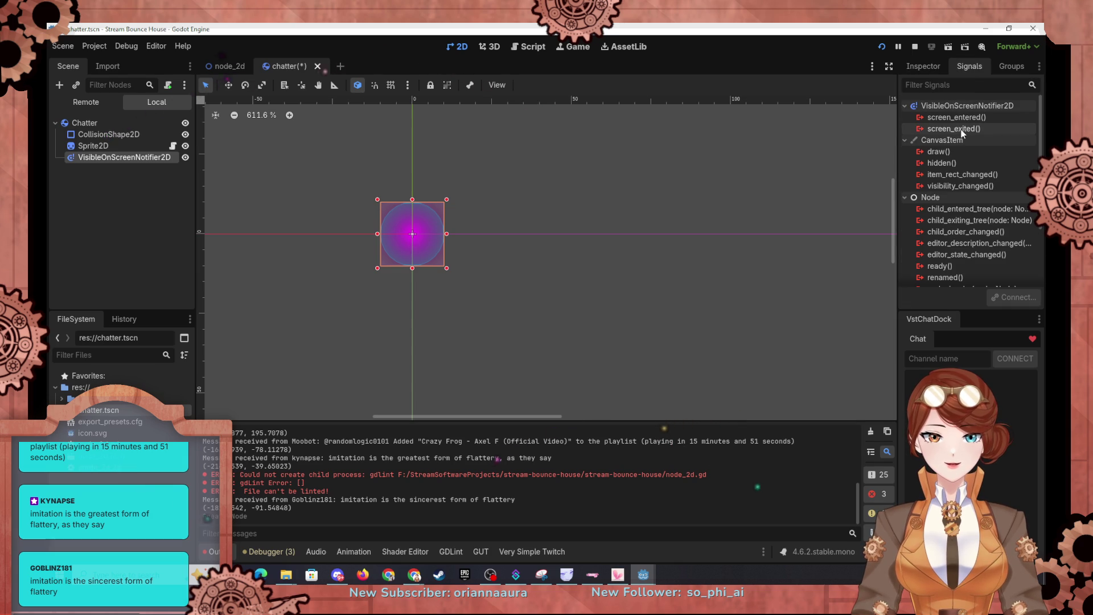
Try connecting screen_exited to Chatter, cancel, and begin attaching a new script to Chatter.
mouse_move(957, 131)
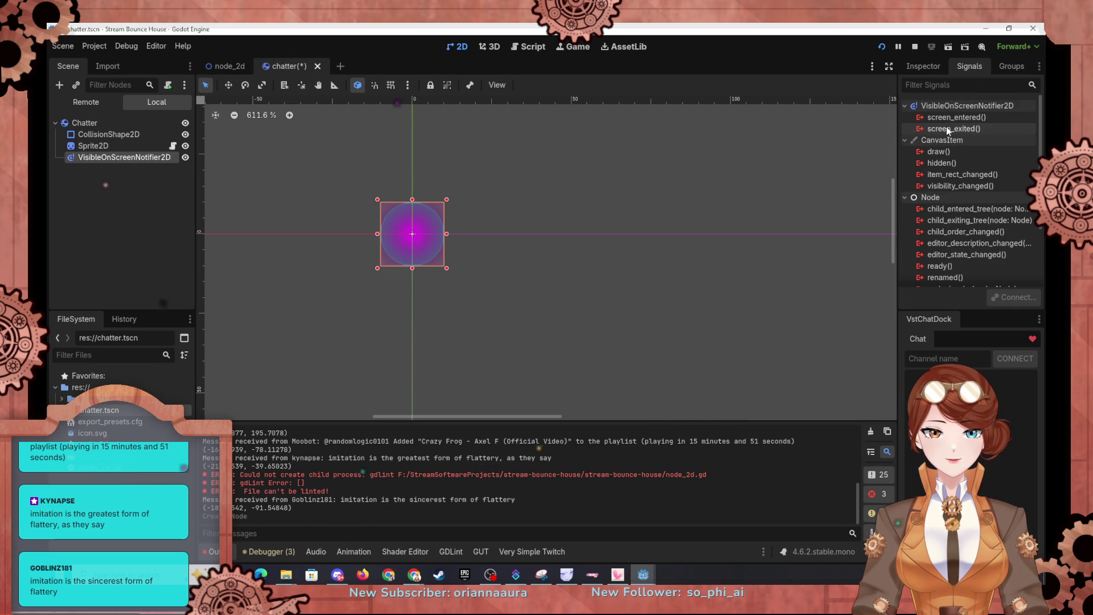
left_click(946, 129)
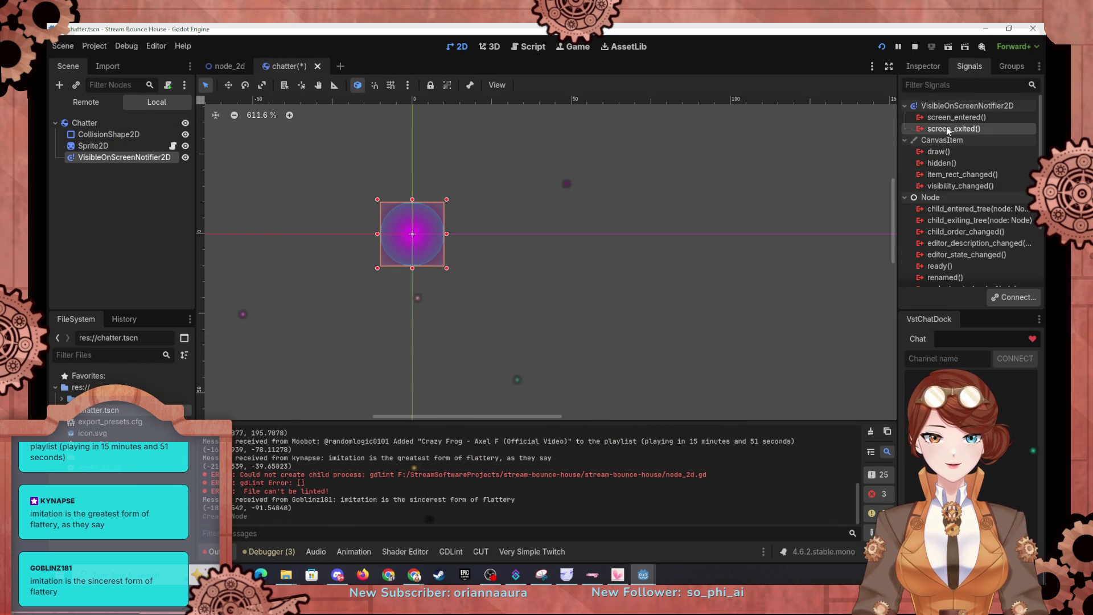
left_click(1013, 297)
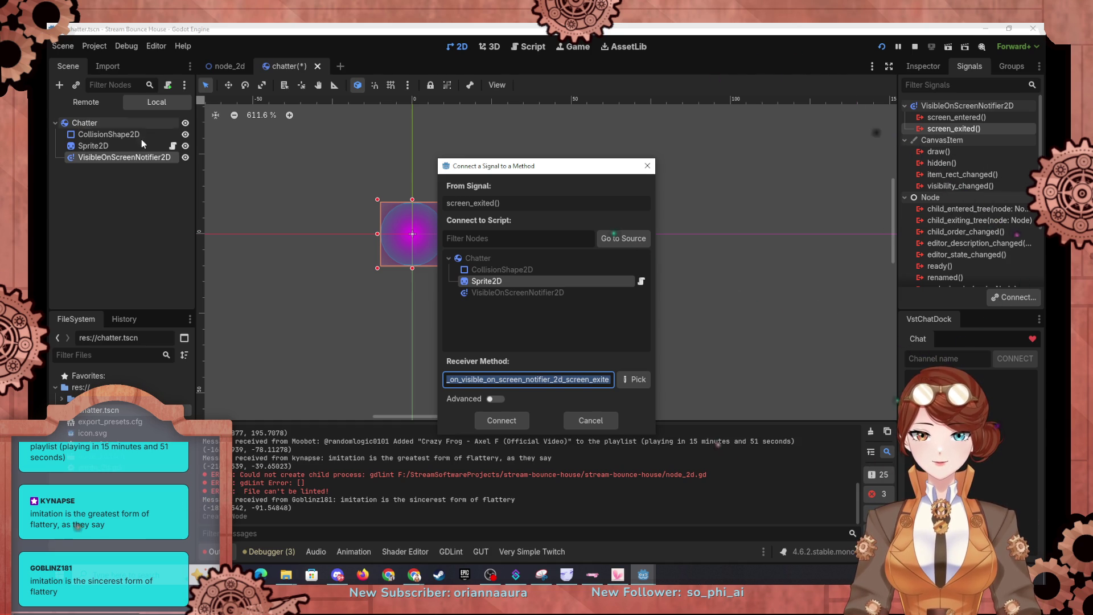
left_click(471, 257)
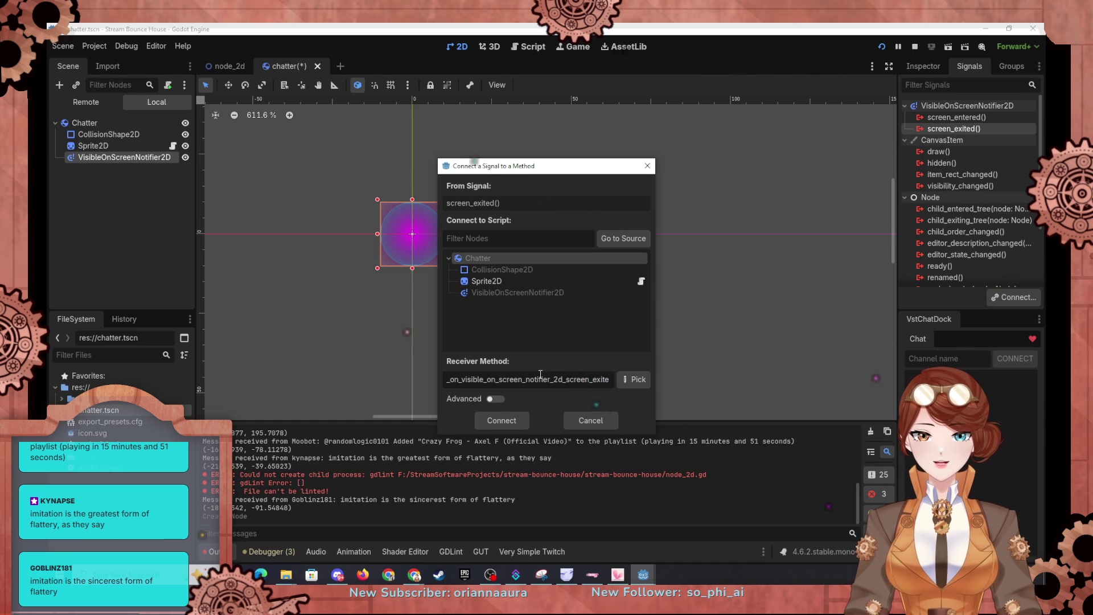
left_click(590, 421)
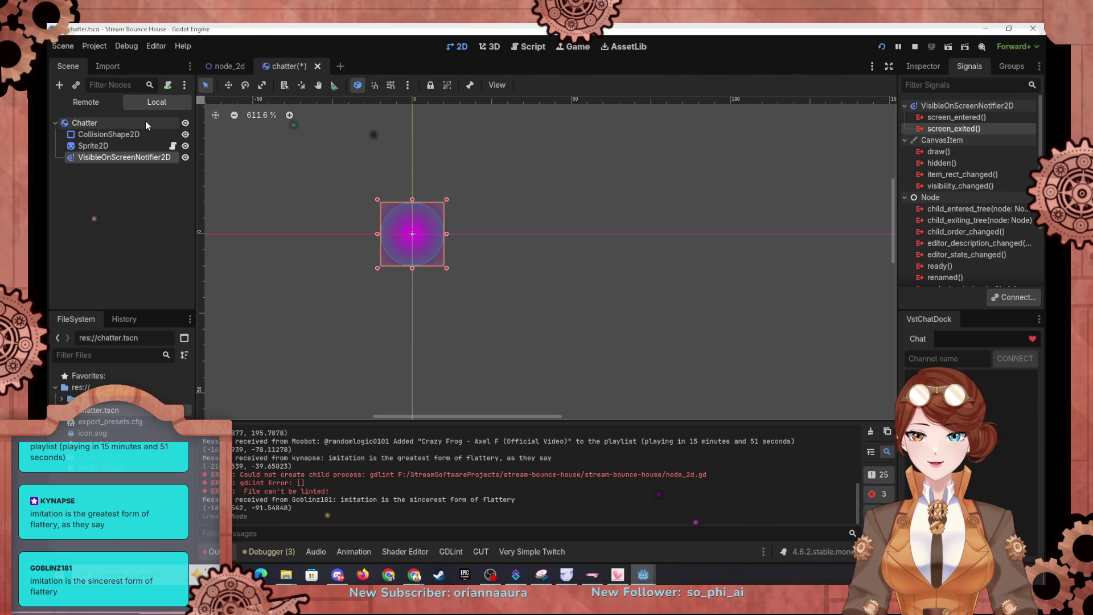
left_click(153, 122)
left_click(167, 85)
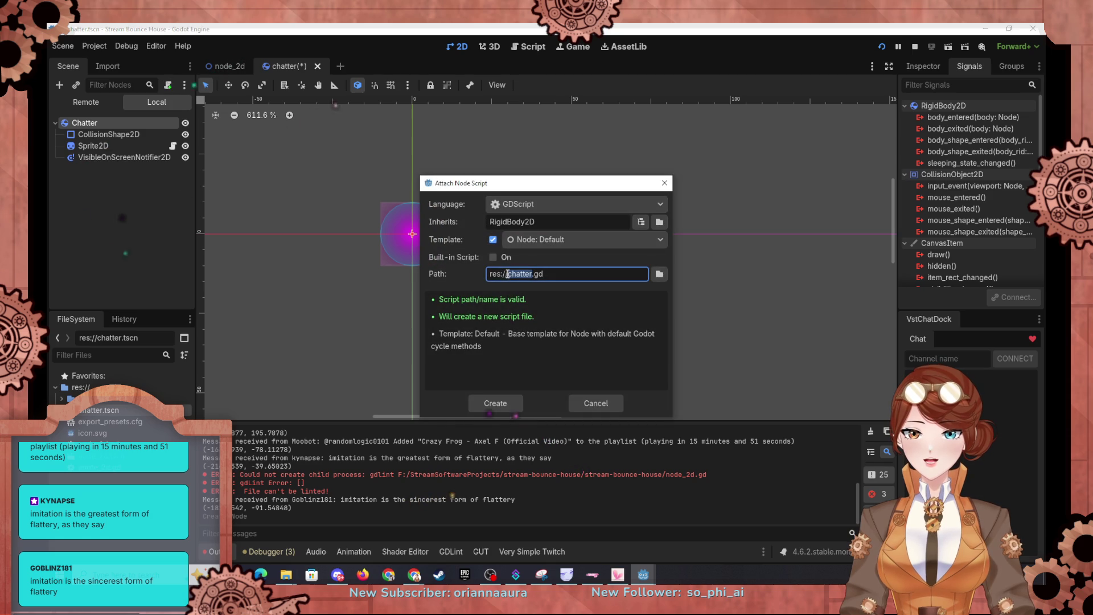
Create chatter.gd, then cut the random gradient colour line from sprite_2d.gd, save and close it.
left_click(473, 403)
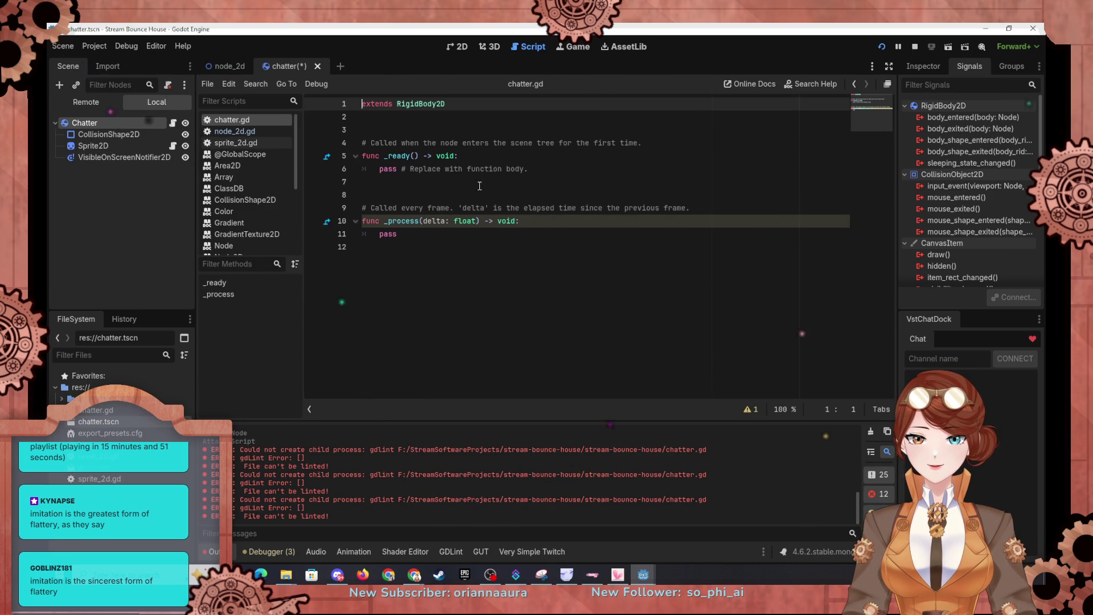
left_click(237, 143)
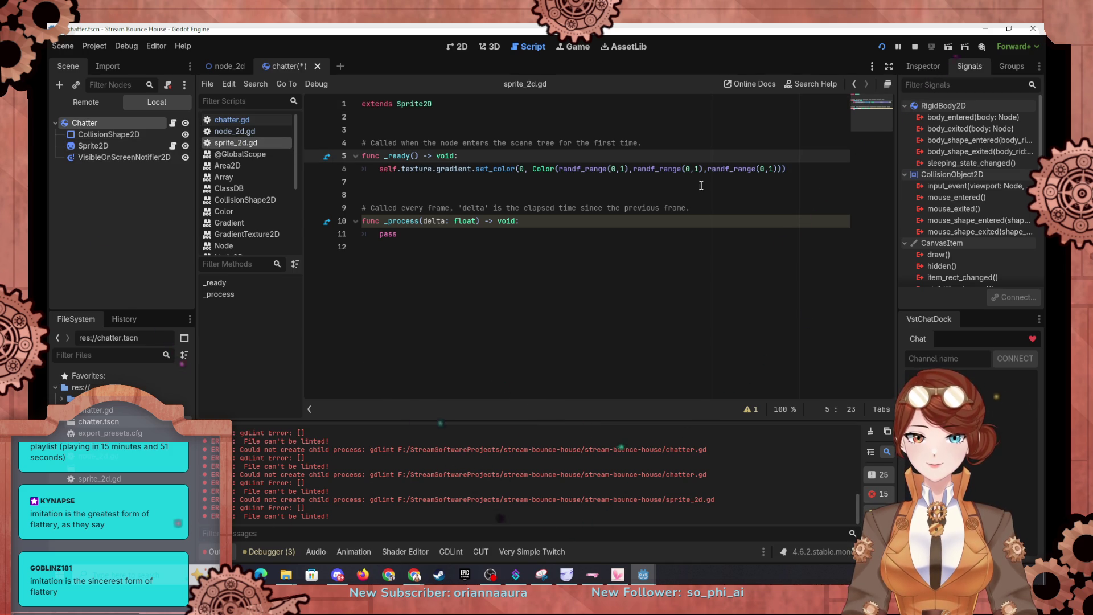
left_click(799, 170)
left_click_drag(799, 170, 525, 143)
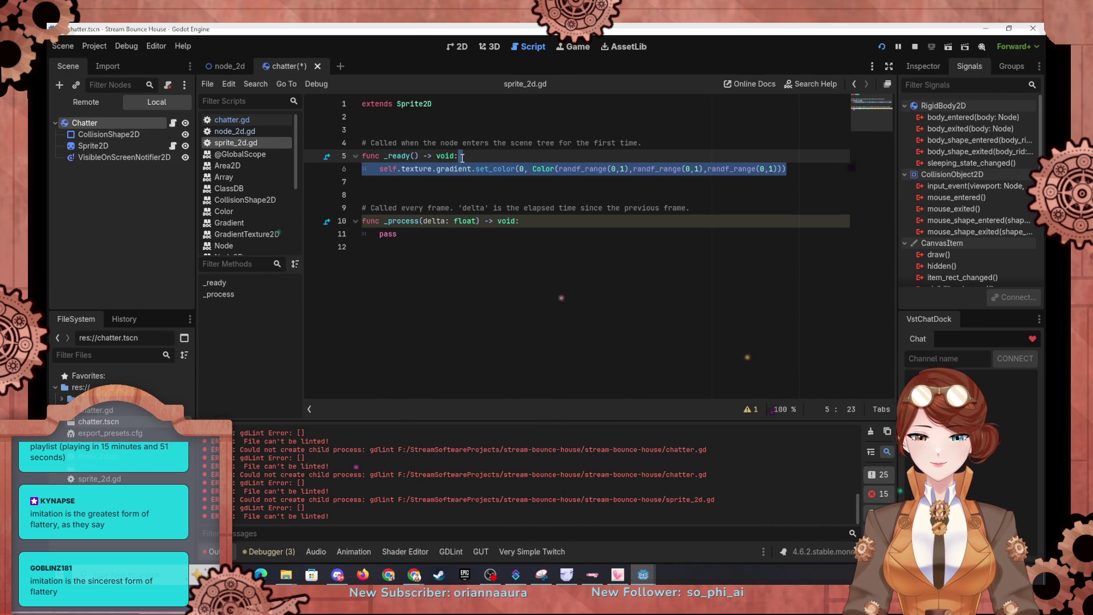
key("BackSpace")
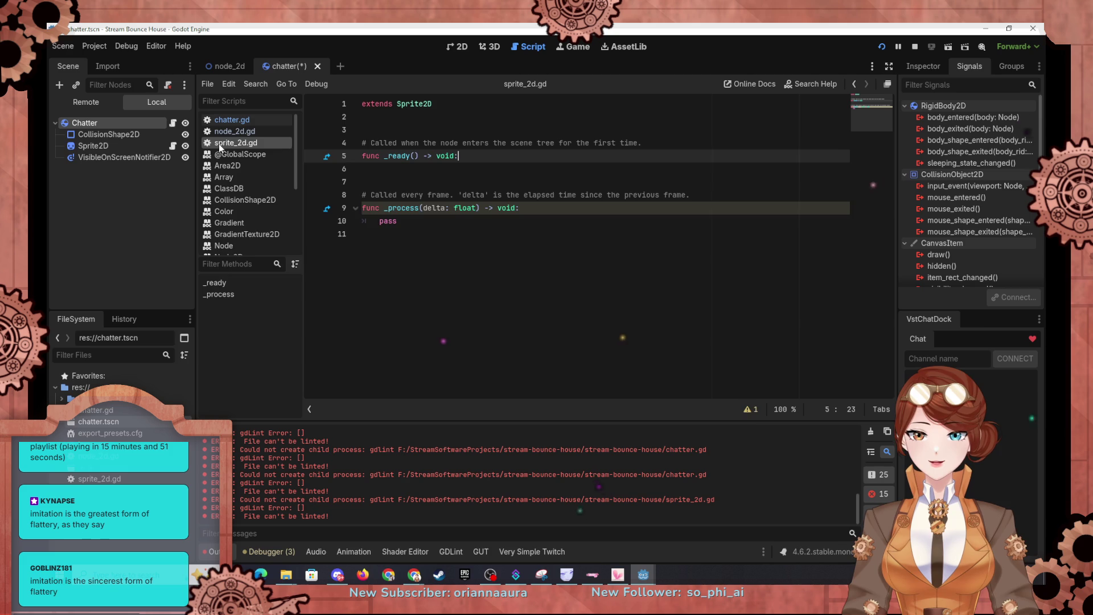
right_click(220, 143)
left_click(250, 157)
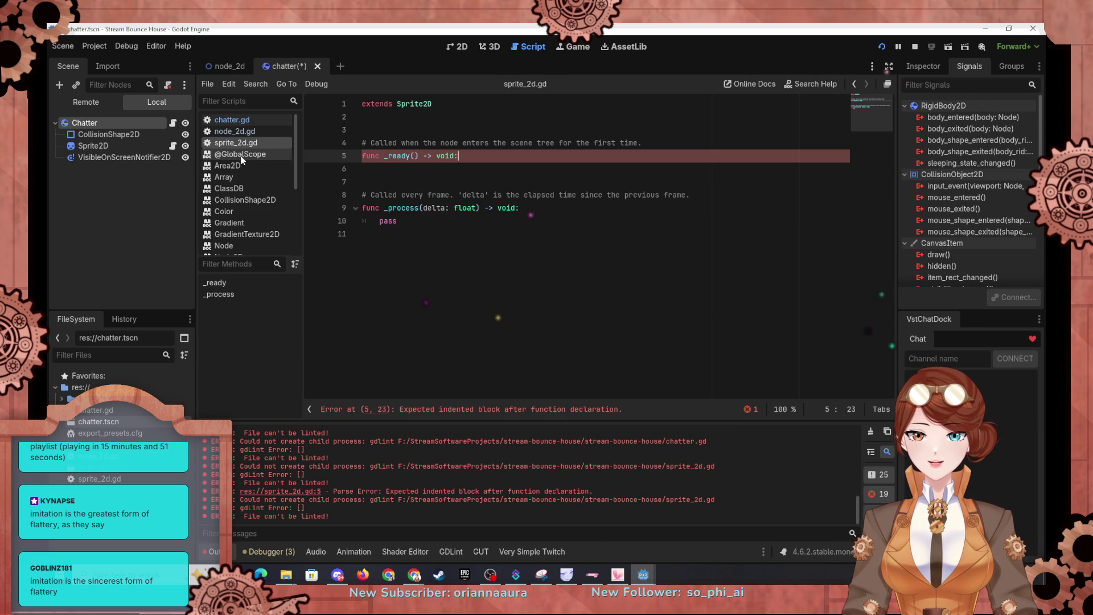
right_click(242, 143)
left_click(251, 175)
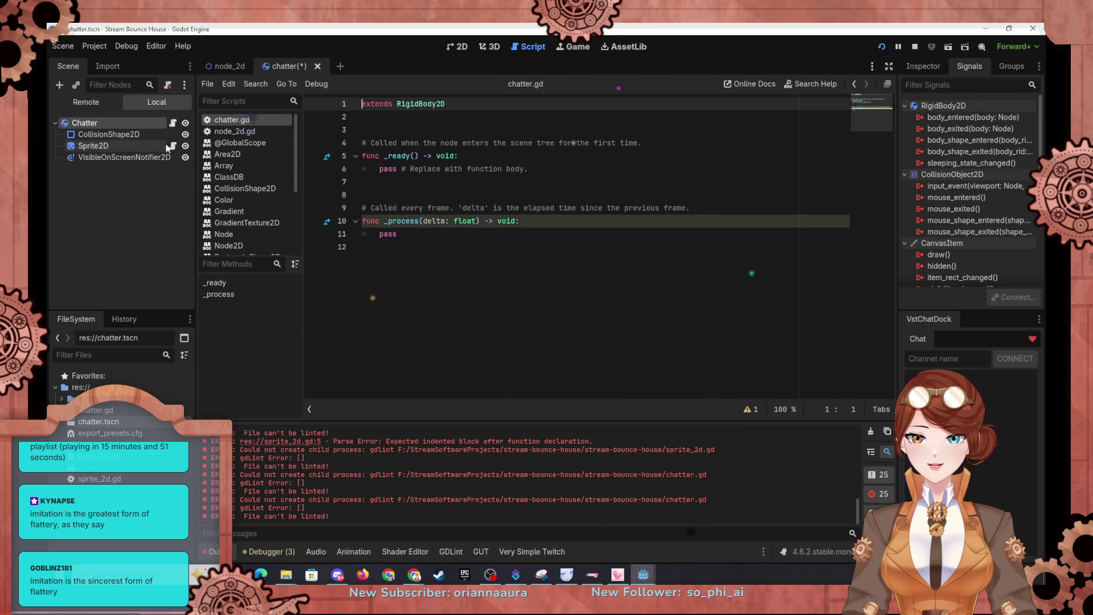
Clear the script from the Sprite2D node in the Inspector, then reselect Chatter.
left_click(136, 145)
left_click(923, 66)
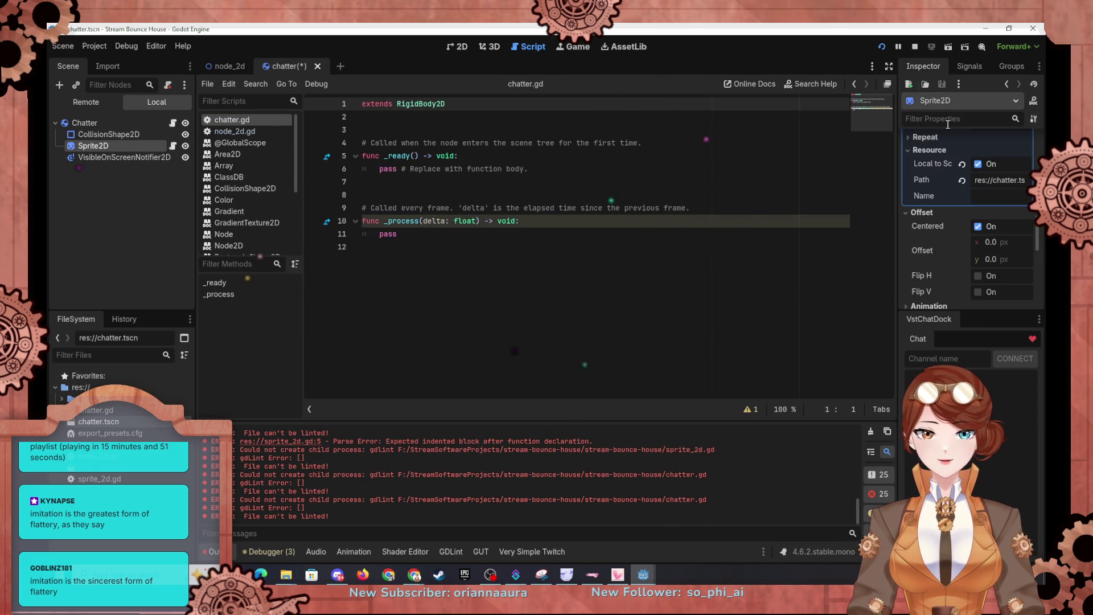
scroll(947, 247, "down", 5)
scroll(968, 262, "down", 1)
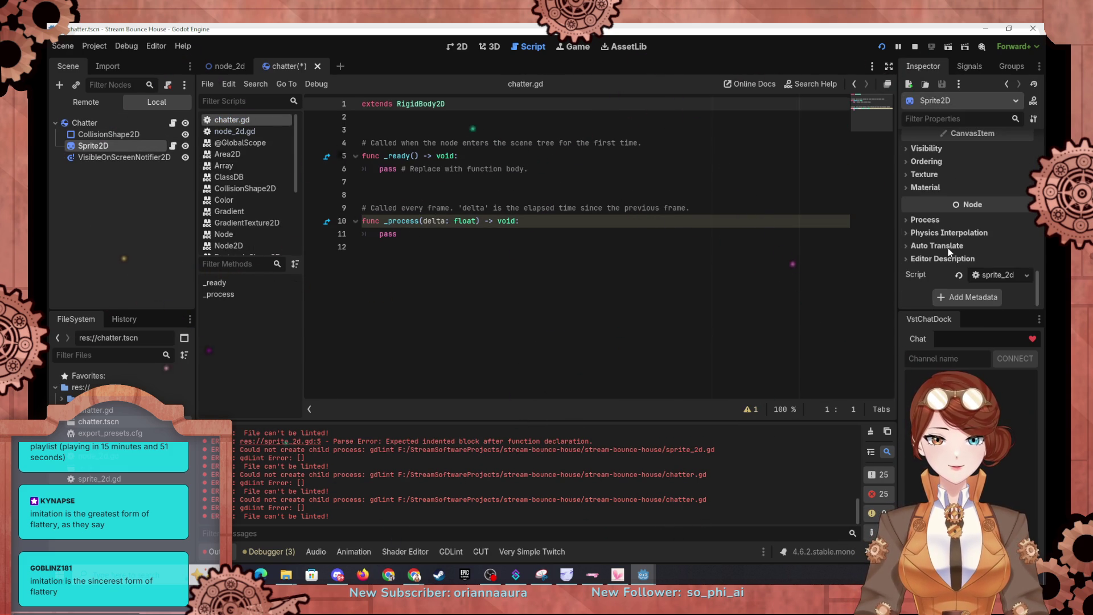
left_click(1010, 276)
left_click(978, 356)
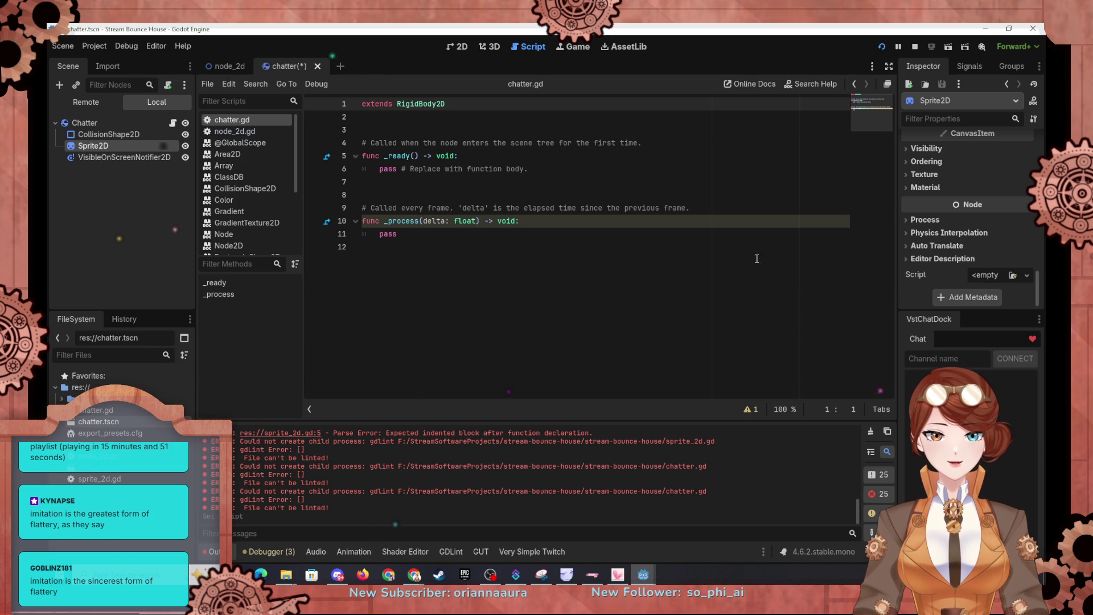
left_click(93, 134)
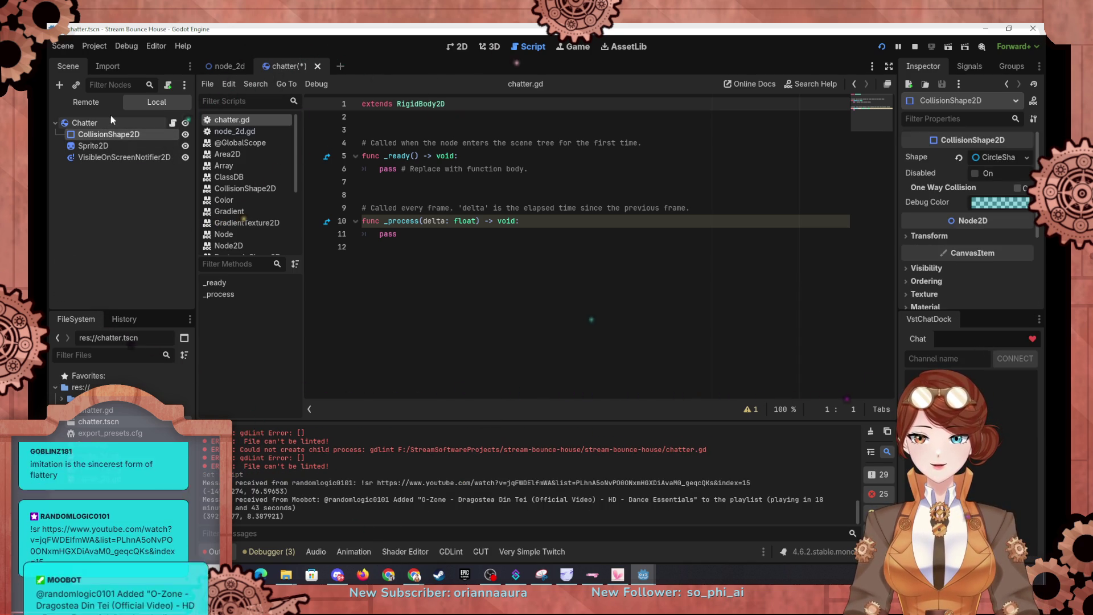
left_click(105, 122)
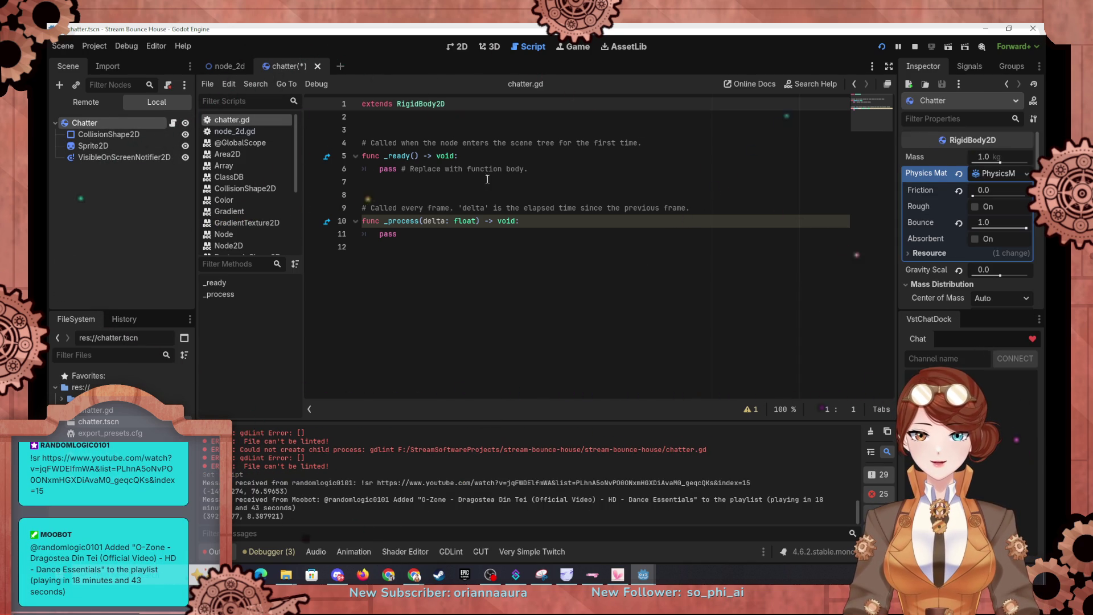
Replace pass in _ready with the pasted set_color line, targeting $"Sprite2D" instead of self.
left_click(532, 169)
key("shift+Home")
type("self.texture.gradient.set_color(0, Color(randf_range(0,1),randf_range(0,1),randf_range(0,1)))")
left_click(393, 169)
key("BackSpace")
key("BackSpace")
key("BackSpace")
key("Delete")
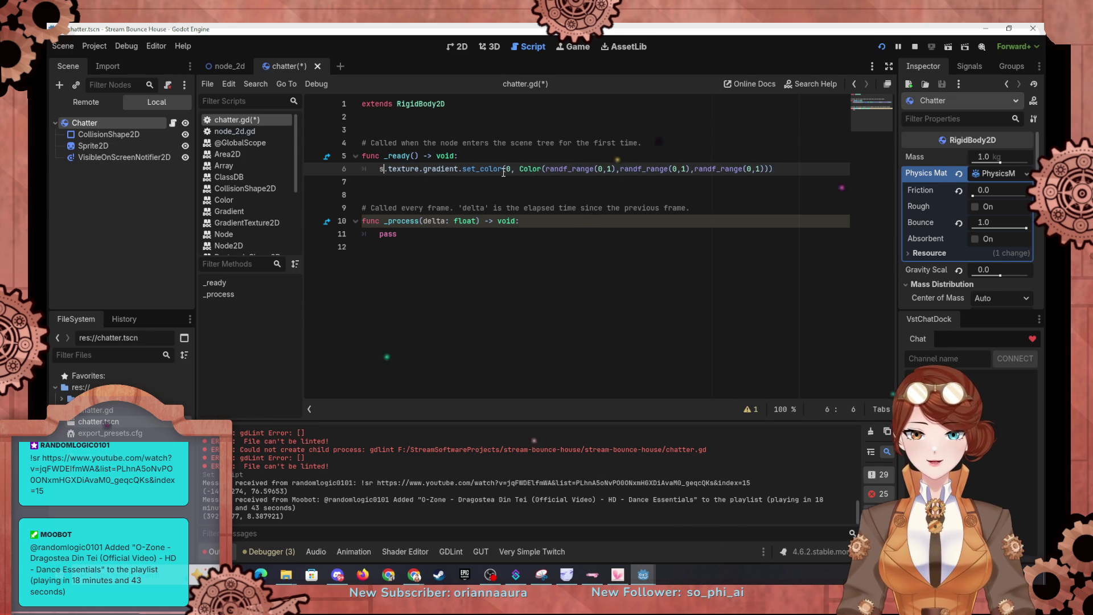
type("$\"S")
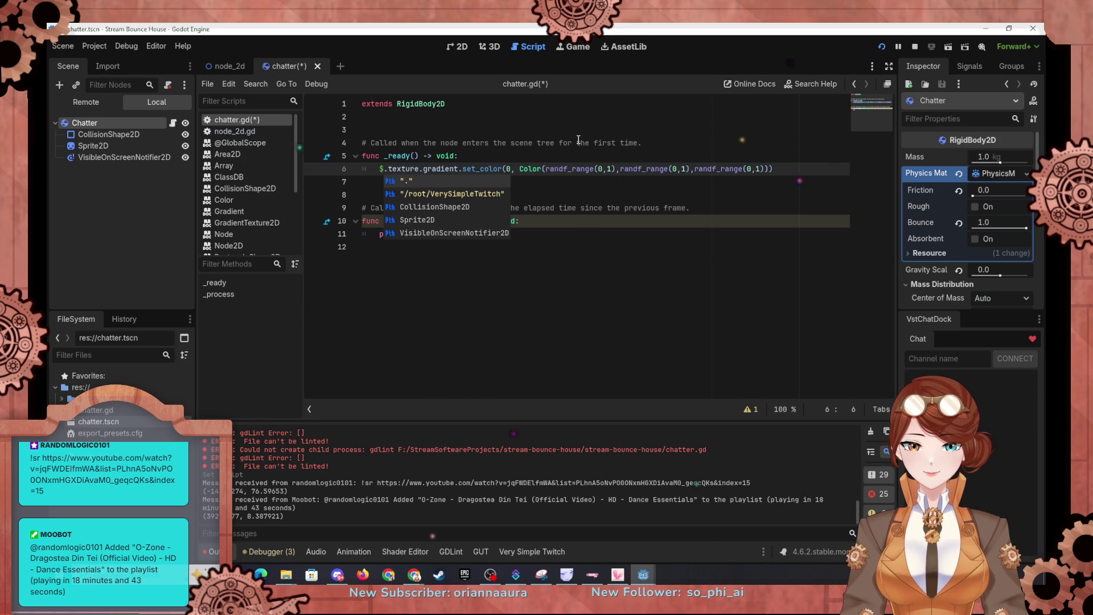
type("prite")
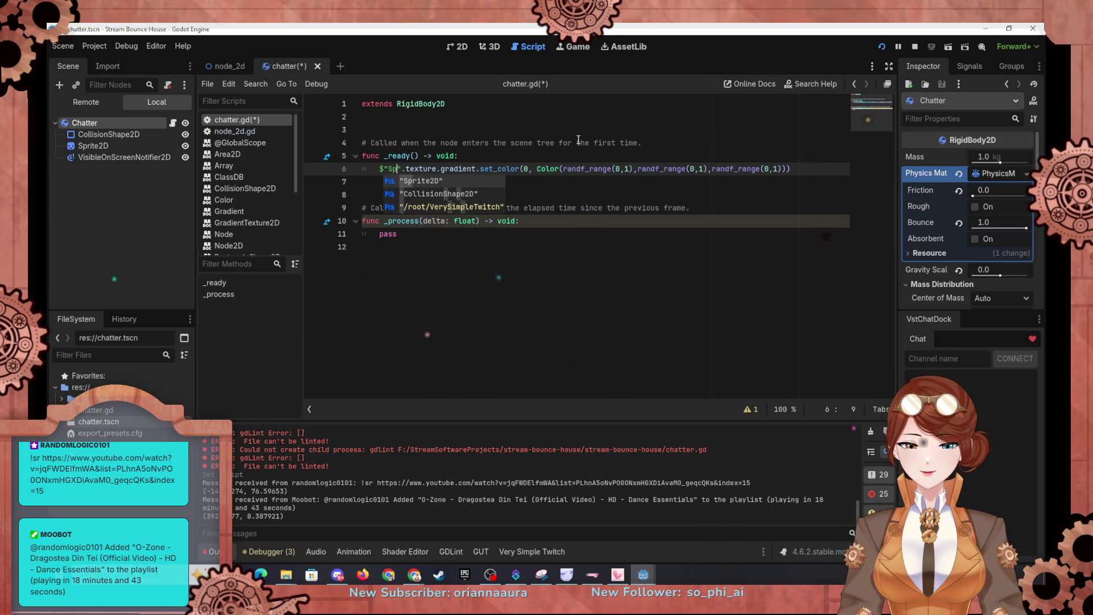
key("Return")
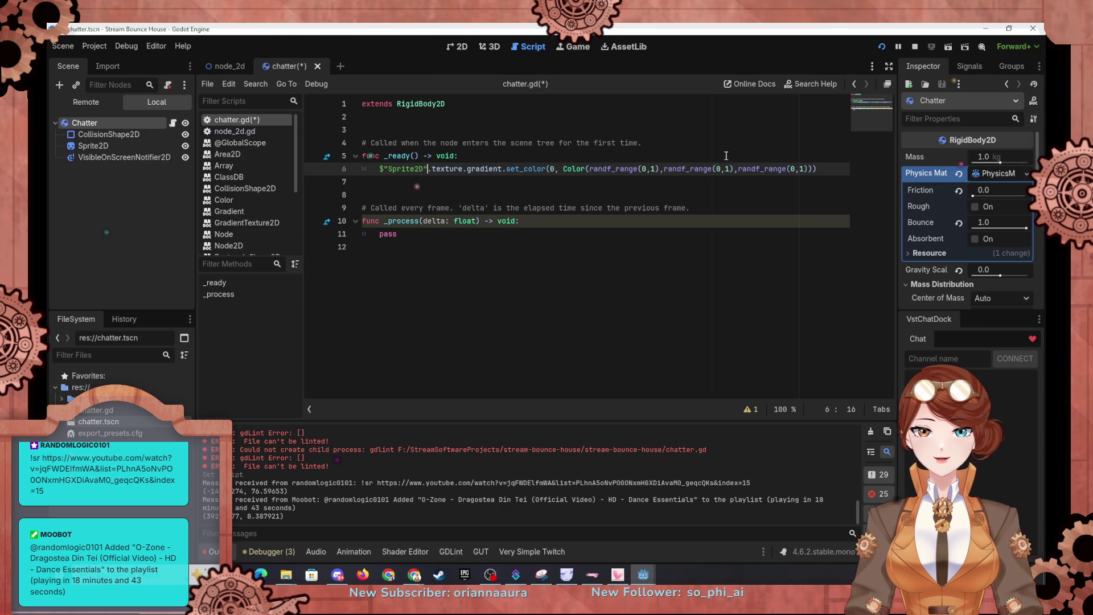
Connect the notifier's screen_exited signal to Chatter with a new method named screen_exited.
left_click(124, 157)
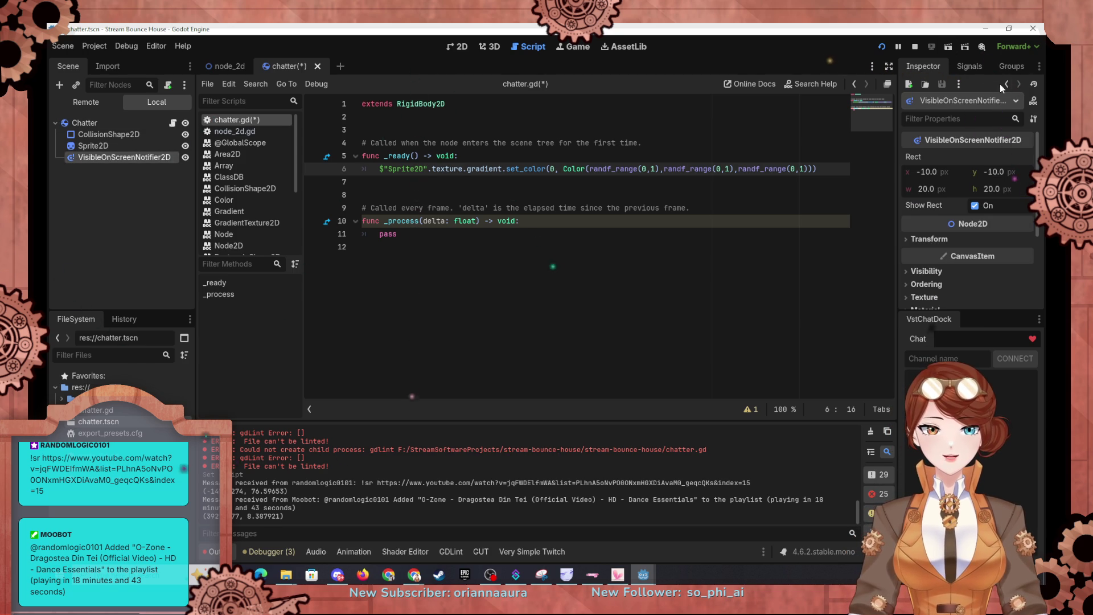
left_click(981, 67)
left_click(960, 130)
left_click(1008, 297)
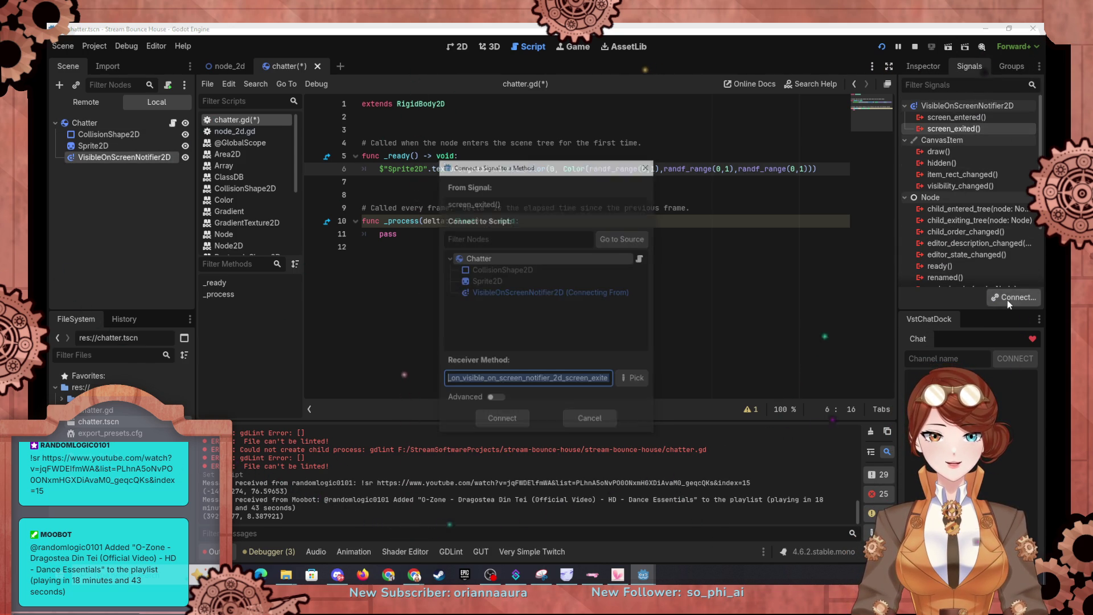
left_click(497, 260)
double_click(607, 383)
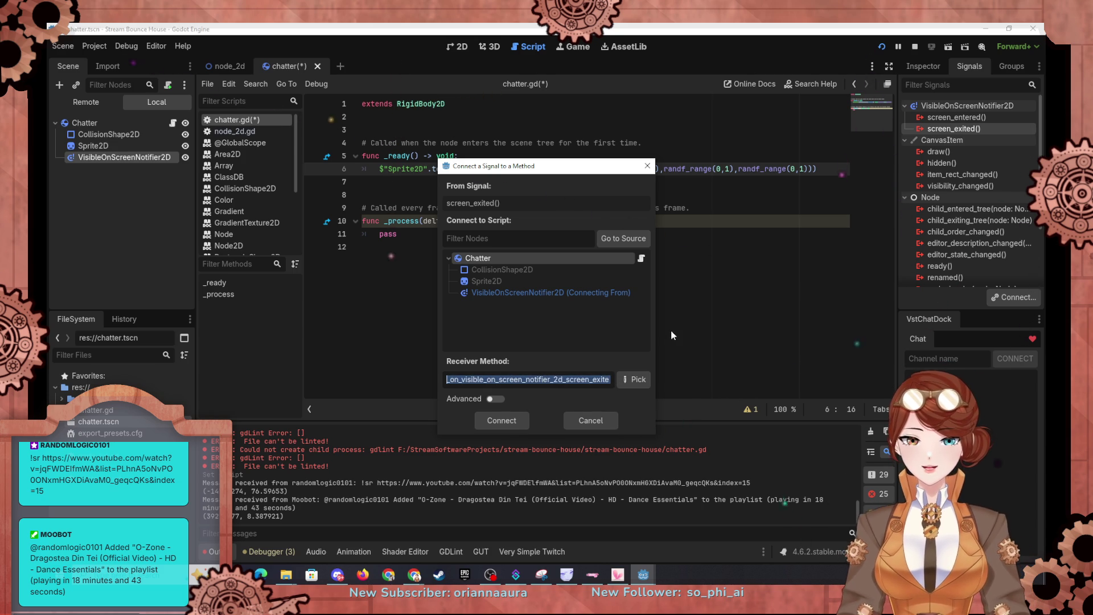
type("screen_ex")
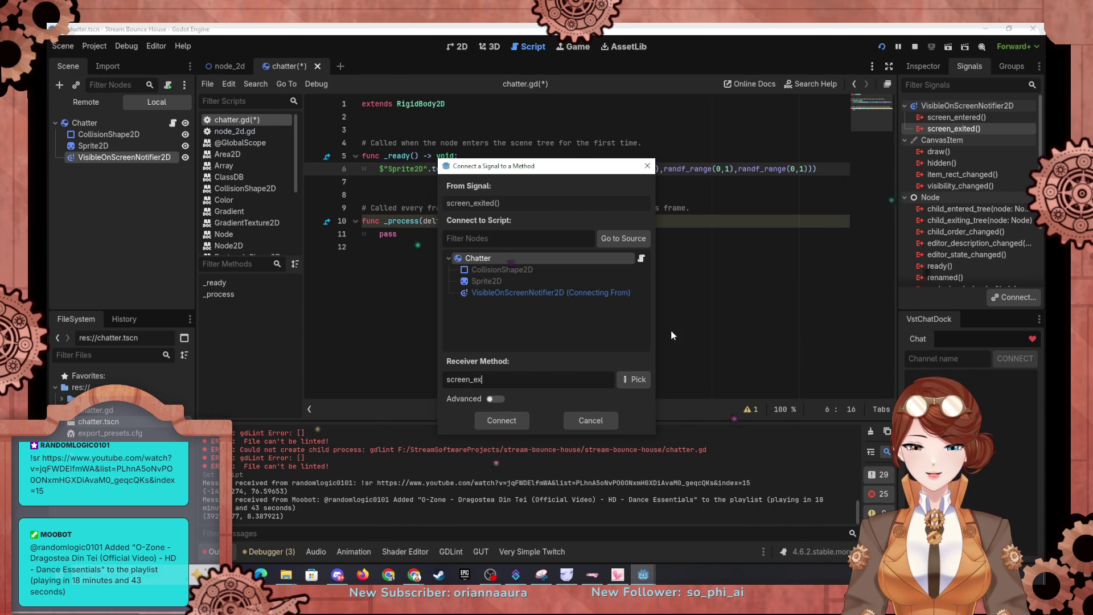
type("ited")
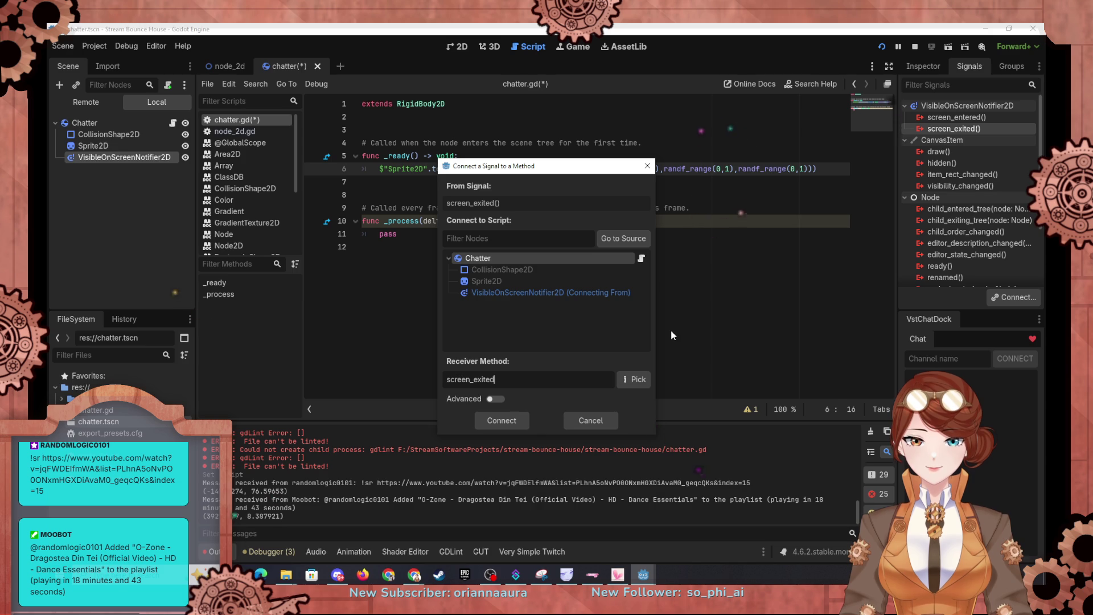
key("Return")
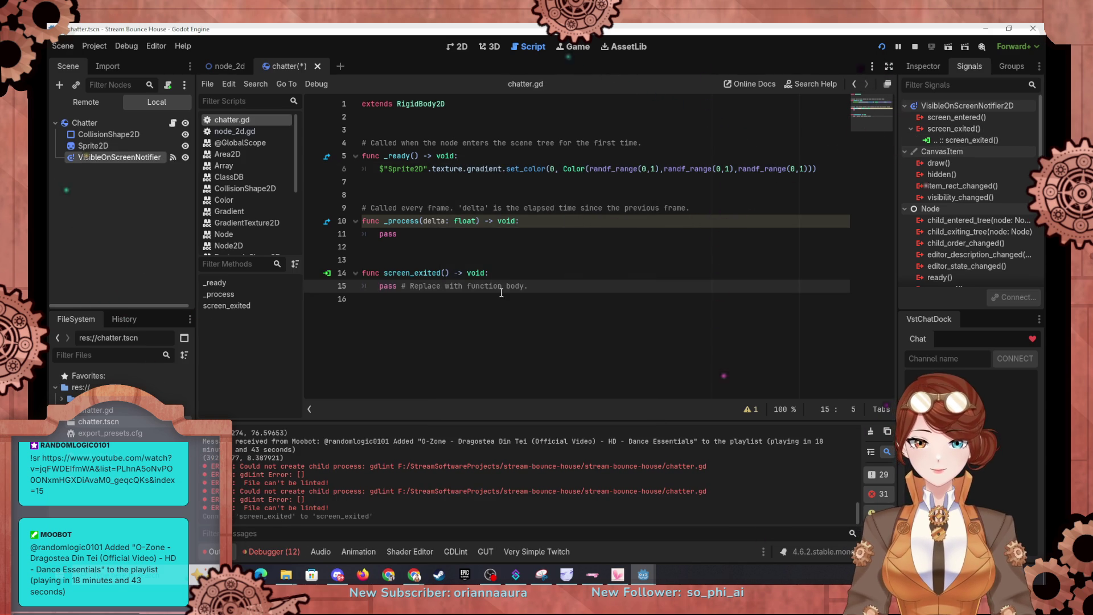
Rename the function to screen_exit and disconnect the old screen_exited connection.
left_click(437, 270)
key("BackSpace")
key("Delete")
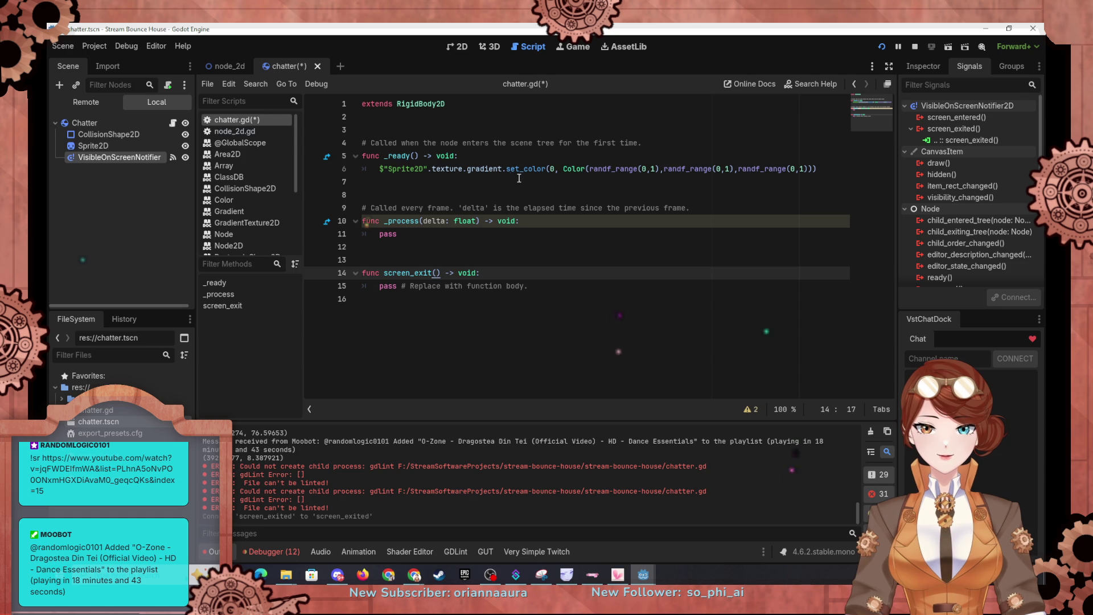
left_click(670, 232)
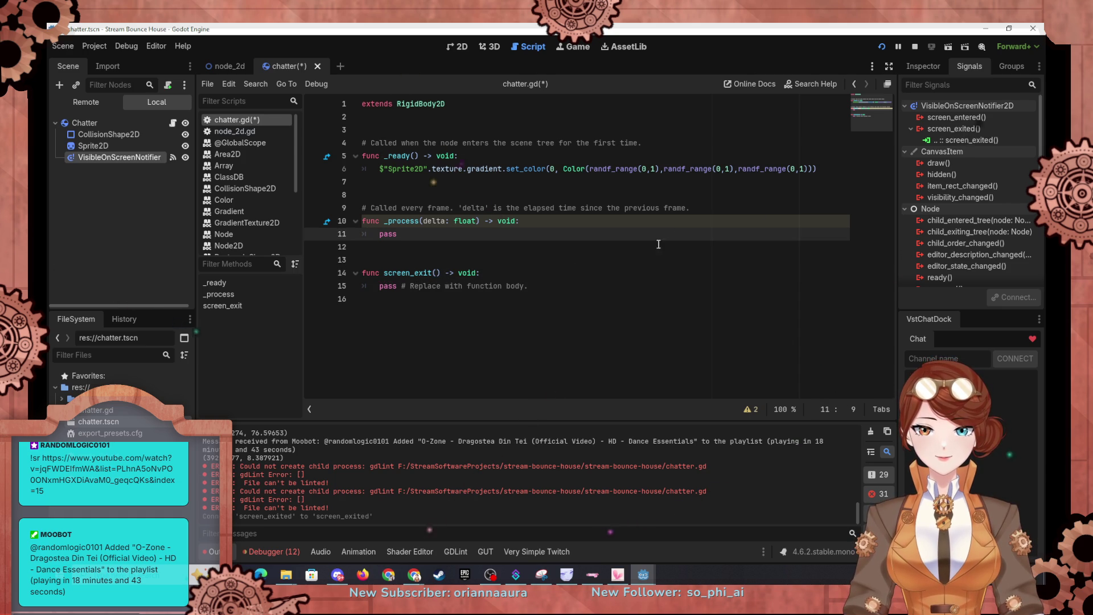
left_click(991, 140)
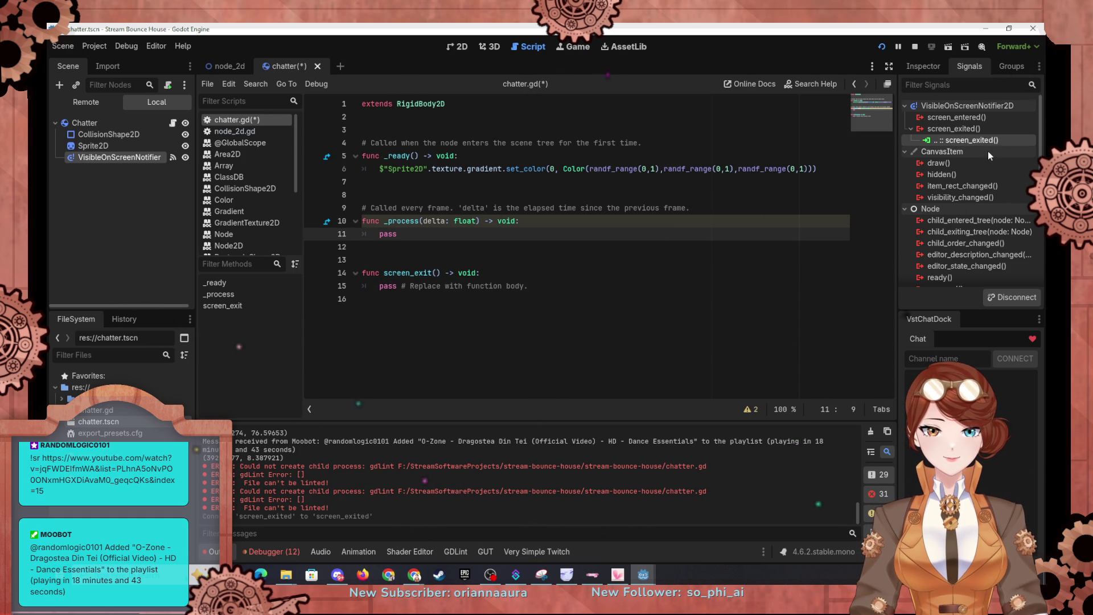
left_click(1019, 296)
Reconnect screen_exited to a picked chatter.gd method and save the script.
left_click(955, 128)
left_click(1002, 293)
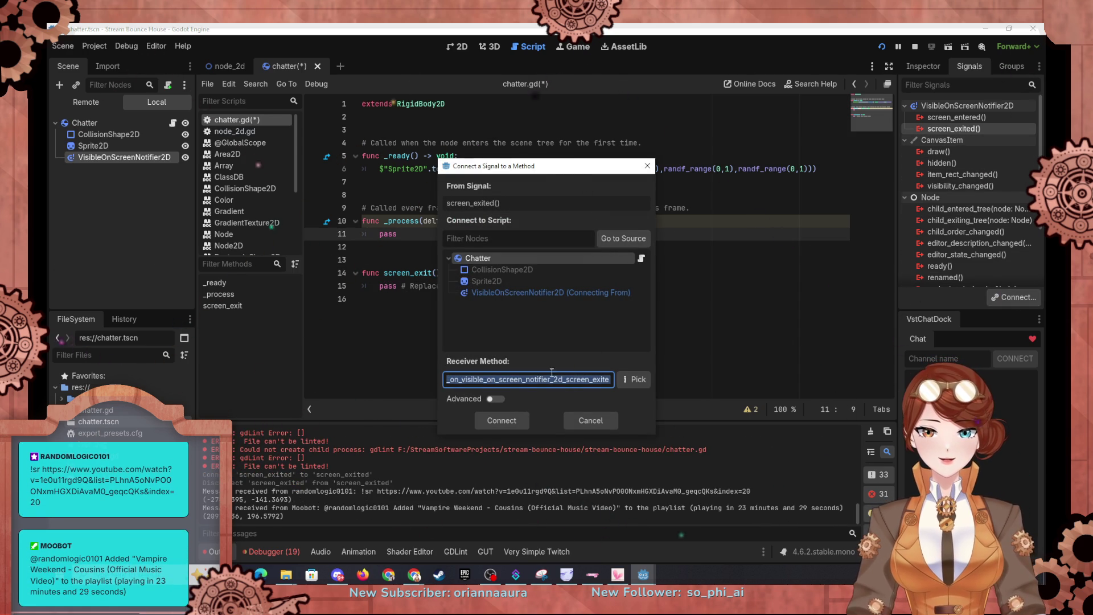
left_click(643, 383)
left_click(493, 203)
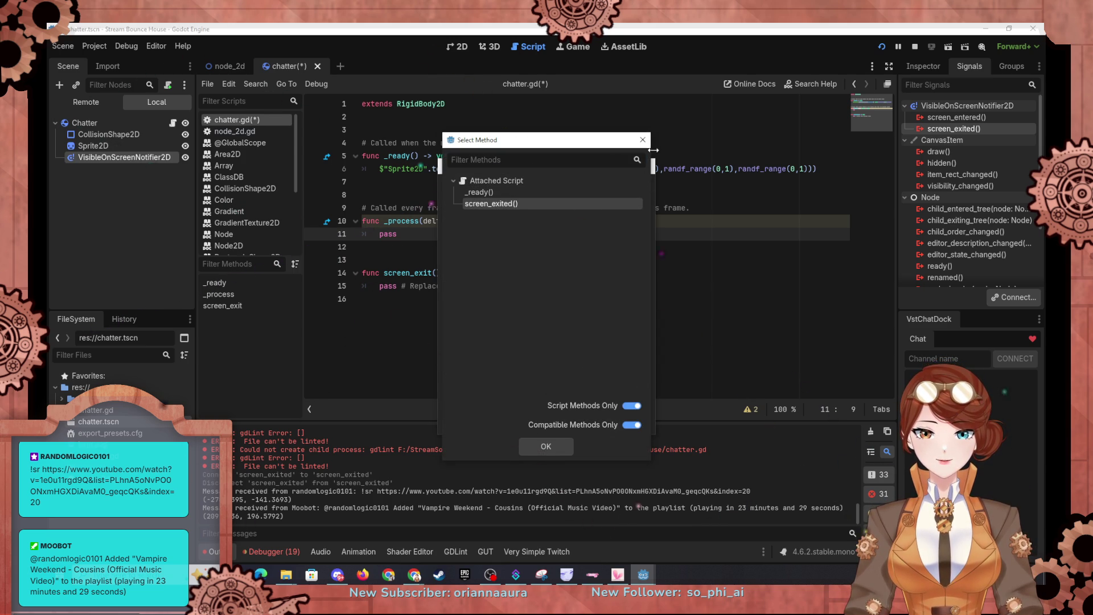
left_click(545, 446)
left_click(503, 420)
left_click(567, 273)
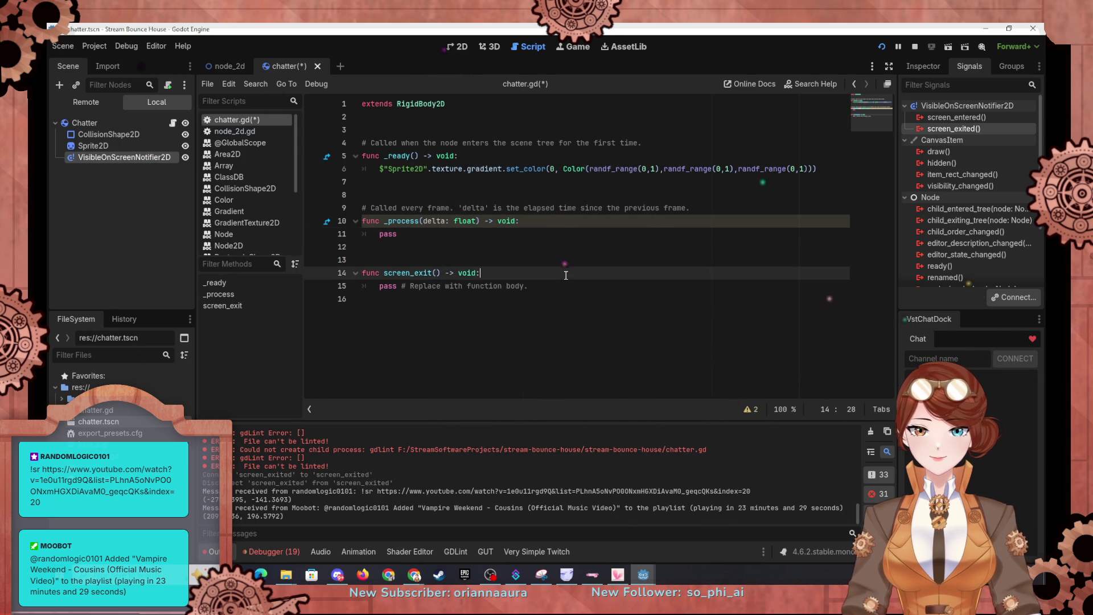
key("ctrl+s")
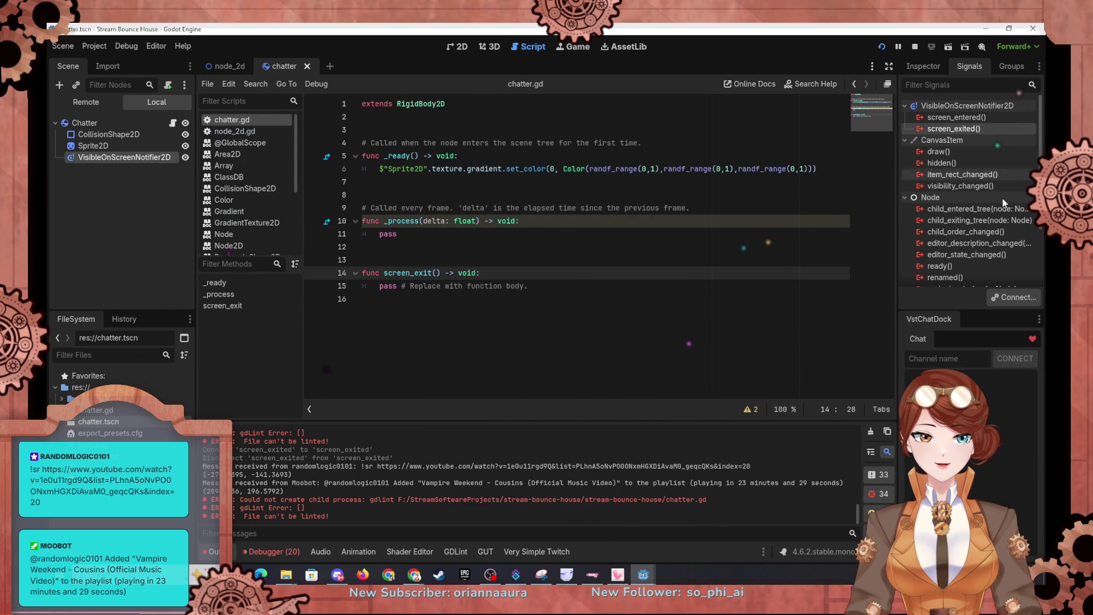
Connect screen_exited to the screen_exit() function picked from the script's methods.
left_click(1017, 297)
left_click(634, 379)
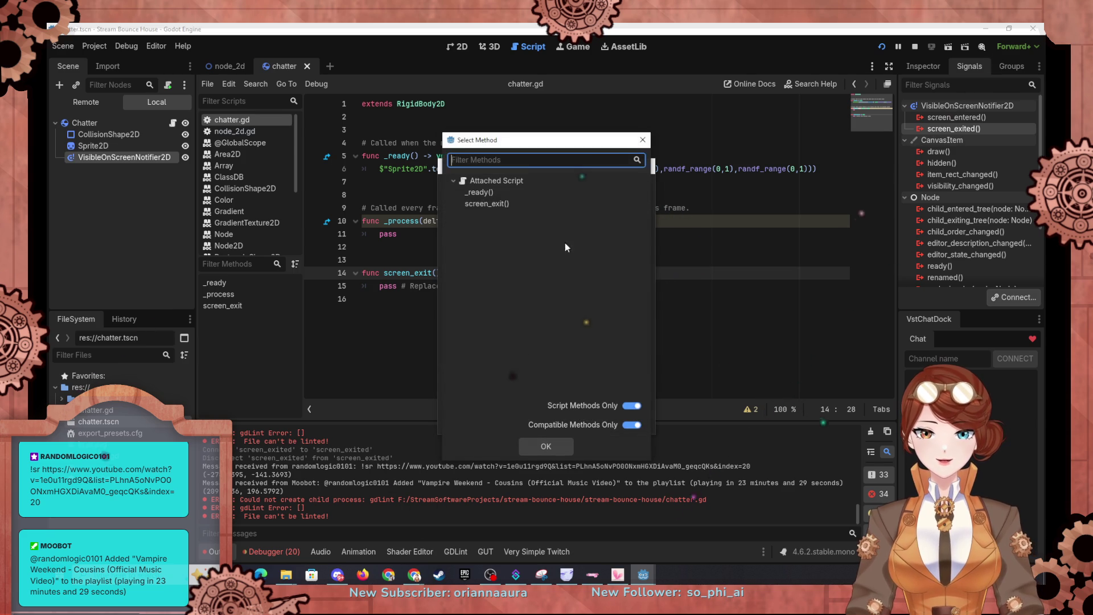
left_click(570, 204)
left_click(535, 443)
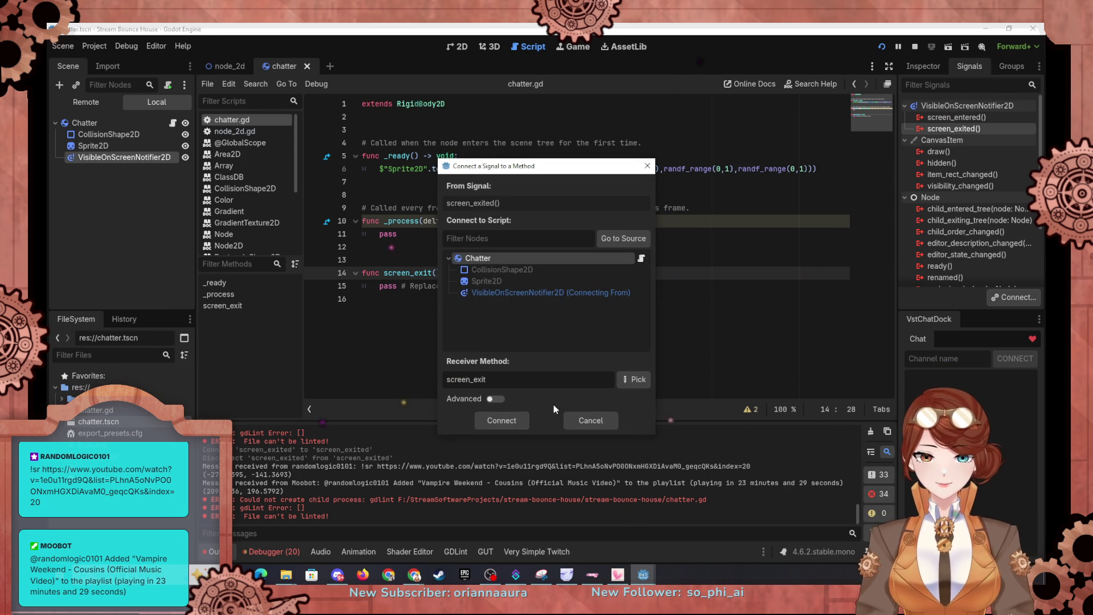
left_click(497, 421)
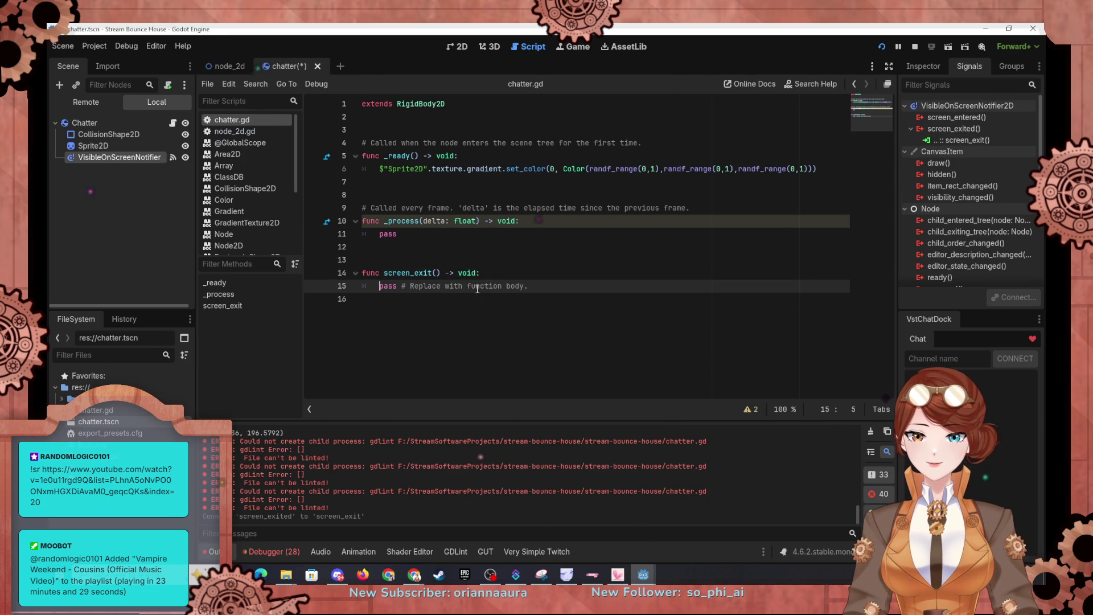
left_click_drag(532, 288, 379, 289)
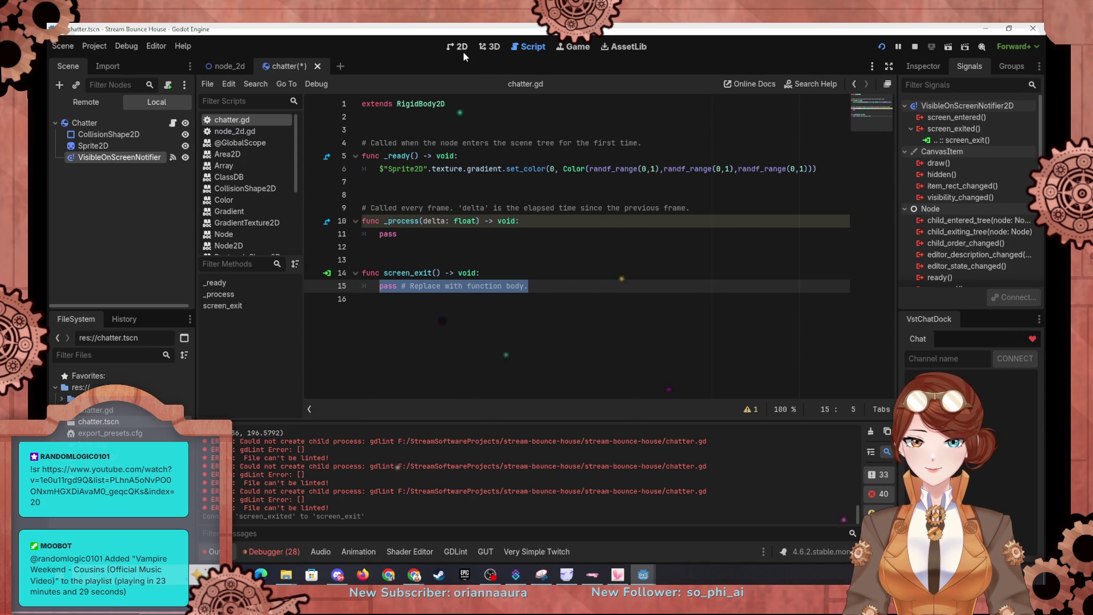
left_click(226, 66)
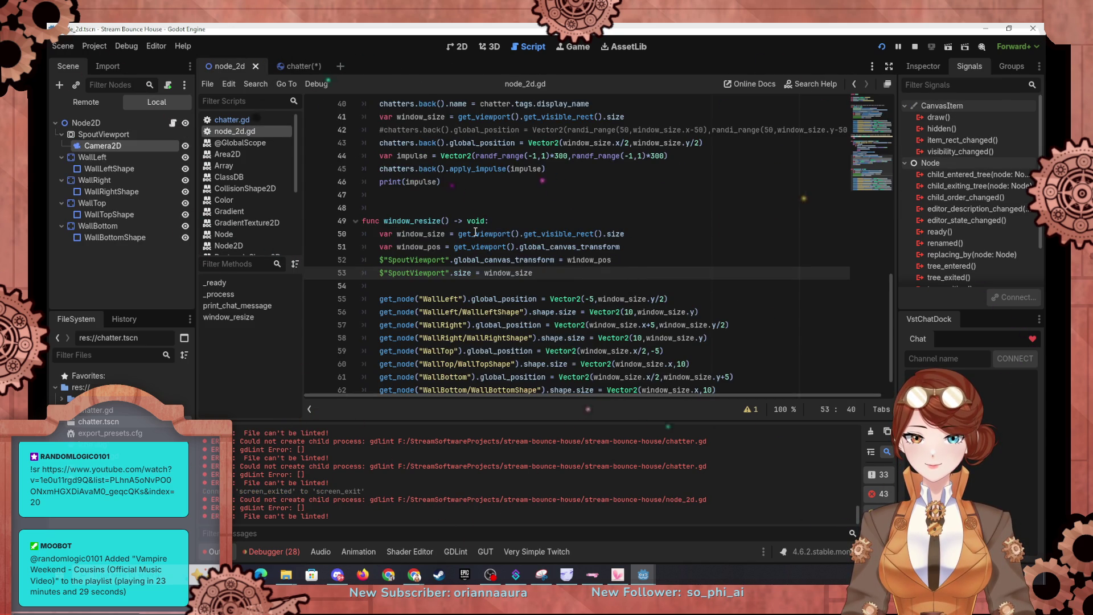
scroll(446, 246, "down", 1)
scroll(445, 246, "up", 1)
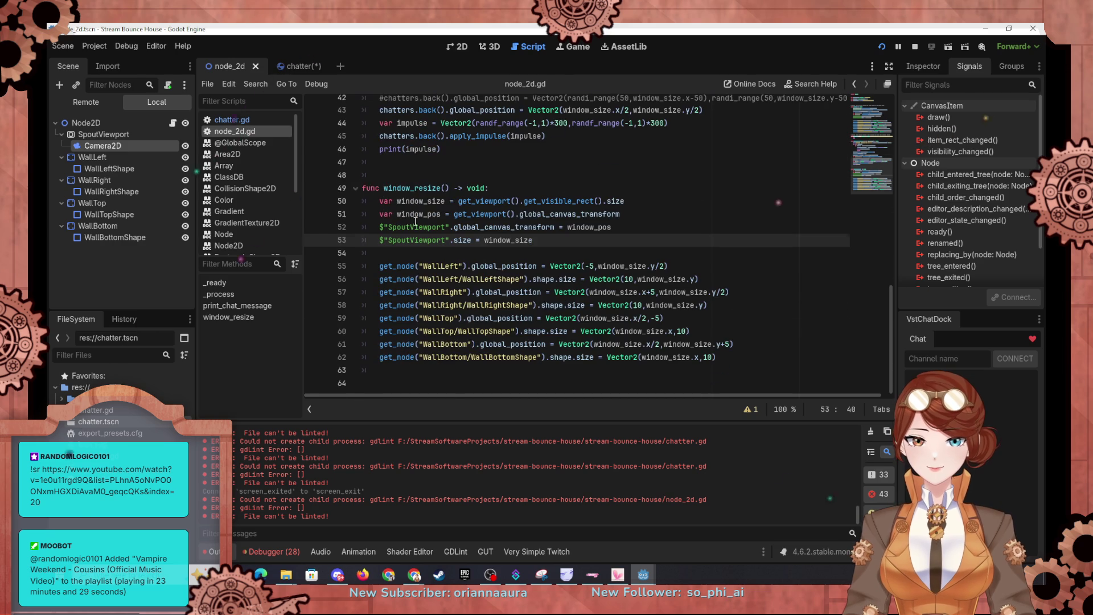
scroll(469, 238, "up", 3)
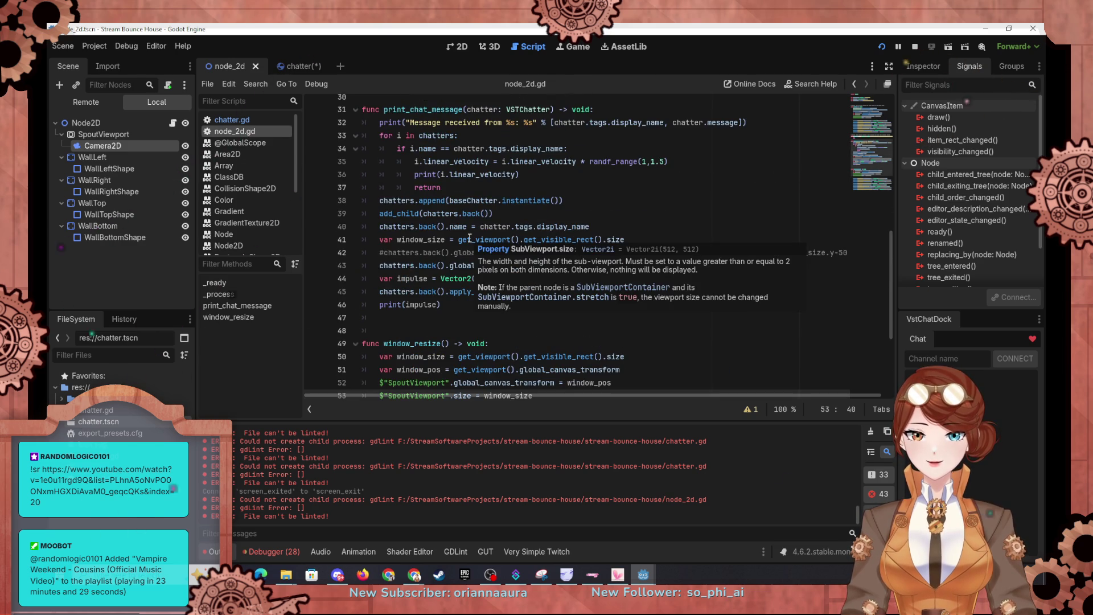
scroll(483, 249, "up", 1)
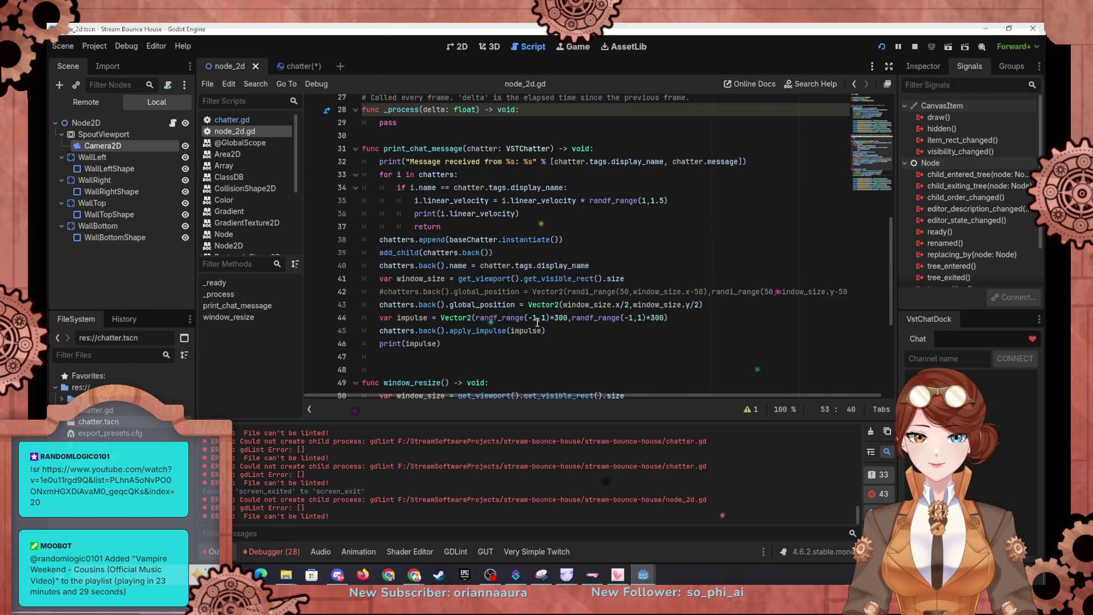
mouse_move(704, 305)
left_mouse_down()
mouse_move(421, 306)
mouse_move(455, 315)
mouse_move(450, 306)
left_mouse_up()
key("ctrl+c")
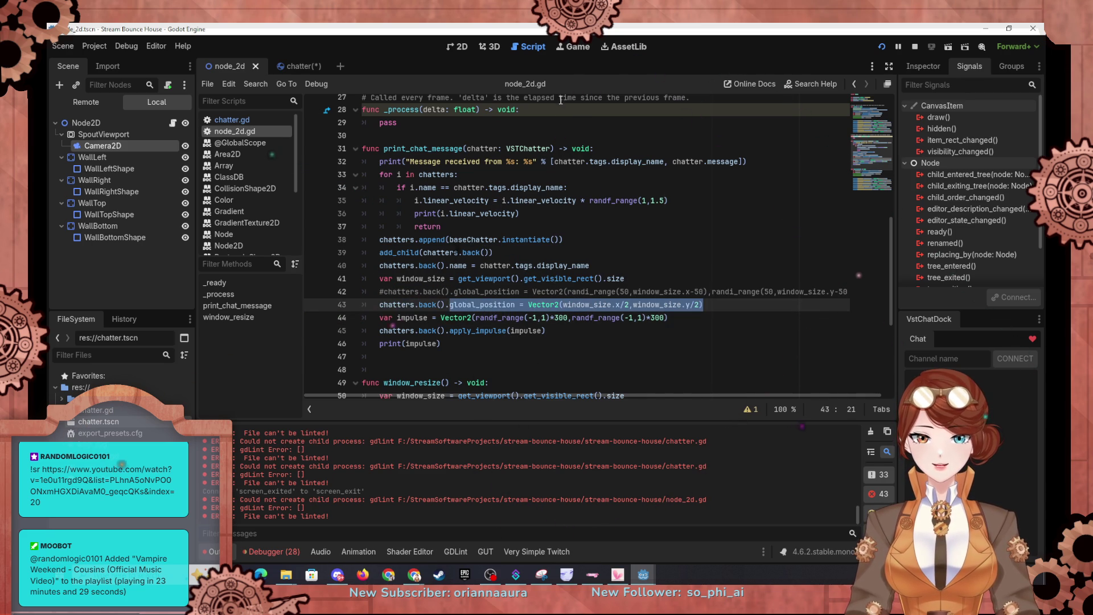
left_click(251, 120)
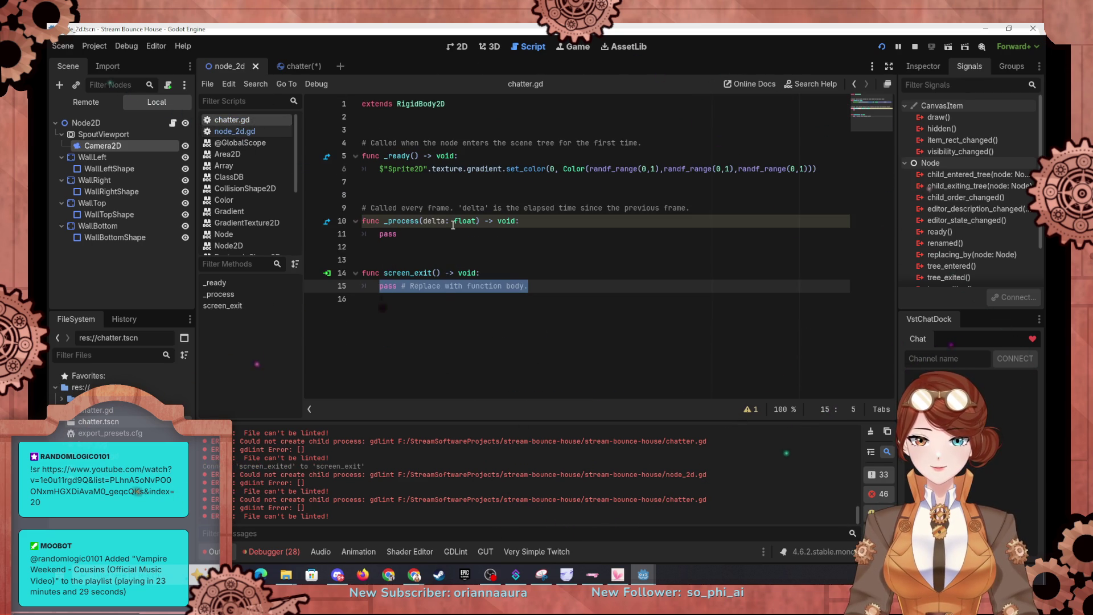
Replace pass with self.global_position = Vector2(window_size.x/2,window_size.y/2) in screen_exit.
type("self")
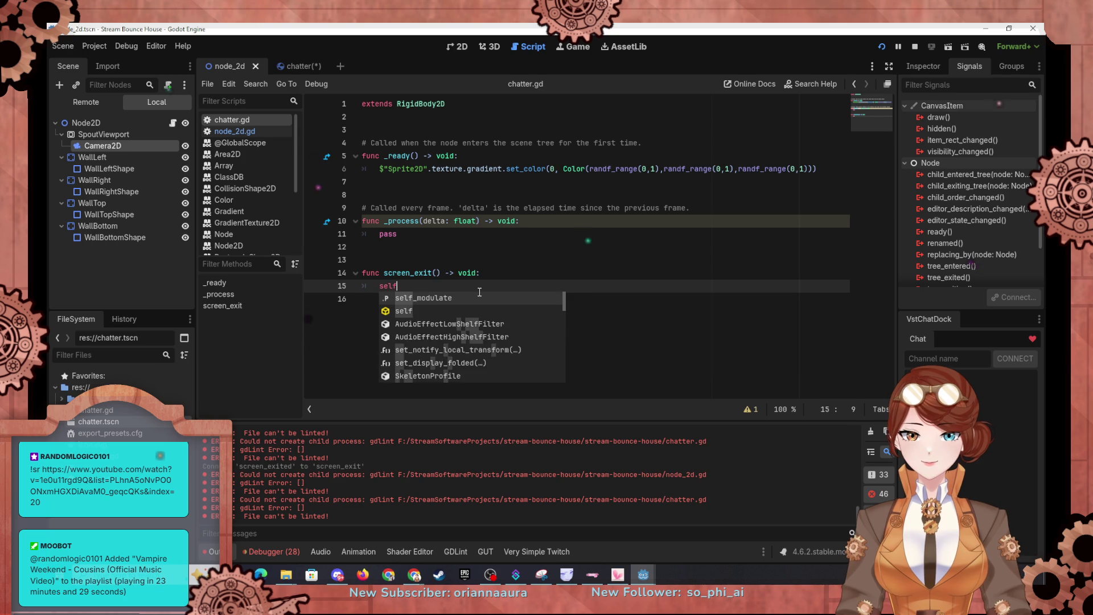
key("ctrl+v")
key("Left")
key("Left")
key("Home")
key("Right")
key("Right")
key("Right")
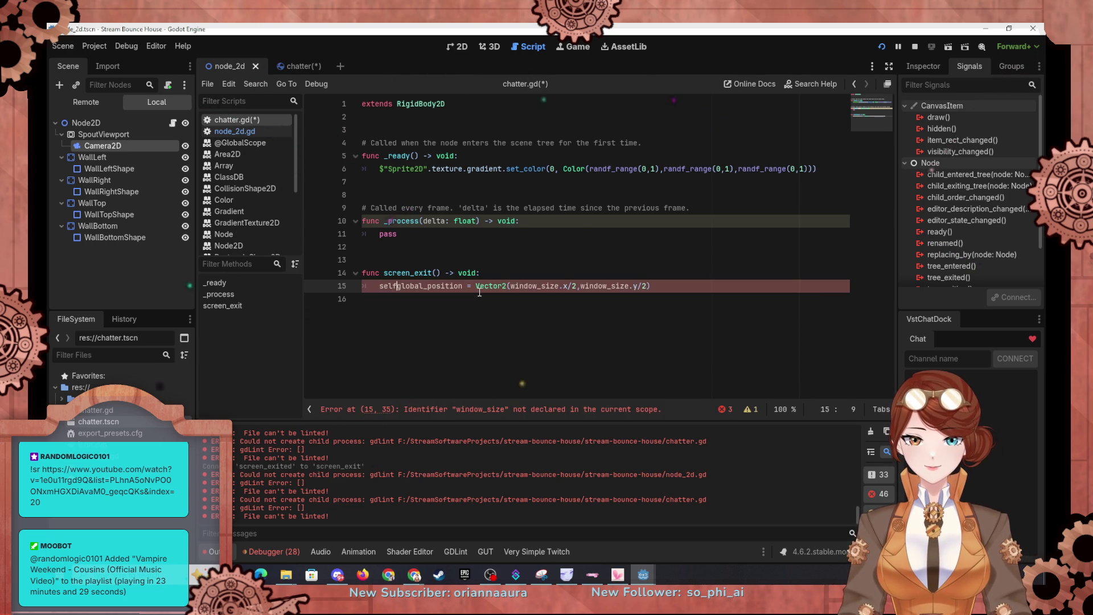
type(".")
key("Escape")
key("Up")
key("End")
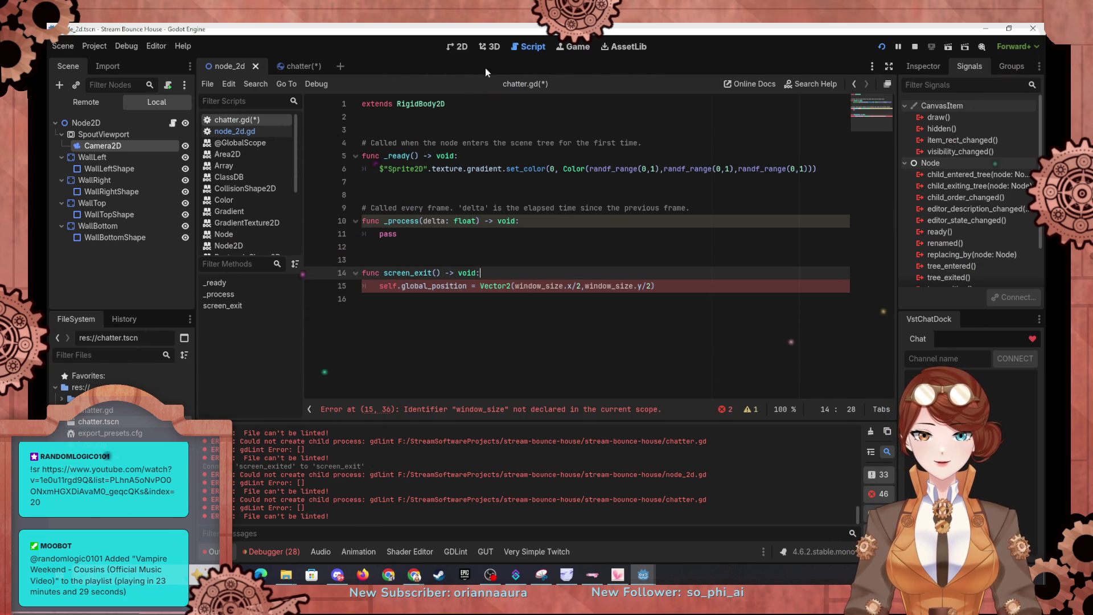
Copy the window_size definition from node_2d.gd into screen_exit and save chatter.gd.
left_click(236, 131)
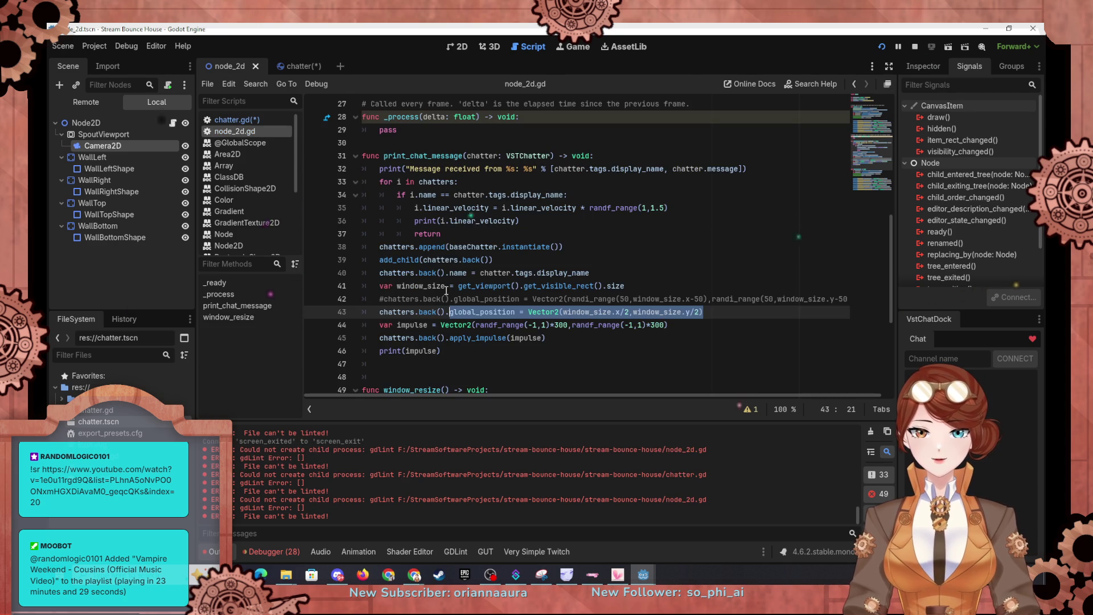
left_click(570, 284)
key("End")
key("shift+Up")
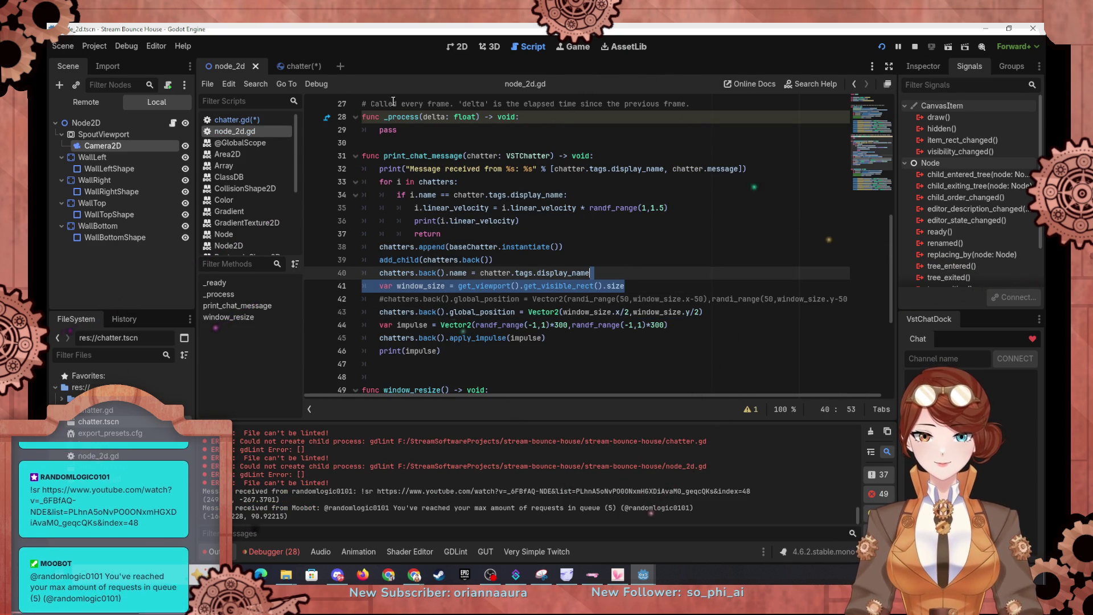
left_click(299, 68)
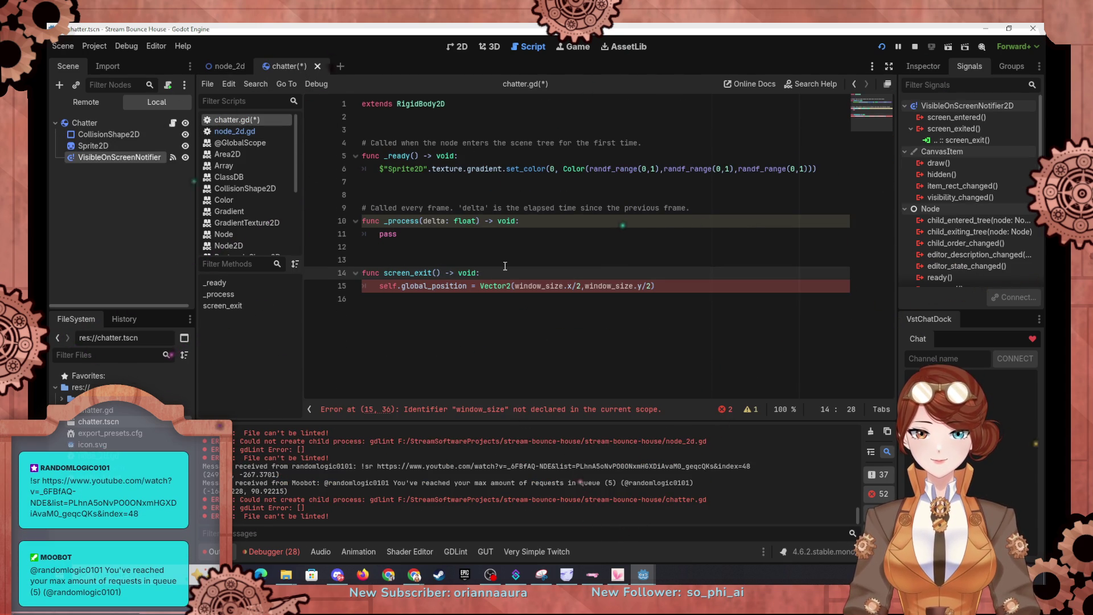
key("Return")
type("var window_size = get_viewport().get_visible_rect().size")
key("Up")
key("shift+Up")
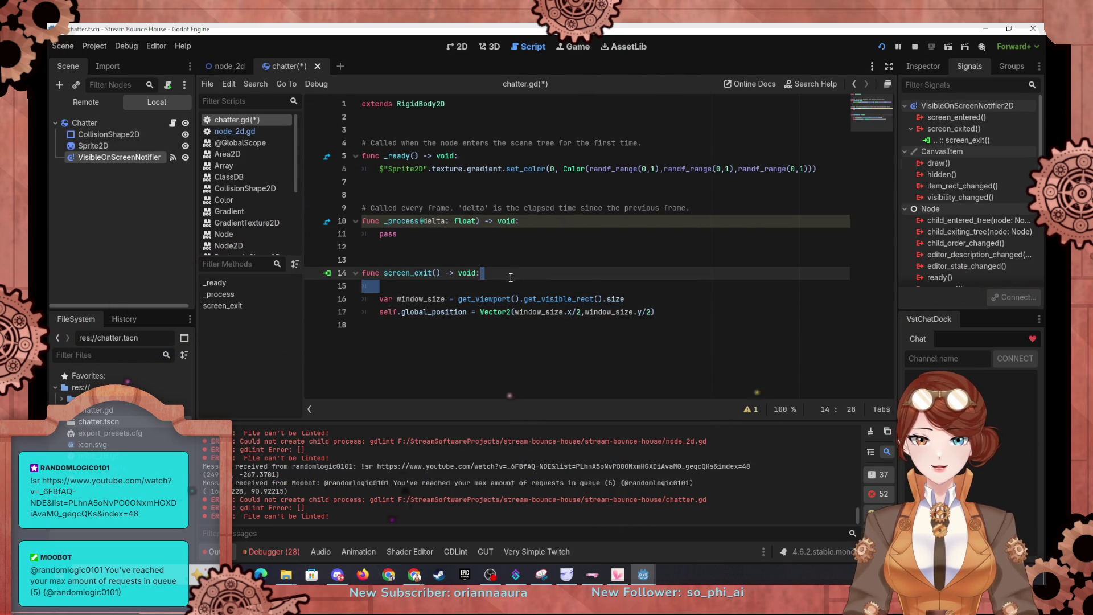
key("BackSpace")
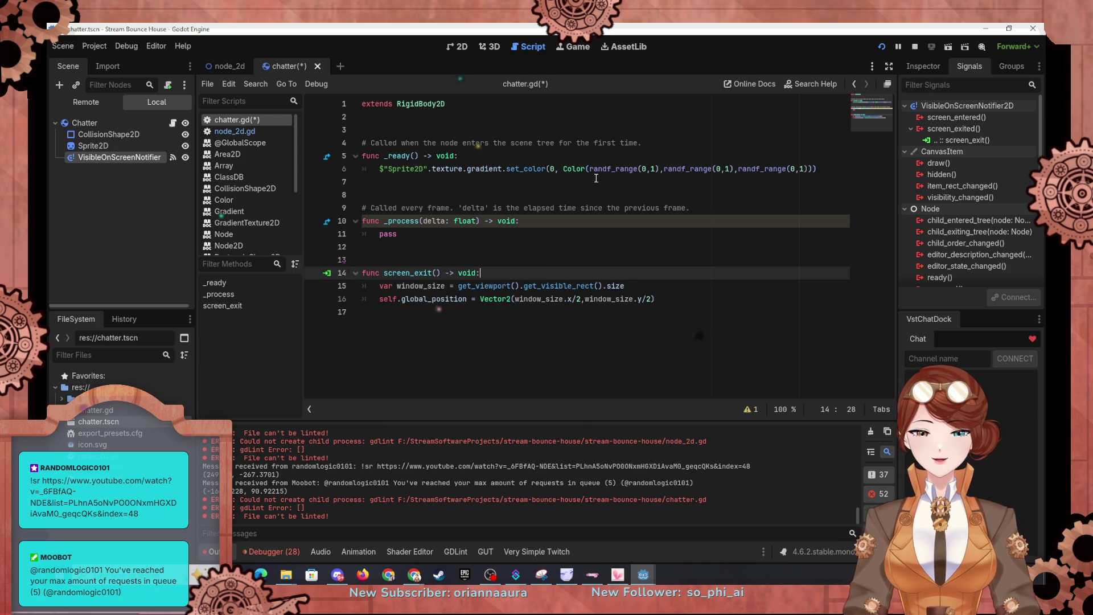
key("ctrl+s")
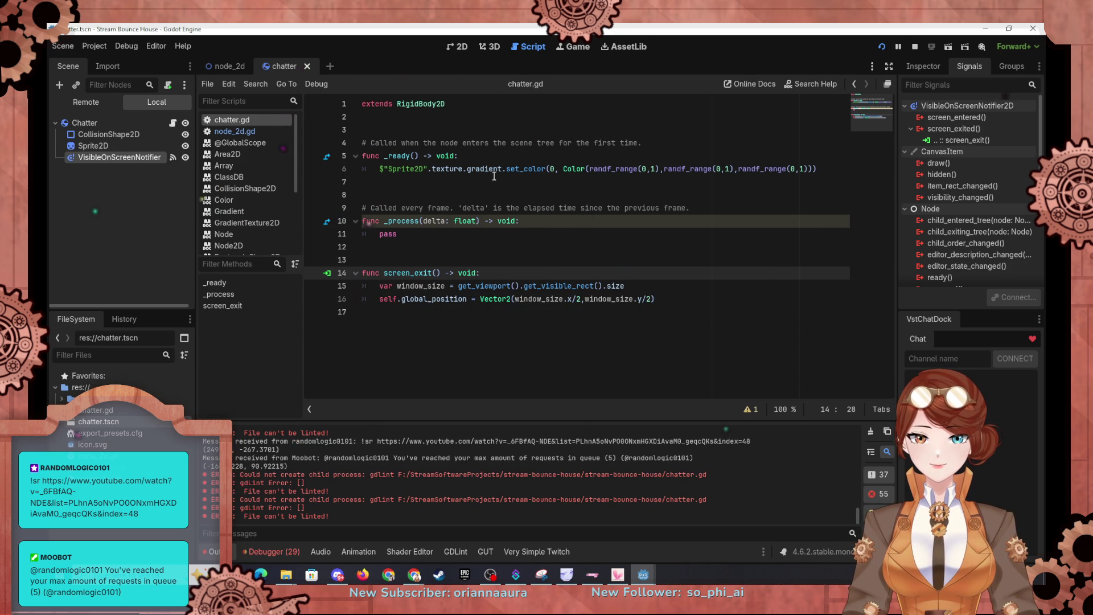
left_click(883, 51)
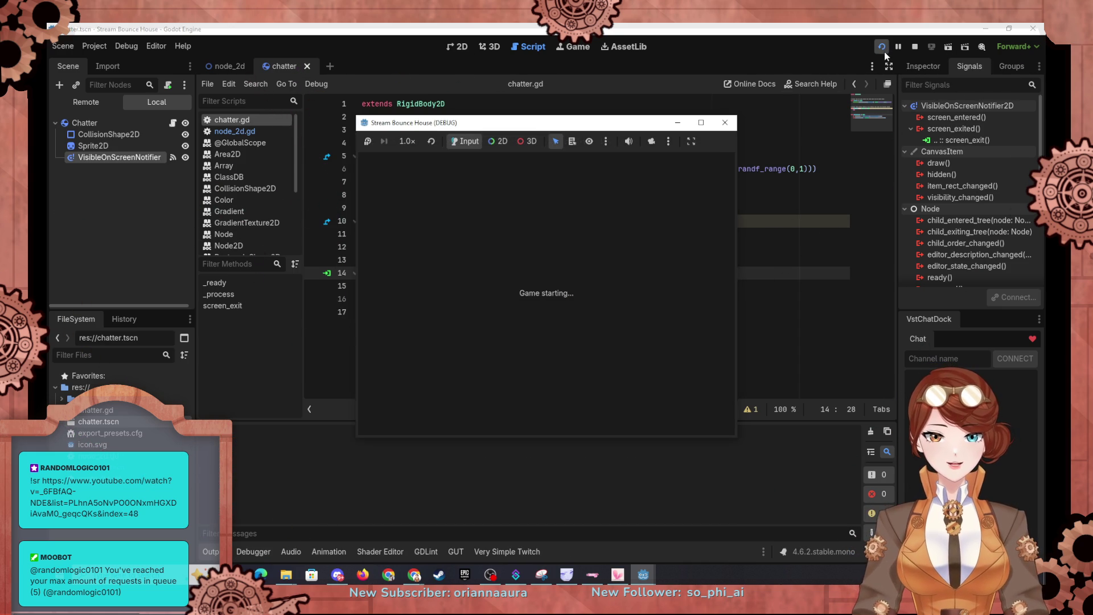
left_click_drag(571, 130, 519, 120)
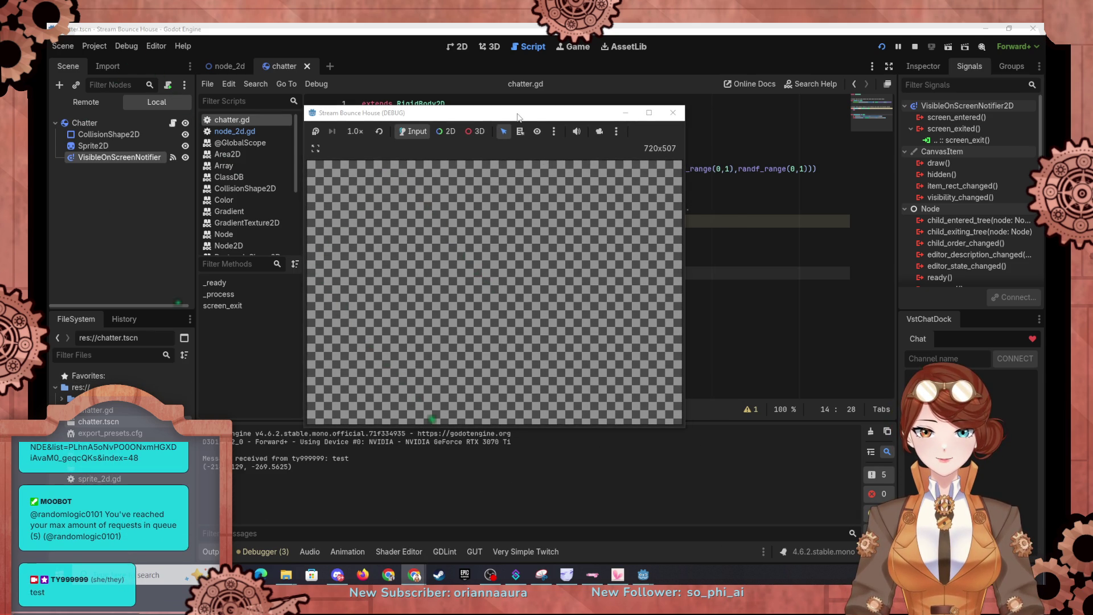
mouse_move(518, 117)
left_mouse_down()
mouse_move(498, 108)
mouse_move(497, 30)
left_mouse_up()
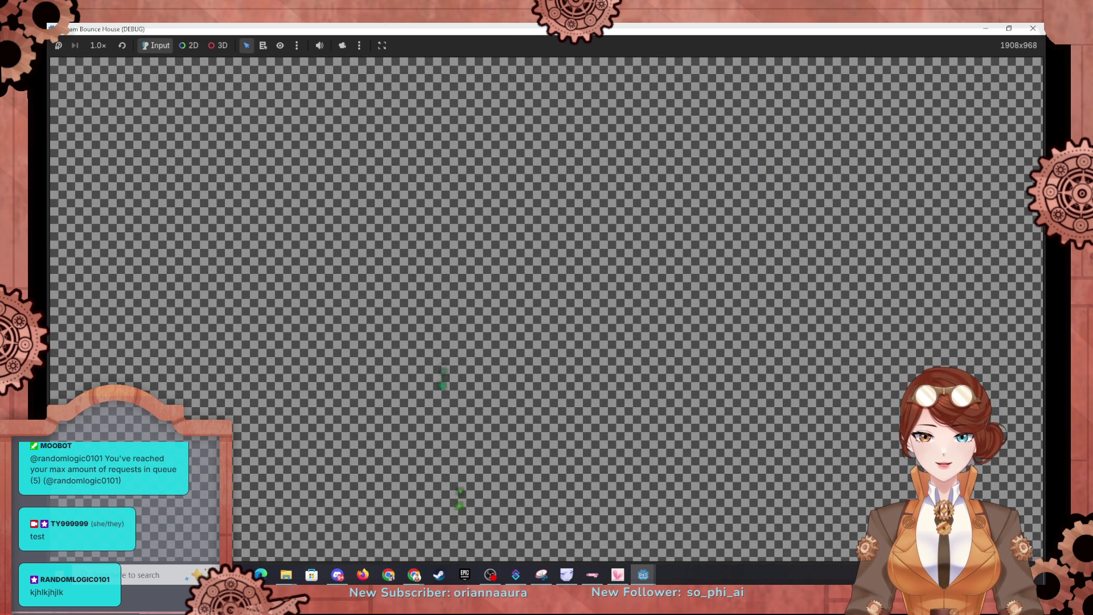
key("super+Down")
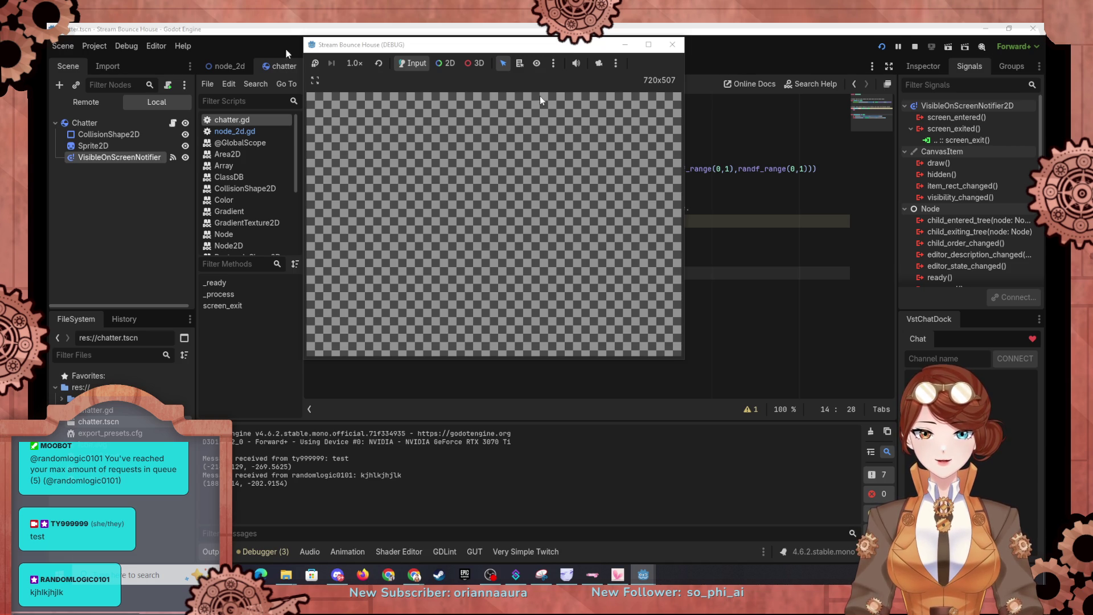
mouse_move(544, 45)
left_mouse_down()
mouse_move(535, 117)
mouse_move(783, 218)
mouse_move(783, 322)
mouse_move(409, 93)
left_mouse_up()
mouse_move(543, 402)
left_mouse_down()
mouse_move(804, 515)
mouse_move(873, 523)
left_mouse_up()
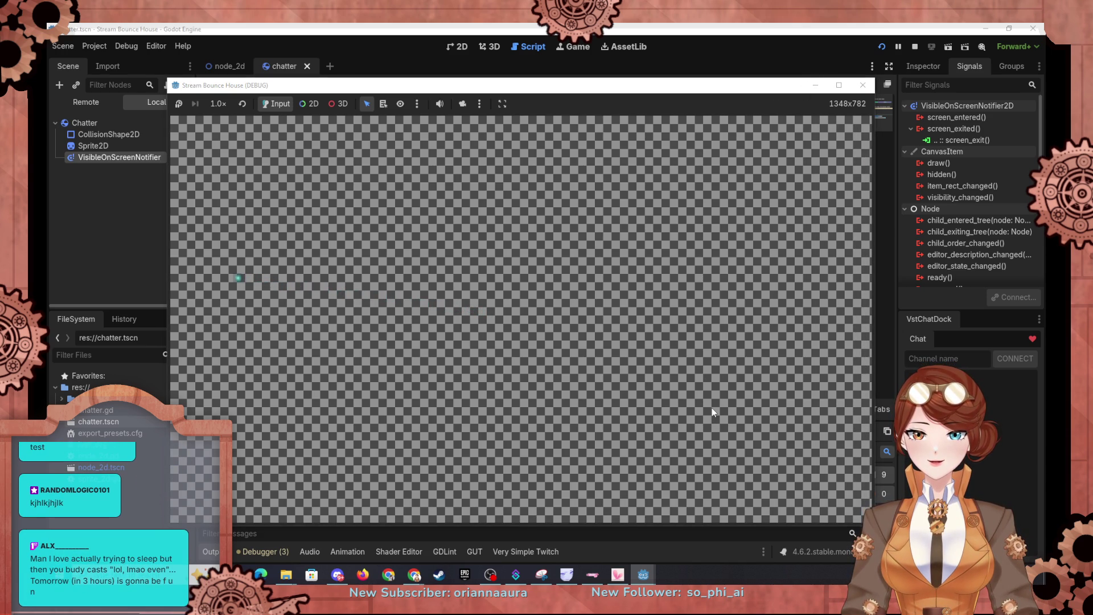
left_click(863, 86)
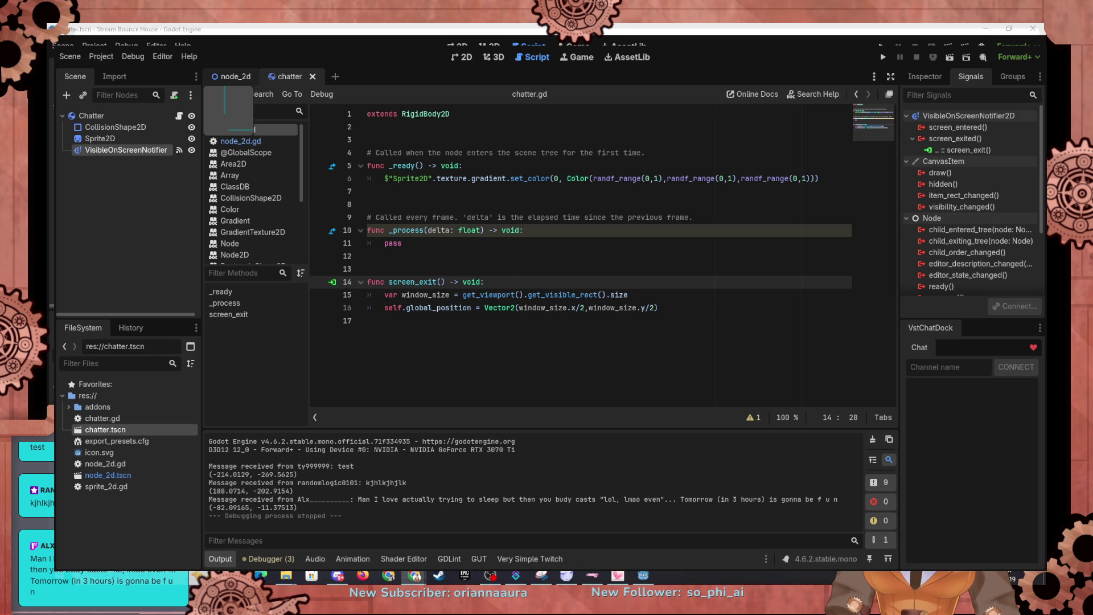
In node_2d.gd, delete the line placing new chatters at the screen centre.
left_click(231, 76)
scroll(493, 246, "down", 3)
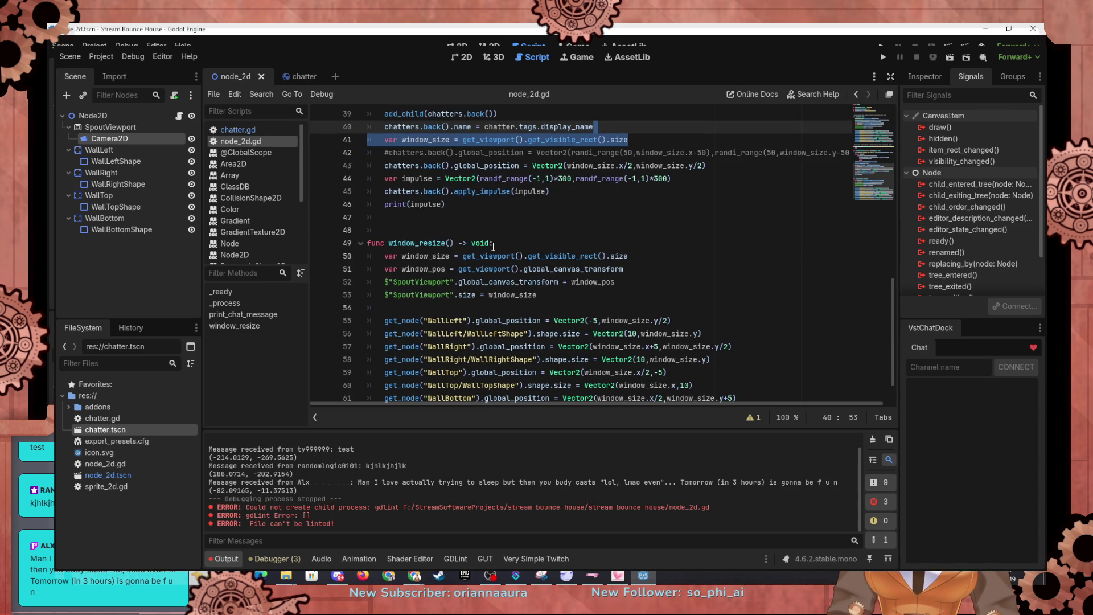
scroll(495, 244, "up", 3)
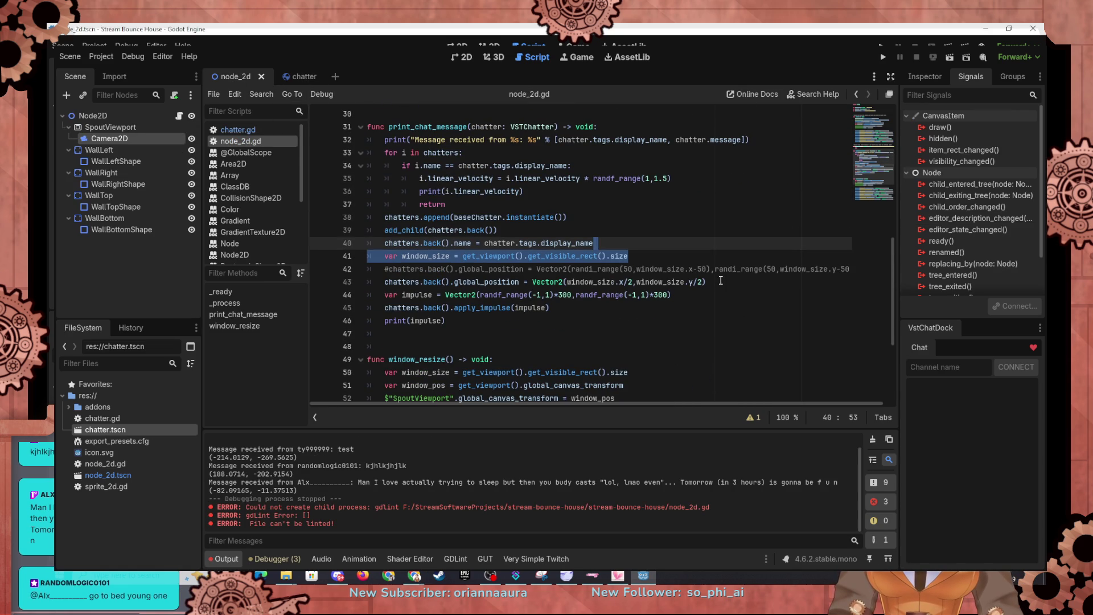
left_click_drag(700, 282, 858, 275)
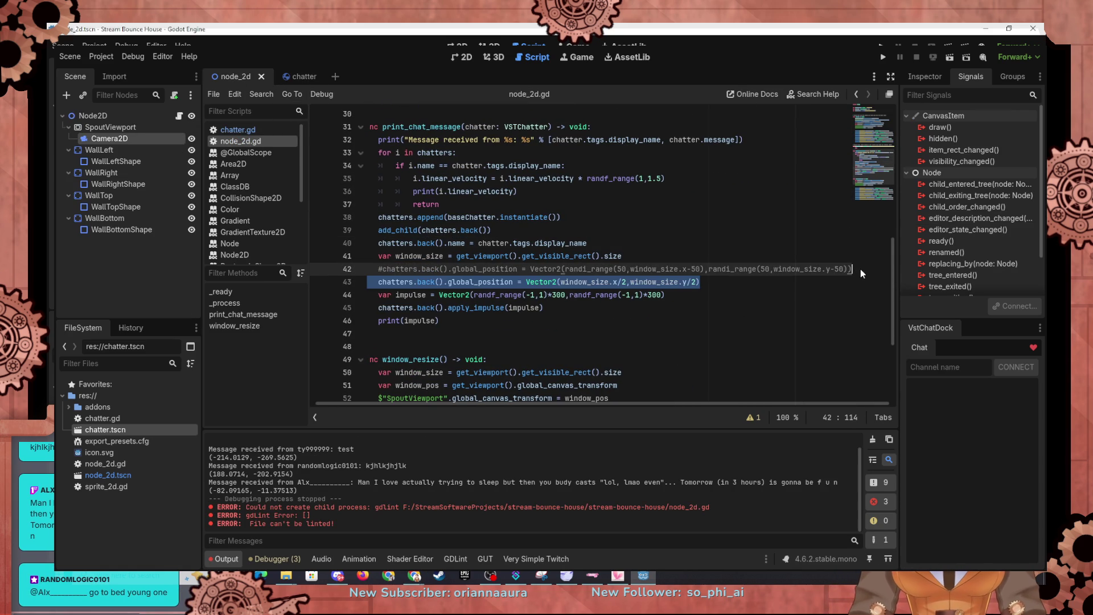
key("BackSpace")
key("BackSpace")
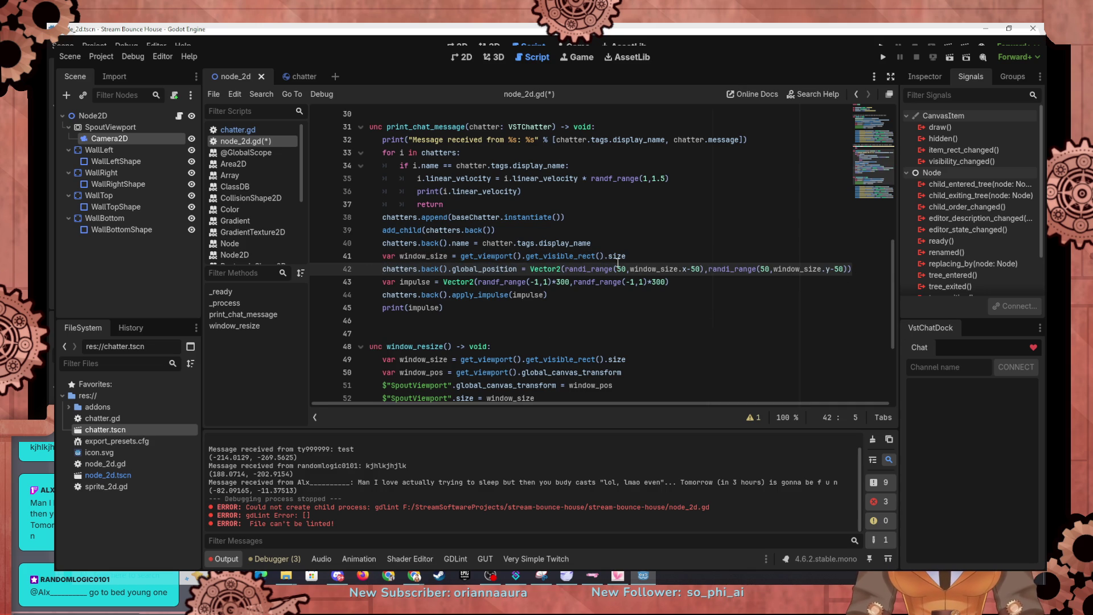
Paste the window-size and random-position lines into screen_exit, replacing chatters.back() with self.
left_click_drag(655, 259, 854, 269)
key("ctrl+c")
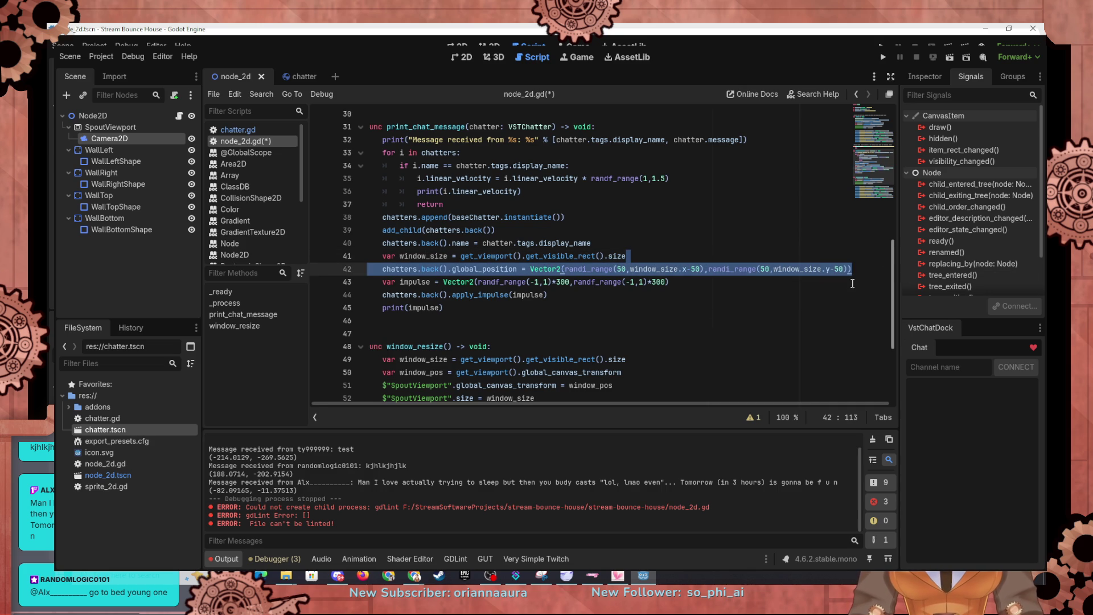
left_click(296, 76)
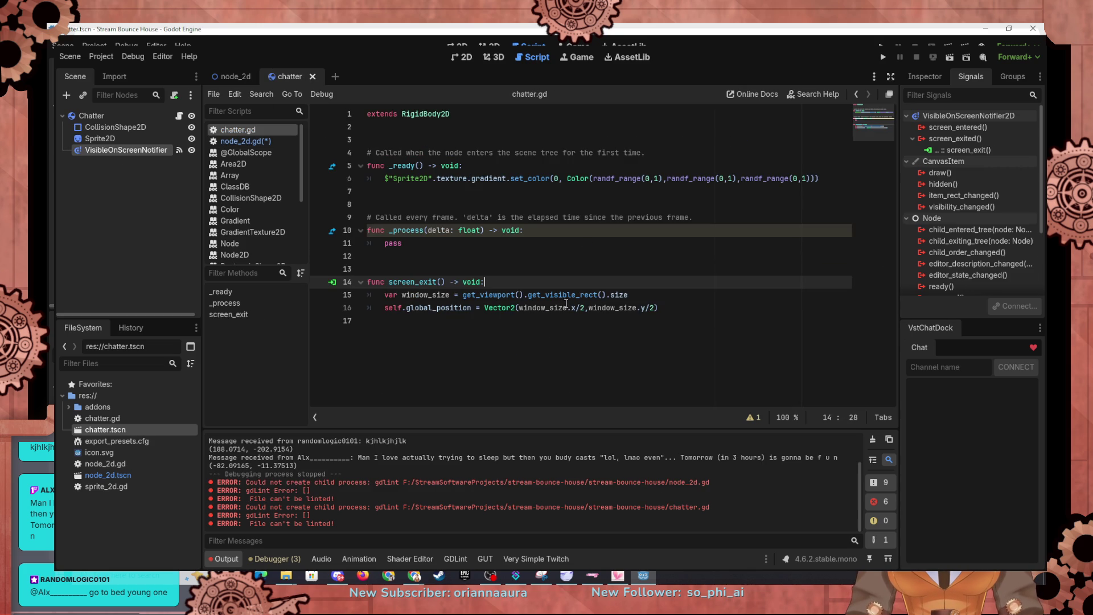
left_click_drag(677, 313, 671, 297)
key("ctrl+v")
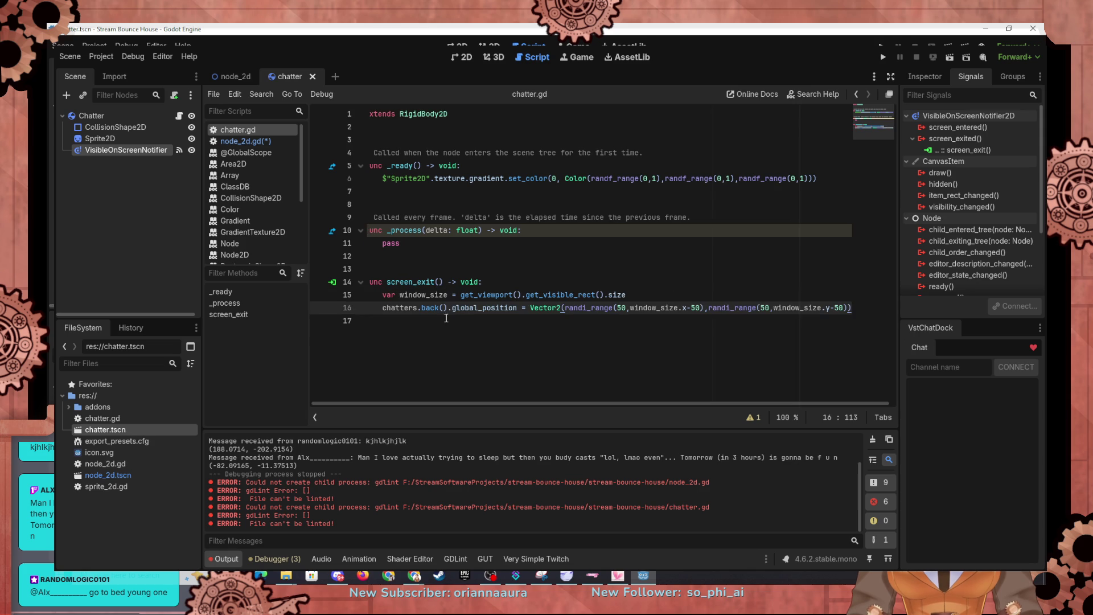
left_click_drag(448, 308, 396, 311)
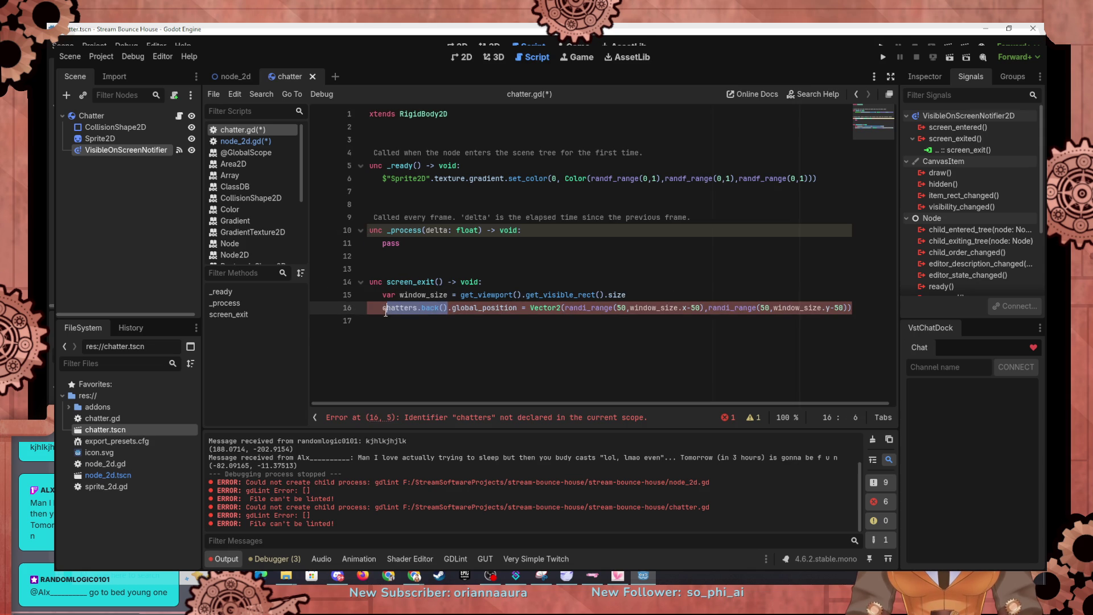
type("sel")
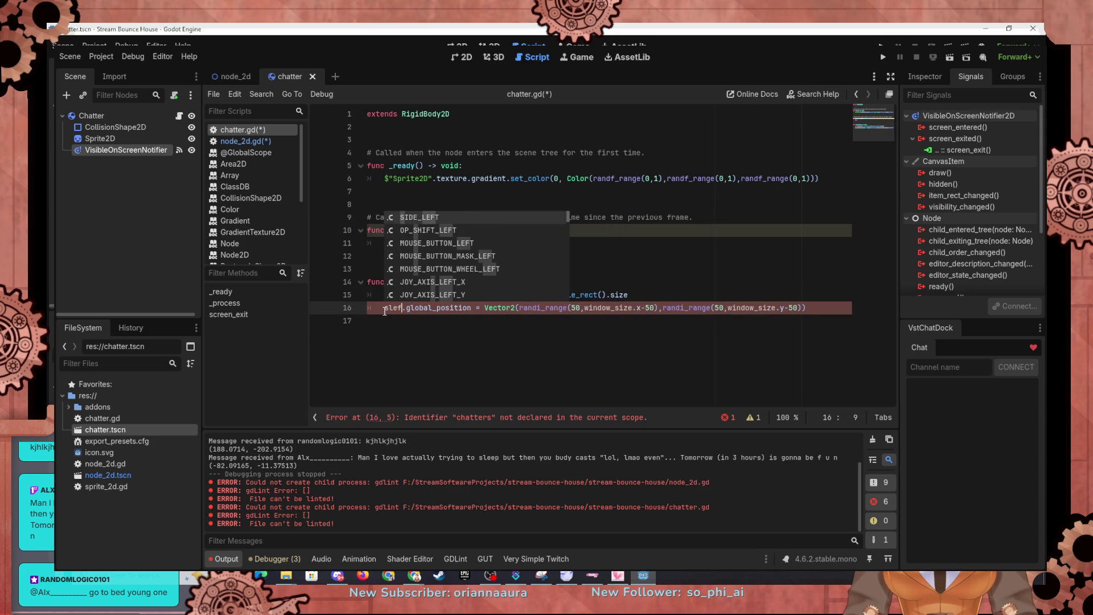
type("f")
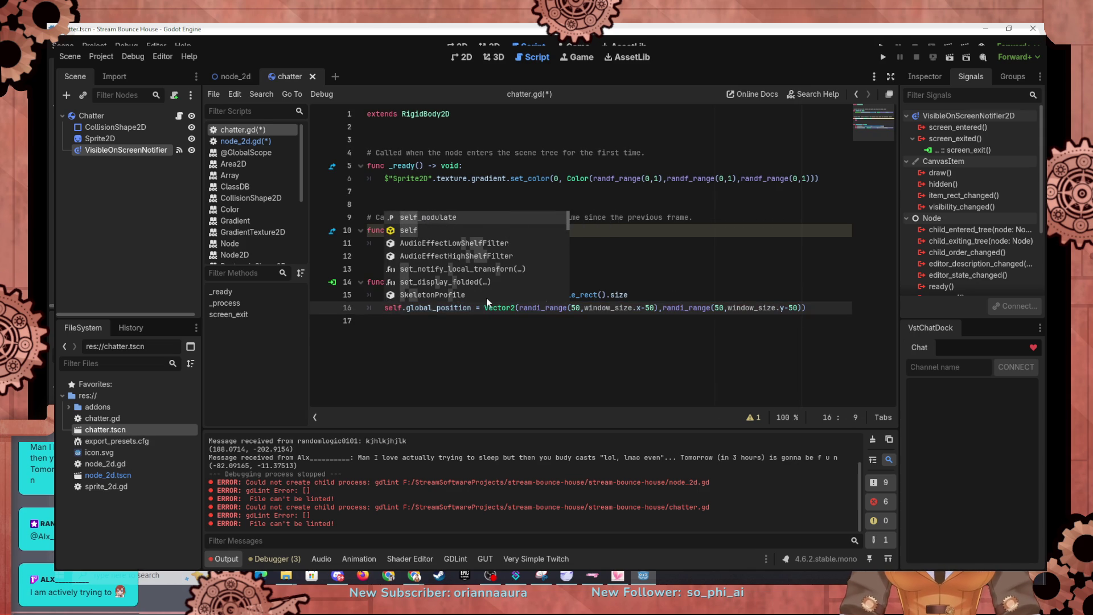
left_click_drag(649, 298, 650, 288)
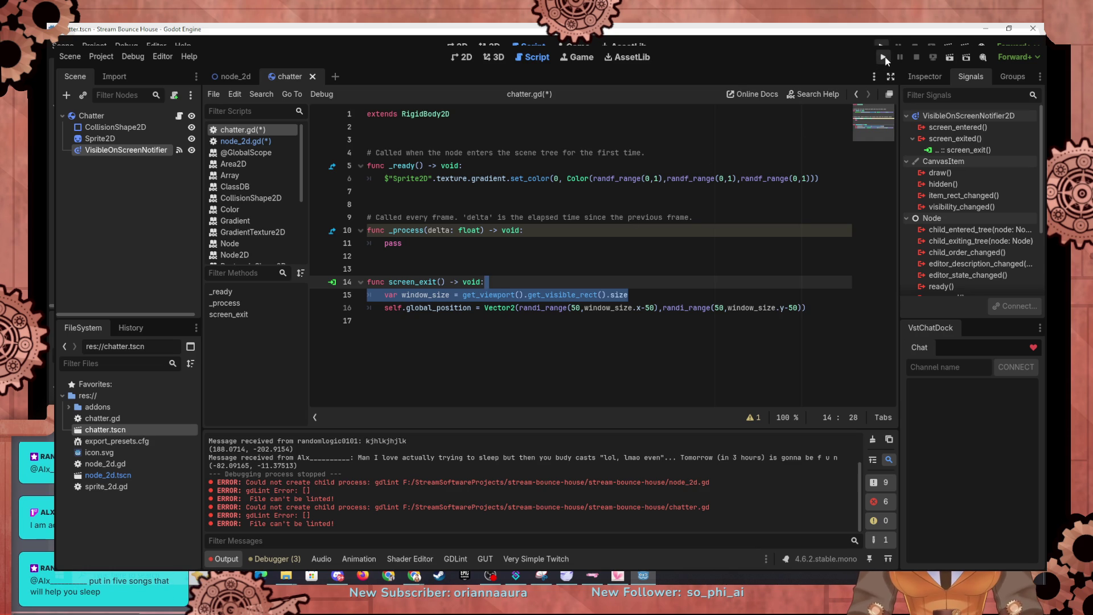
Run the game, shrink and enlarge its window to test repositioning, then close it.
left_click(883, 57)
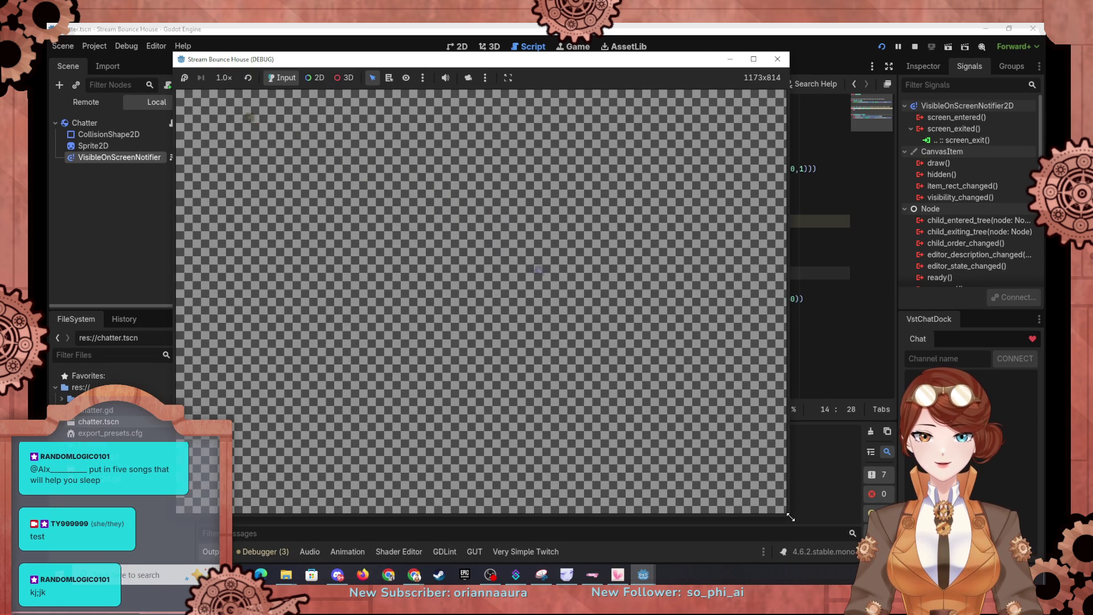
left_click_drag(791, 517, 520, 390)
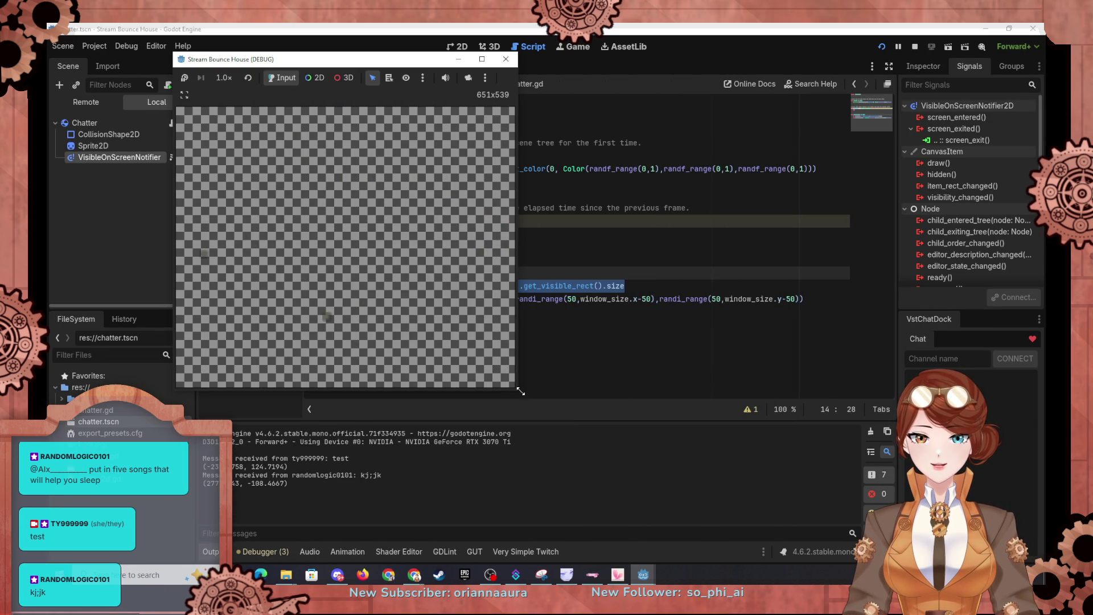
left_click_drag(520, 390, 643, 453)
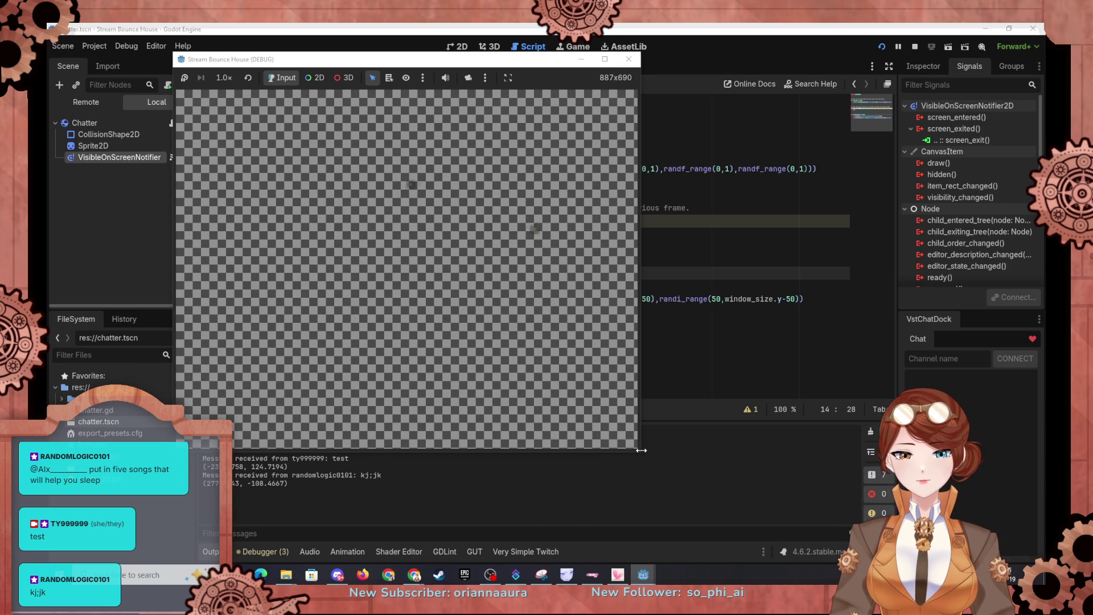
left_click_drag(645, 461, 722, 499)
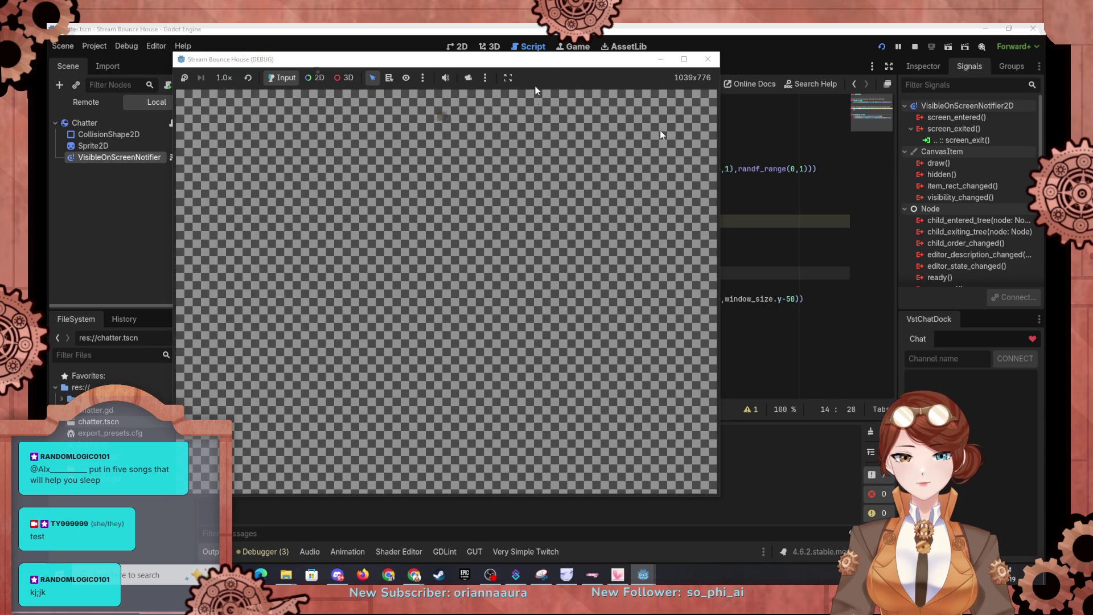
left_click(719, 62)
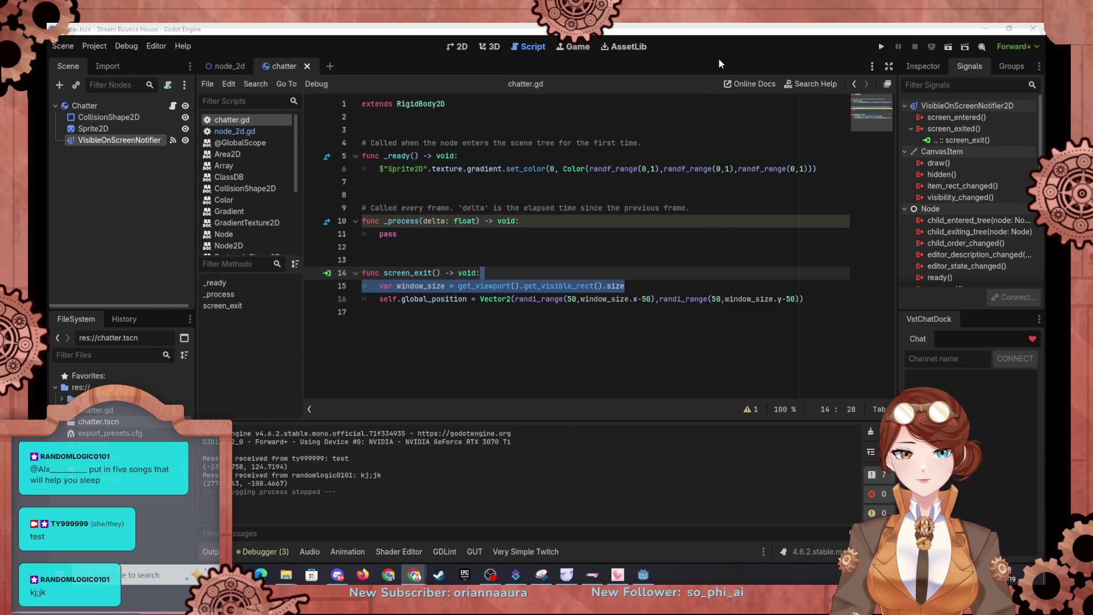
Rerun the game and minimise its window to return to chatter.gd.
left_click(886, 43)
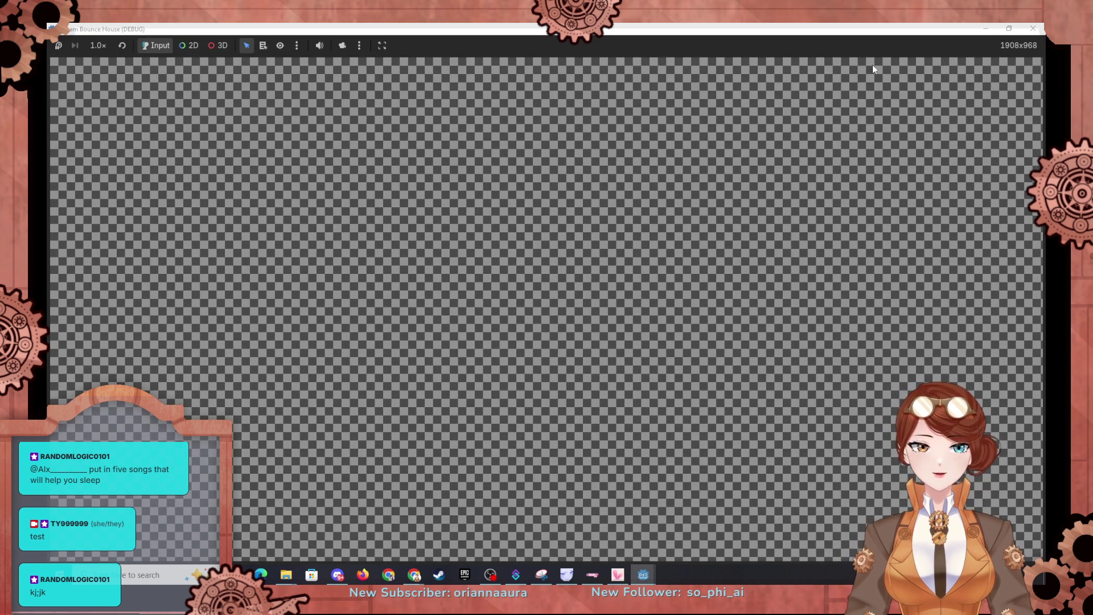
left_click(992, 28)
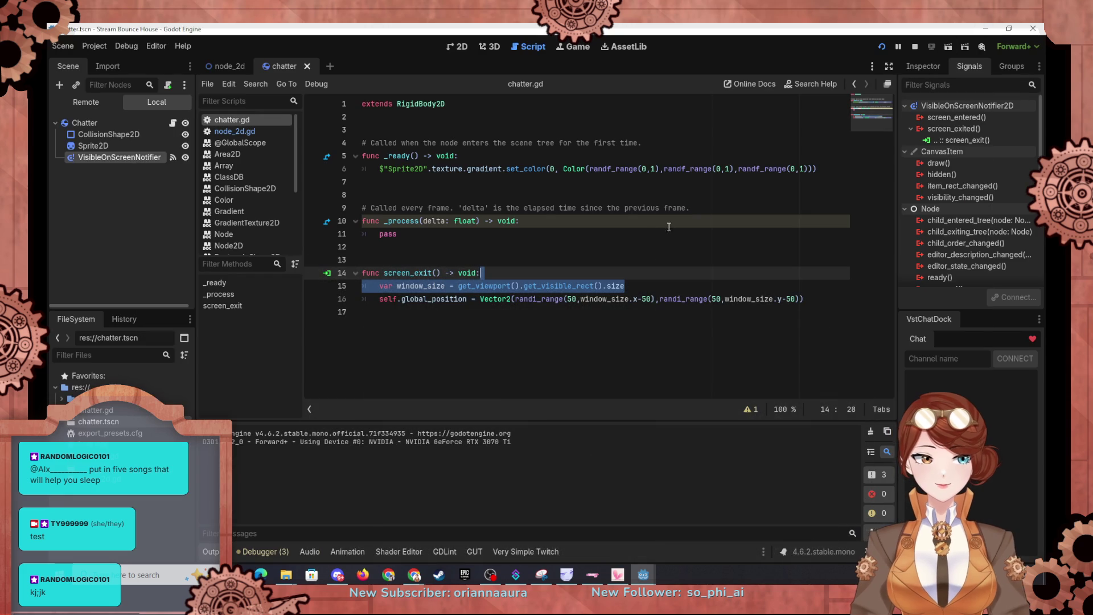
left_click(456, 358)
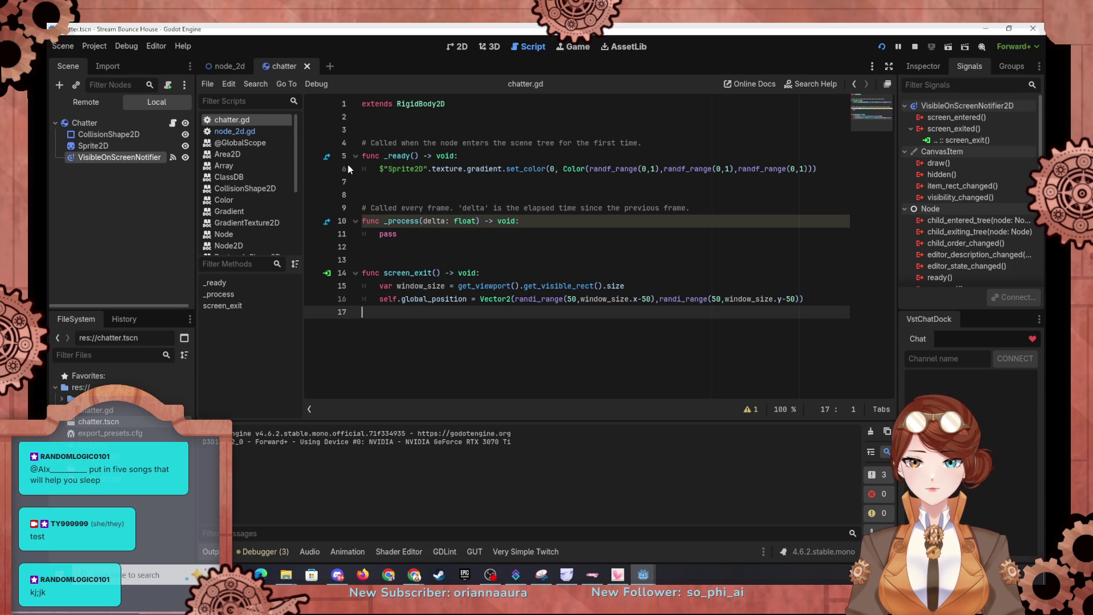
Review the VisibleOnScreenNotifier's Transform and Visibility properties in the Inspector.
left_click(945, 69)
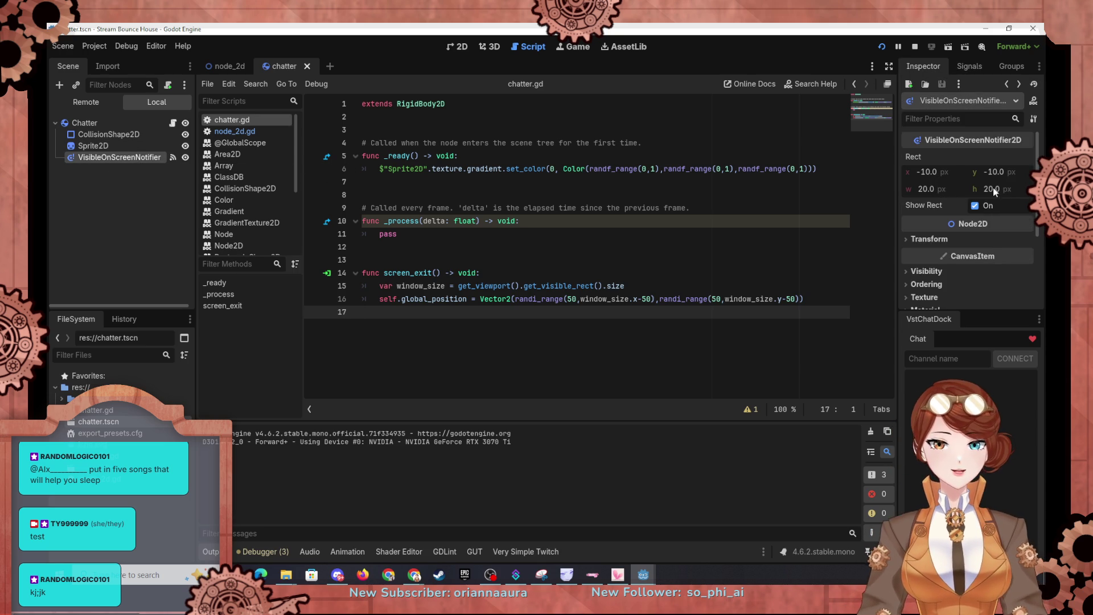
left_click(923, 238)
scroll(923, 234, "down", 2)
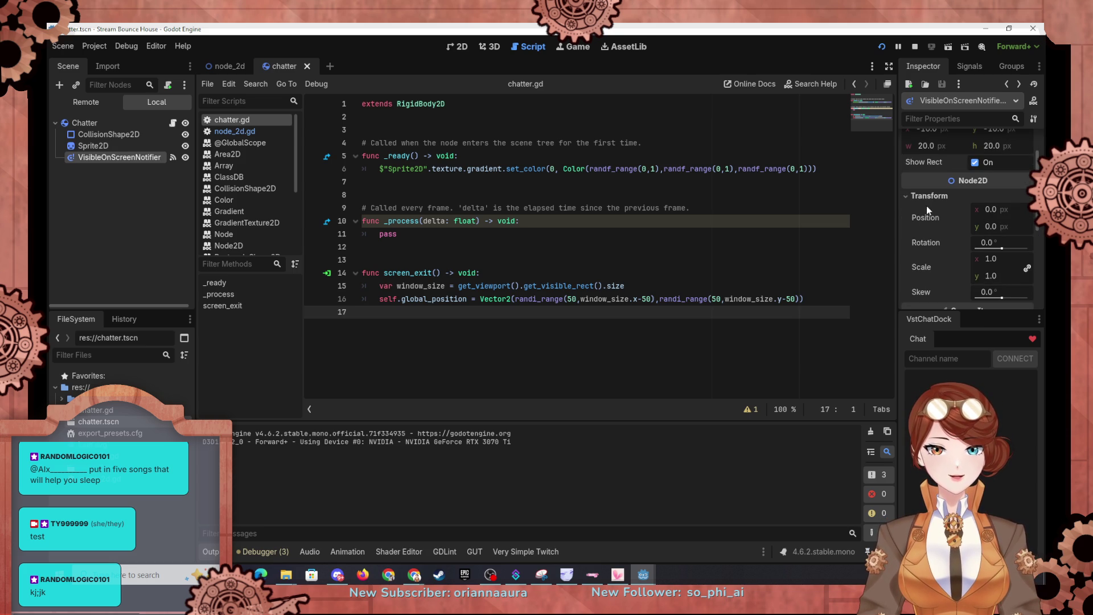
left_click(928, 197)
left_click(928, 233)
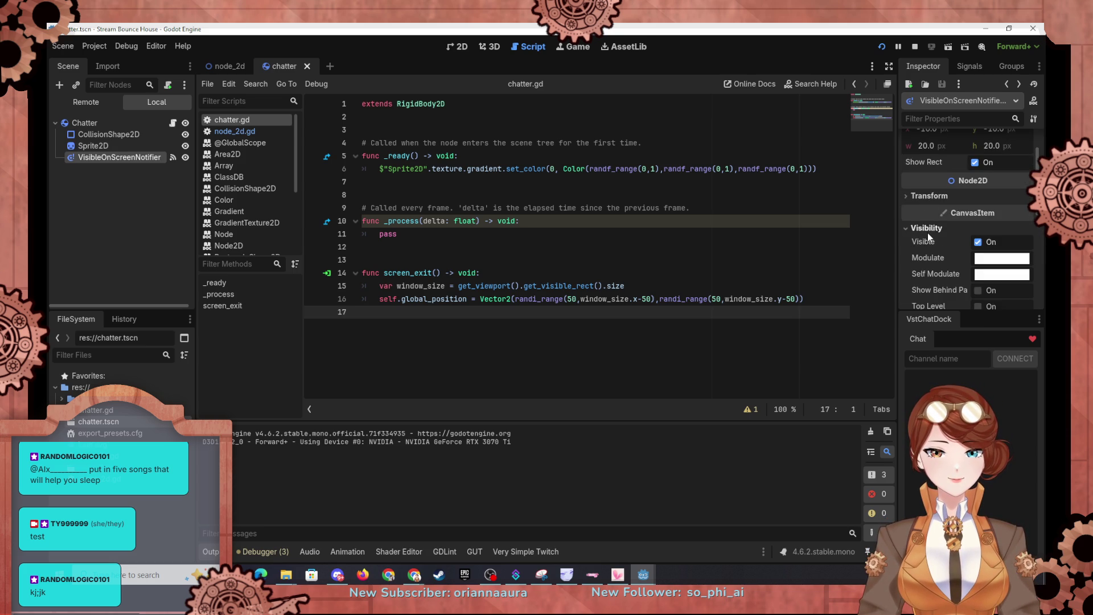
Check its Ordering properties, then clear the node selection in the Scene tree.
scroll(926, 247, "down", 1)
scroll(925, 250, "down", 3)
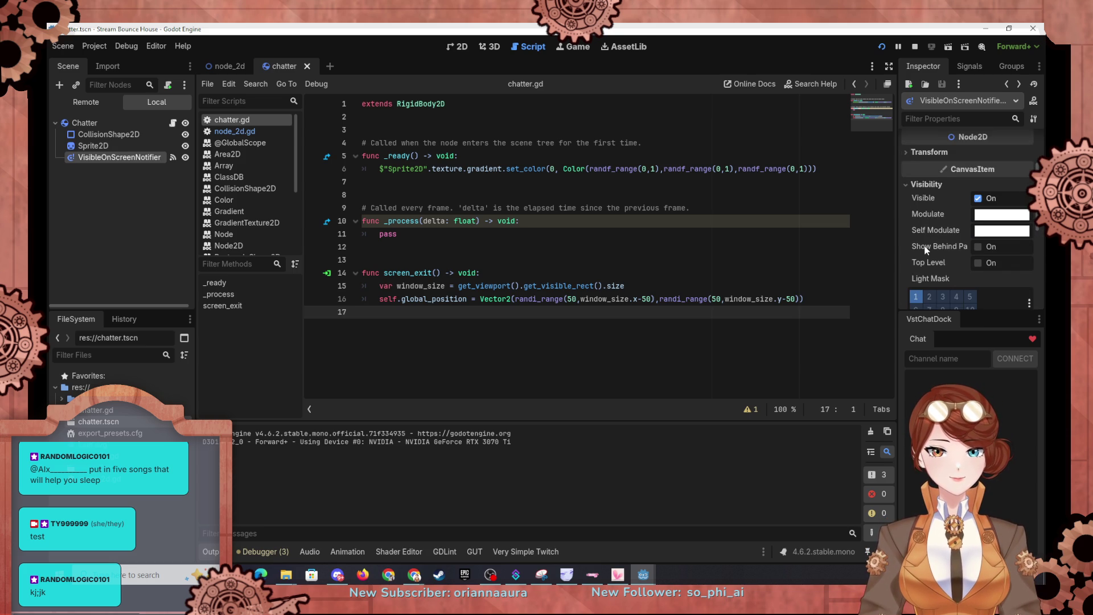
scroll(937, 209, "down", 4)
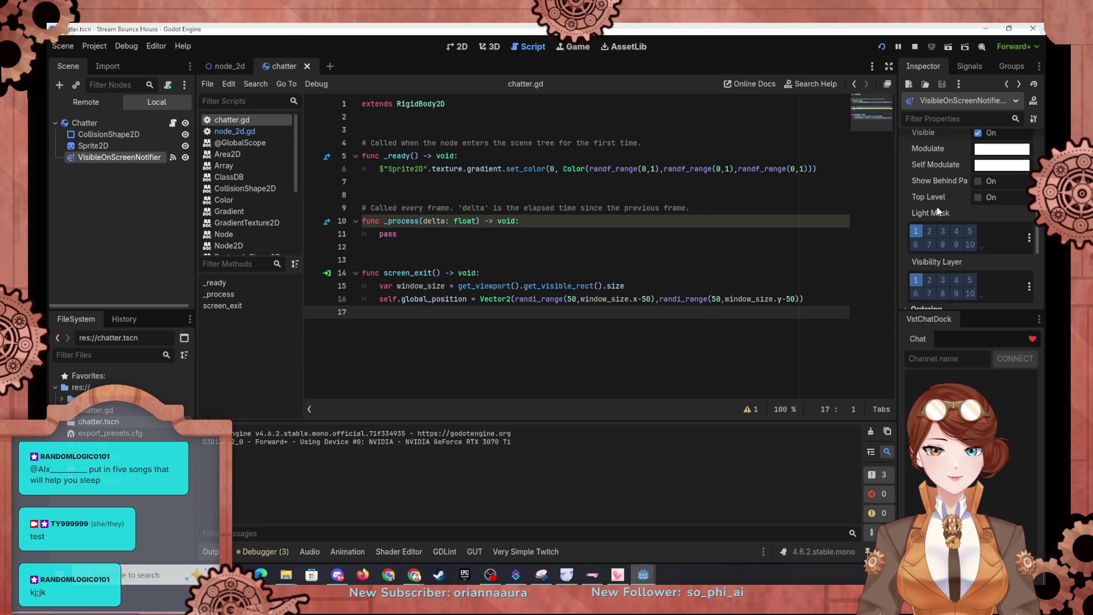
scroll(937, 213, "down", 1)
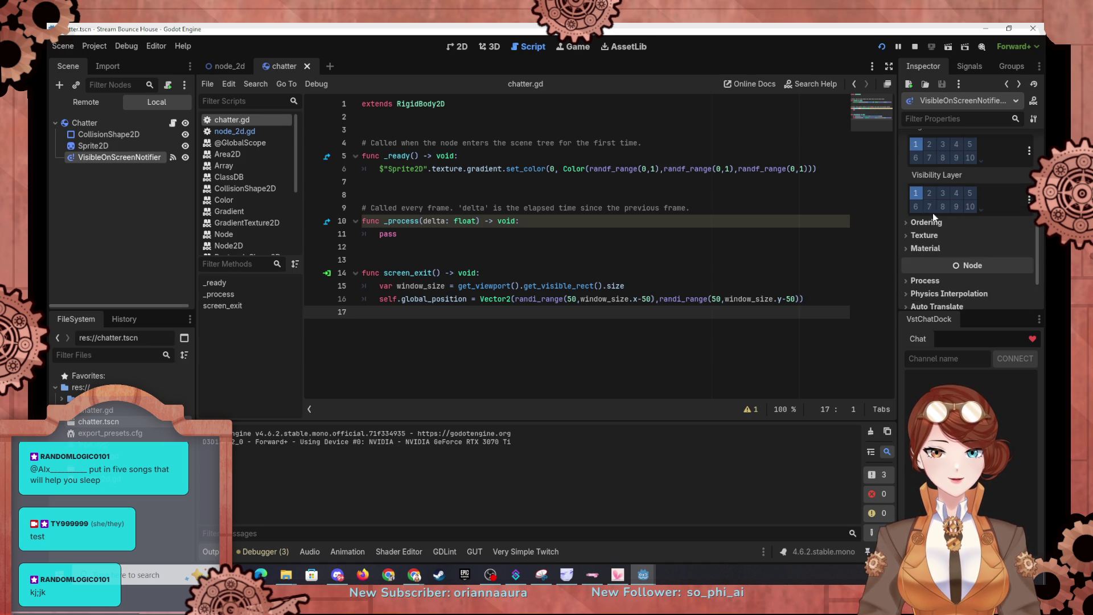
left_click(915, 223)
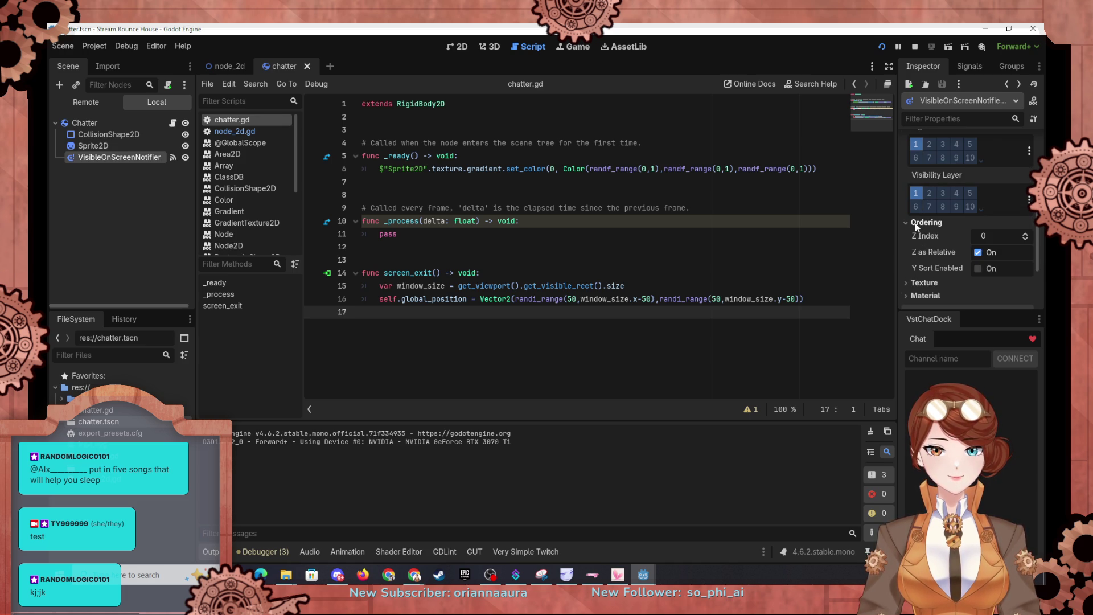
left_click(914, 223)
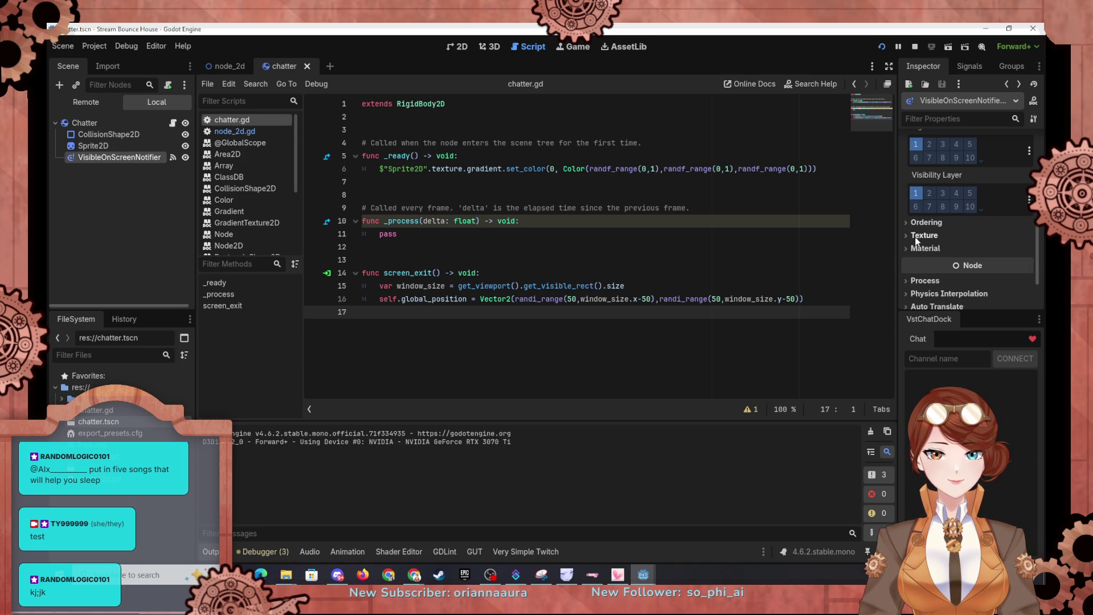
scroll(939, 275, "down", 3)
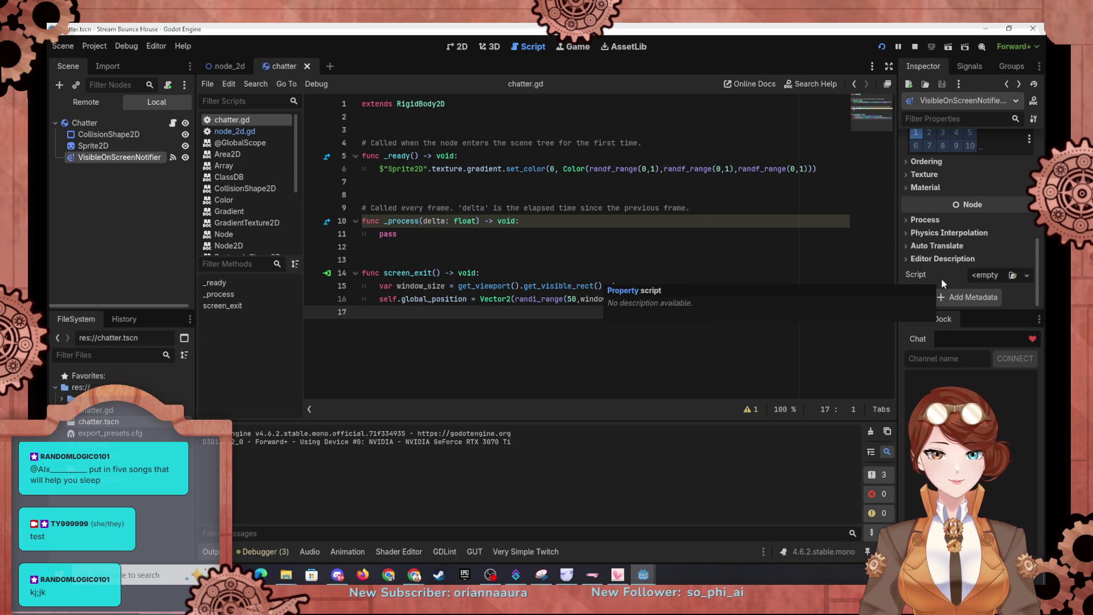
left_click(139, 203)
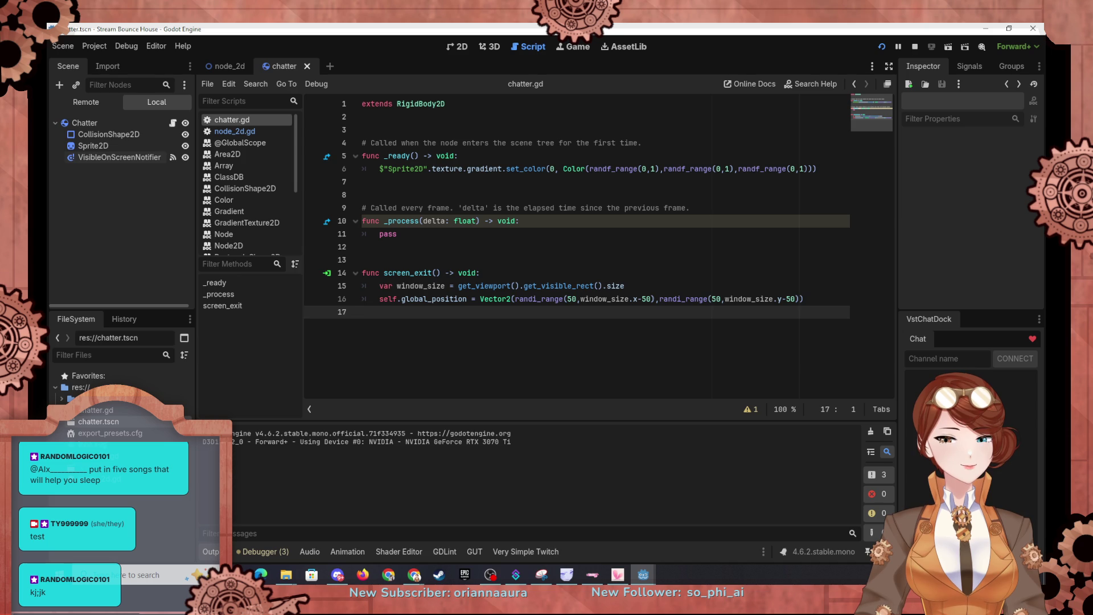
Look over the window size code in the node_2d script.
left_click(579, 286)
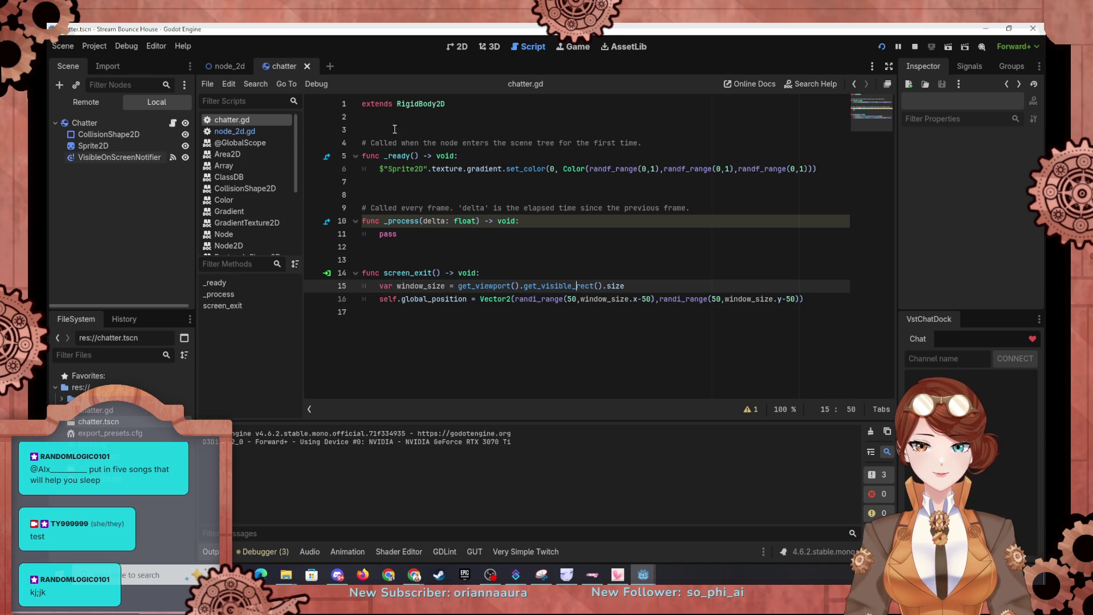
left_click(220, 69)
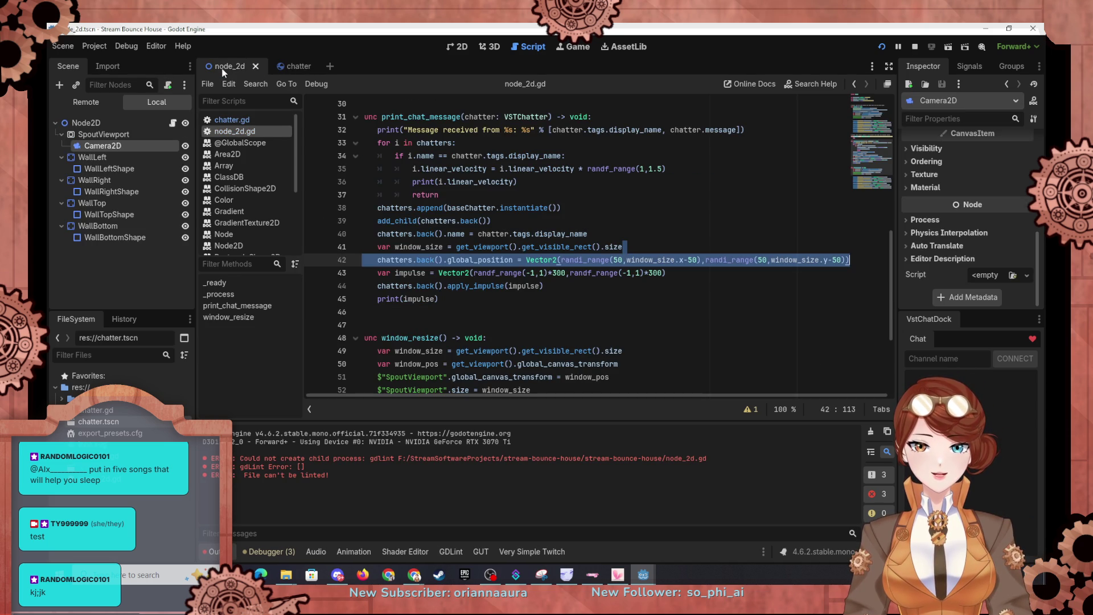
scroll(578, 267, "up", 2)
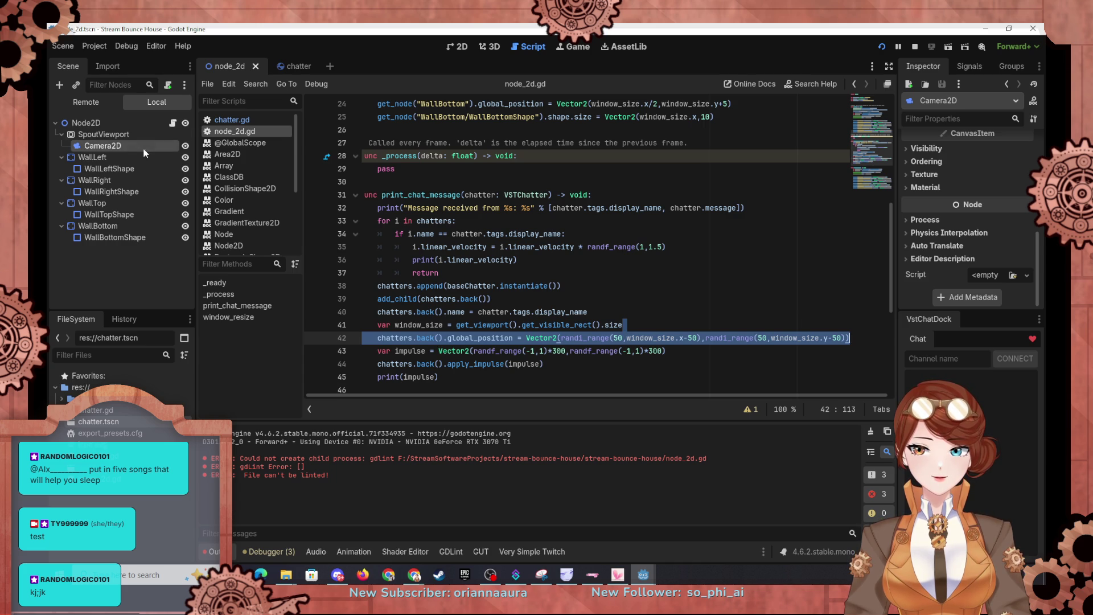
In the chatter scene, inspect the Chatter root node's Transform properties, including Scale.
left_click(288, 66)
left_click(107, 122)
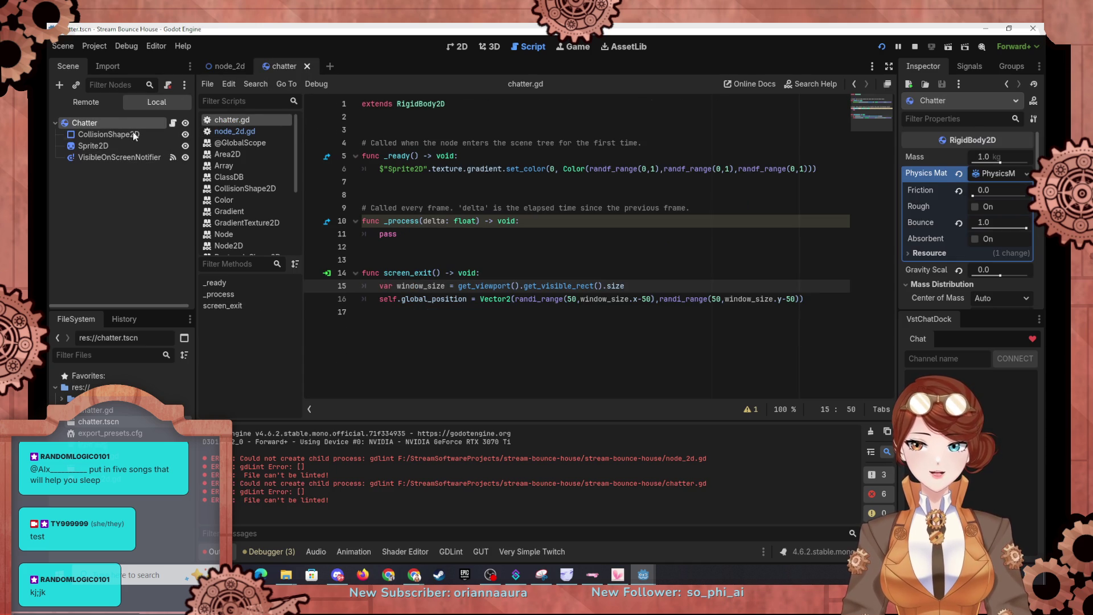
scroll(941, 292, "down", 5)
scroll(941, 293, "down", 5)
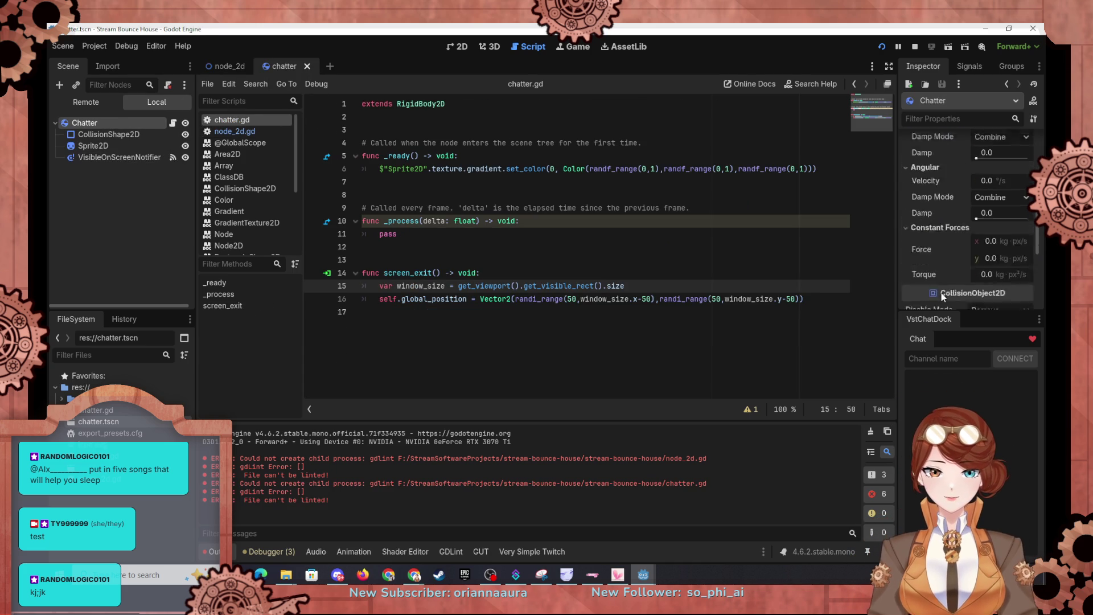
left_click(906, 239)
scroll(911, 240, "down", 2)
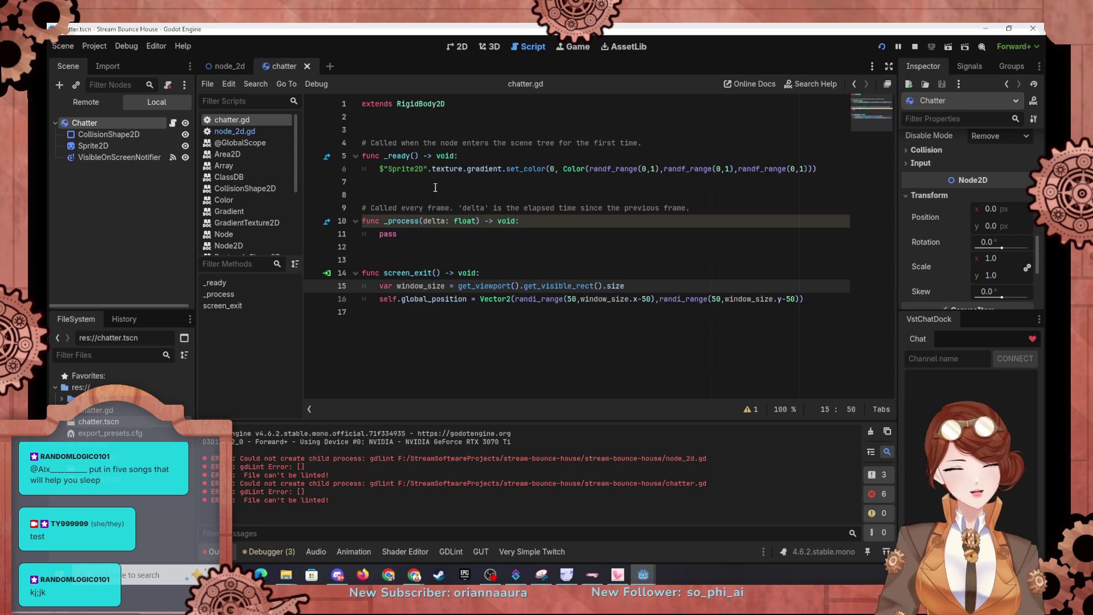
left_click(223, 68)
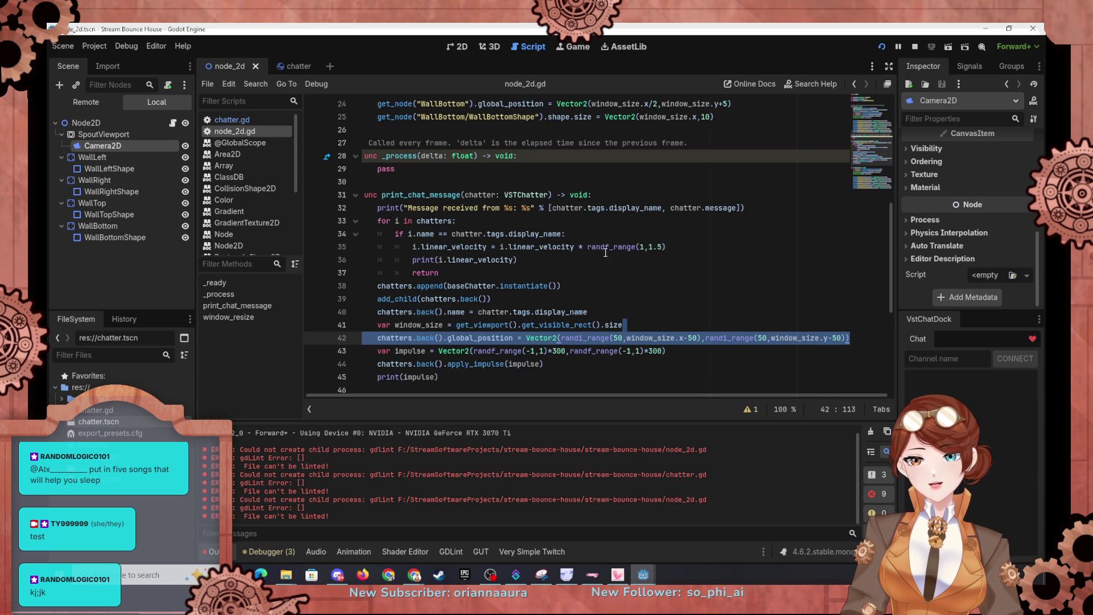
After the velocity print, add the line 'i.scale += ranf_range(0.1,0.3)'.
left_click(682, 259)
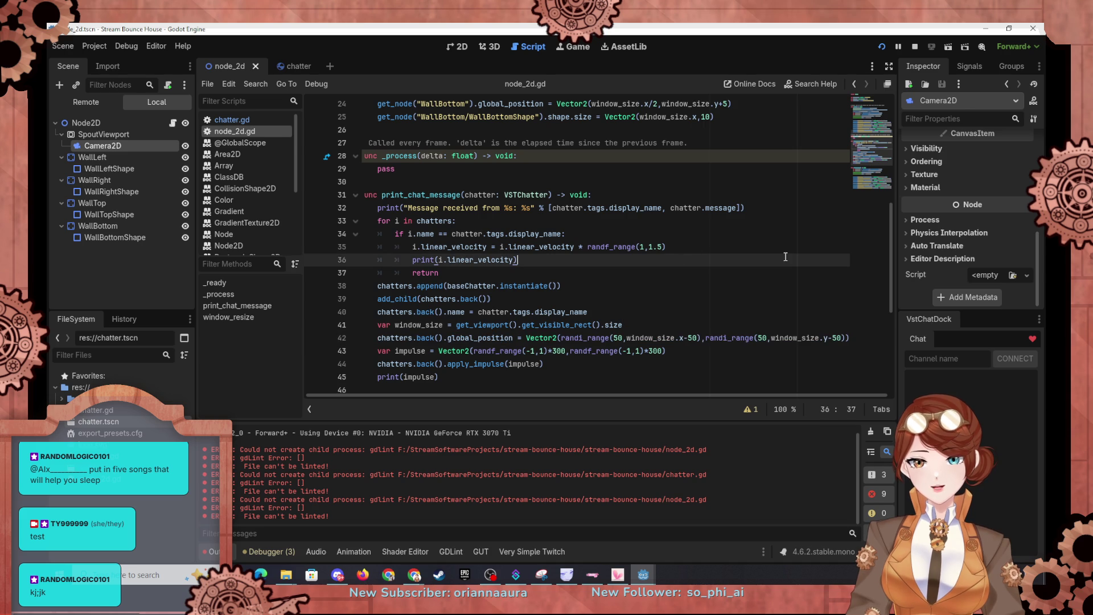
key("Return")
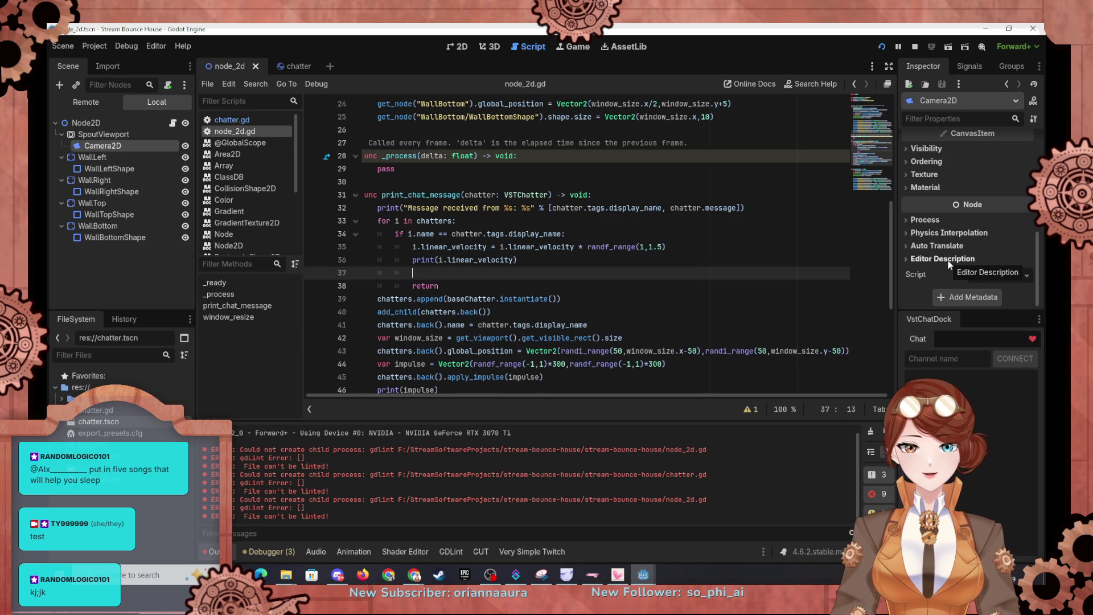
type("i.scale")
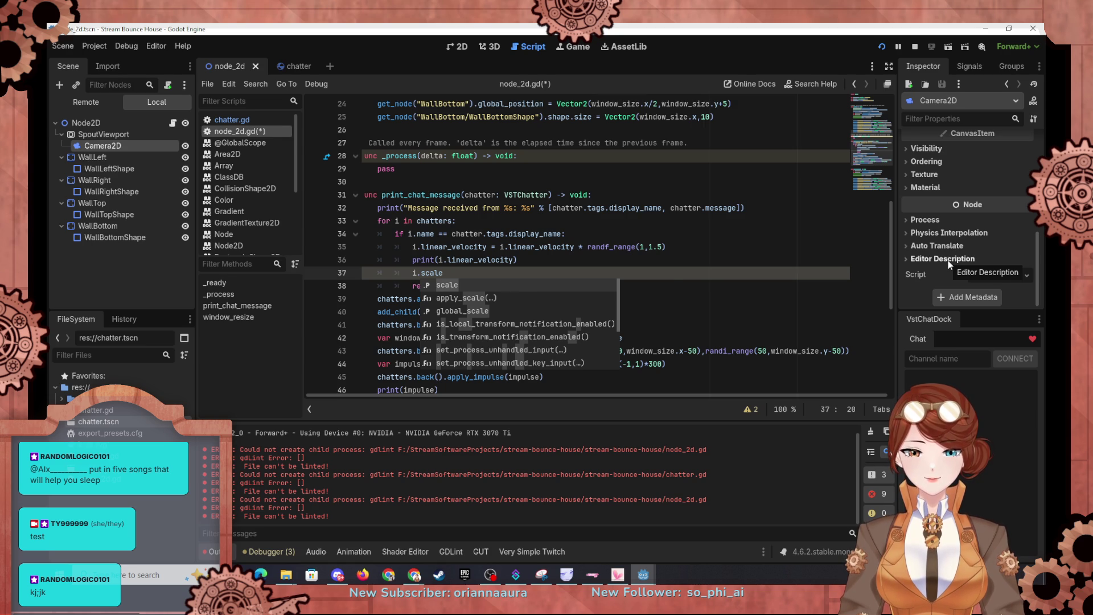
type("+=")
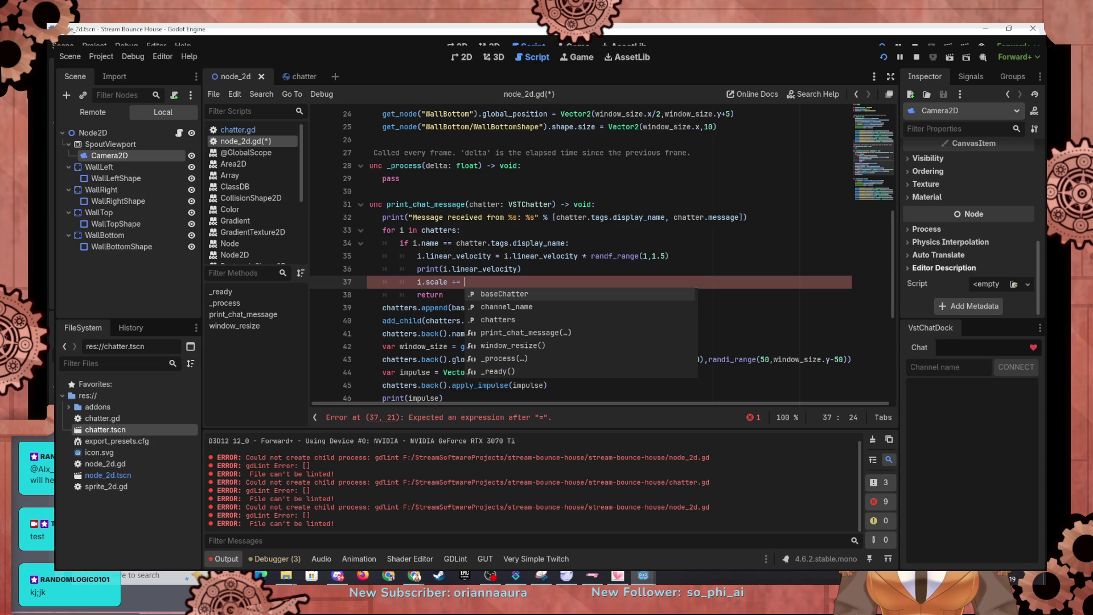
type("ranf")
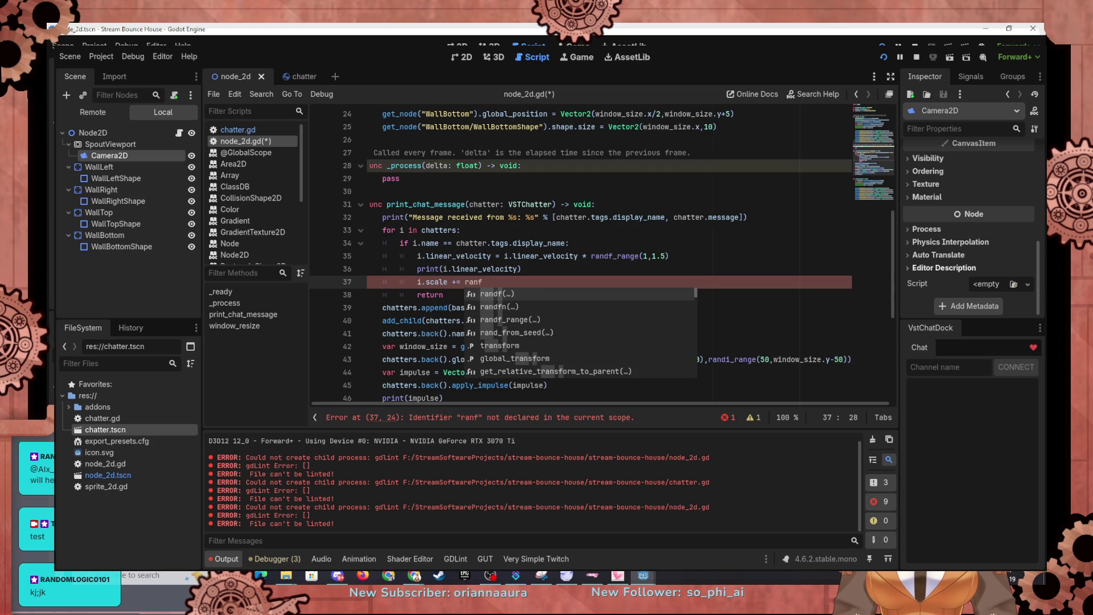
type("_range(")
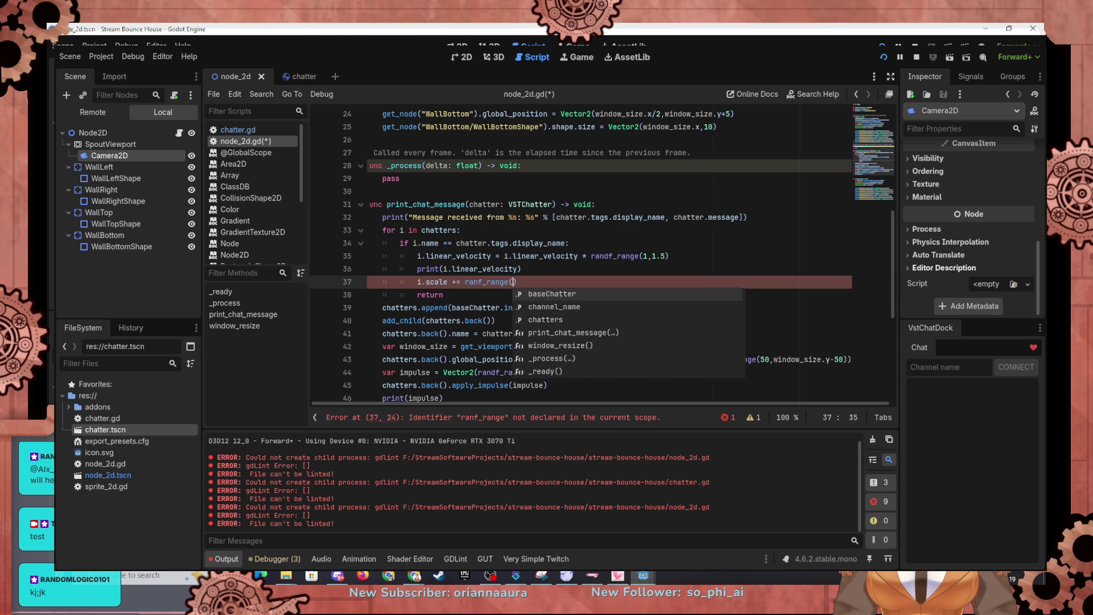
type("0.1")
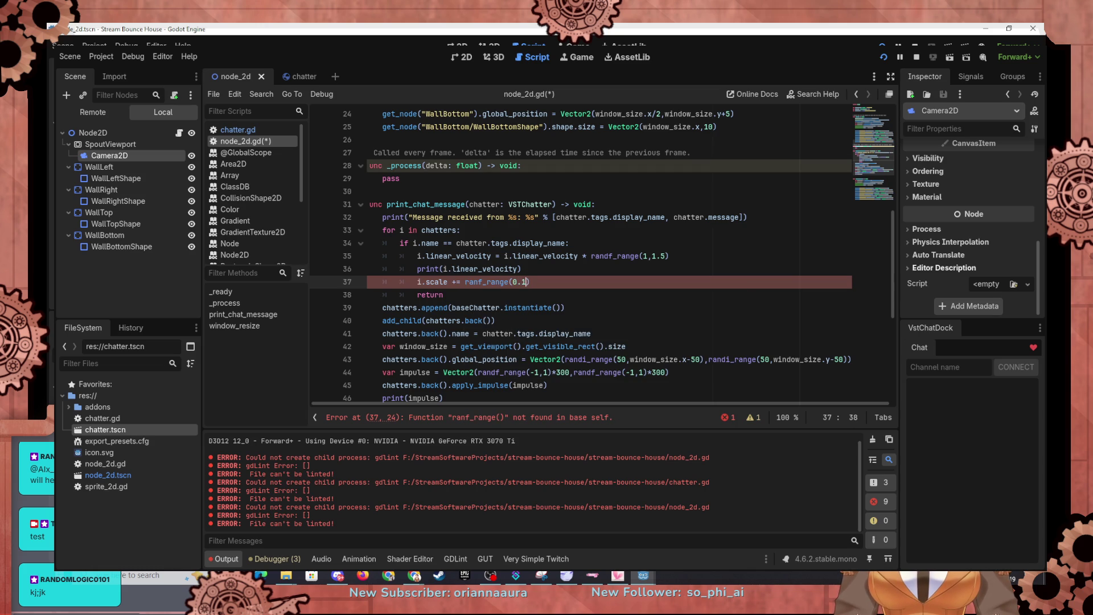
type(",0.")
type("3")
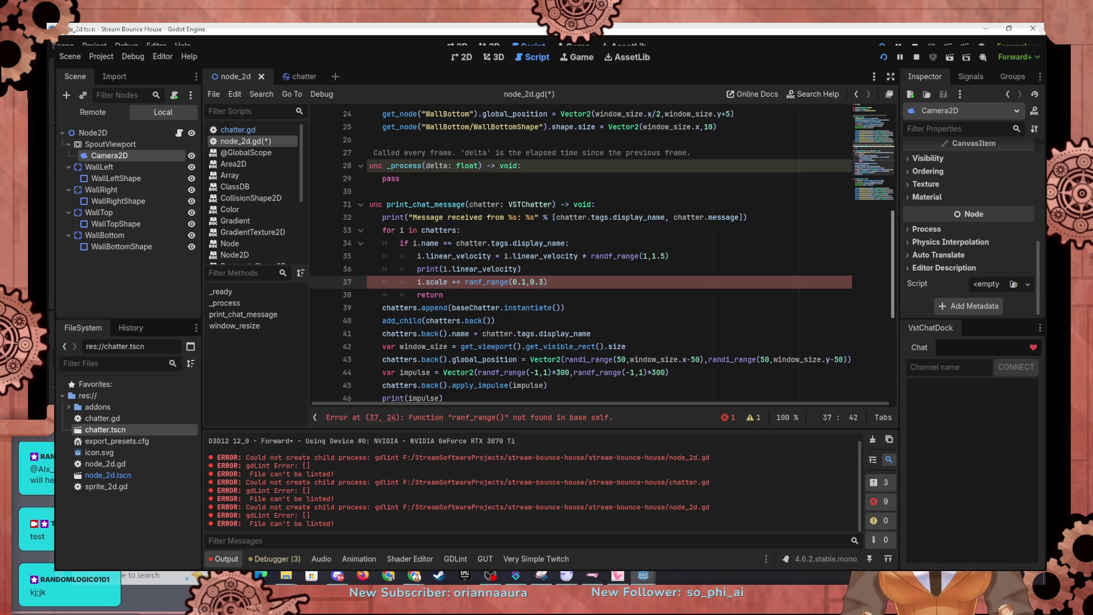
Fix the typo ranf_range to randf_range and insert a blank line above the scale line.
left_click(478, 282)
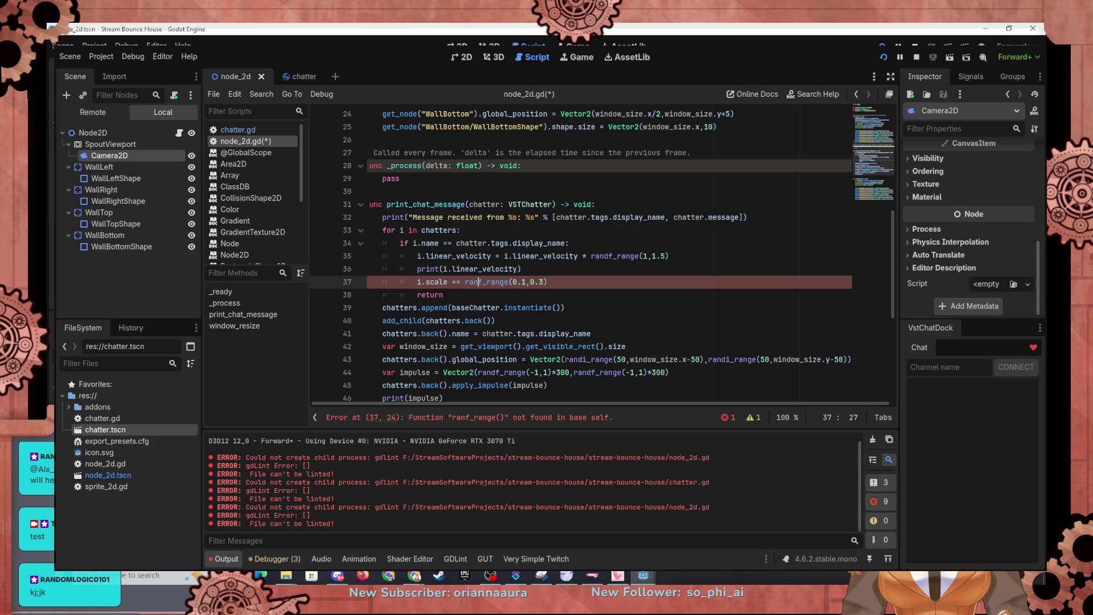
type("d")
left_click(644, 255)
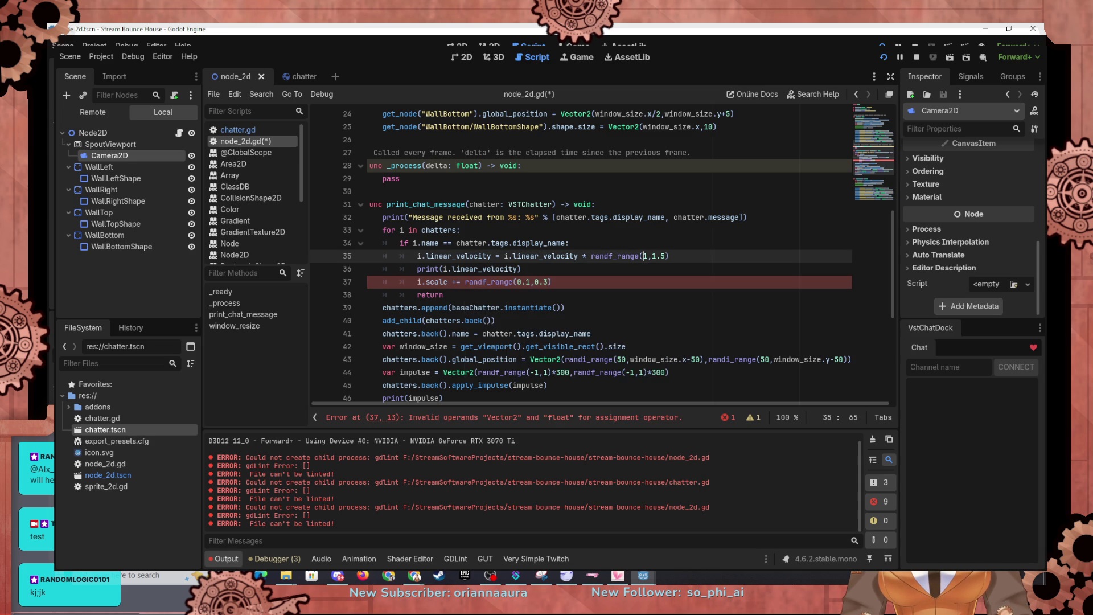
left_click(551, 281)
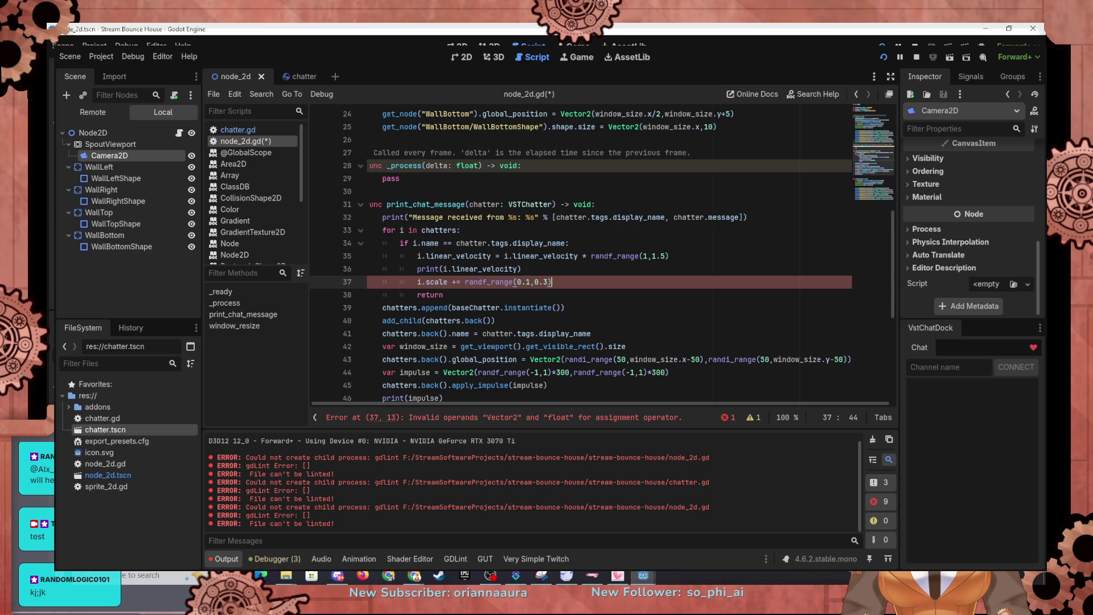
left_click(522, 269)
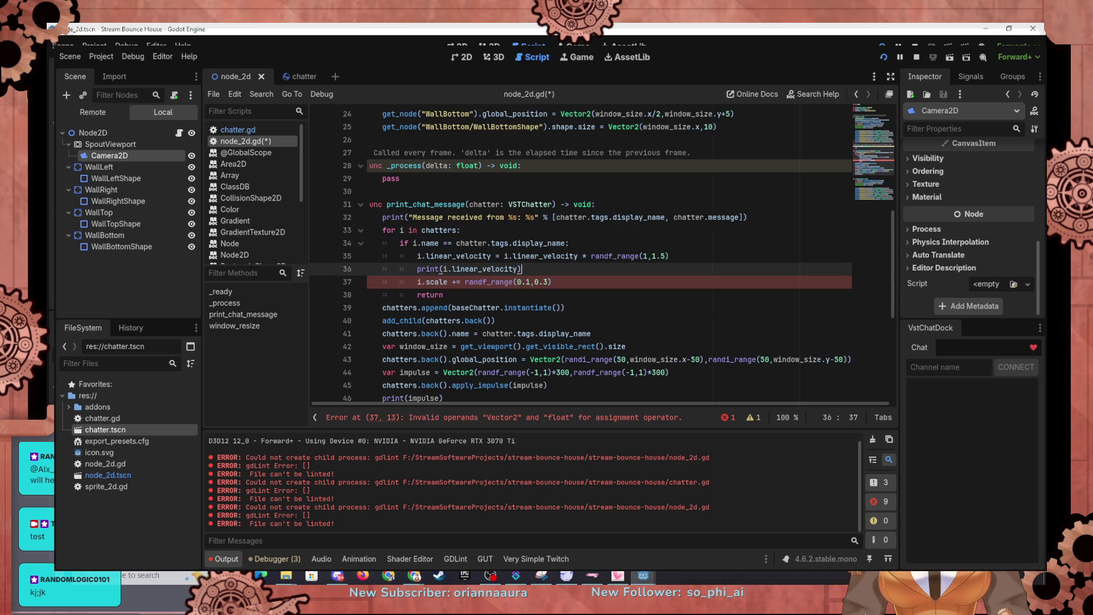
key("Return")
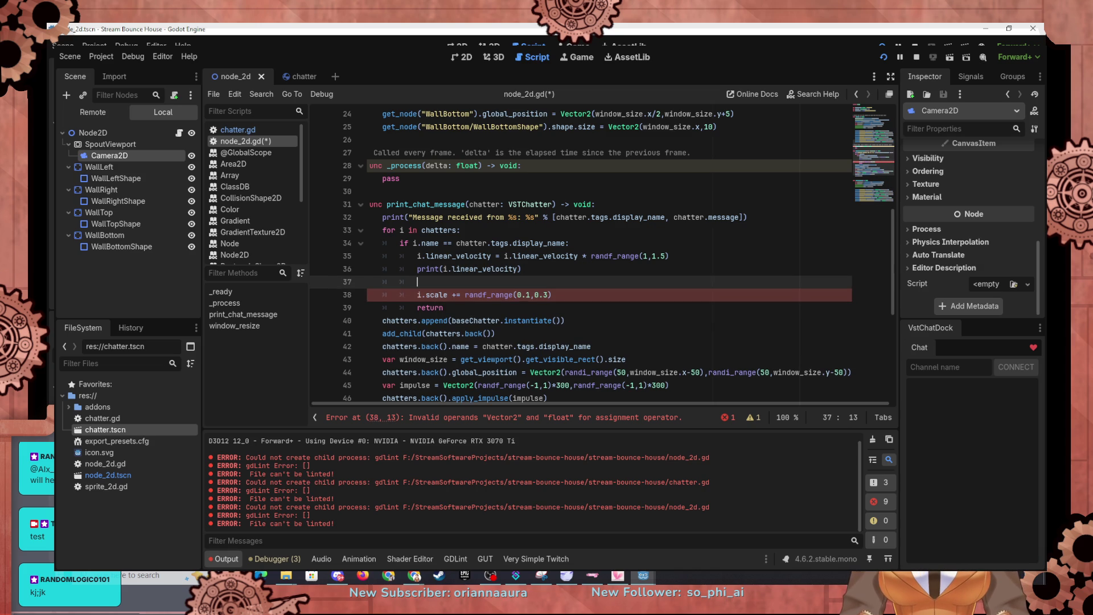
Declare 'var ransize = randf_range(0.1,0.3)' on the new line above the scale line.
type("var ransize")
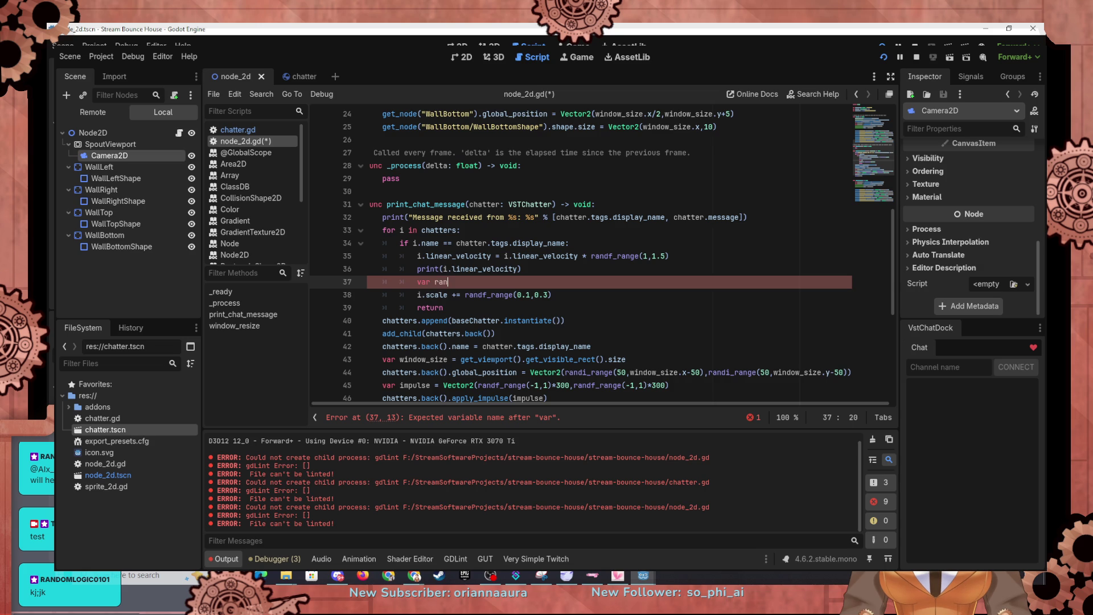
left_click_drag(552, 295, 464, 294)
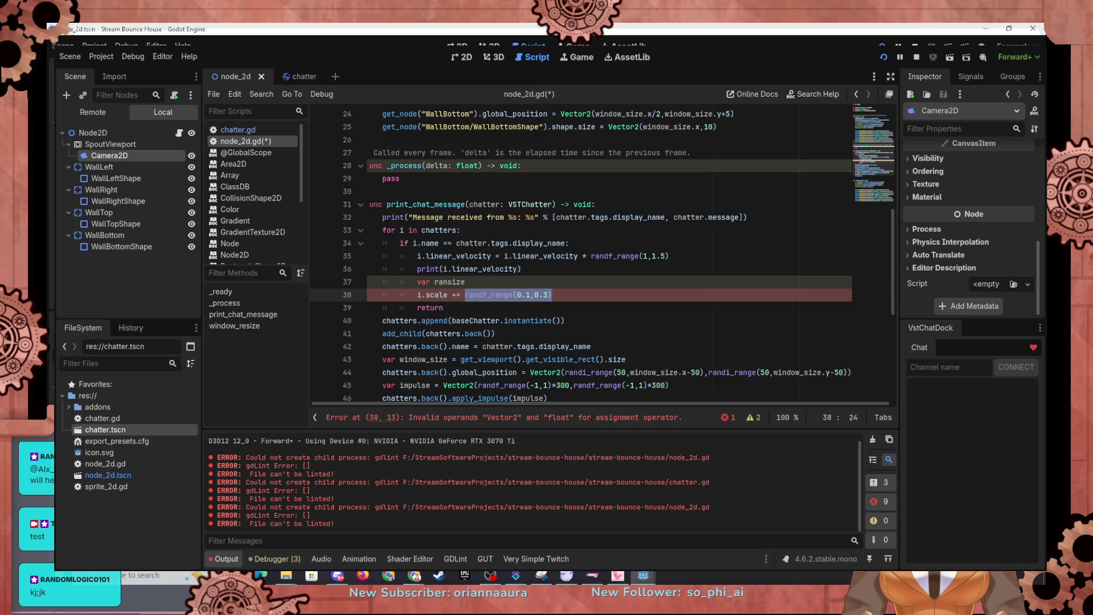
key("Up")
left_click_drag(552, 294, 466, 295)
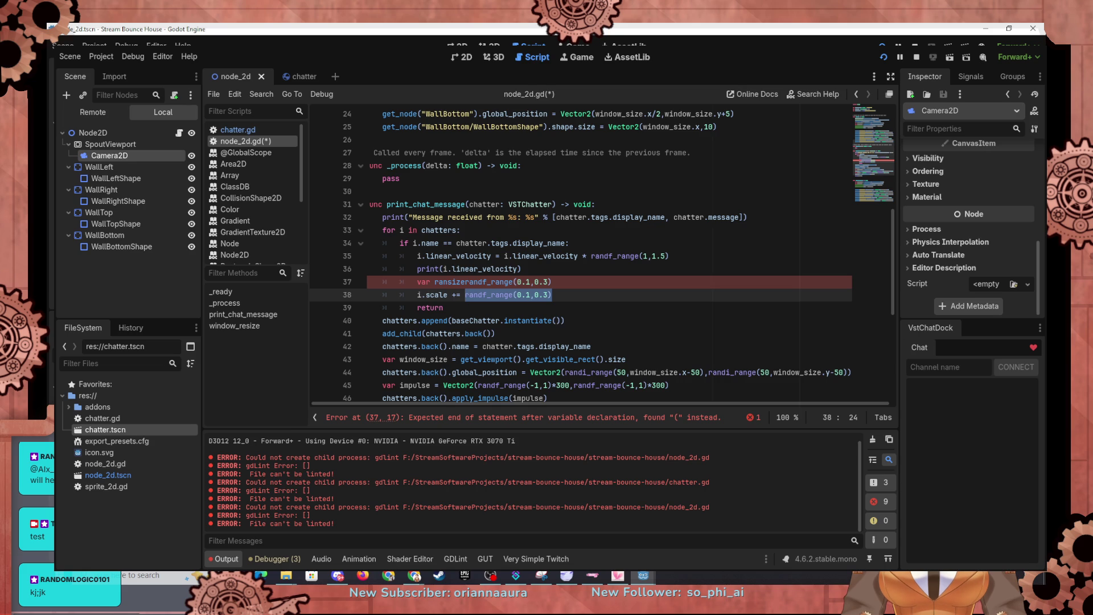
key("Up")
type("=")
left_click(421, 282)
Change the scale line to 'i.scale += Vector2(ransize,ransize)' and add print(i.scale) below it.
left_click_drag(465, 294, 566, 295)
type("Vector2(ransize,ransize")
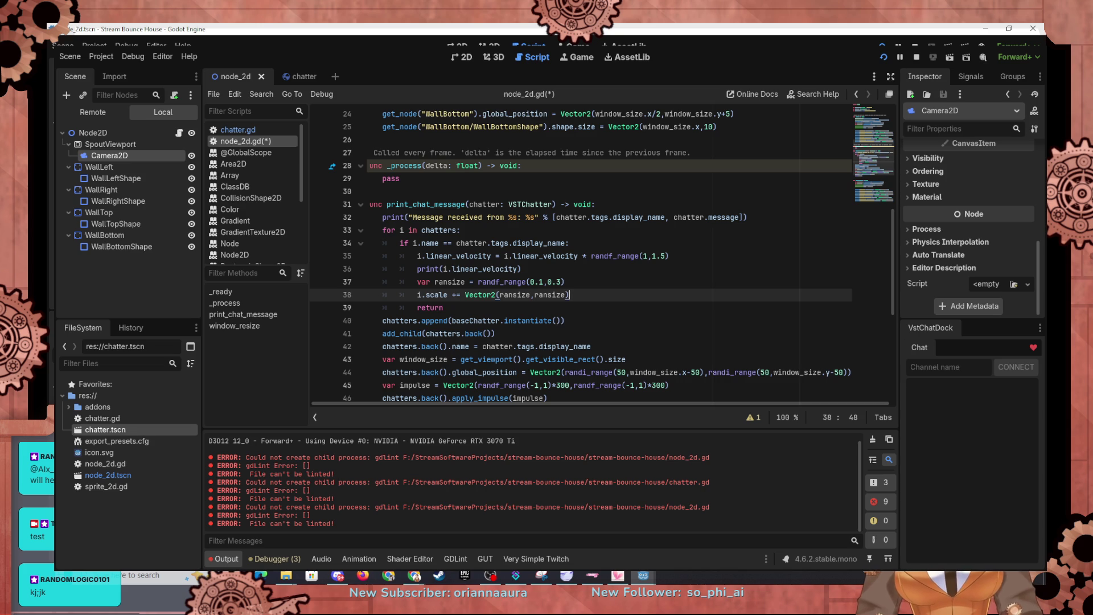
key("Return")
type("print")
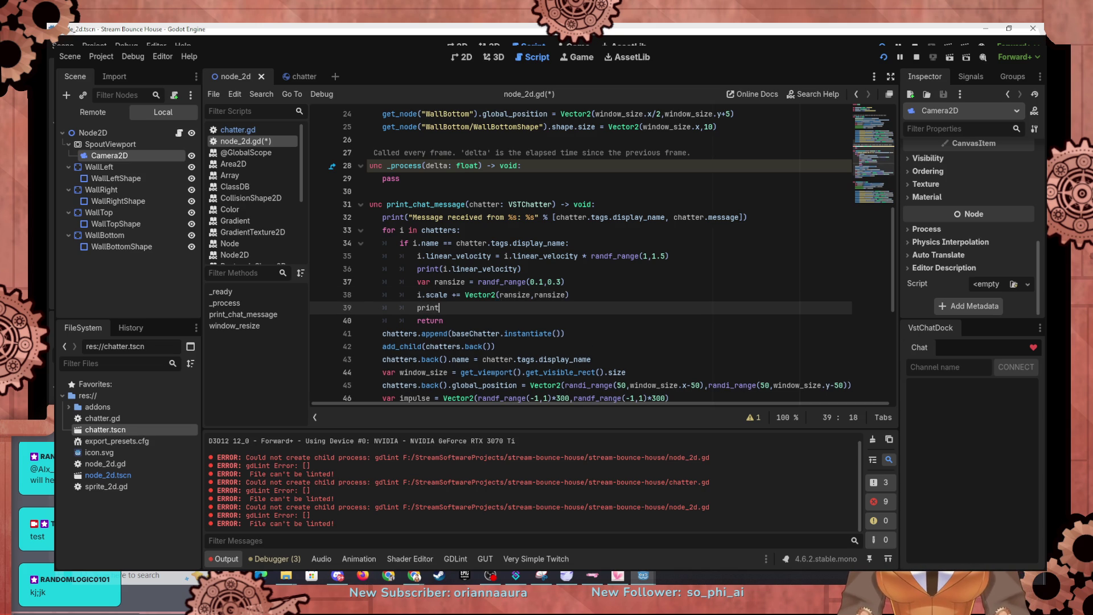
type("(i.scale)")
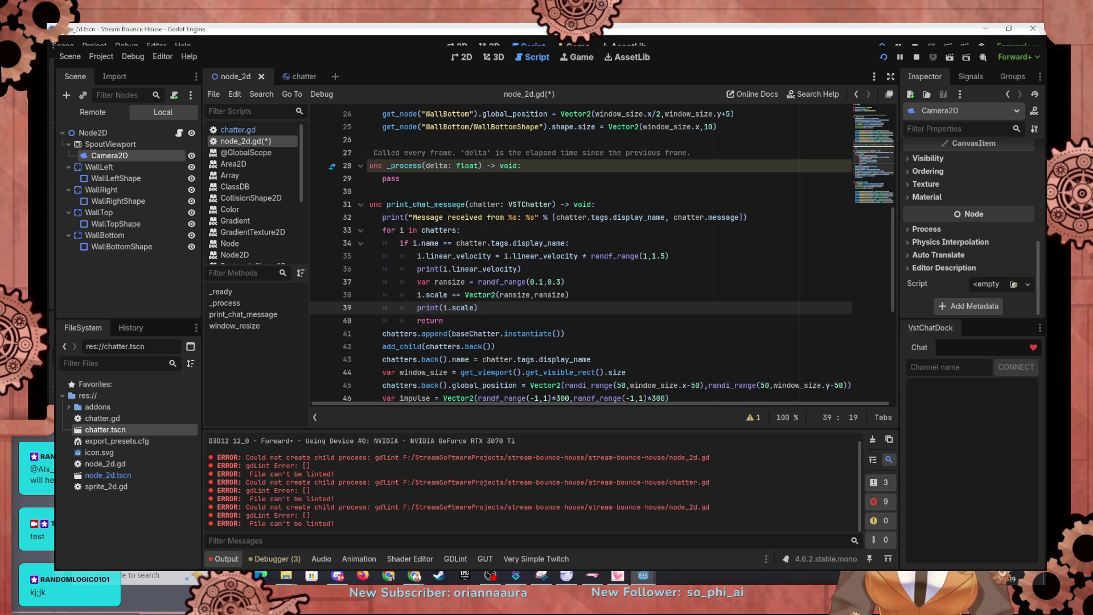
type("\"")
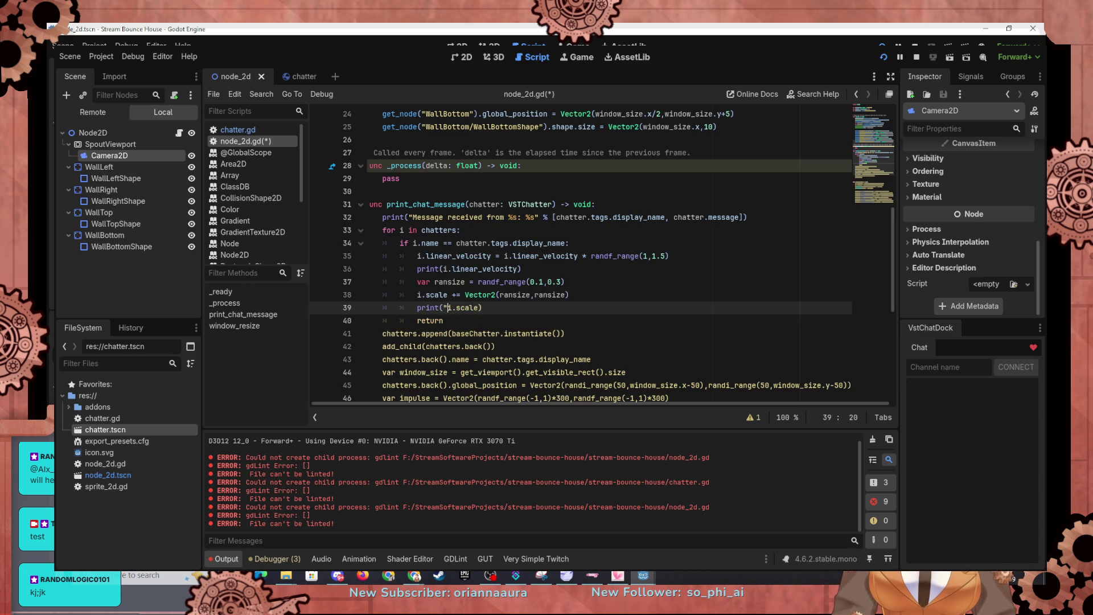
type("vel:")
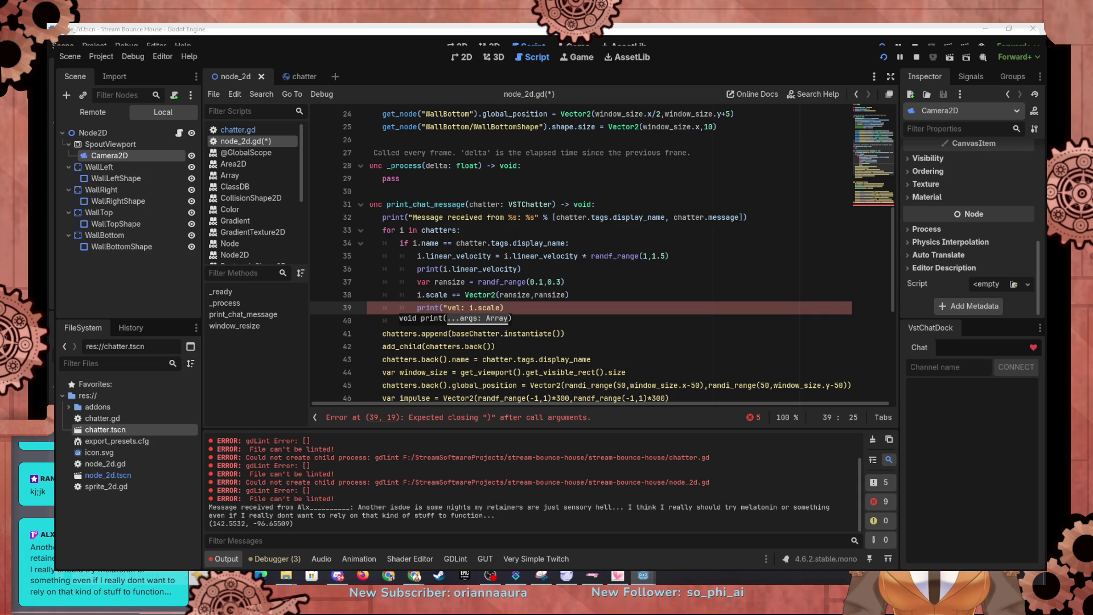
key("alt+F1")
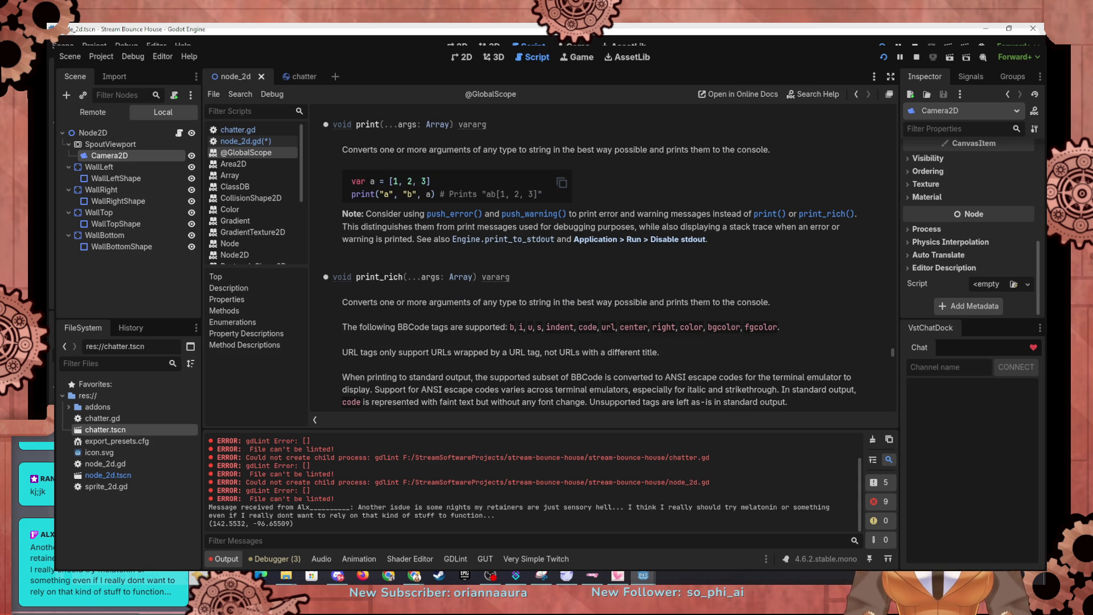
scroll(590, 255, "up", 1)
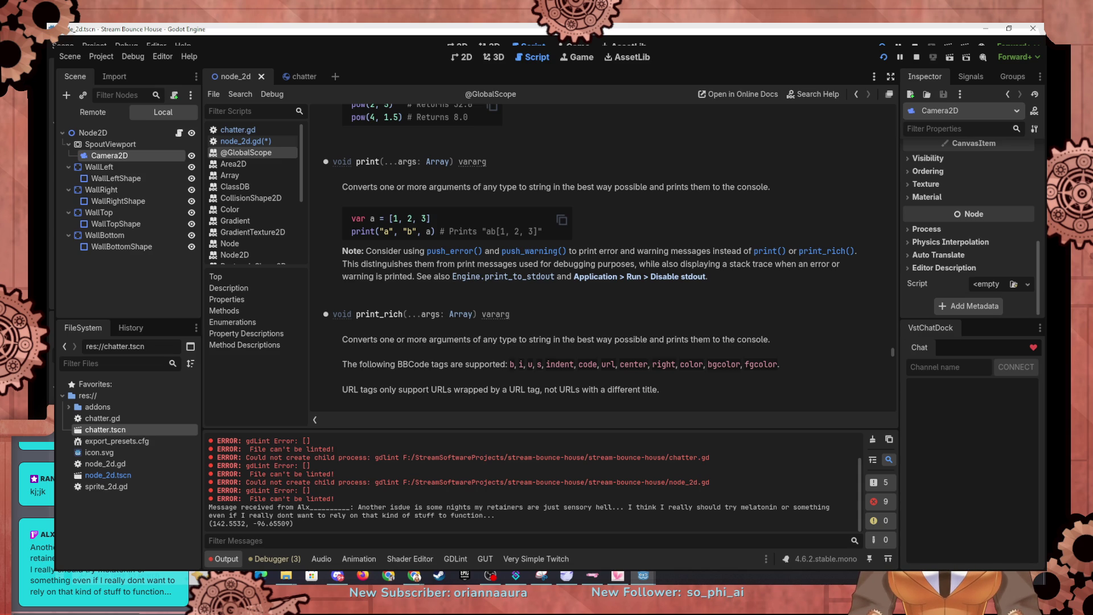
scroll(590, 256, "up", 5)
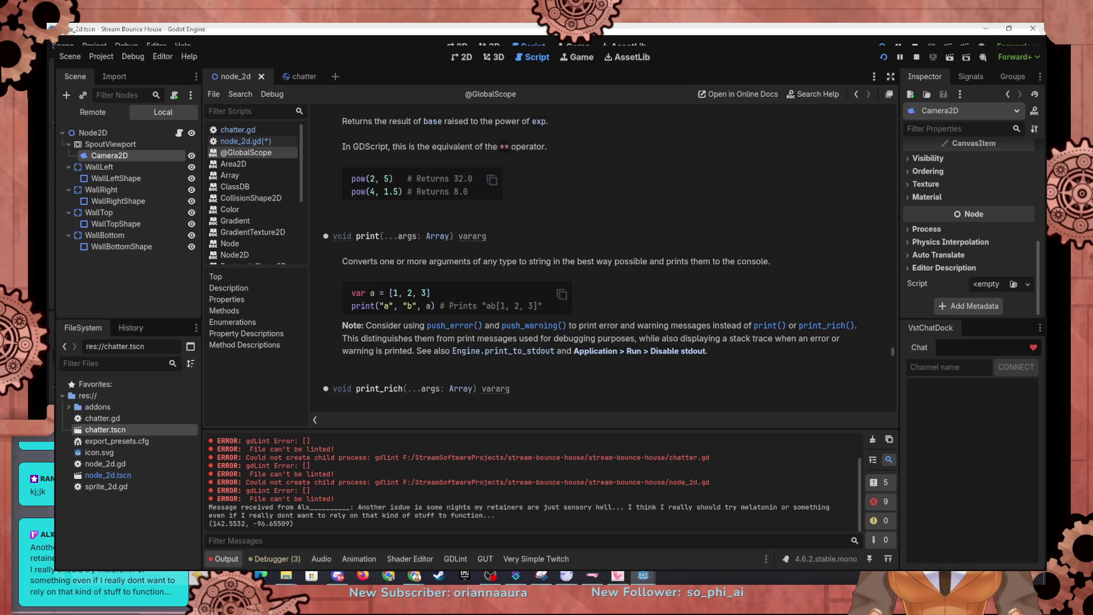
scroll(590, 256, "up", 15)
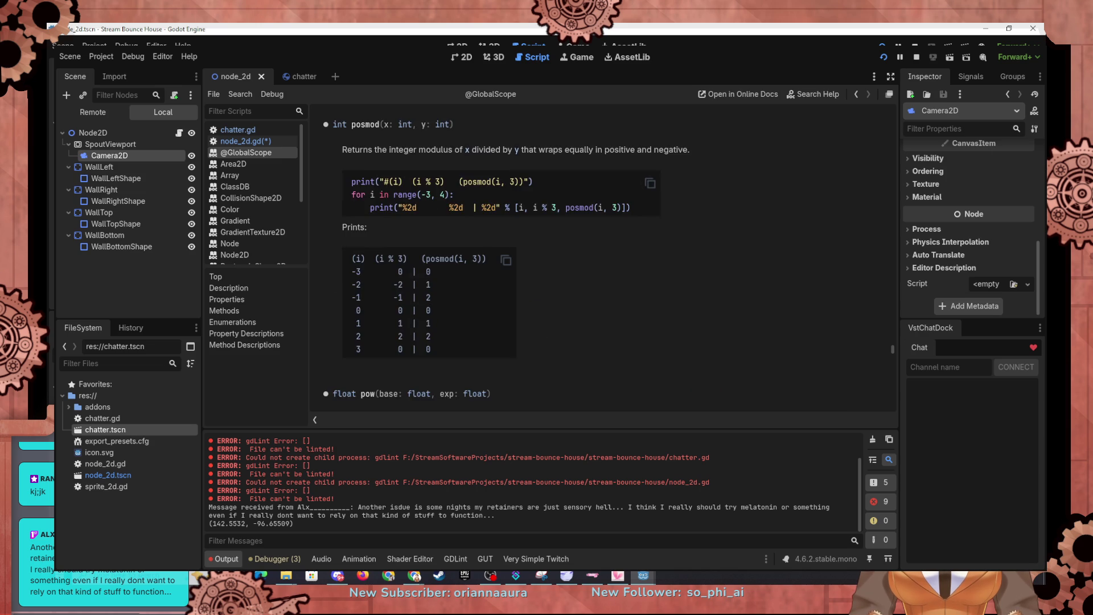
scroll(590, 256, "down", 20)
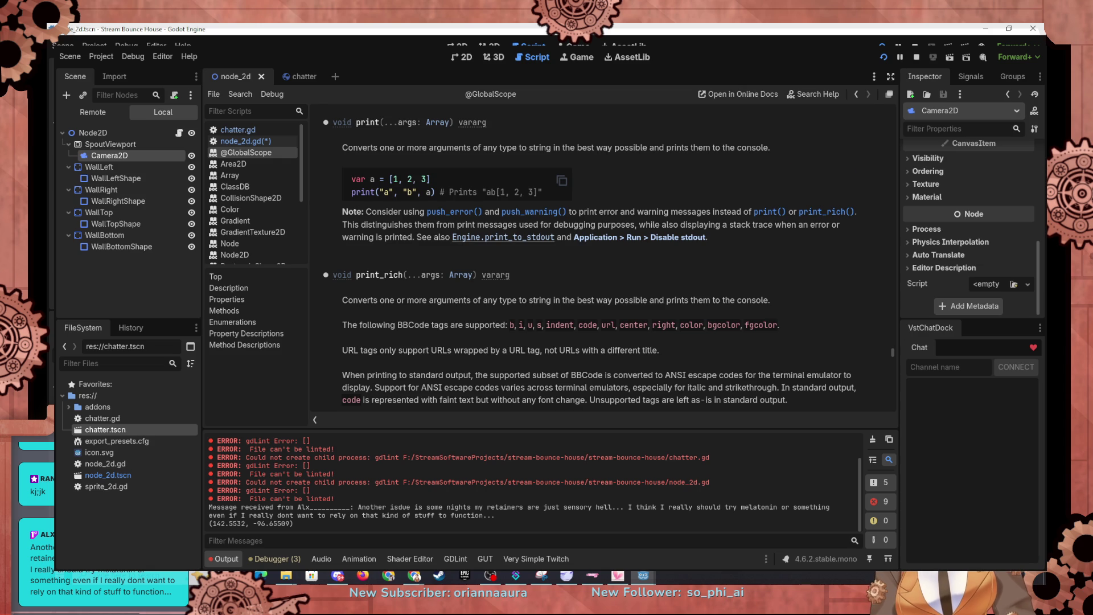
scroll(590, 257, "down", 4)
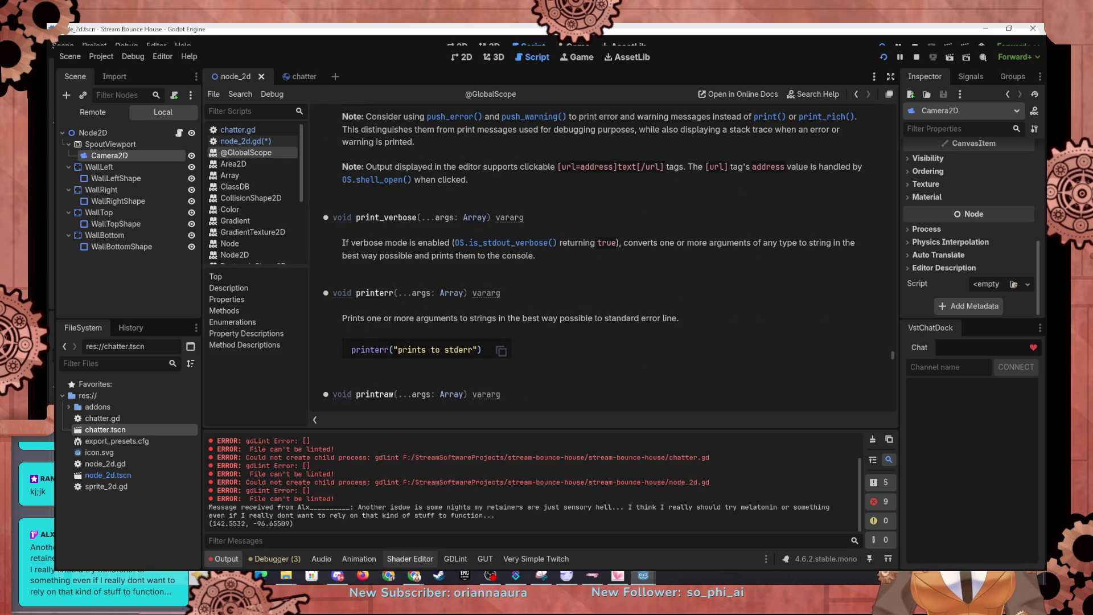
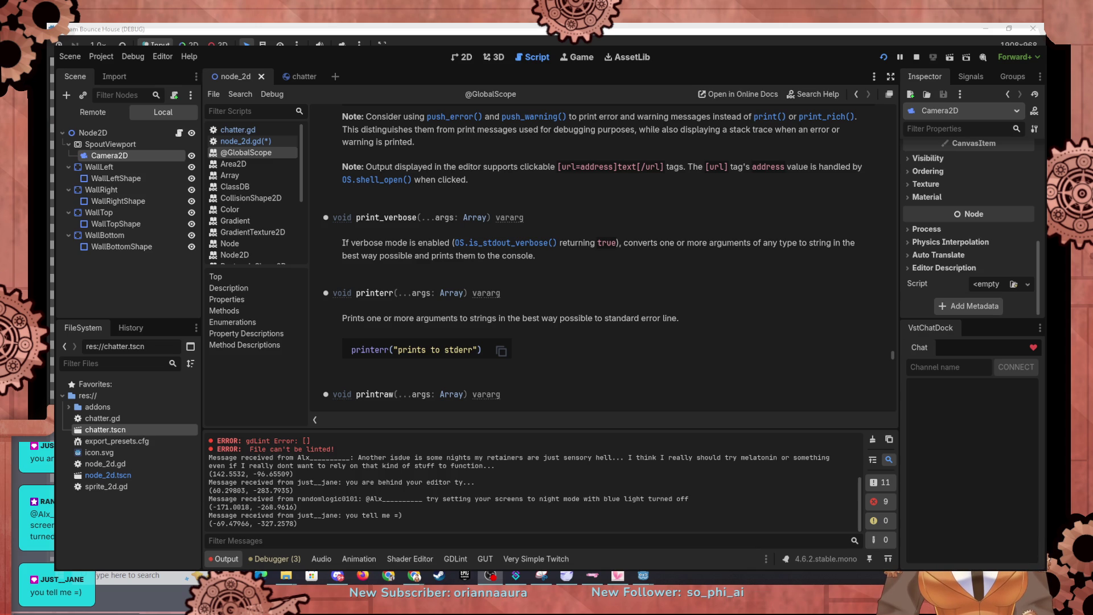
Minimise the running game window to reveal the docs page on common engine methods and macros.
key("alt+Tab")
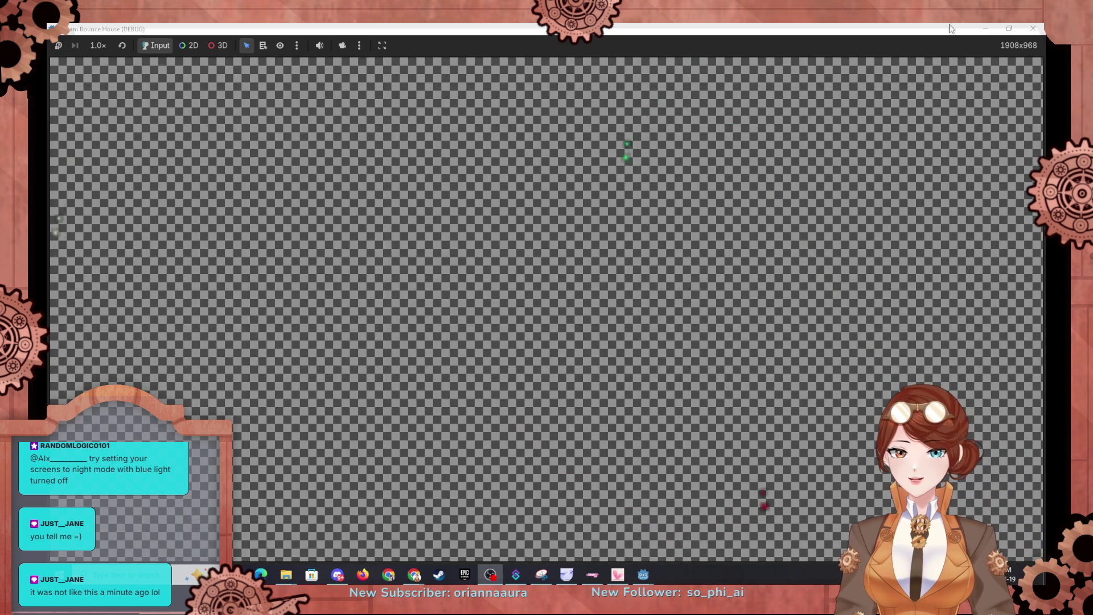
left_click(986, 28)
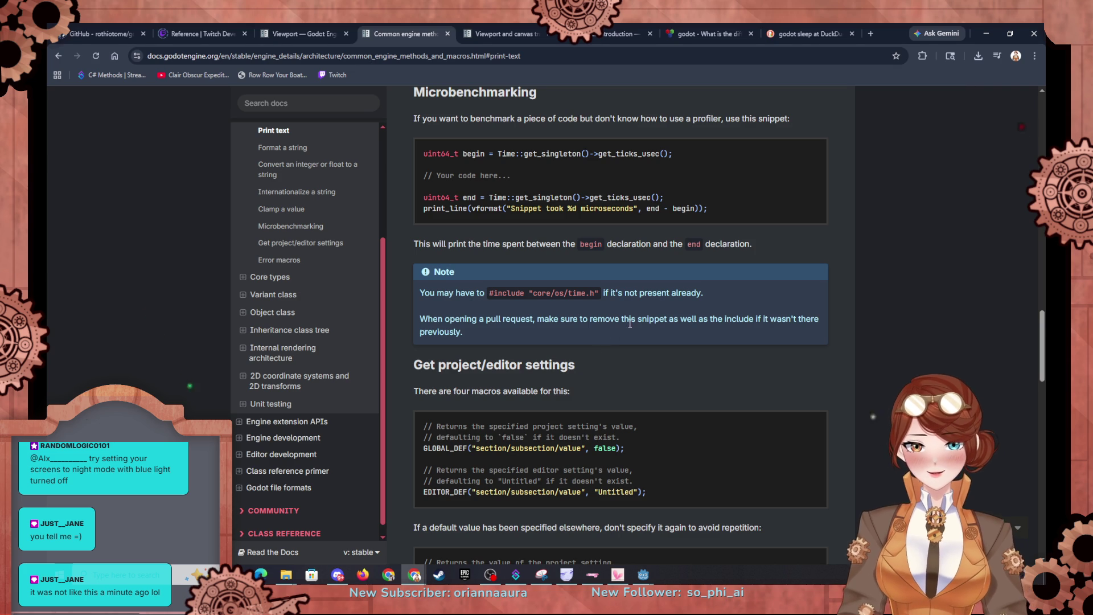
Scroll the macros page and follow its String link to the String class reference.
scroll(671, 298, "down", 4)
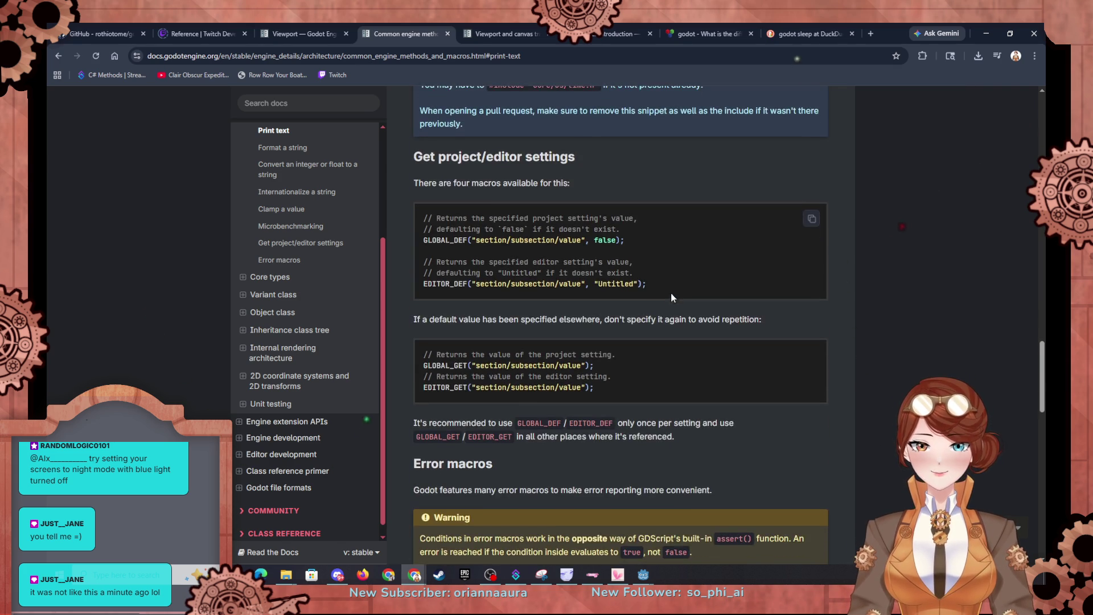
scroll(692, 302, "down", 15)
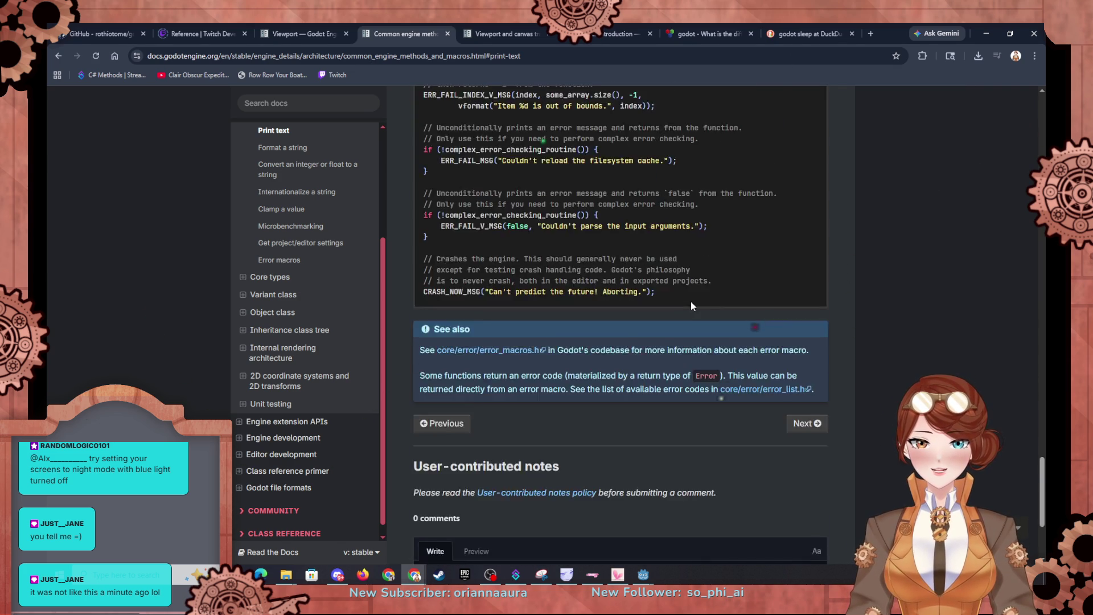
scroll(691, 302, "up", 20)
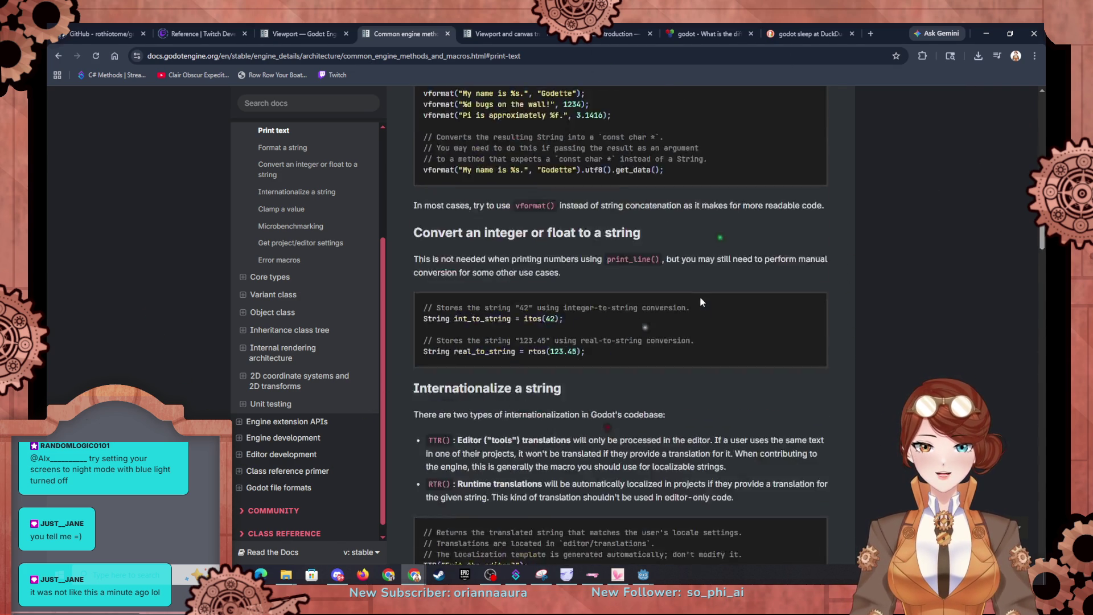
scroll(700, 300, "down", 12)
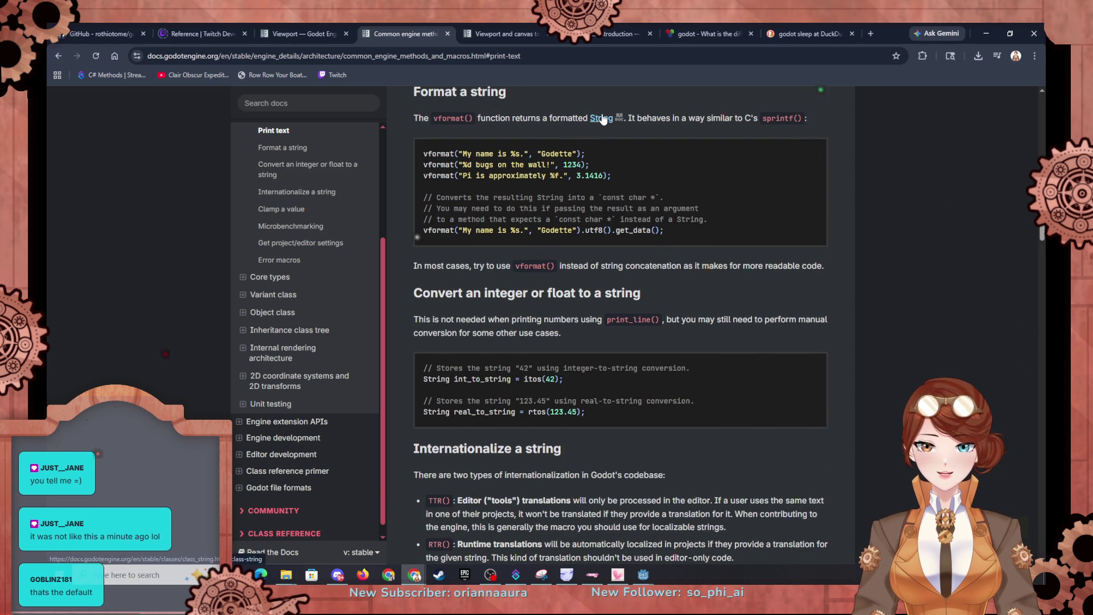
left_click(602, 117)
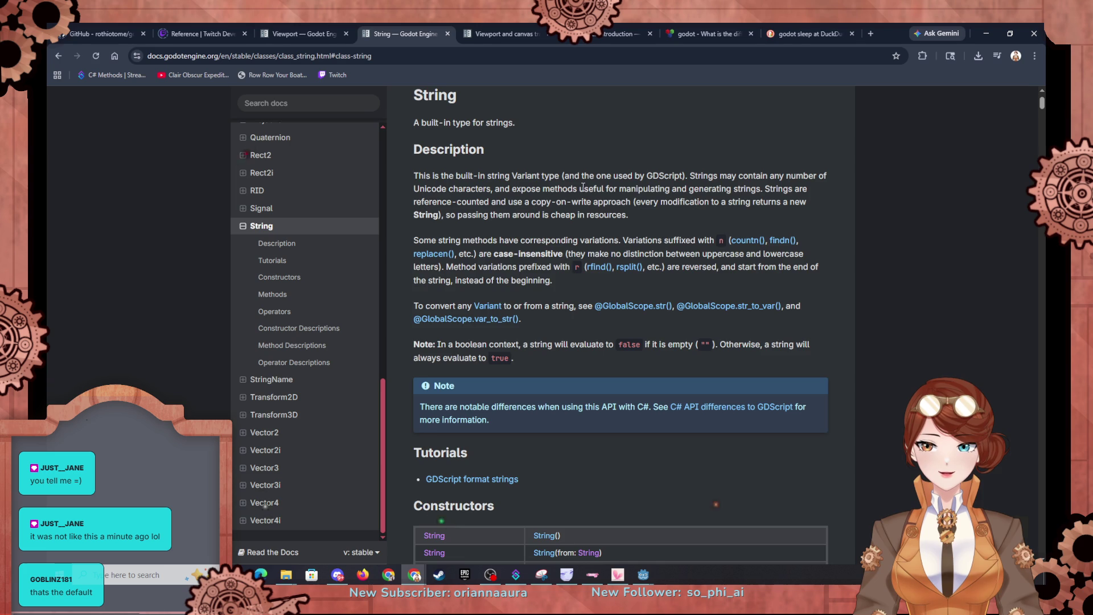
Jump to the String page's Tutorials section and open the GDScript format strings tutorial.
scroll(594, 355, "down", 7)
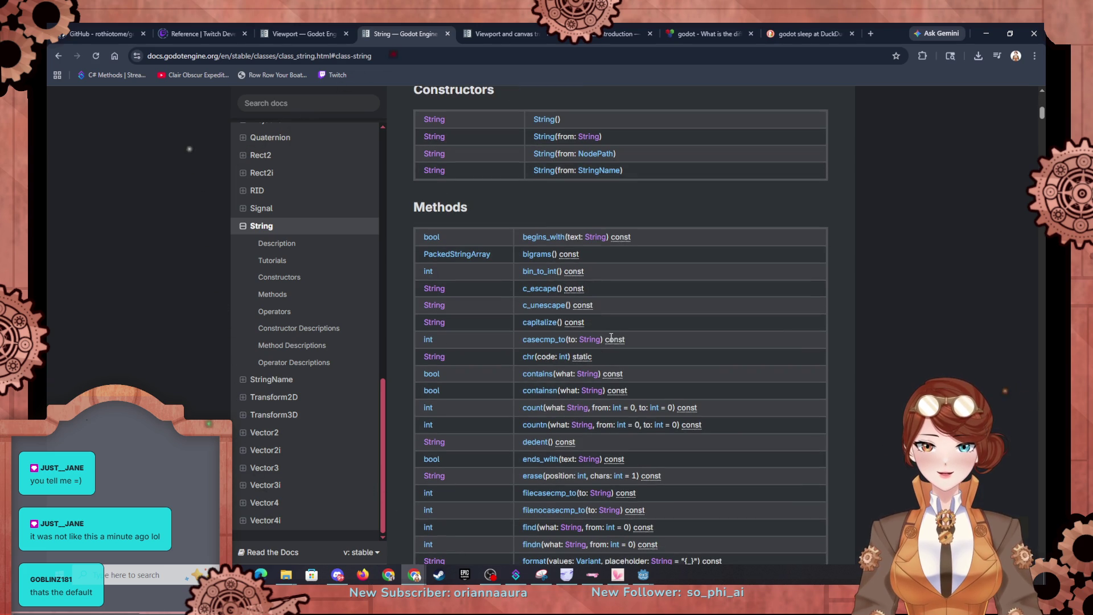
scroll(610, 338, "down", 1)
scroll(611, 338, "down", 20)
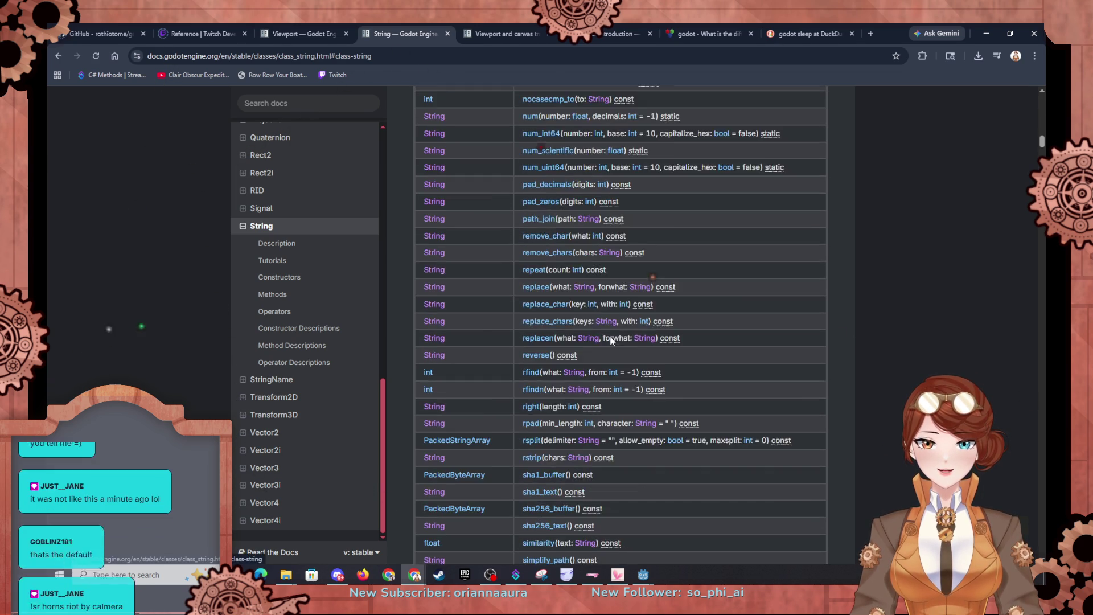
scroll(611, 335, "down", 10)
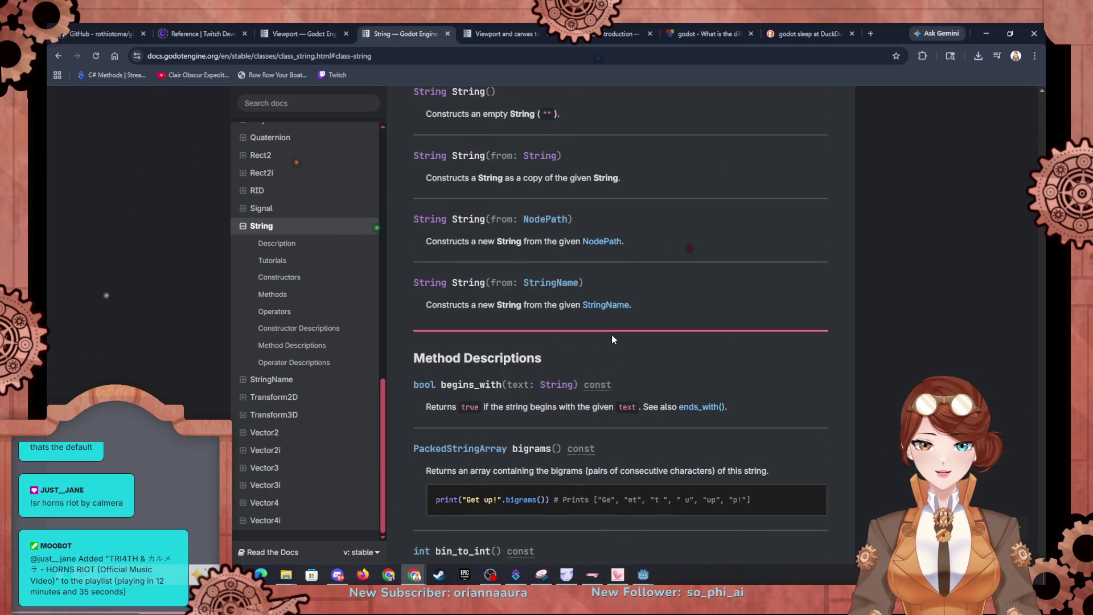
scroll(612, 340, "down", 9)
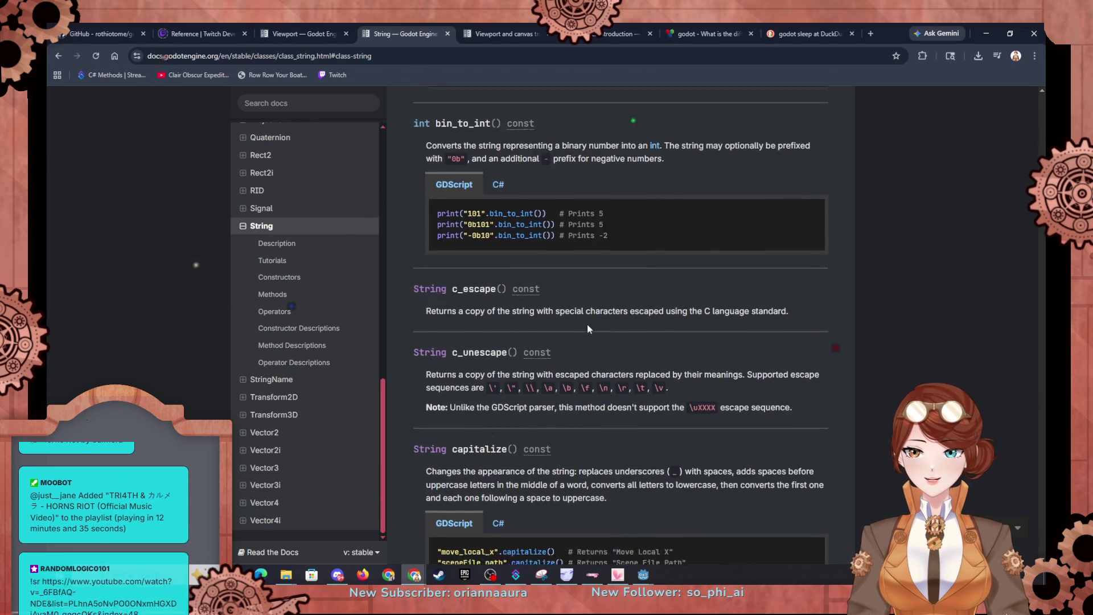
scroll(303, 311, "up", 3)
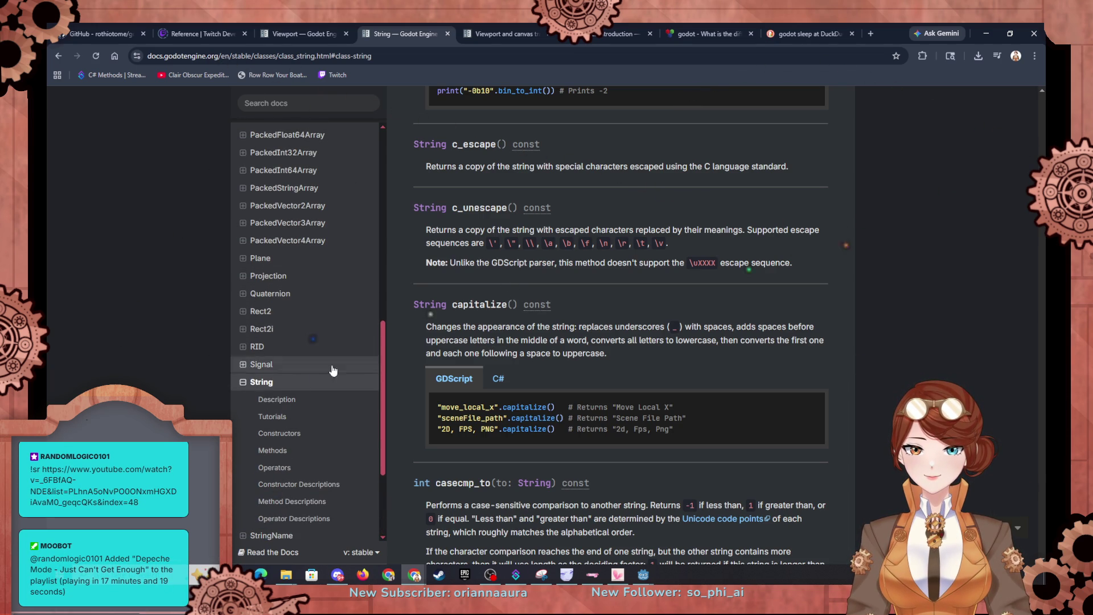
left_click(297, 419)
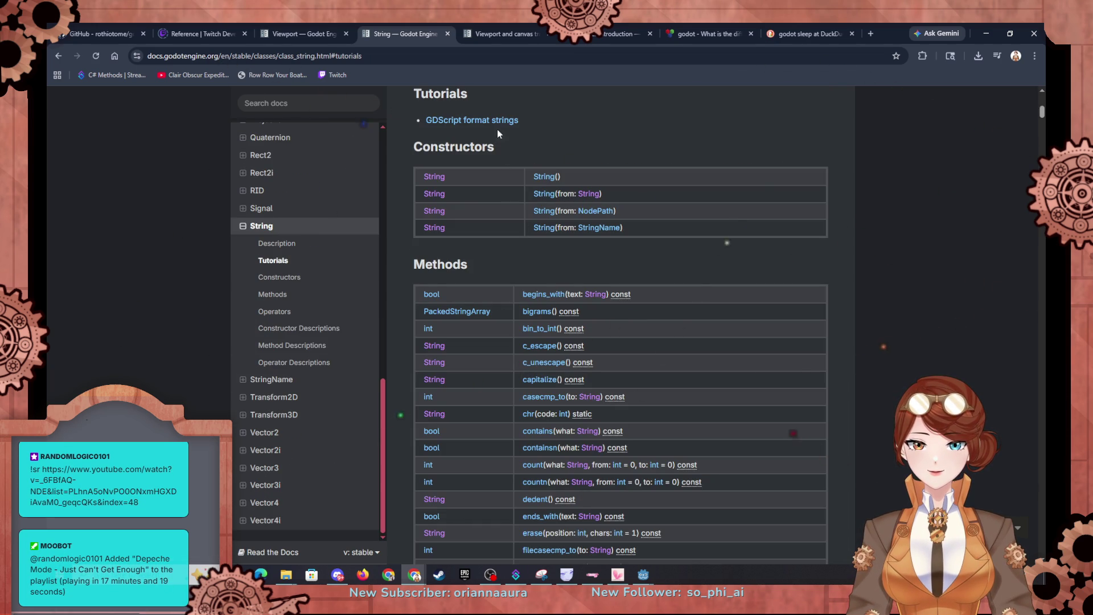
left_click(484, 122)
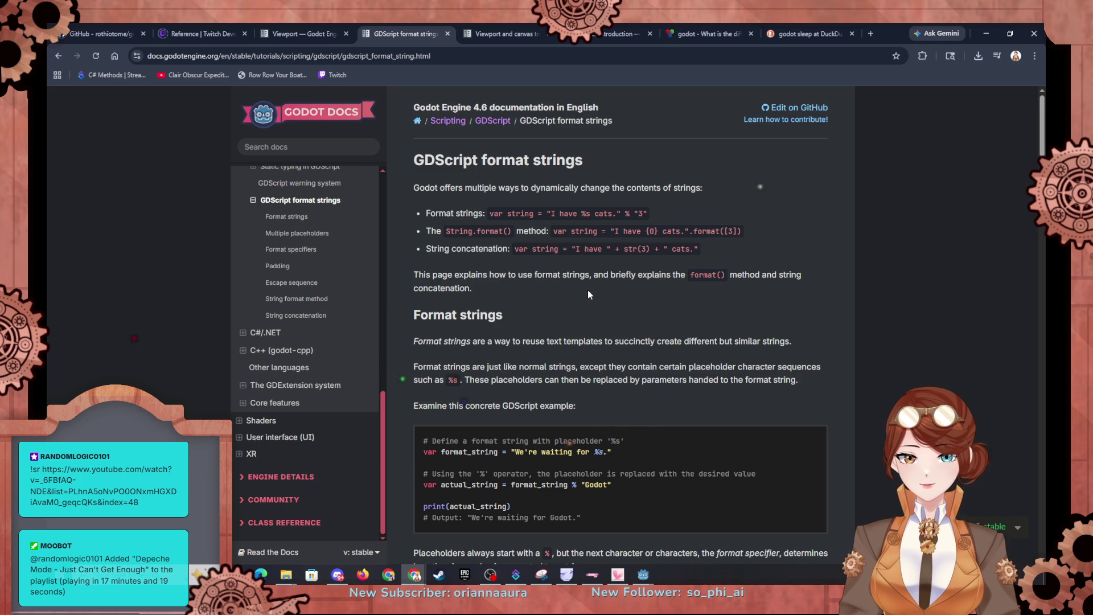
Scroll the GDScript format strings tutorial down to the placeholder types and modifiers tables.
scroll(589, 293, "down", 6)
scroll(589, 291, "down", 6)
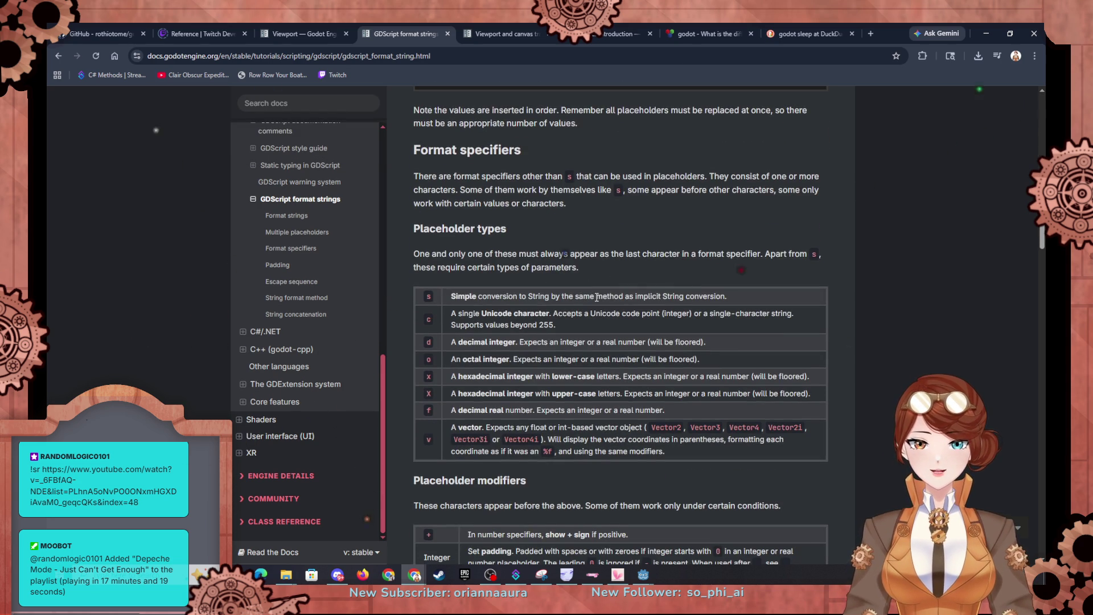
scroll(505, 329, "up", 4)
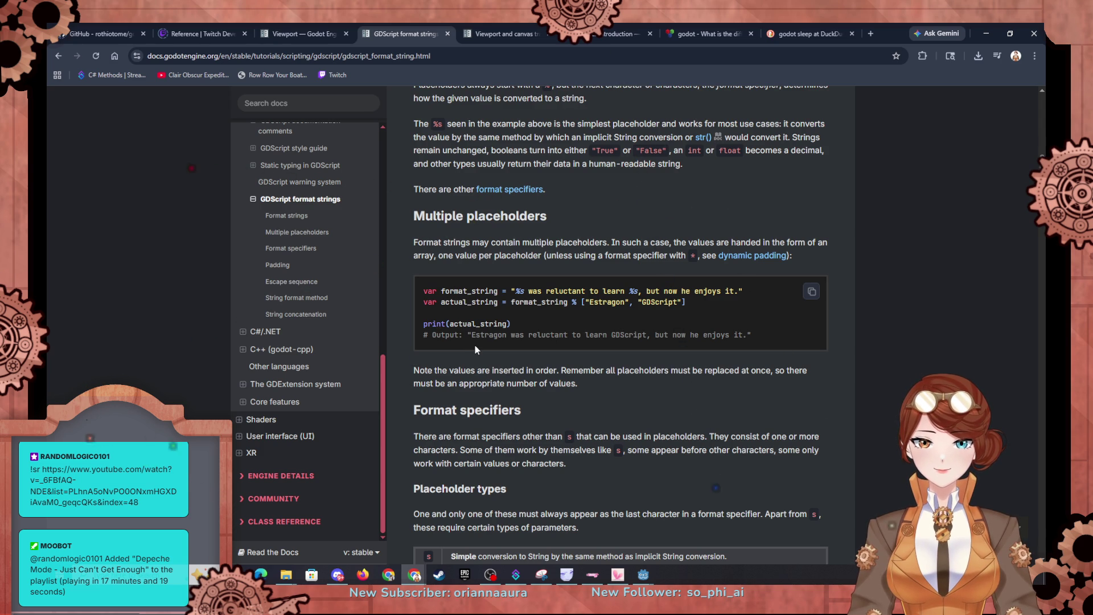
scroll(534, 350, "down", 1)
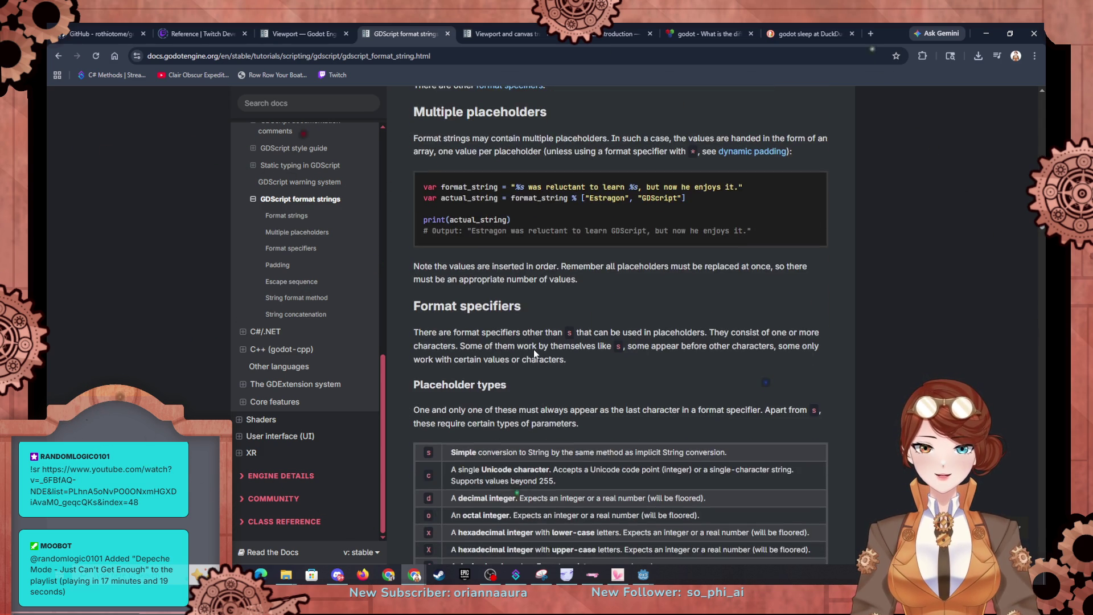
scroll(534, 349, "down", 4)
scroll(535, 350, "up", 3)
scroll(534, 350, "down", 5)
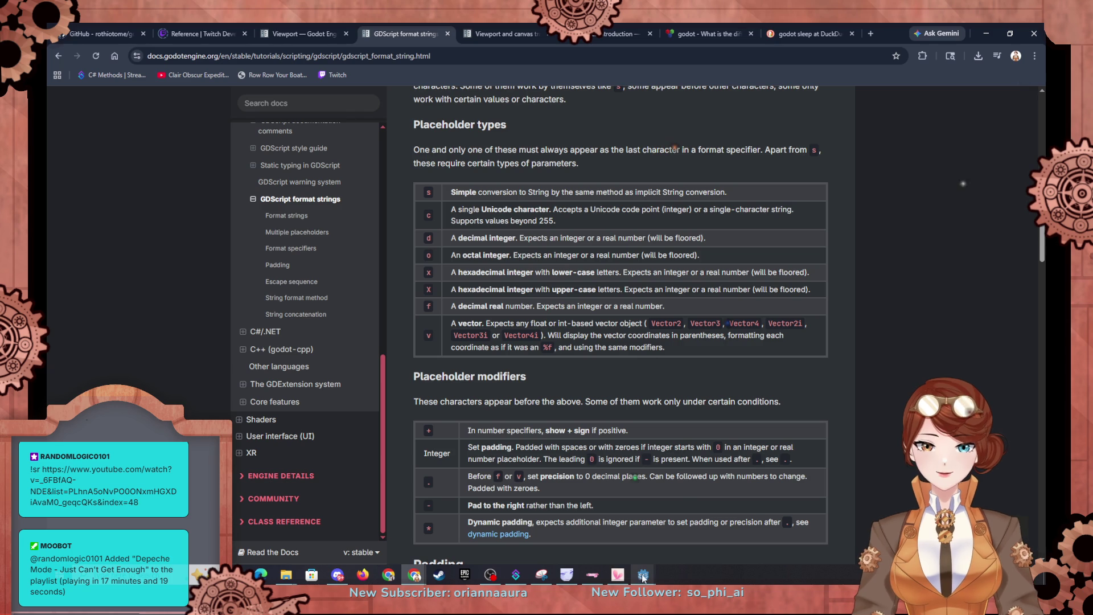
Return to the Godot editor and open the node_2d.gd script at the error.
mouse_move(643, 576)
left_click(586, 524)
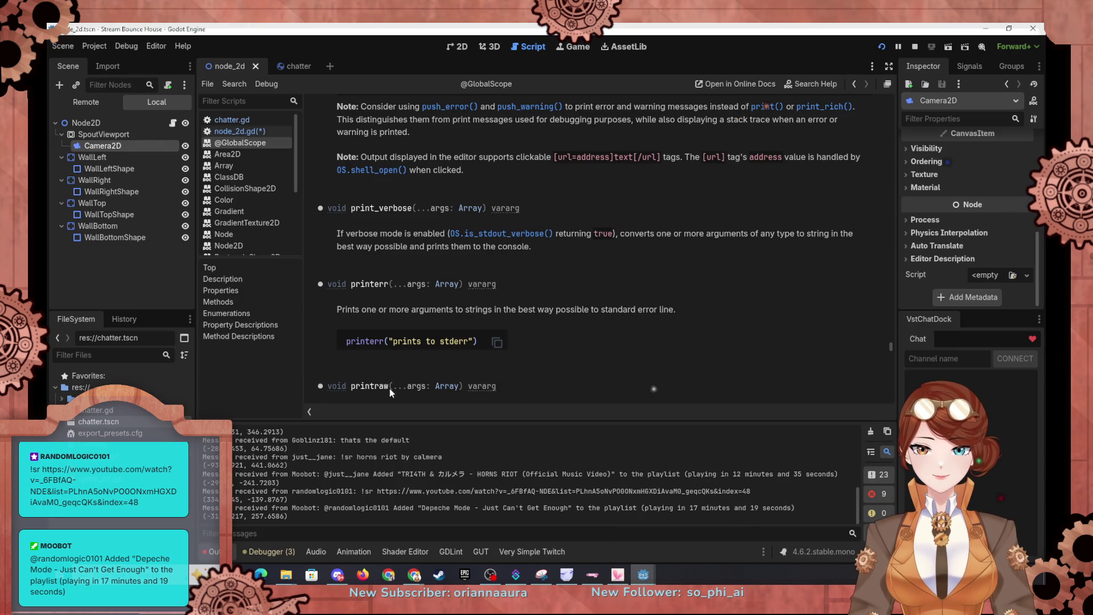
left_click(231, 119)
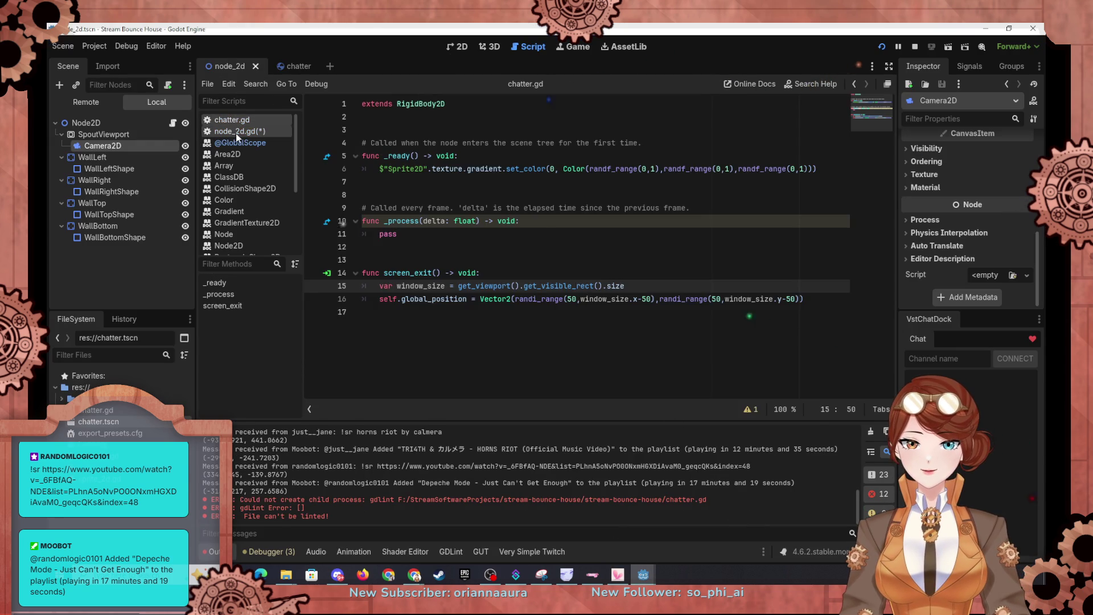
left_click(236, 132)
Extend the print format to '%v, scale: %v' with i.linear_velocity and the scale as arguments.
type("%v, i.scale")
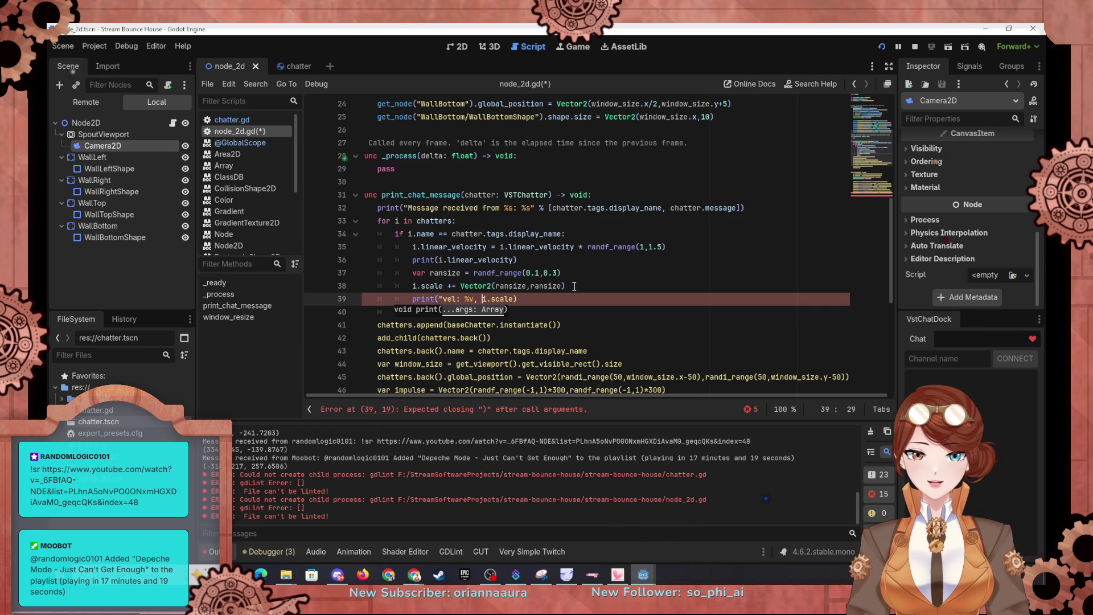
type("scale: ")
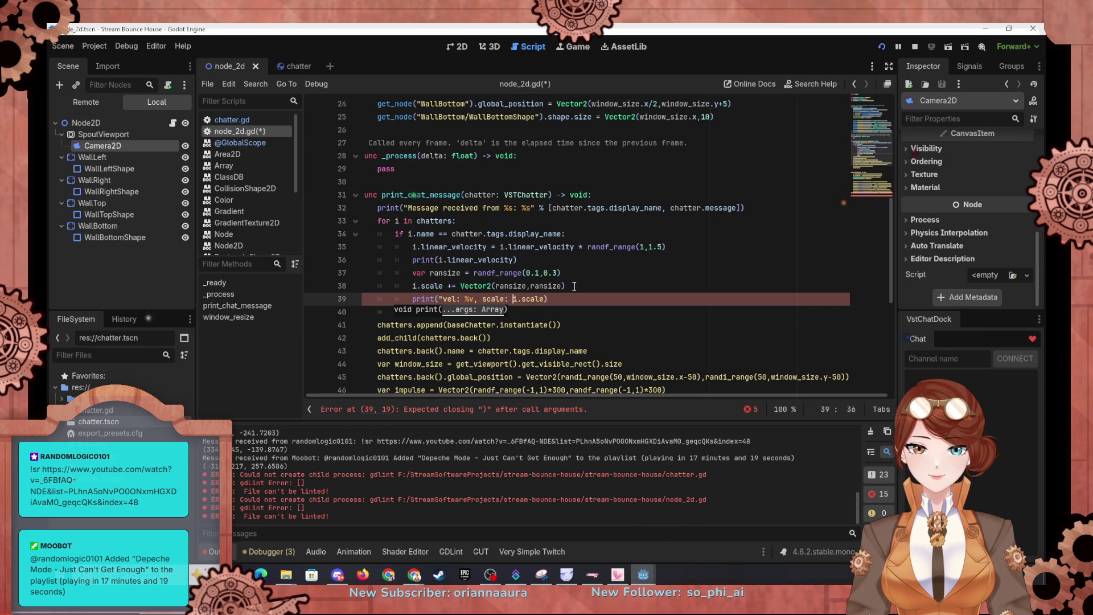
type("%v")
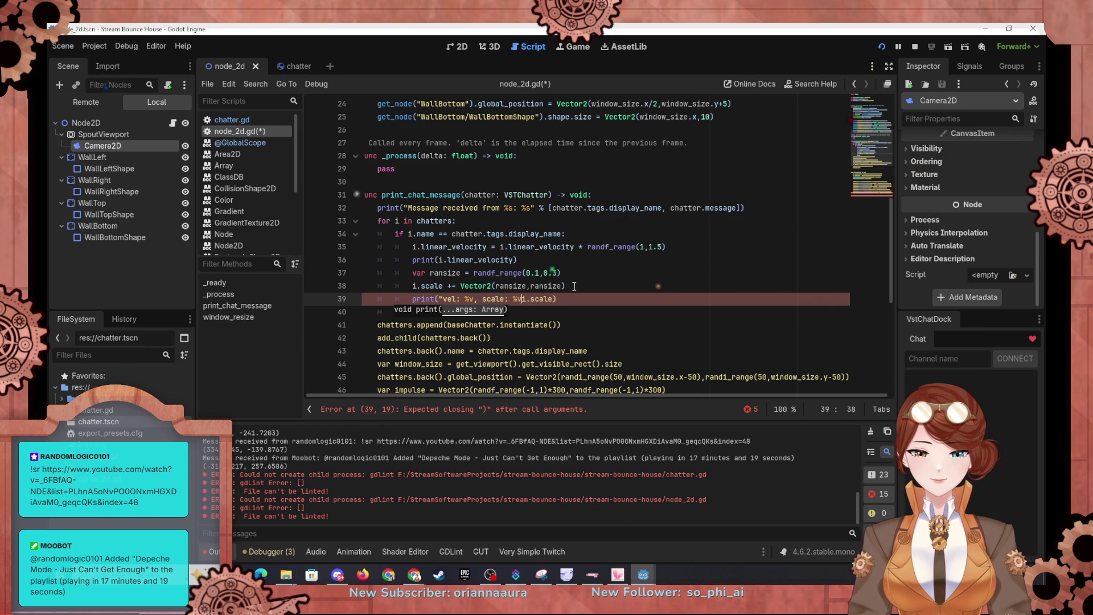
type("\" [")
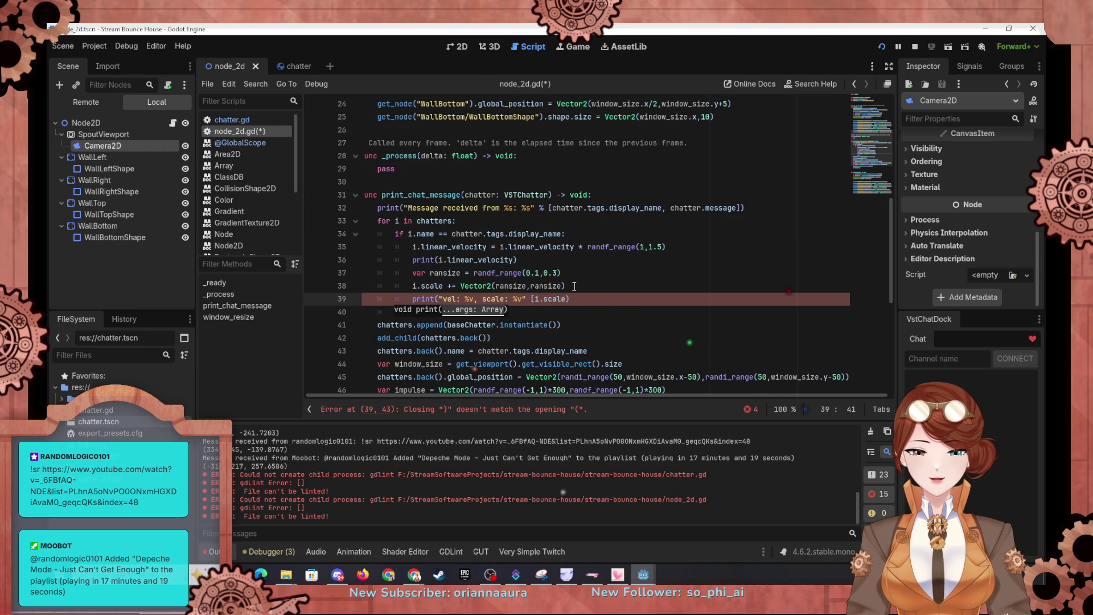
type("i.linear")
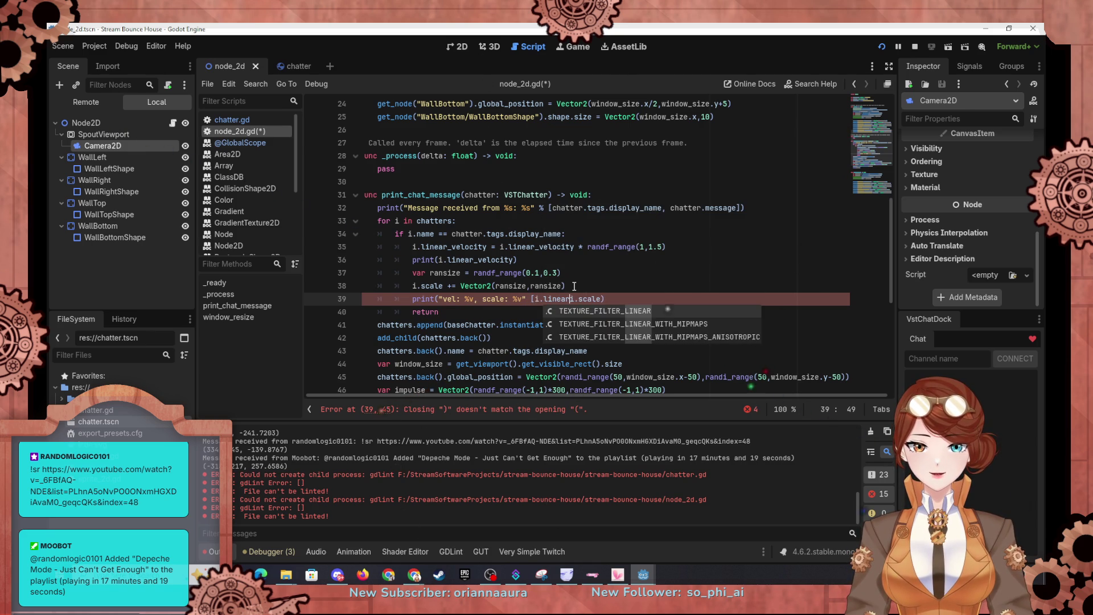
type("_velocity")
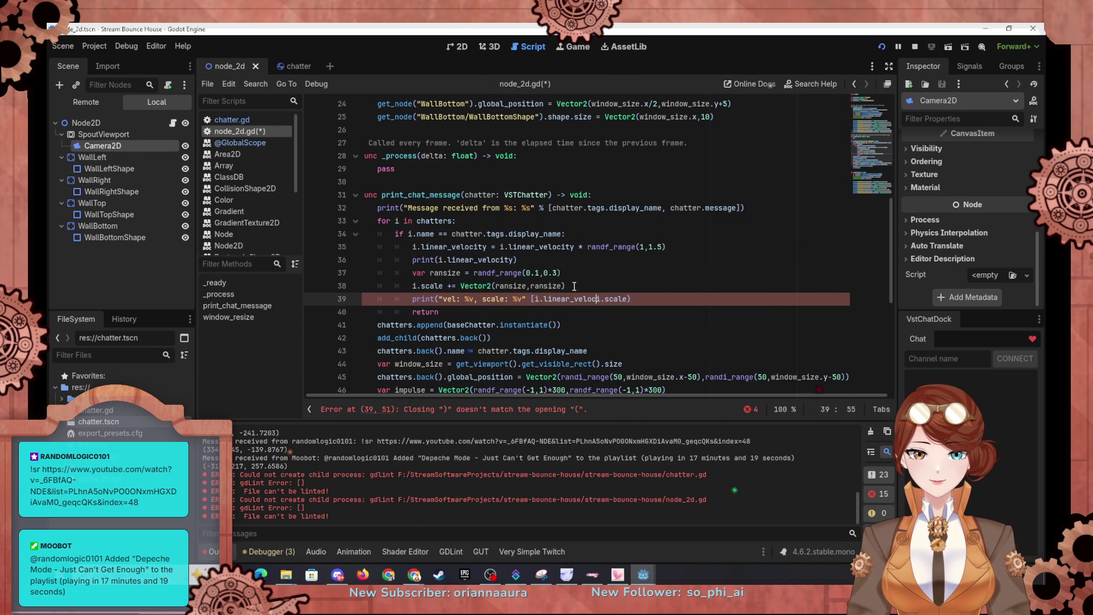
type(",i")
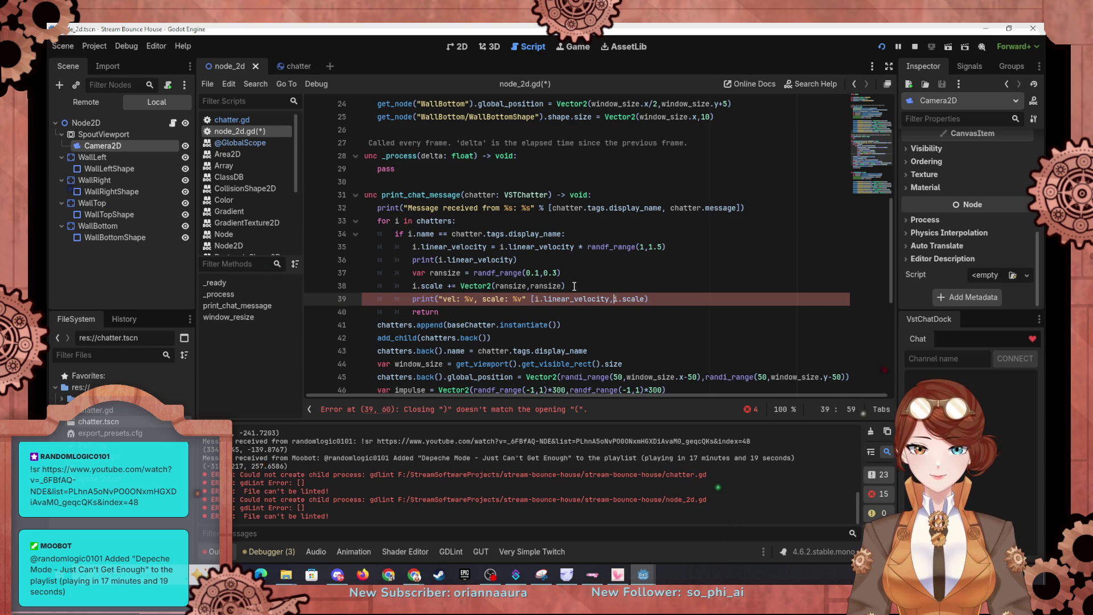
key("Right")
key("Right")
key("Right")
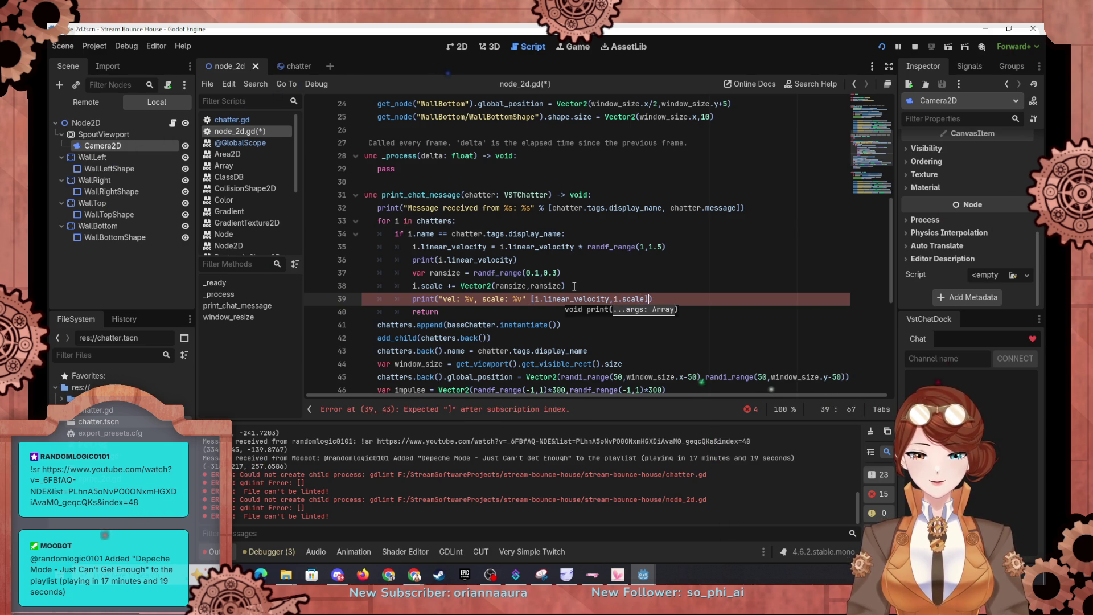
type("]")
left_click(636, 260)
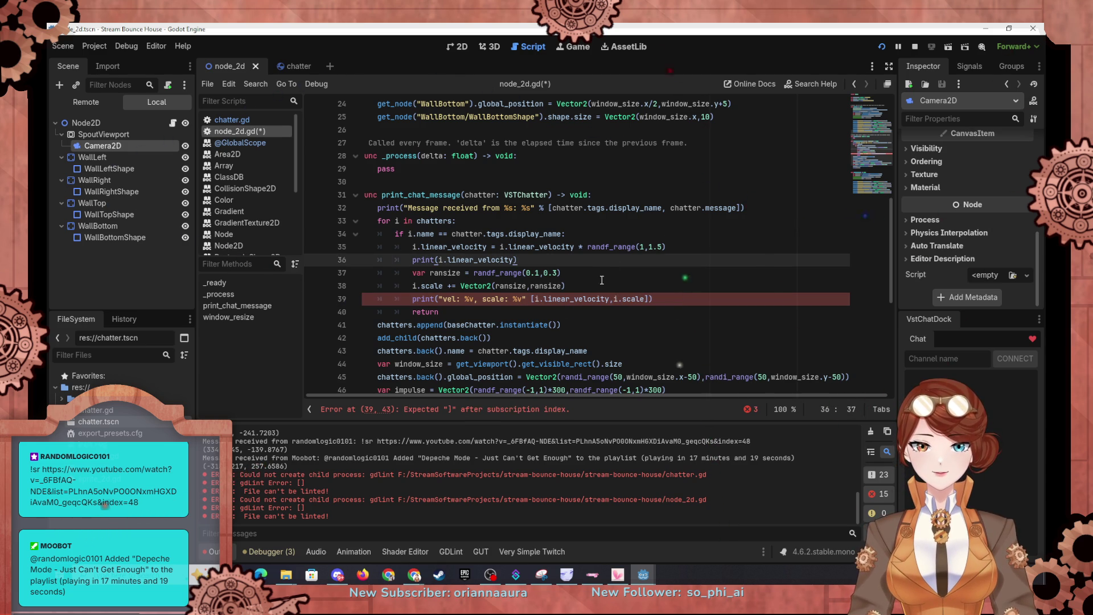
left_click(589, 285)
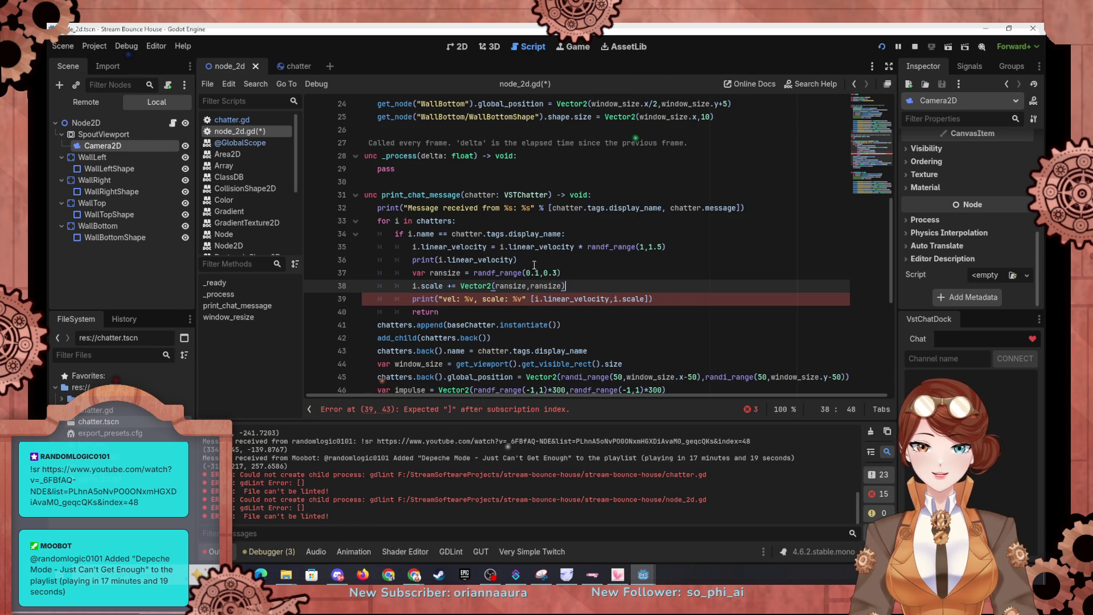
Comment out the print(i.linear_velocity) line with # and run the game.
left_click(409, 258)
type("#")
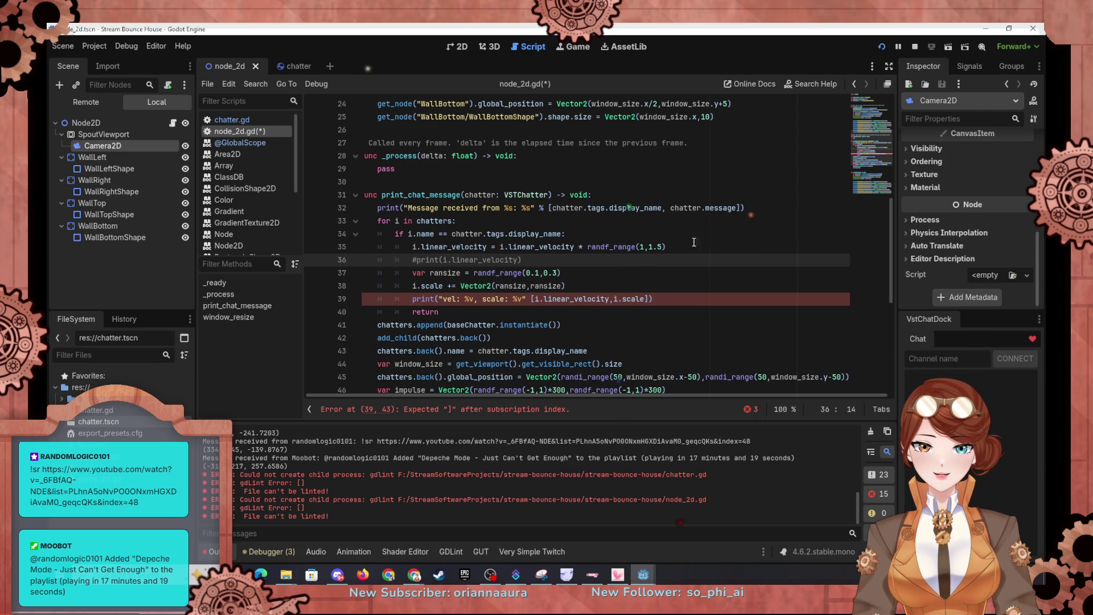
left_click(882, 48)
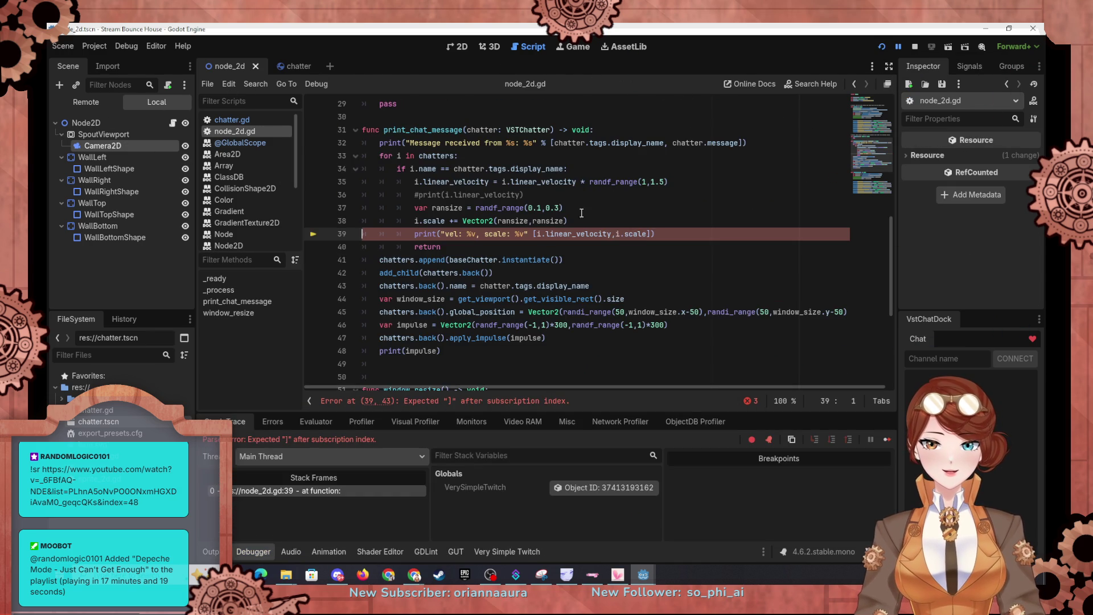
Insert % before line 39's argument array to fix the parse error, then relaunch the game.
scroll(518, 303, "up", 1)
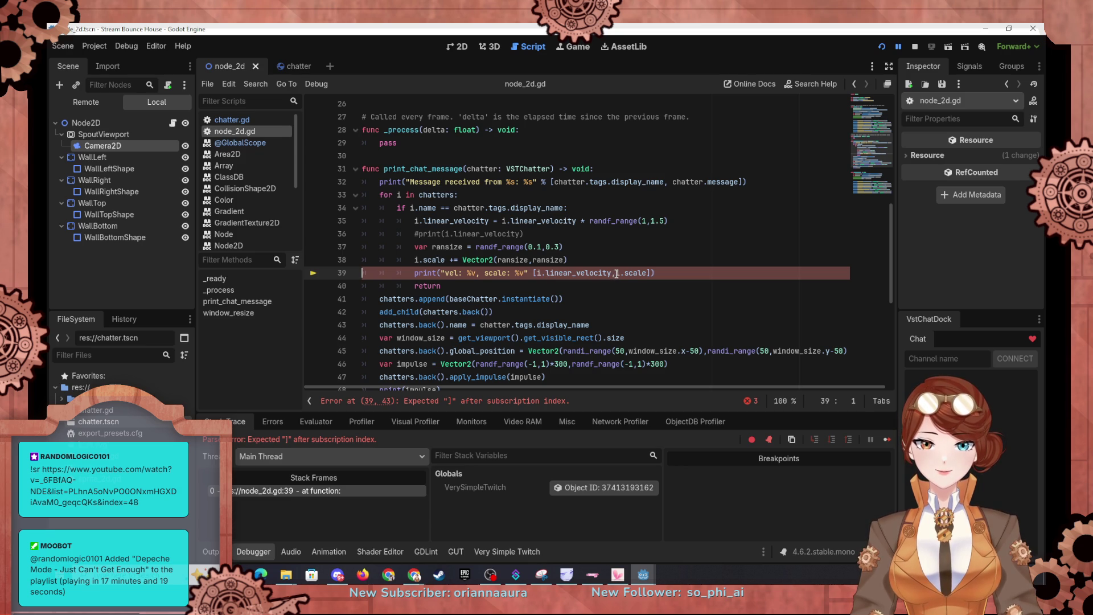
mouse_move(616, 273)
scroll(561, 276, "up", 8)
scroll(570, 279, "down", 2)
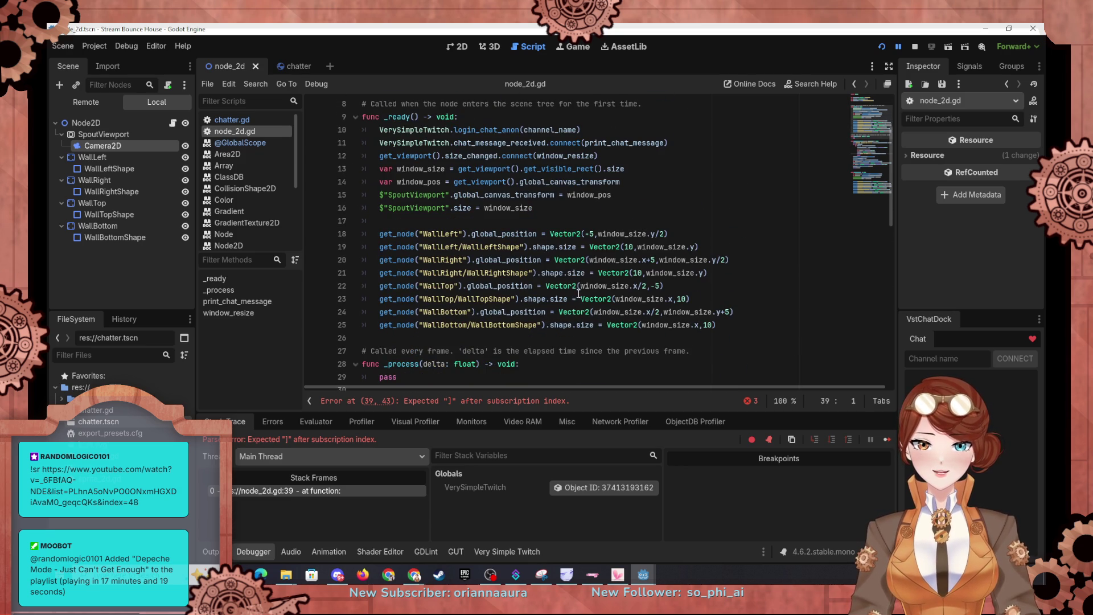
scroll(560, 246, "down", 7)
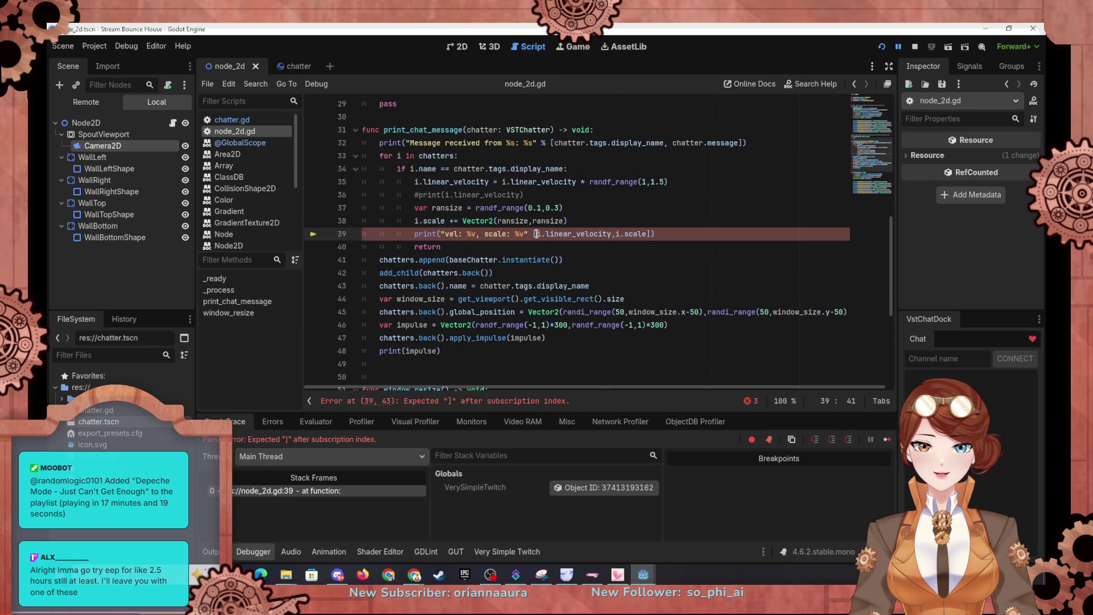
key("Left")
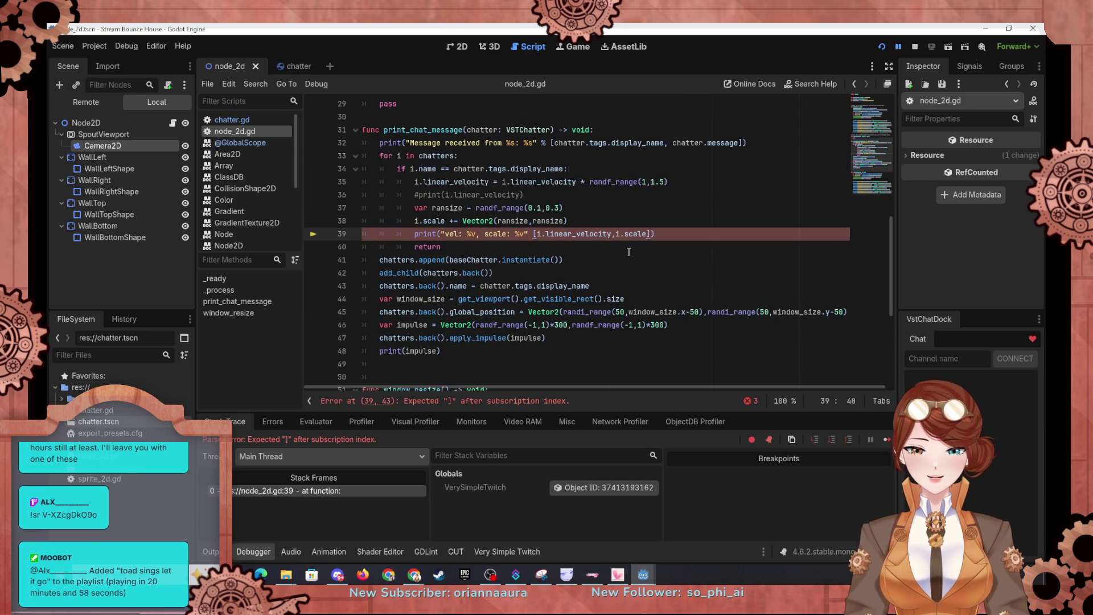
type("%")
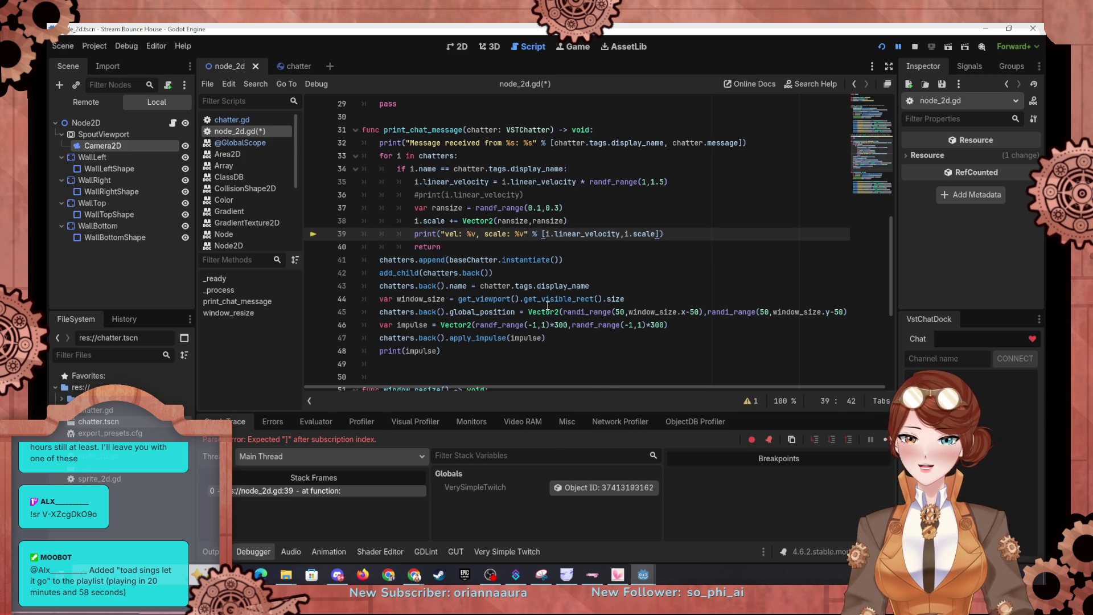
scroll(547, 305, "down", 2)
scroll(548, 305, "up", 1)
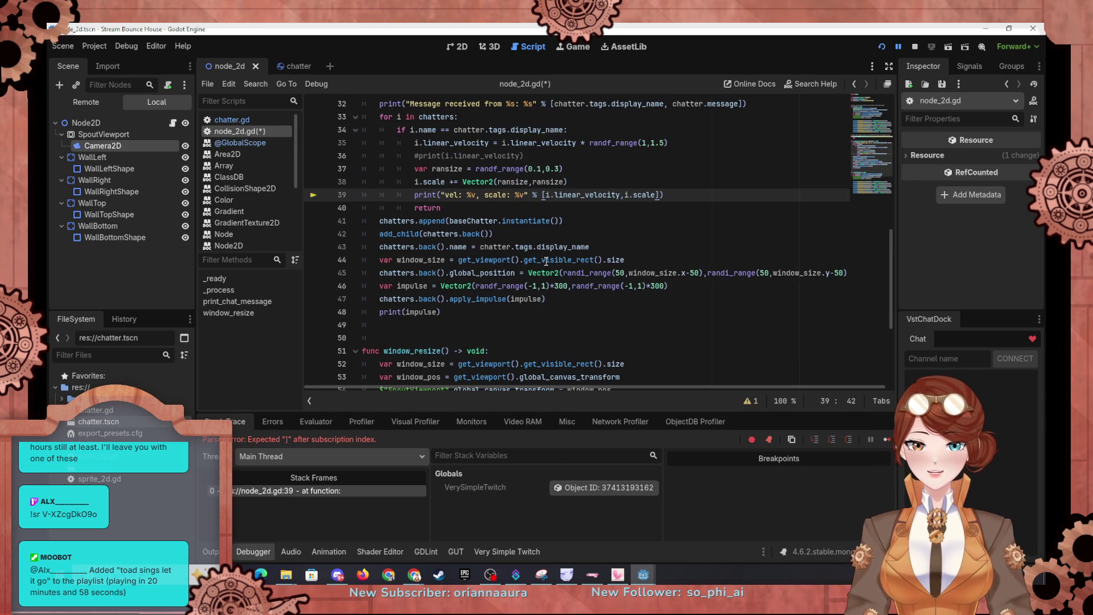
left_click(882, 47)
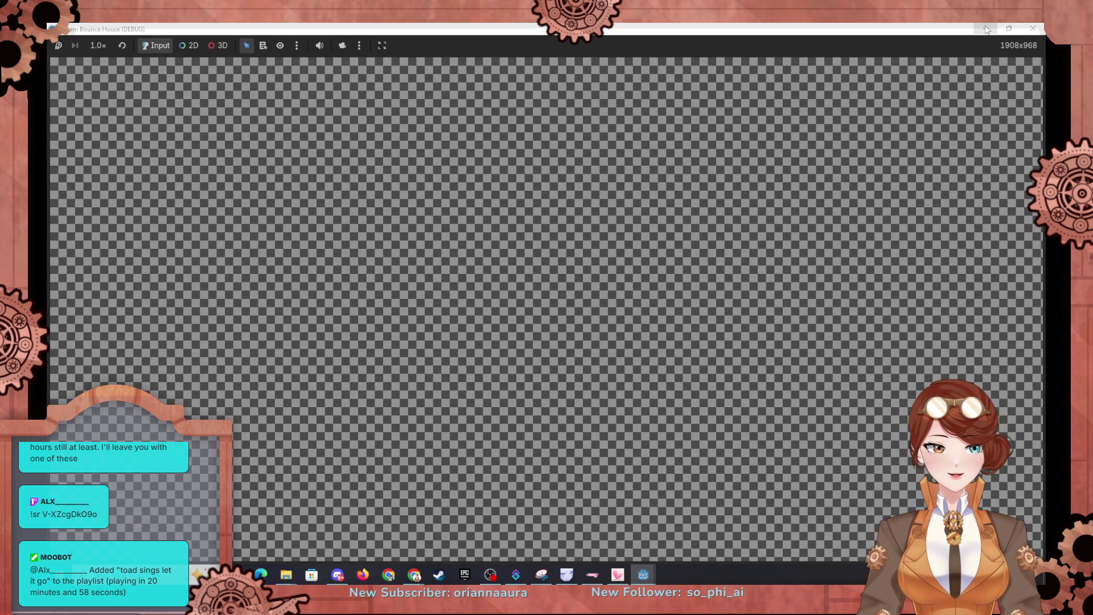
Minimise the running game window to get back to the script editor.
left_click(986, 29)
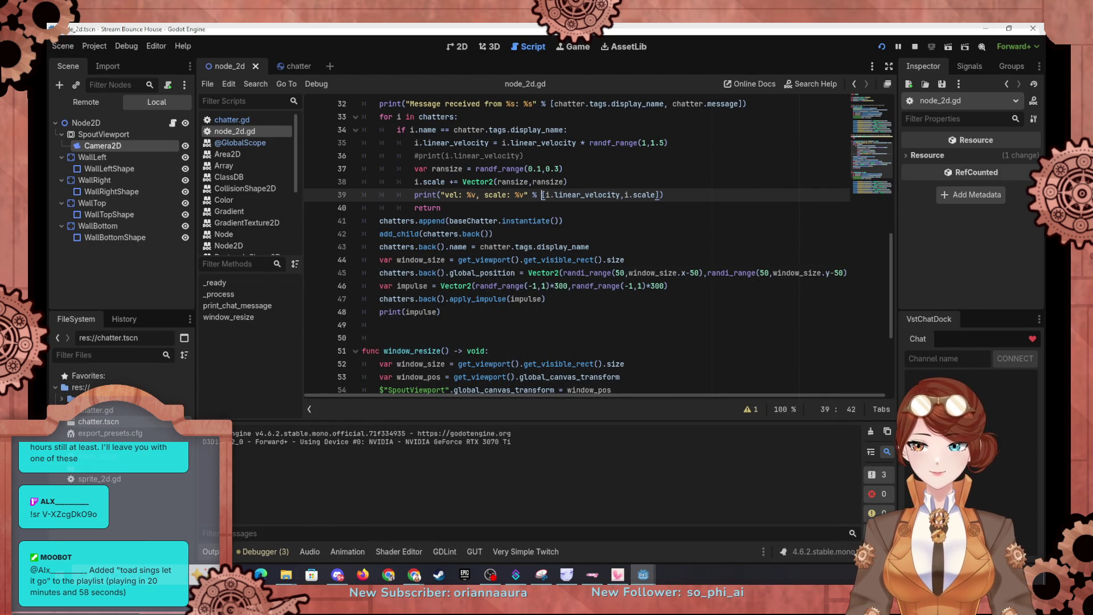
key("alt+Tab")
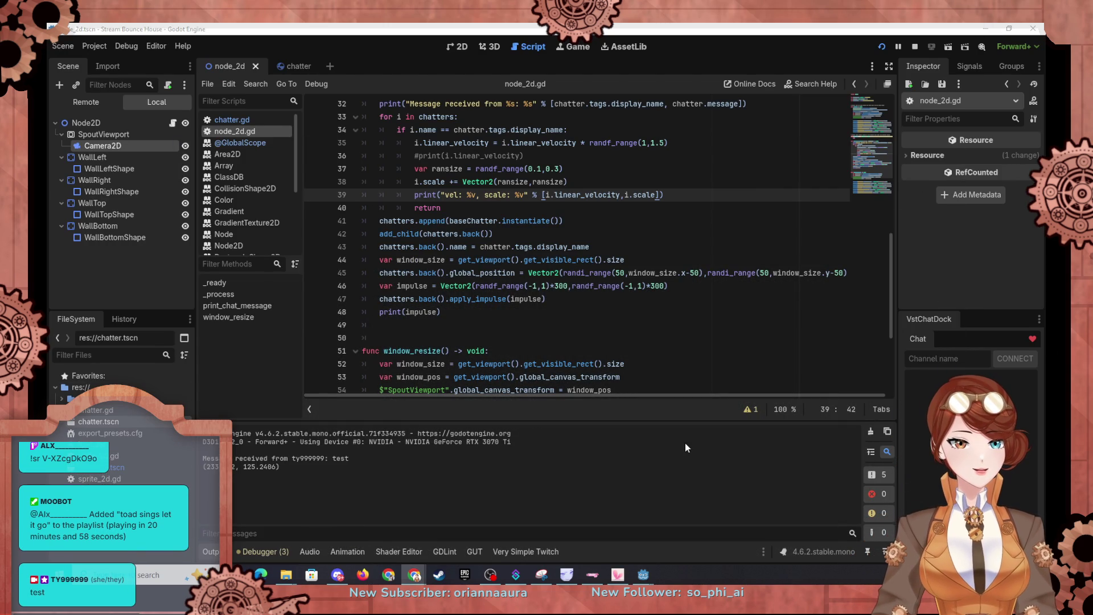
mouse_move(644, 574)
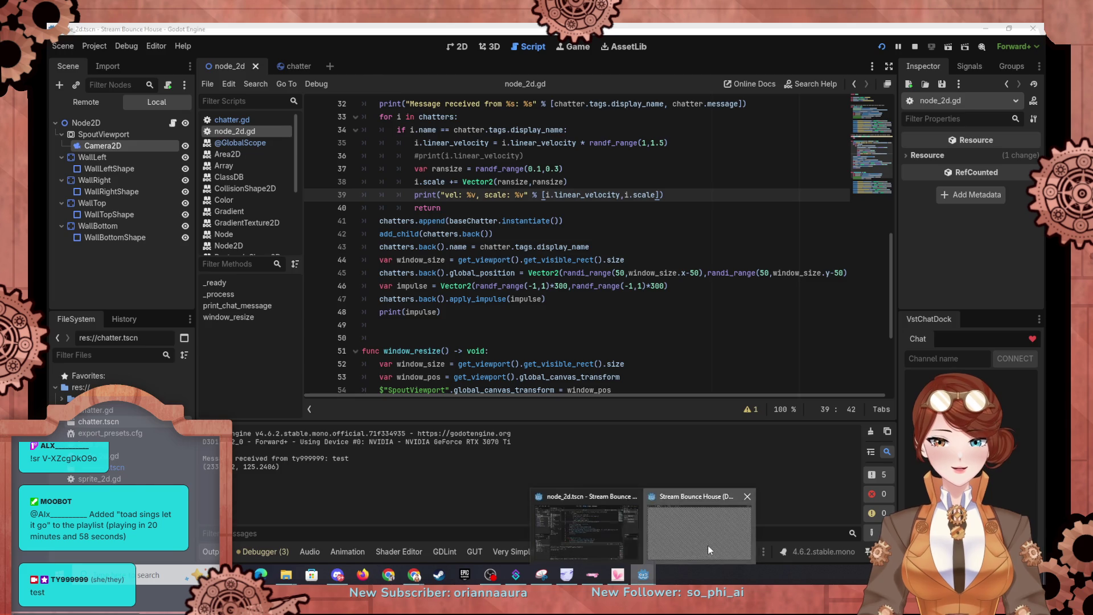
left_click(709, 545)
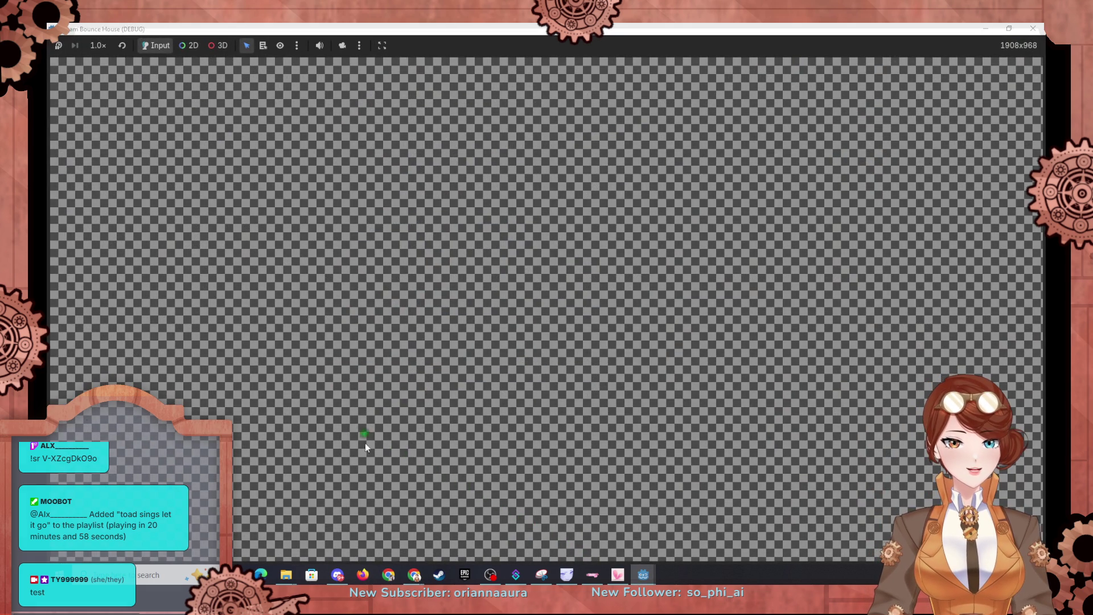
left_click(991, 29)
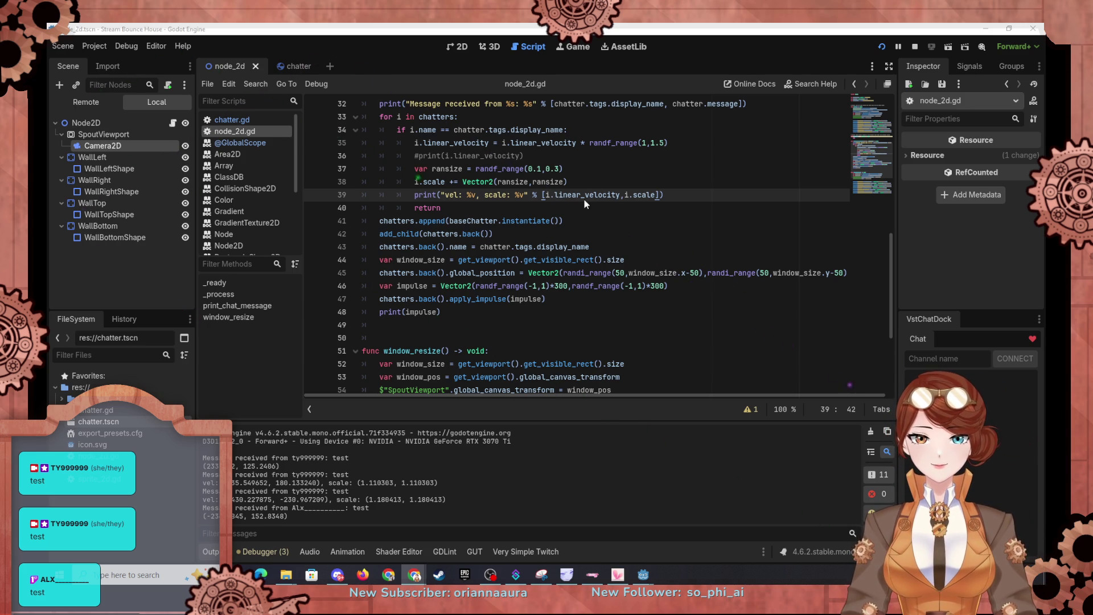
Change 'i.scale +=' to 'i.scale *=' on line 38, rerun the game and check the output.
scroll(575, 201, "up", 3)
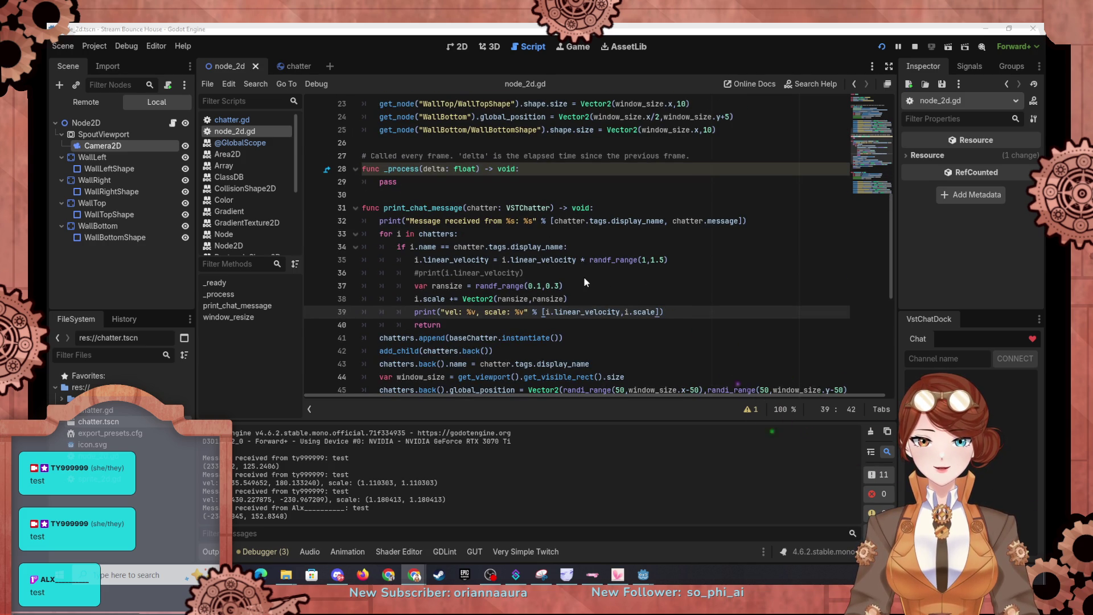
left_click(450, 299)
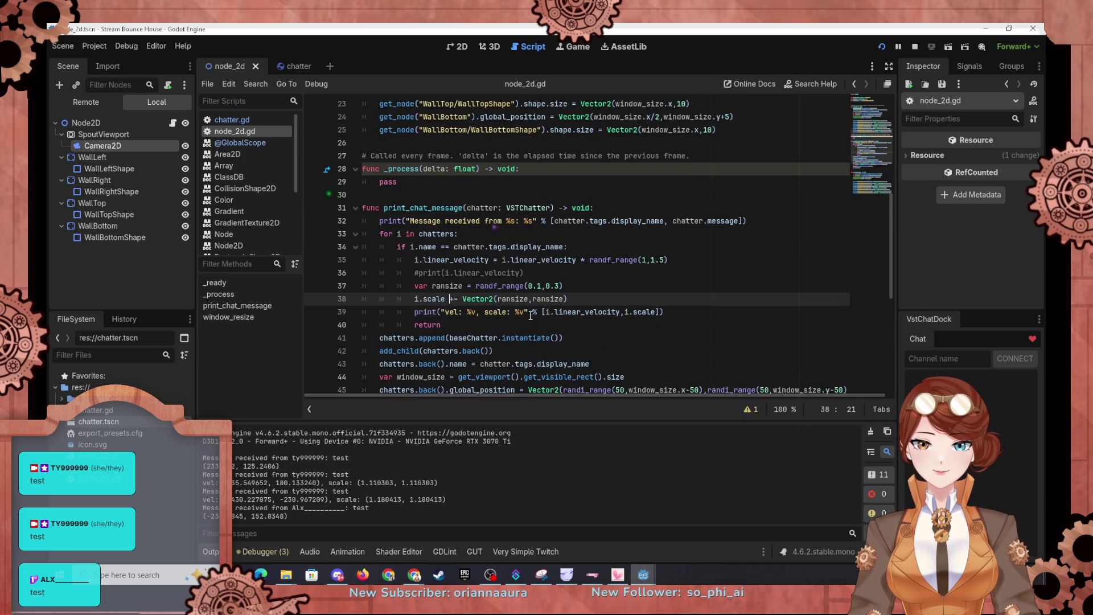
key("Delete")
type("*")
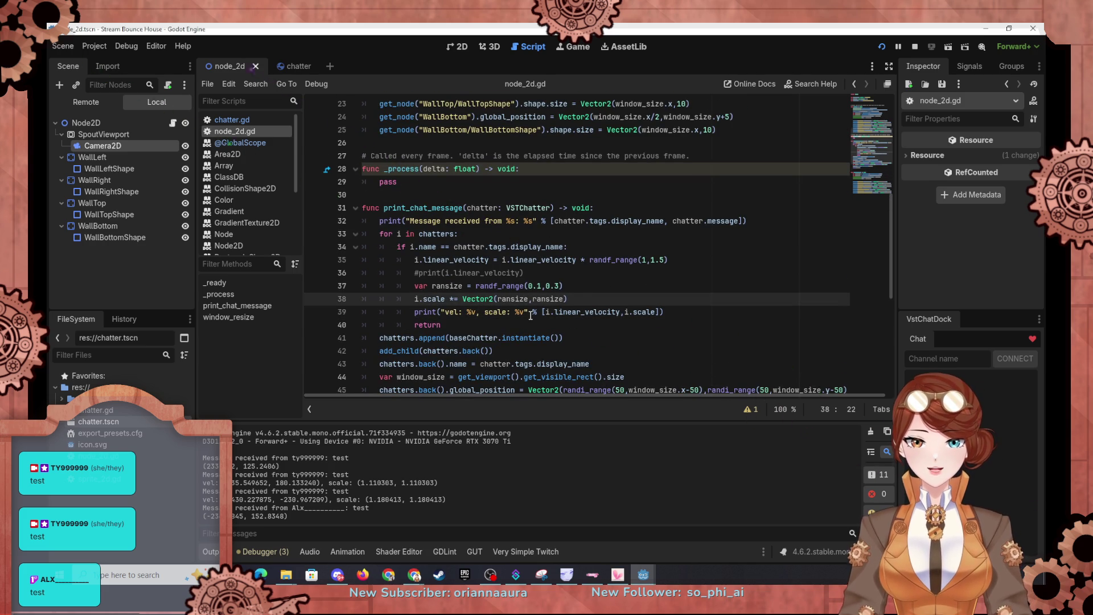
left_click(564, 286)
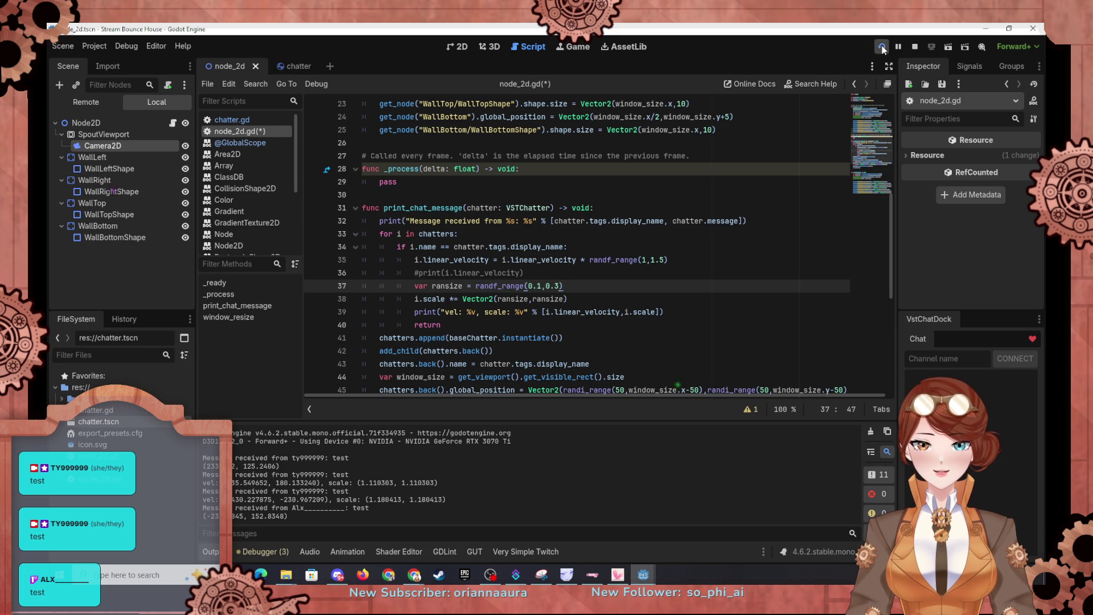
left_click(882, 47)
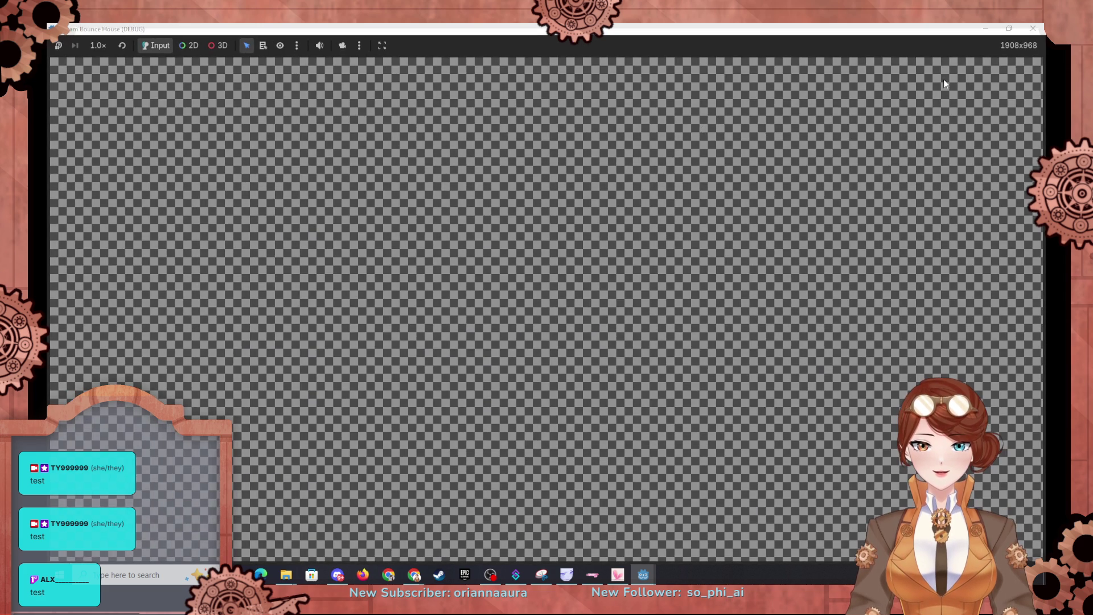
left_click(985, 28)
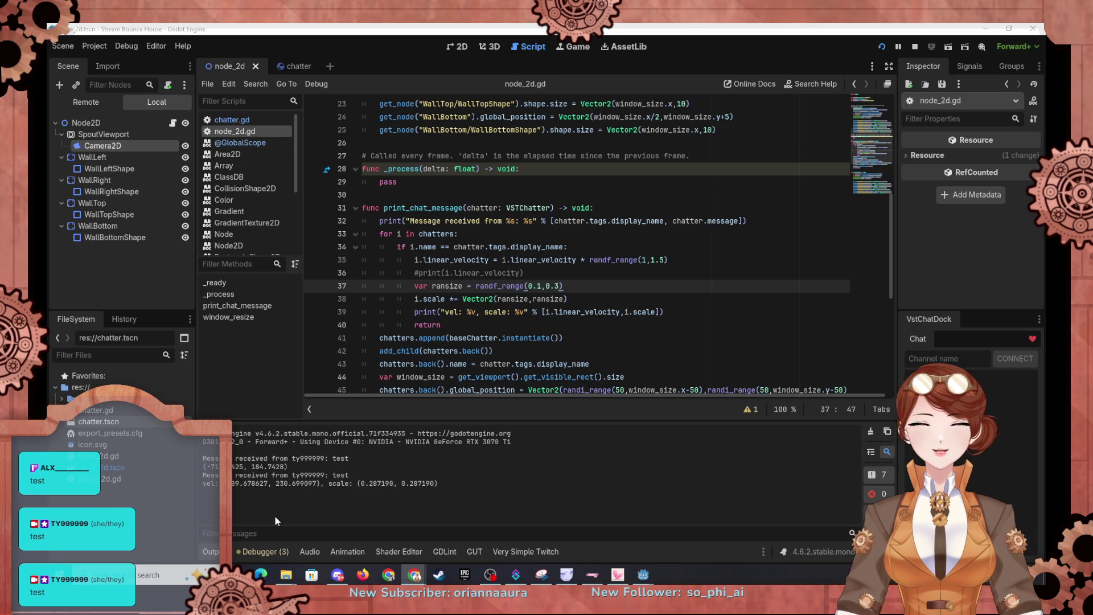
Start line 37's ransize with '1+' before the random range.
left_click(463, 299)
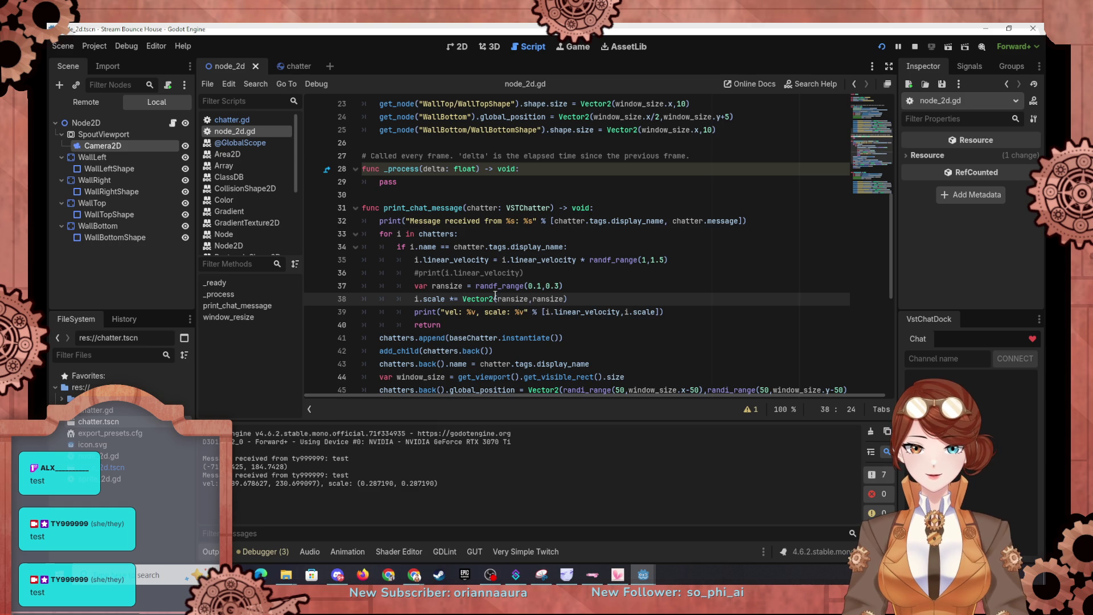
left_click(473, 286)
type("1+")
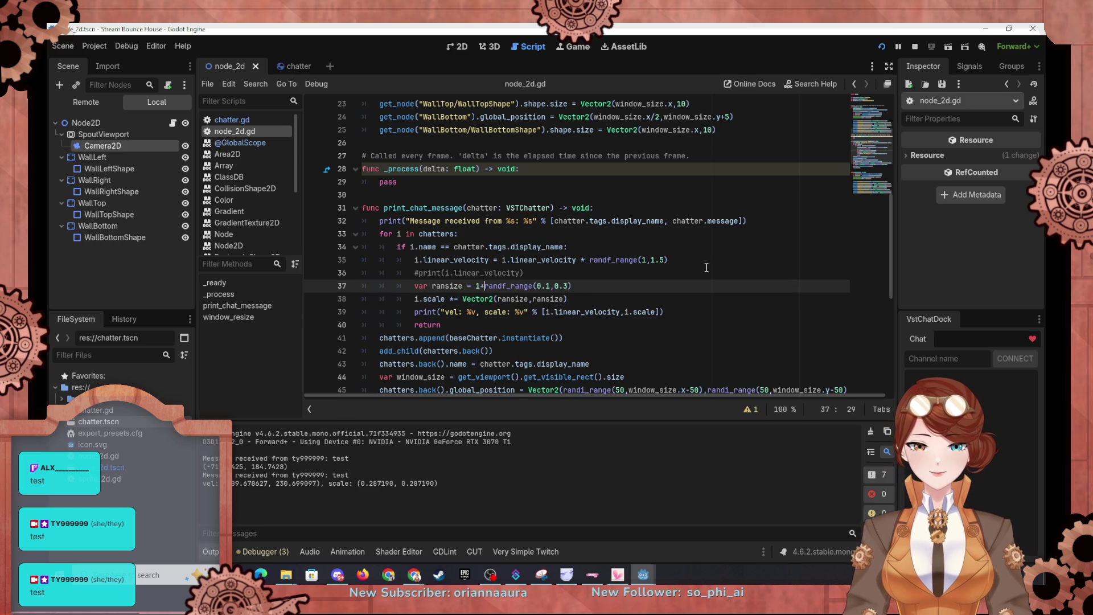
Tidy ransize to 1+randf_range(0.1,0.3) and rerun the game to log the new scales.
key("BackSpace")
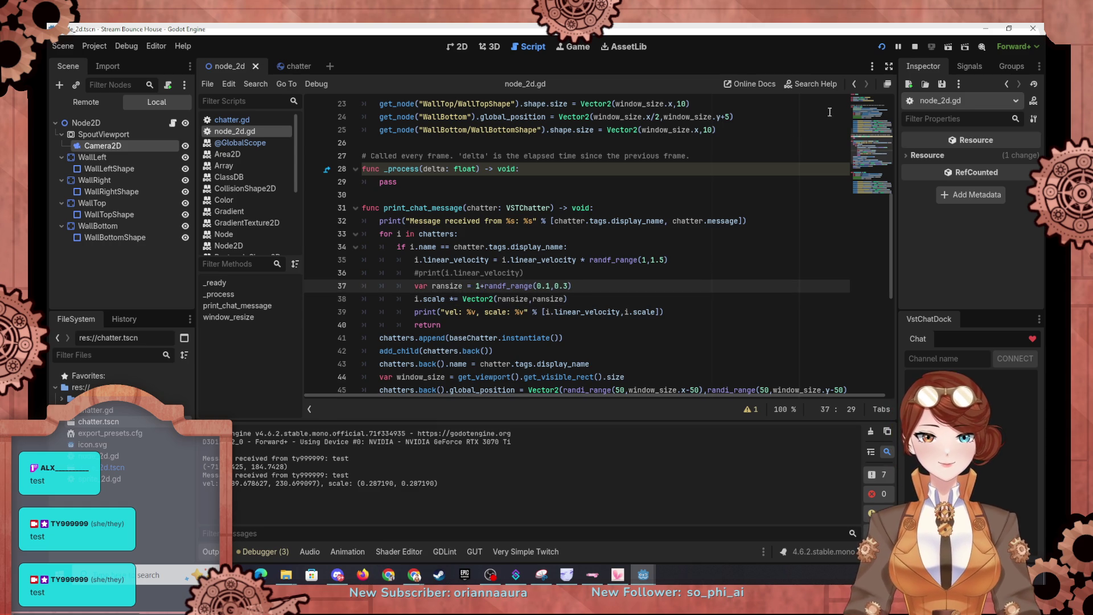
left_click(881, 47)
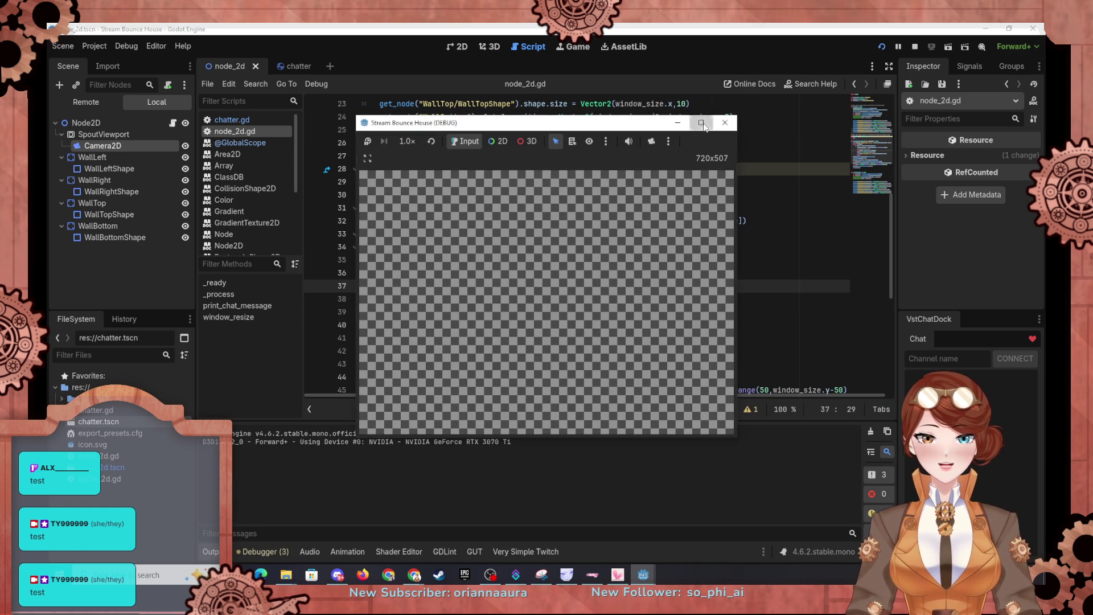
left_click(702, 123)
left_click(985, 28)
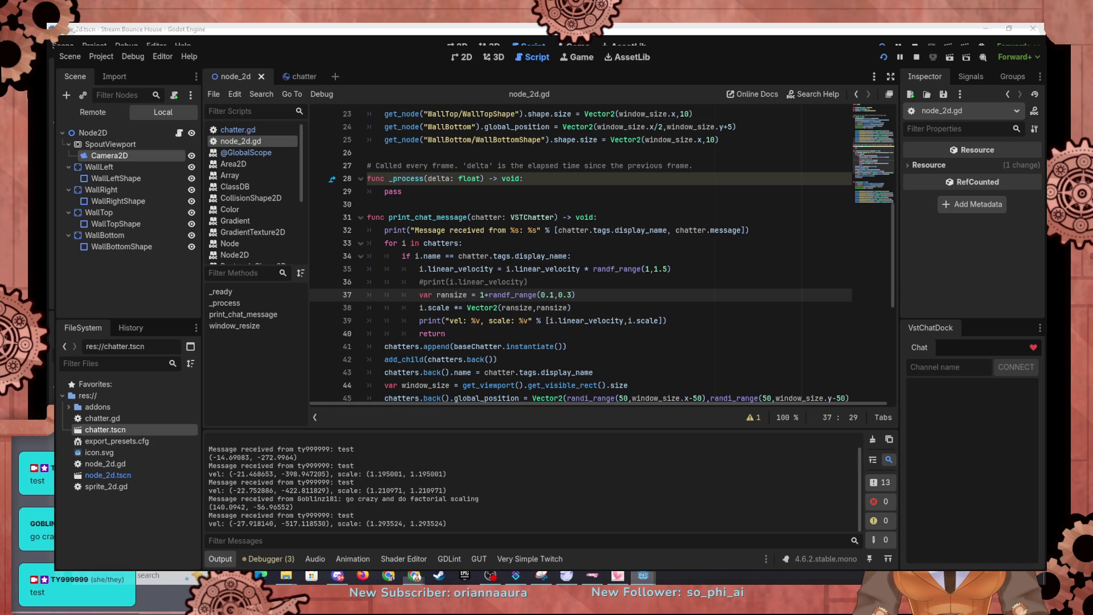
Check the game window, then go to line 35's velocity multiplier, now randf_range(1,1.1).
left_click(700, 531)
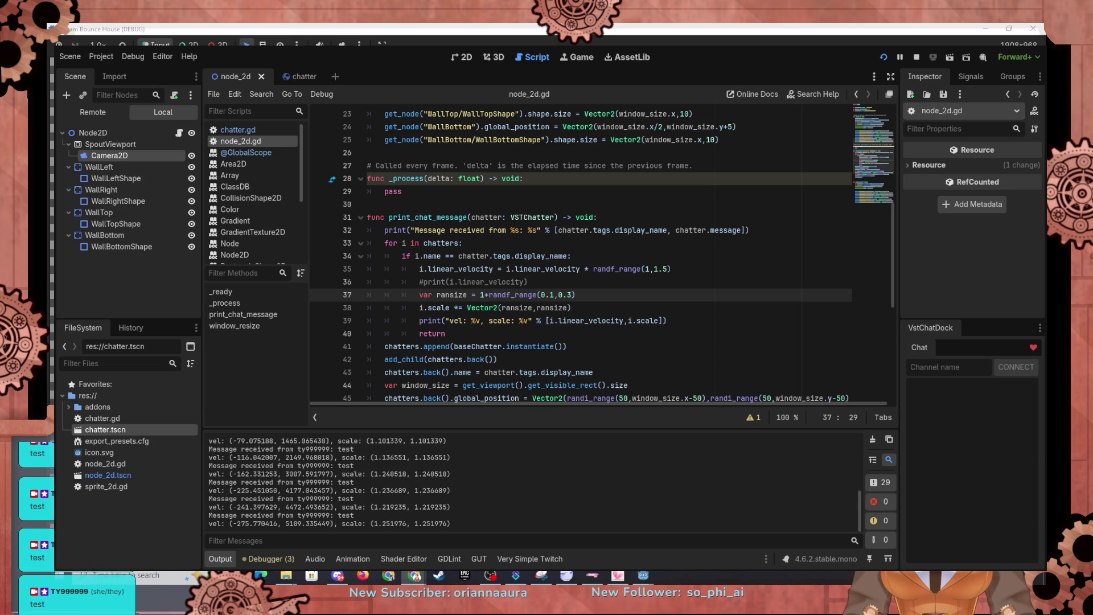
left_click(988, 36)
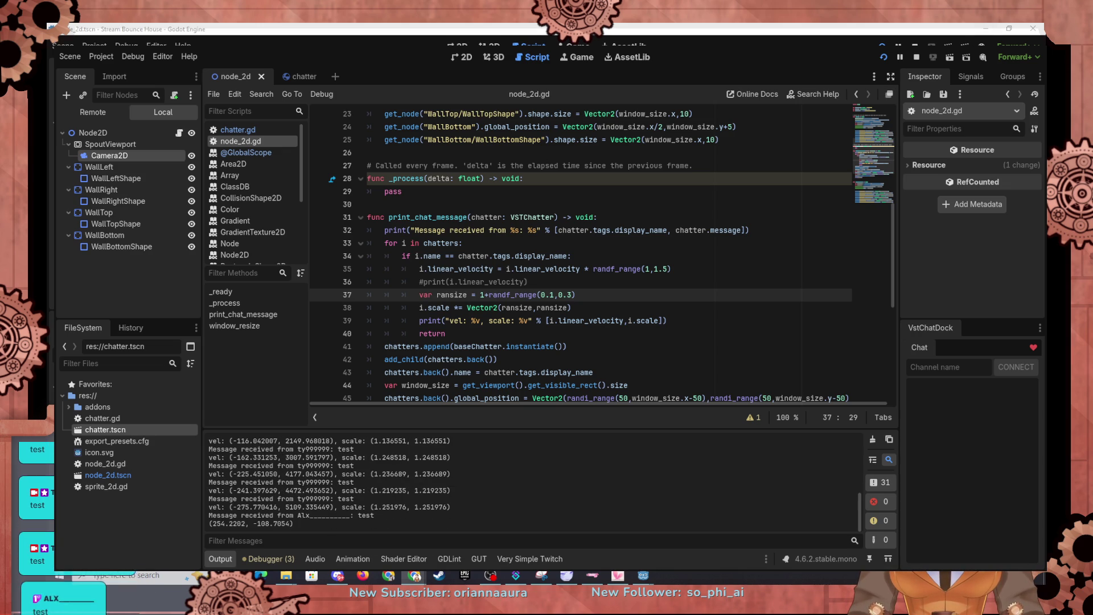
left_click(669, 269)
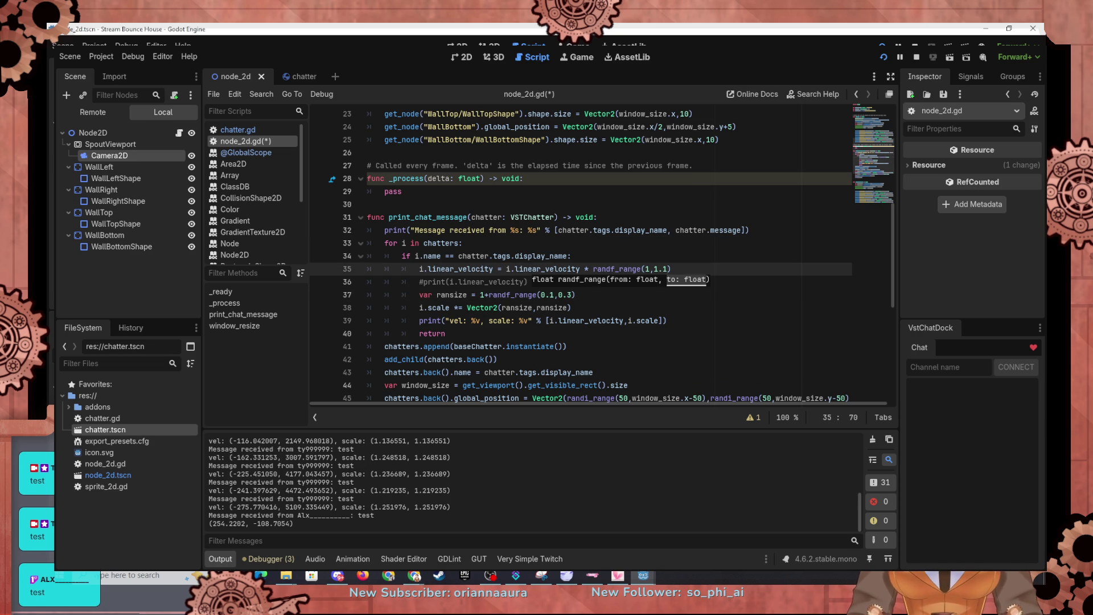
Restart the game with the capped 1.1 velocity multiplier.
left_click(463, 243)
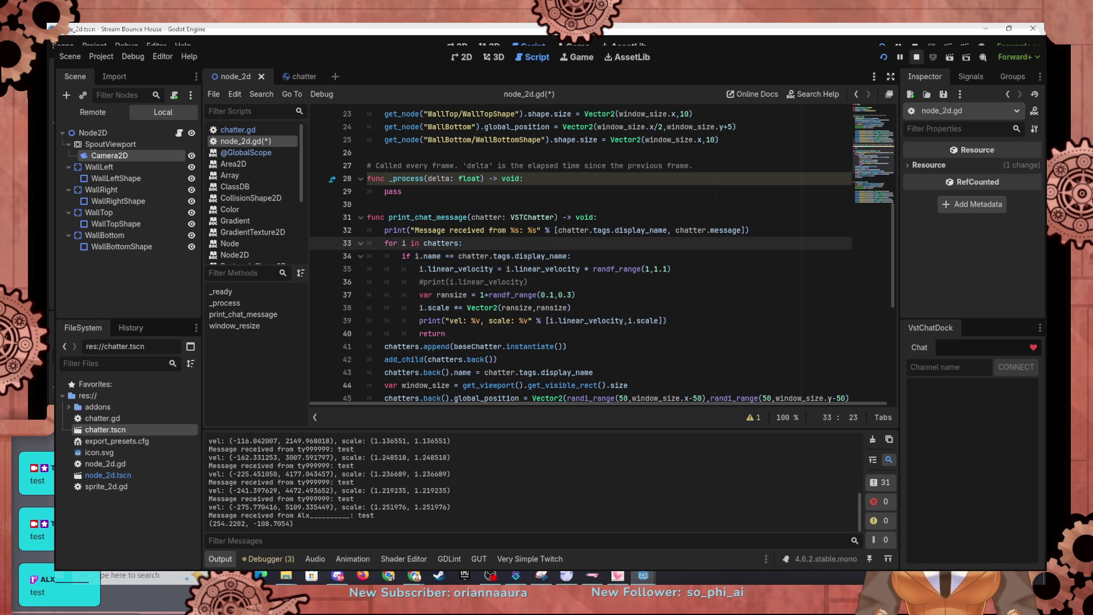
left_click(884, 57)
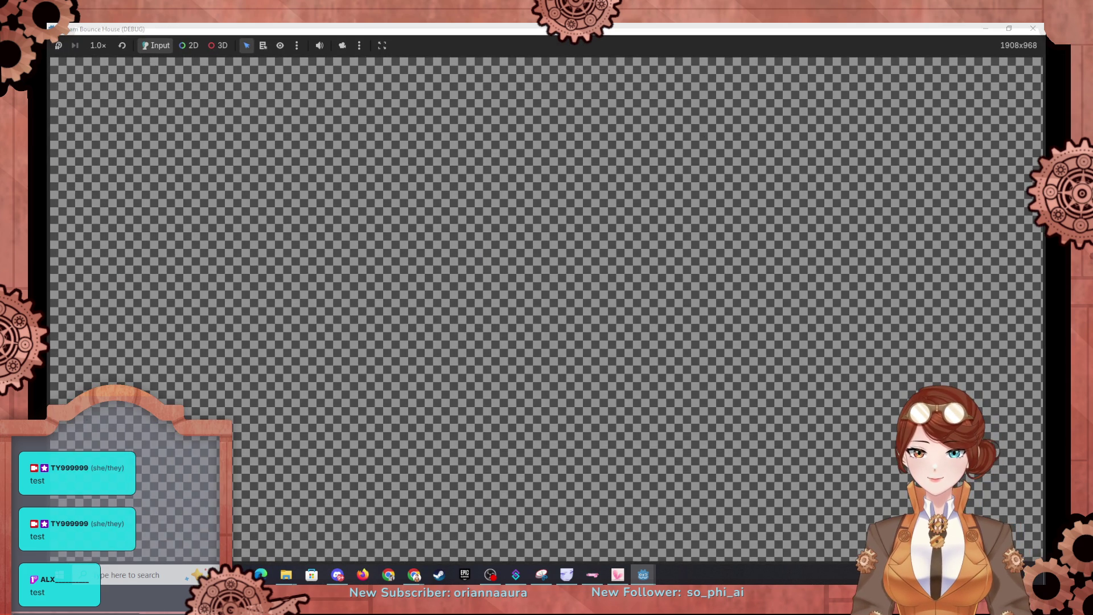
key("alt+Tab")
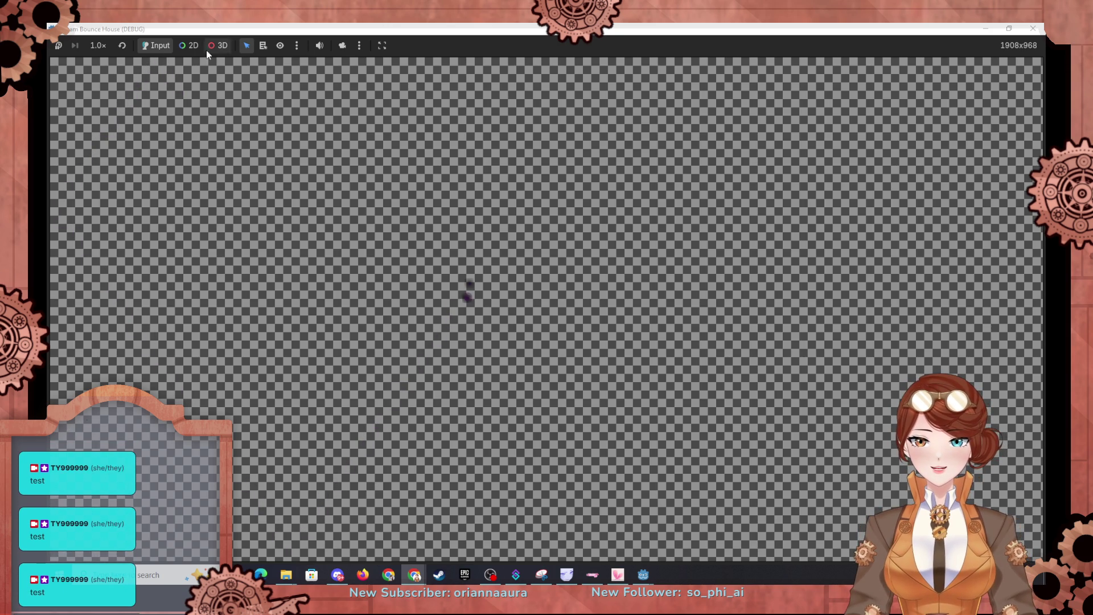
Pause the game, pick the small chatter object in 2D select mode, and show the editor's 2D view.
left_click(59, 47)
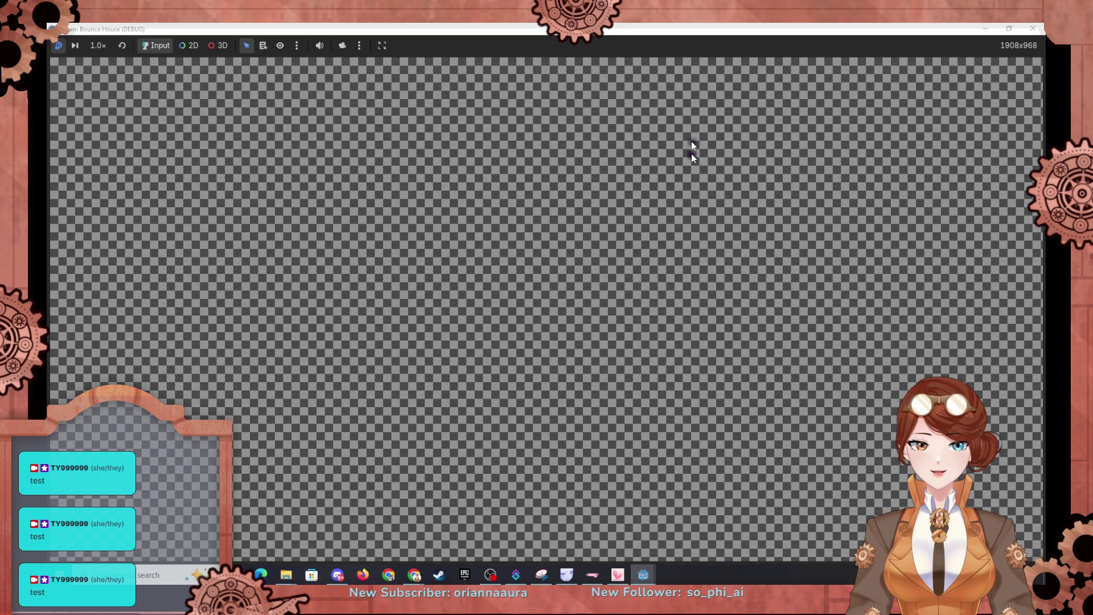
left_click(183, 42)
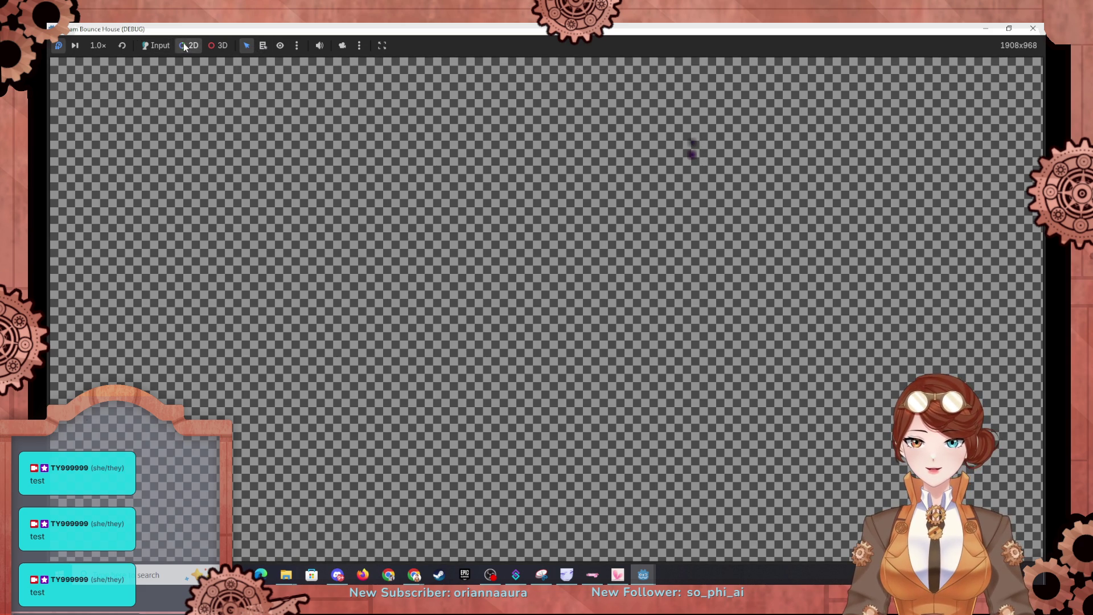
left_click(692, 154)
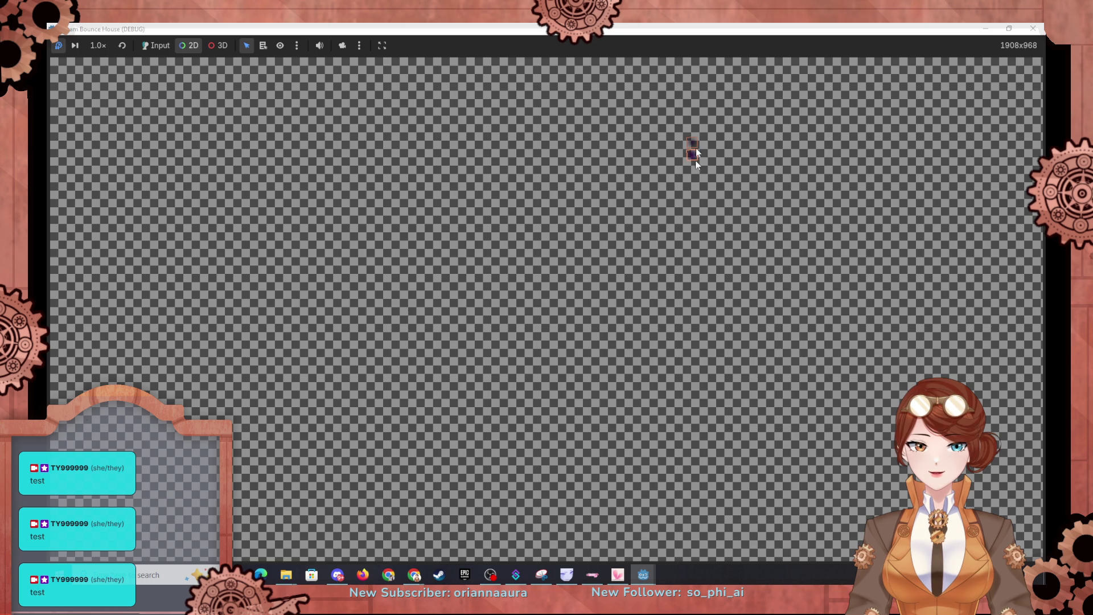
key("alt+Tab")
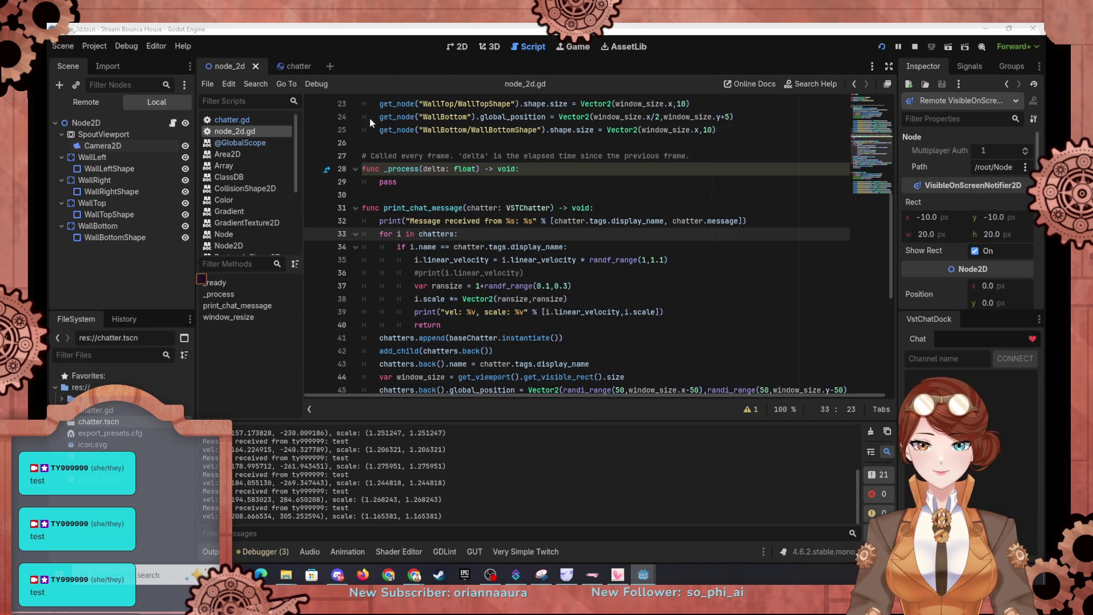
left_click(457, 46)
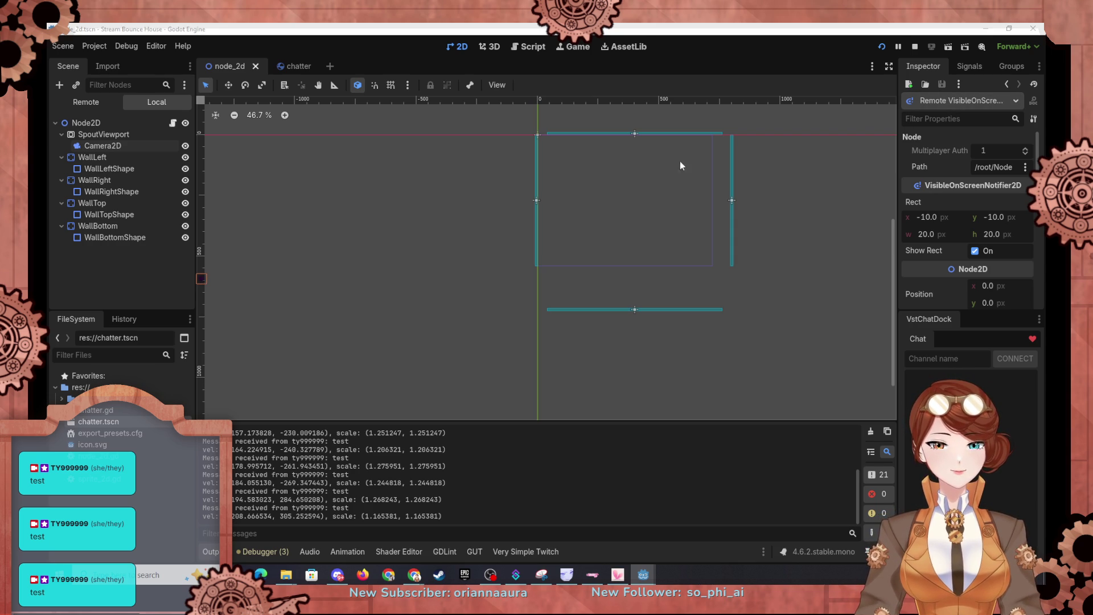
Open the Debugger and list-select under the chatter ball to pick its RigidBody2D body node.
left_click(266, 552)
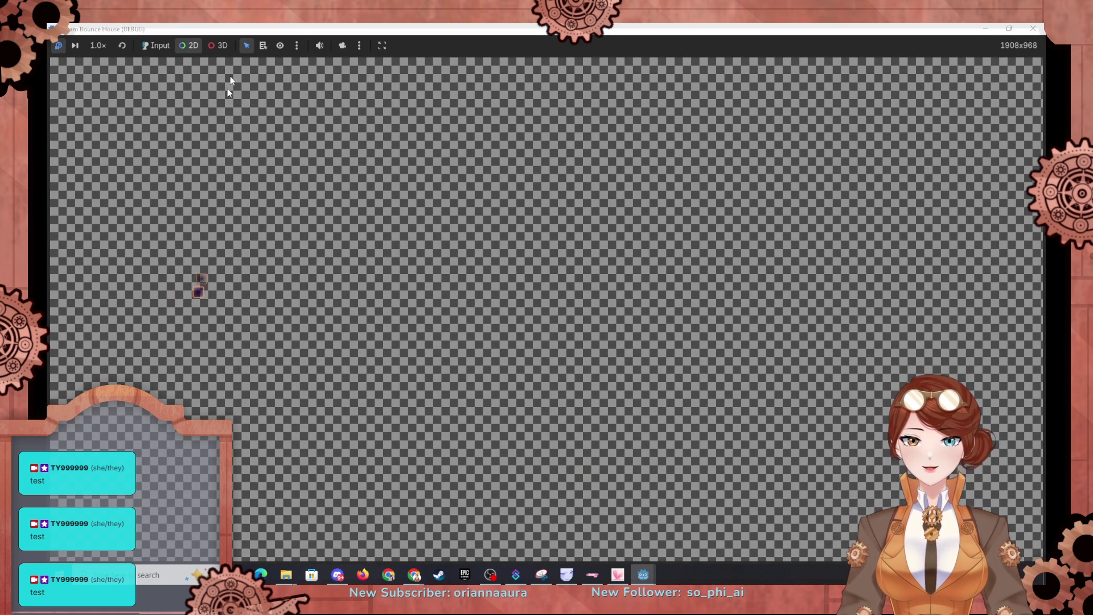
left_click(263, 45)
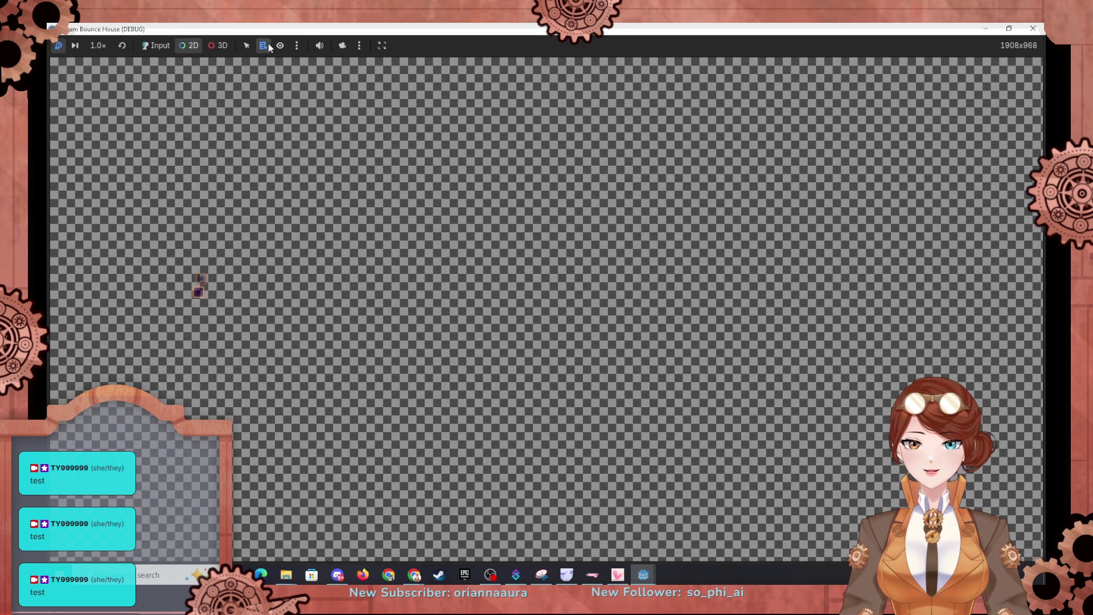
left_click(198, 295)
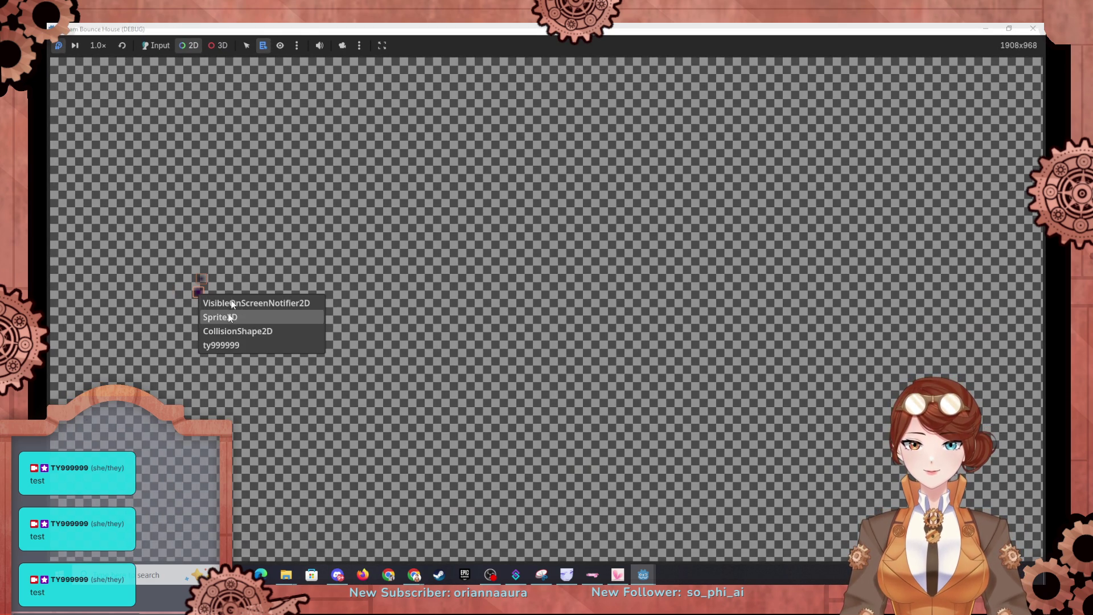
left_click(255, 346)
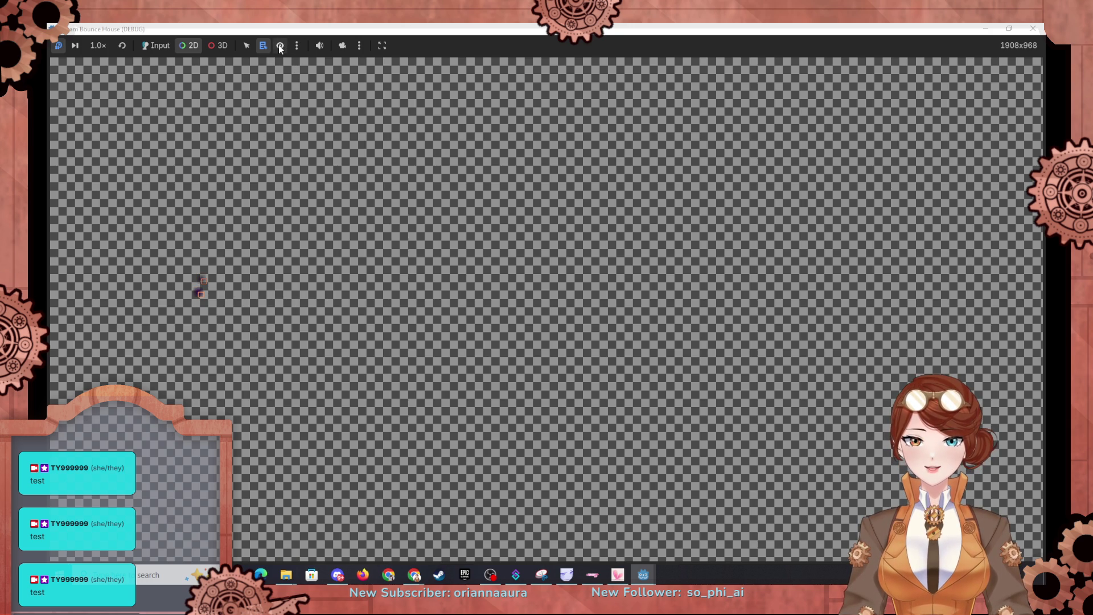
left_click(298, 46)
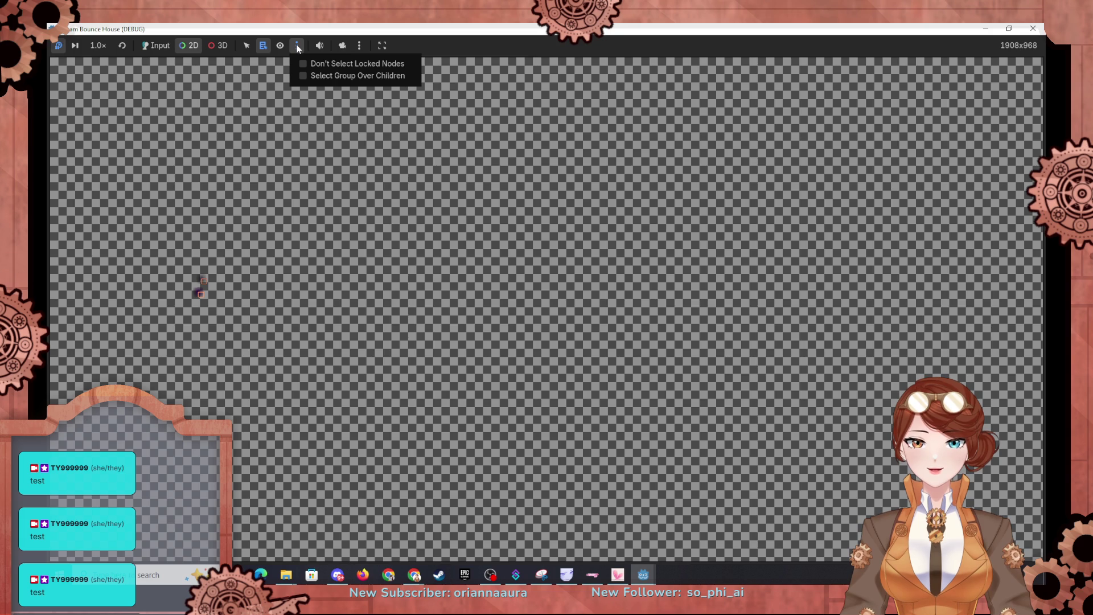
left_click(446, 49)
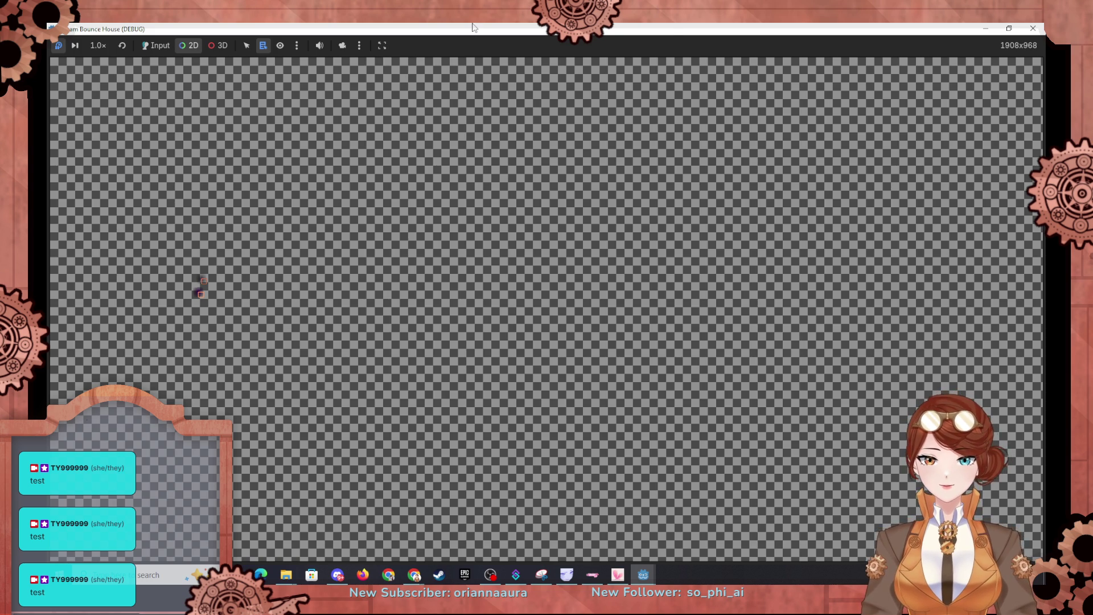
key("alt+Tab")
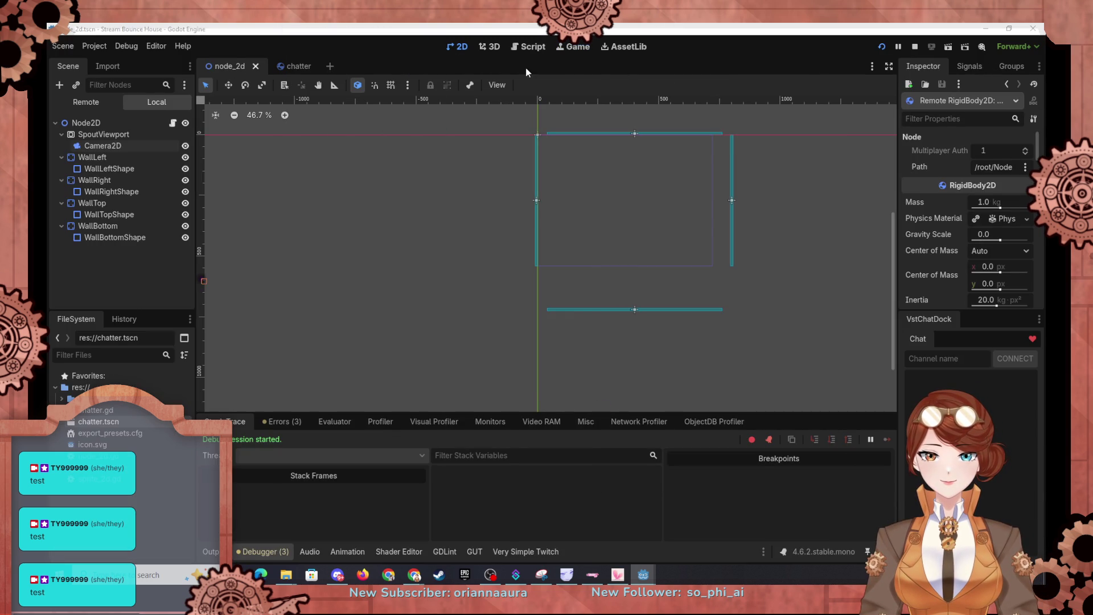
Review the Debugger's Evaluator, Errors, Stack Trace, Monitors, Visual Profiler and script profiler tabs.
left_click(317, 426)
left_click(291, 427)
left_click(233, 423)
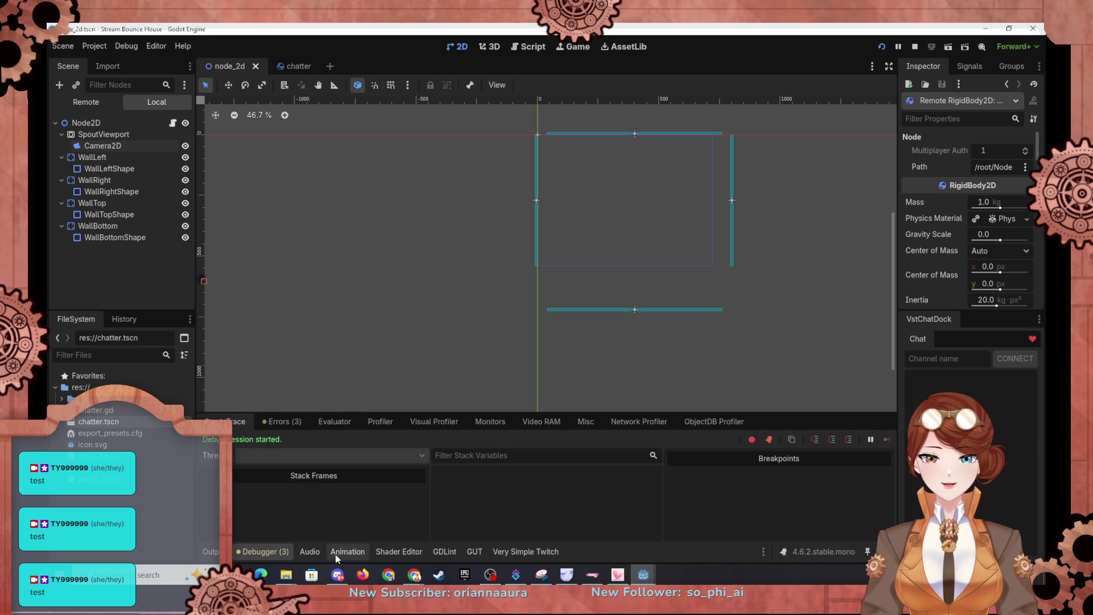
left_click(506, 427)
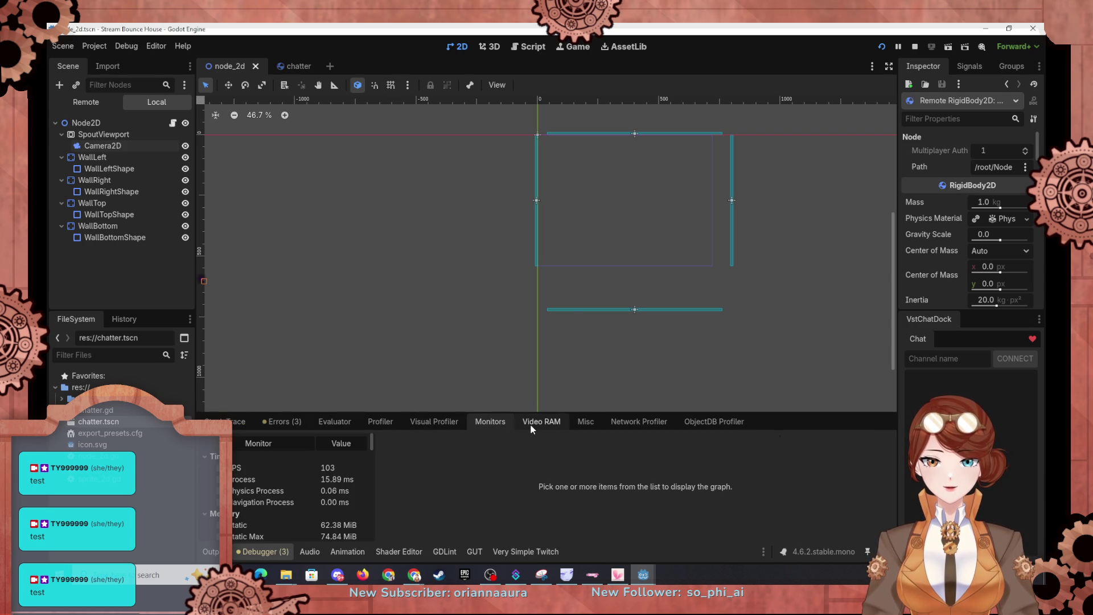
scroll(292, 494, "down", 5)
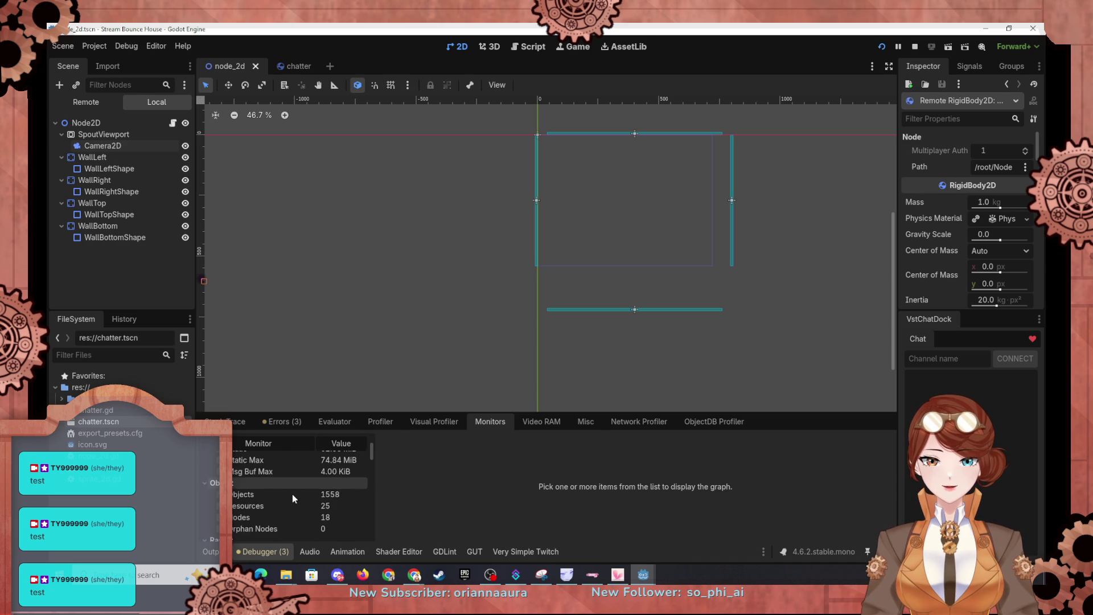
scroll(292, 497, "up", 3)
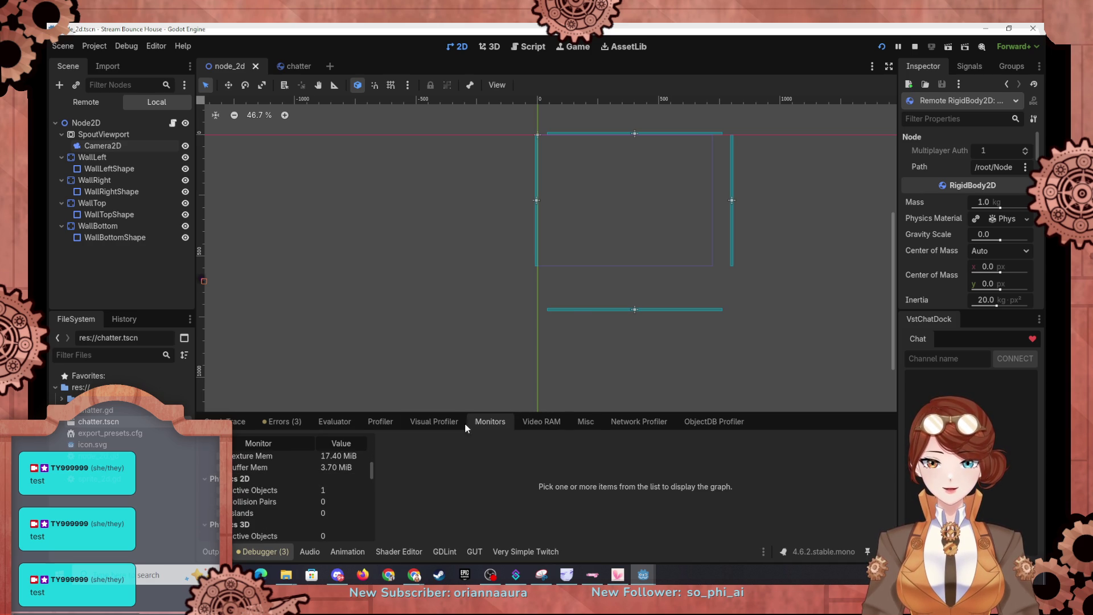
left_click(380, 422)
left_click(367, 422)
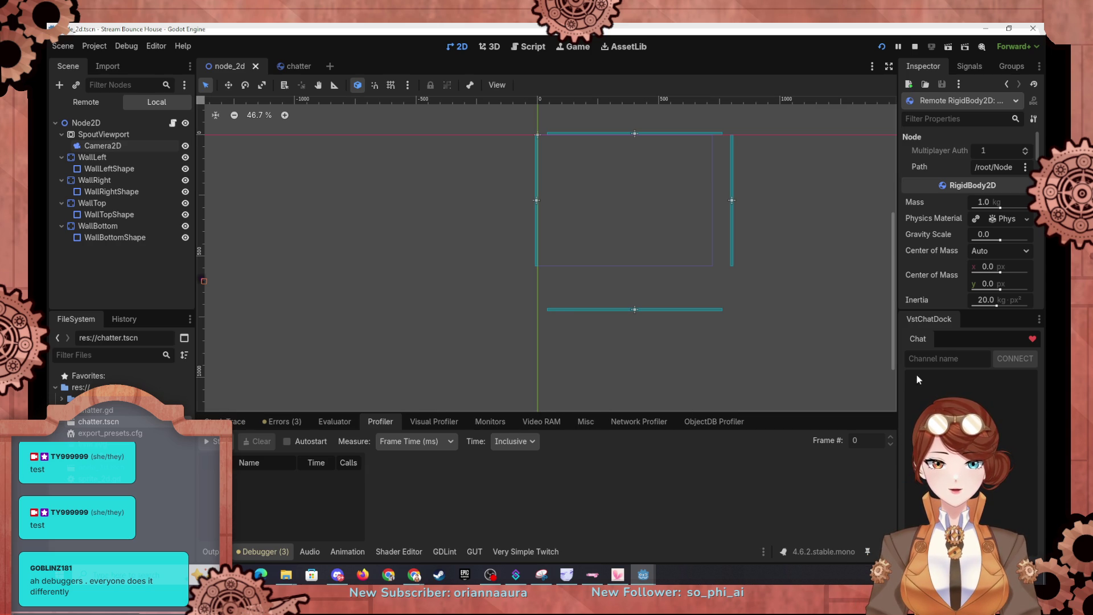
Connect VstChatDock to the streaming channel, check more debugger tabs, stop the game, and open the chatter scene.
left_click(945, 355)
type("ty999999")
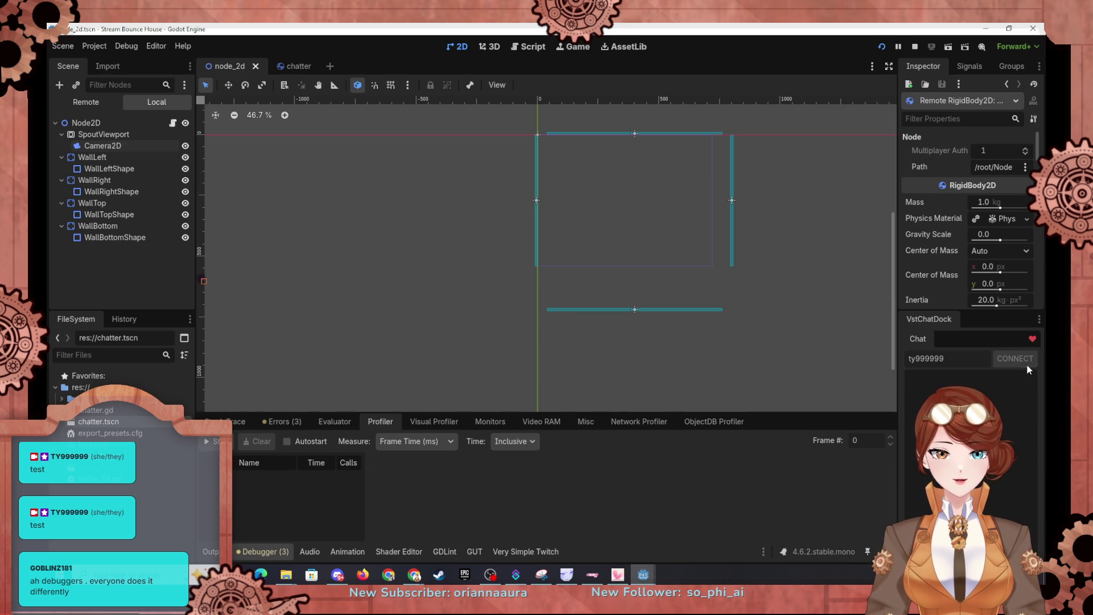
left_click(1027, 364)
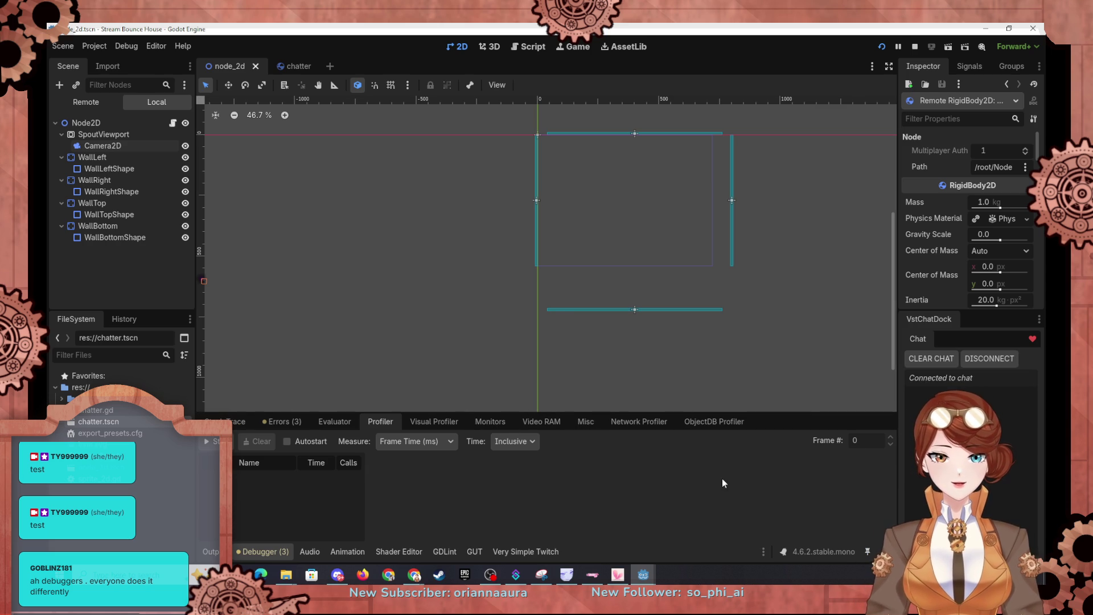
left_click(536, 426)
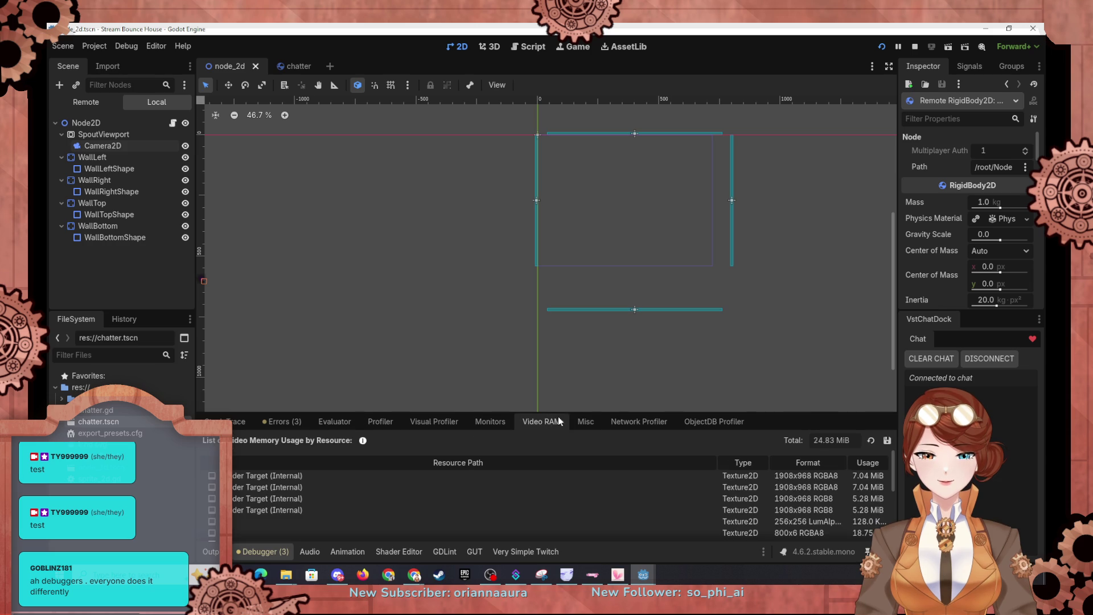
left_click(575, 421)
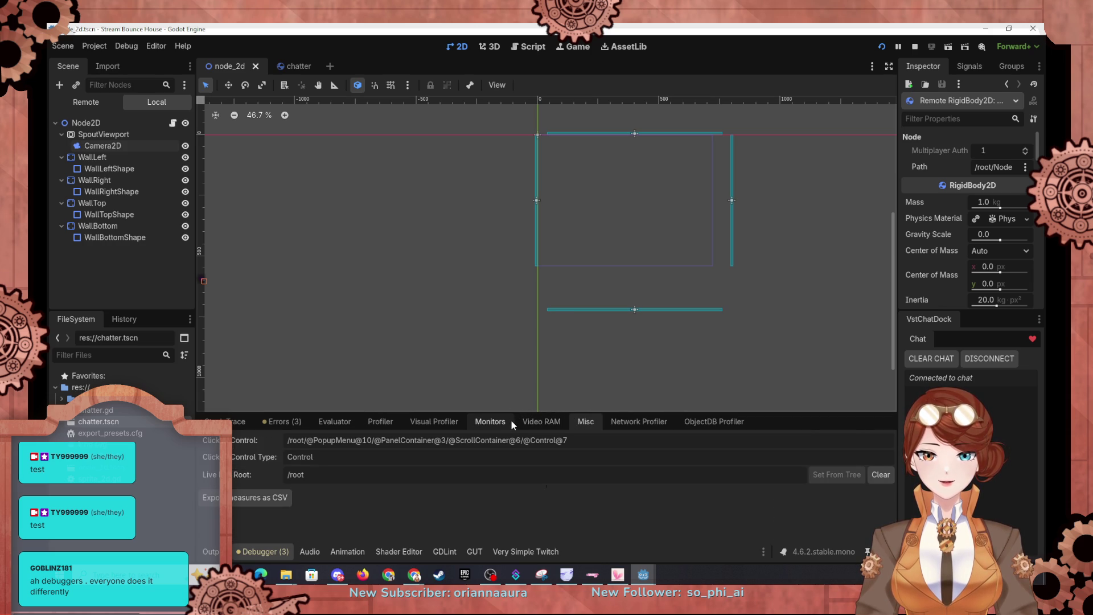
left_click(689, 421)
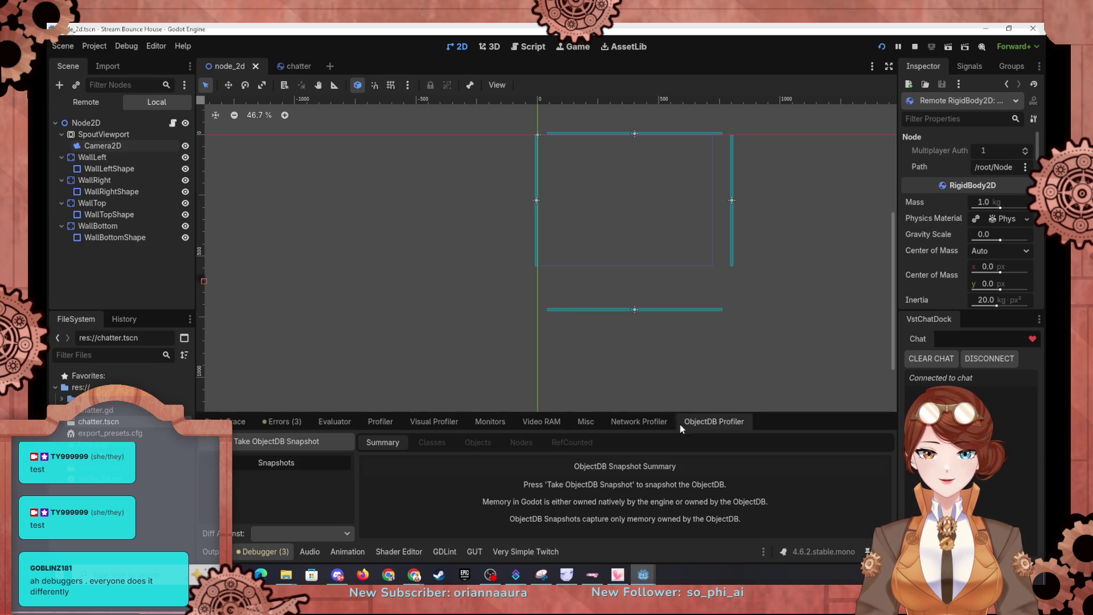
left_click(442, 421)
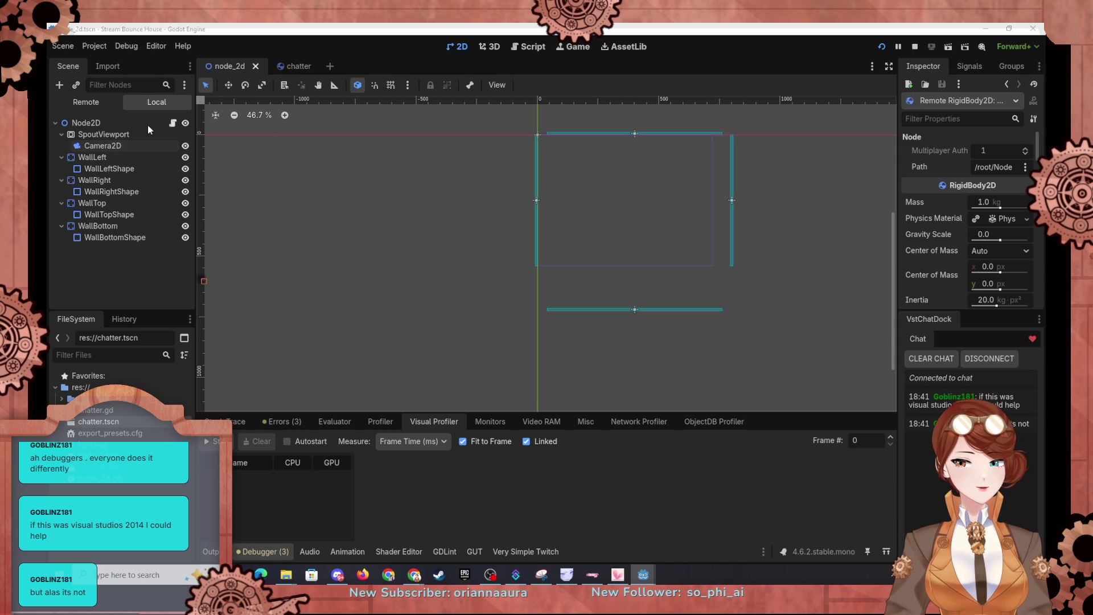
key("F8")
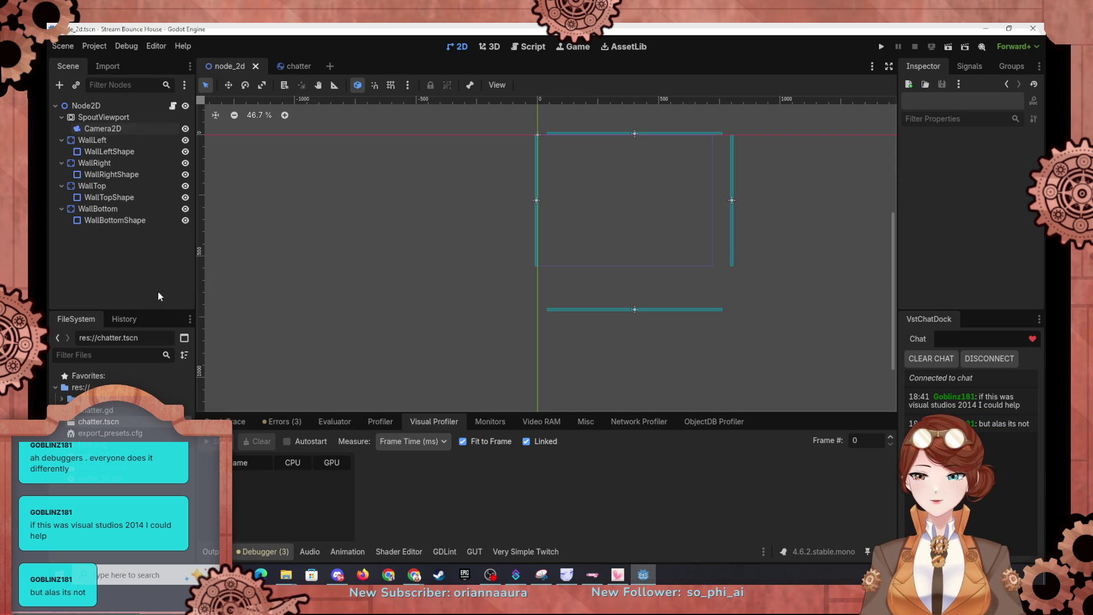
left_click(288, 66)
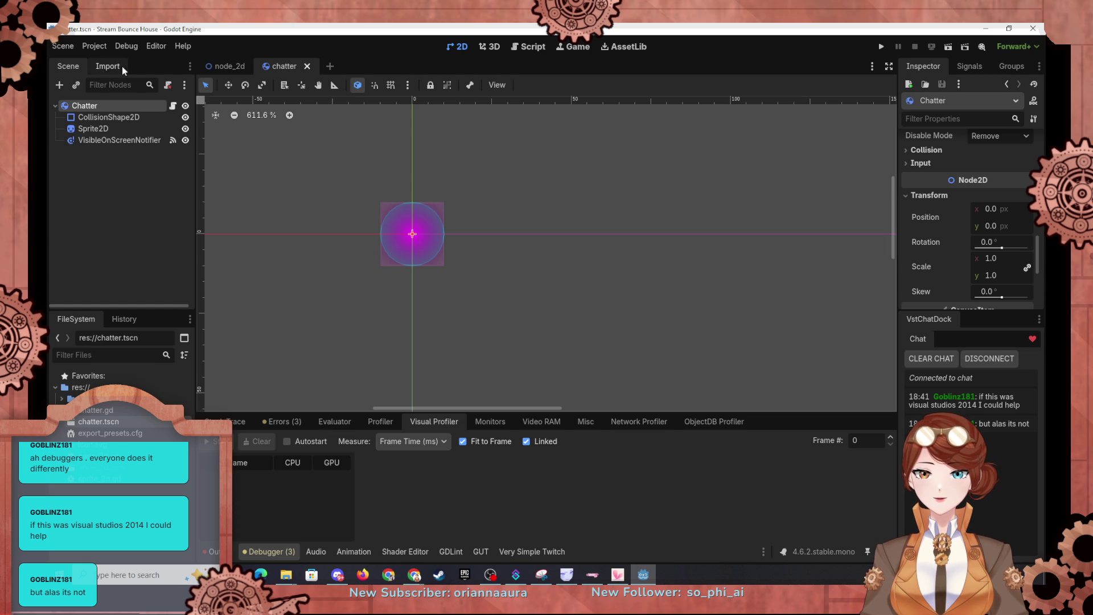
Add a ransize line after line 37 of node_2d.gd and run the game to test chatter scaling.
left_click(226, 65)
left_click(527, 47)
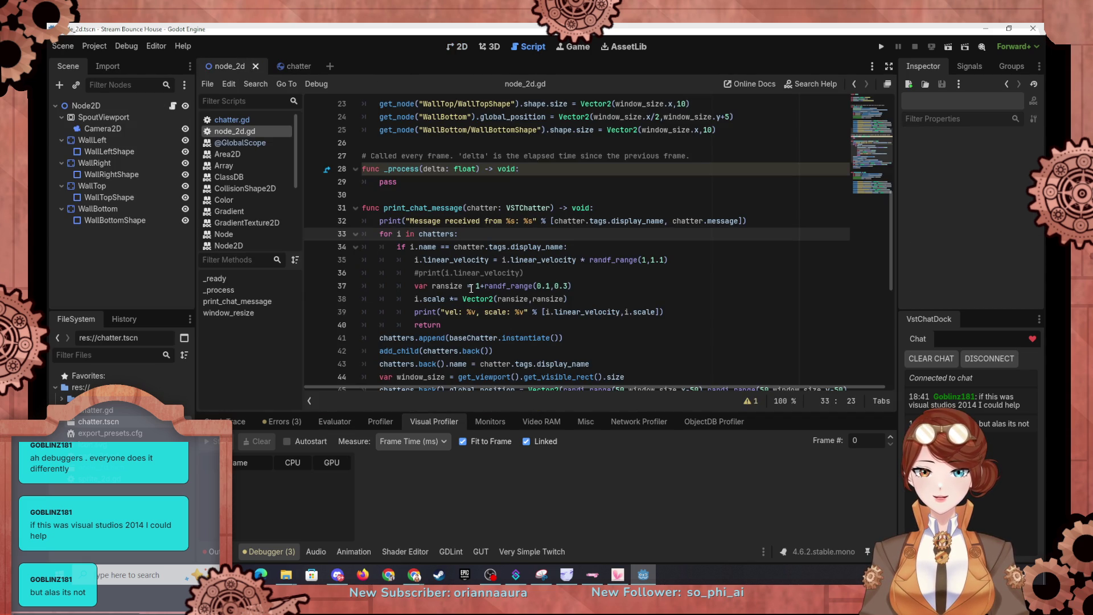
left_click(583, 289)
key("Return")
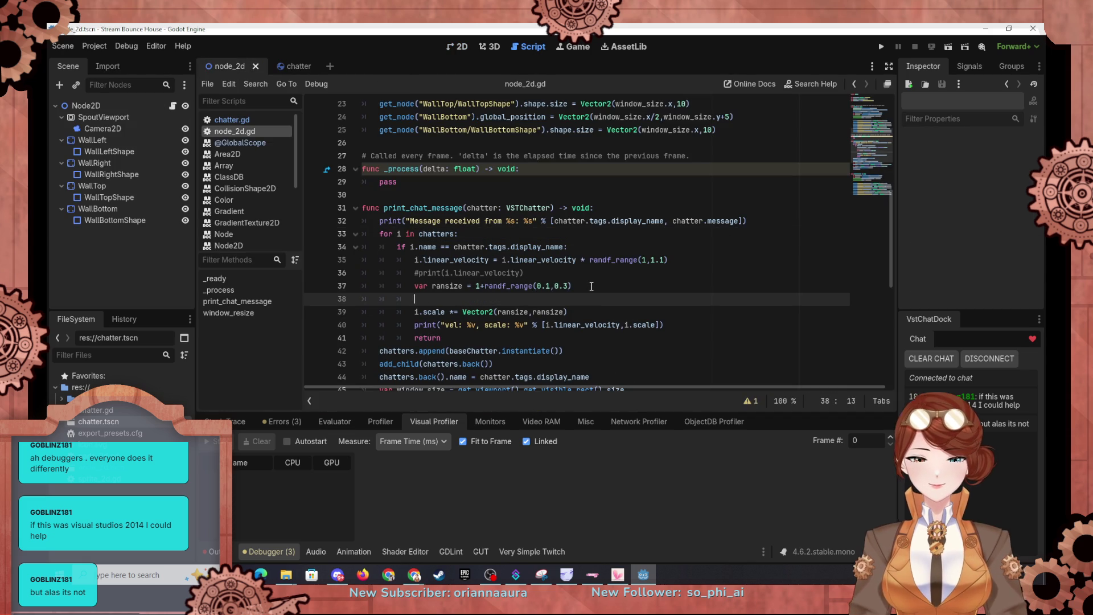
type("ransize = 5")
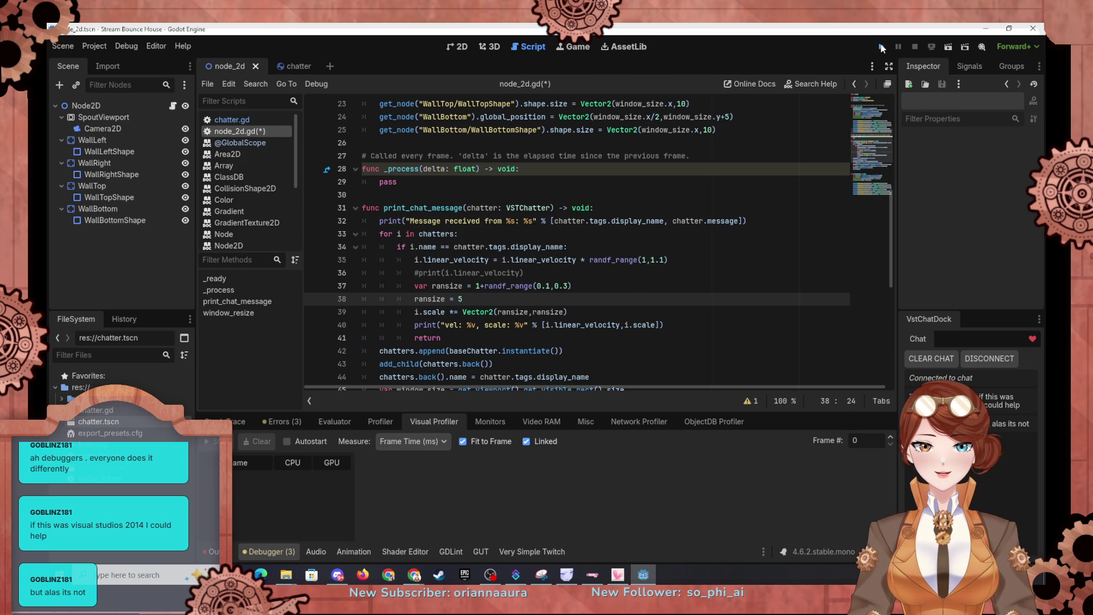
left_click(882, 47)
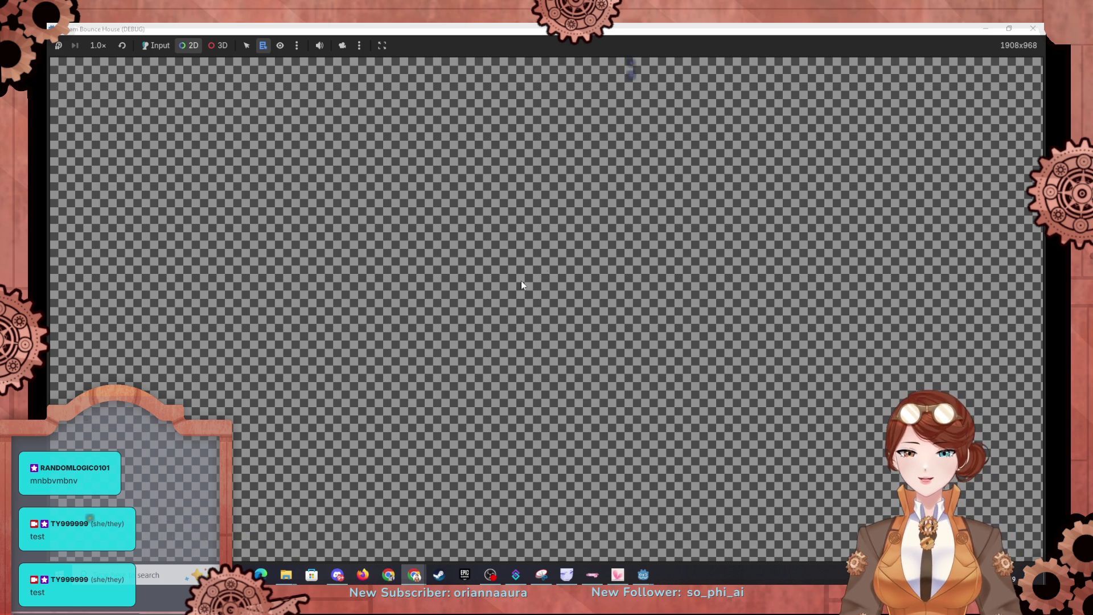
left_click(986, 28)
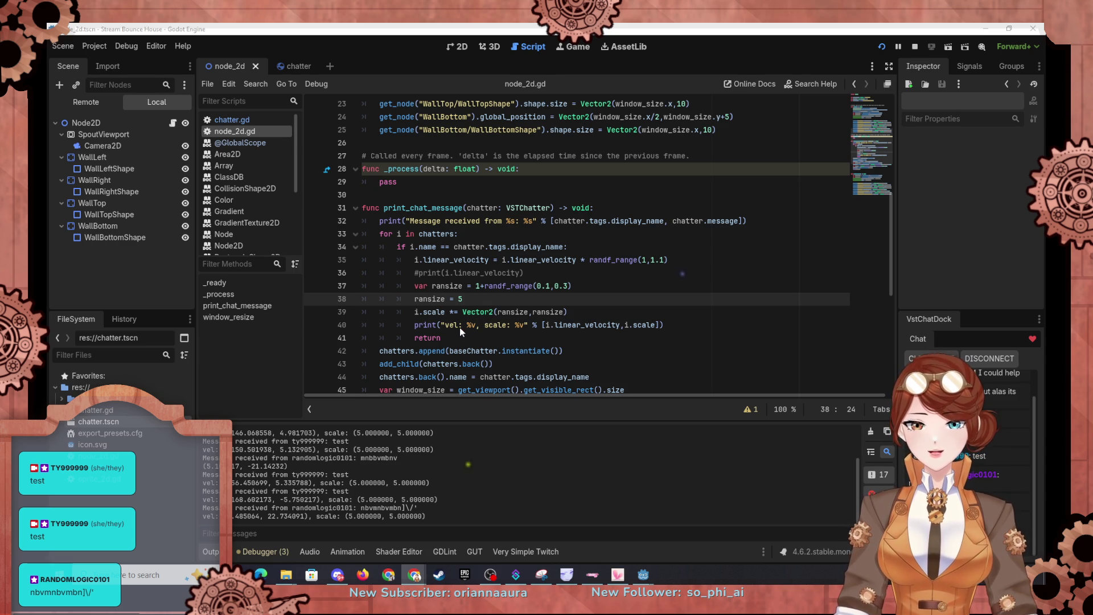
Scroll through node_2d.gd's chat-message code, then view the GDScript format strings placeholder tables.
scroll(460, 326, "down", 2)
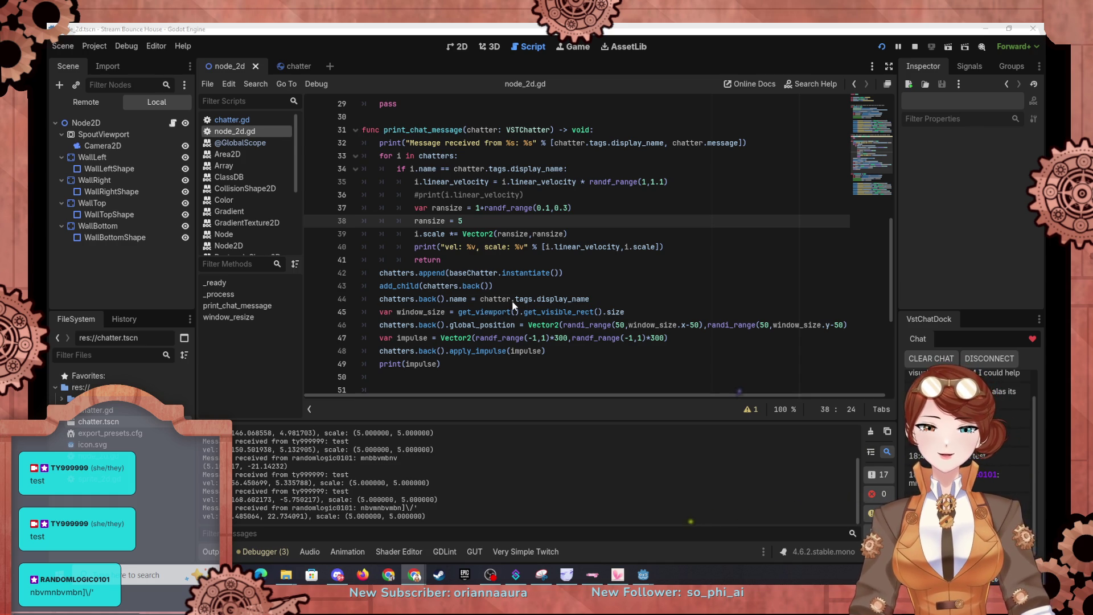
scroll(545, 313, "down", 5)
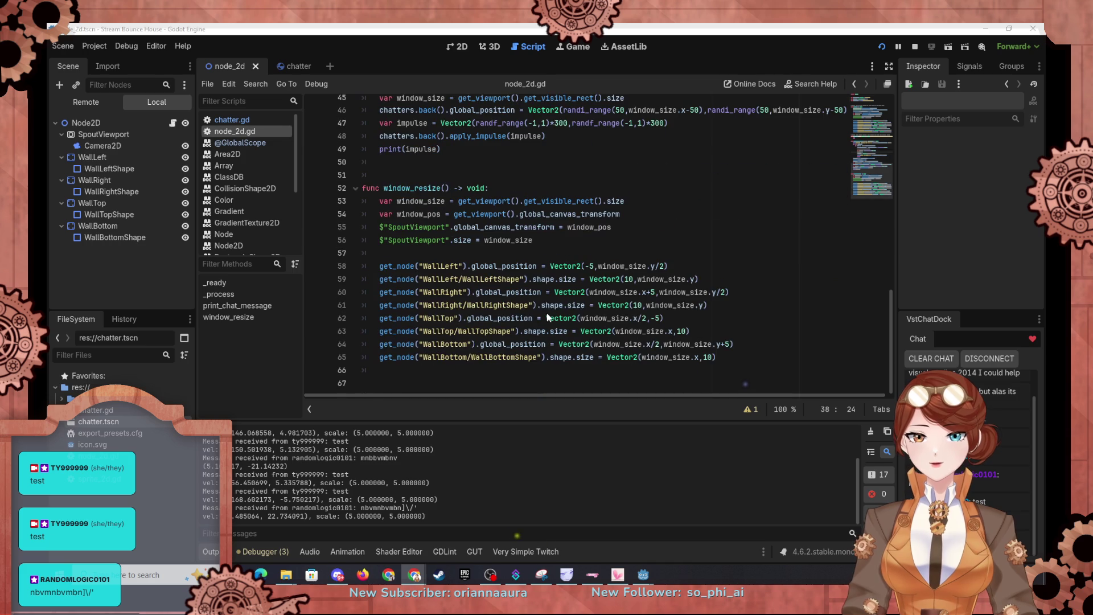
scroll(557, 292, "up", 7)
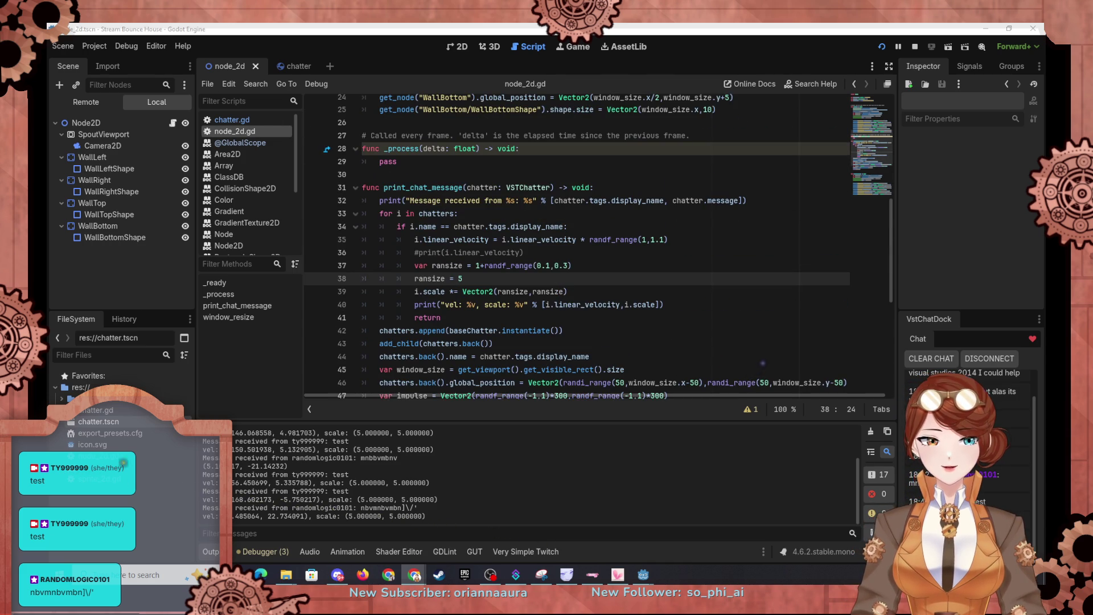
key("alt+Tab")
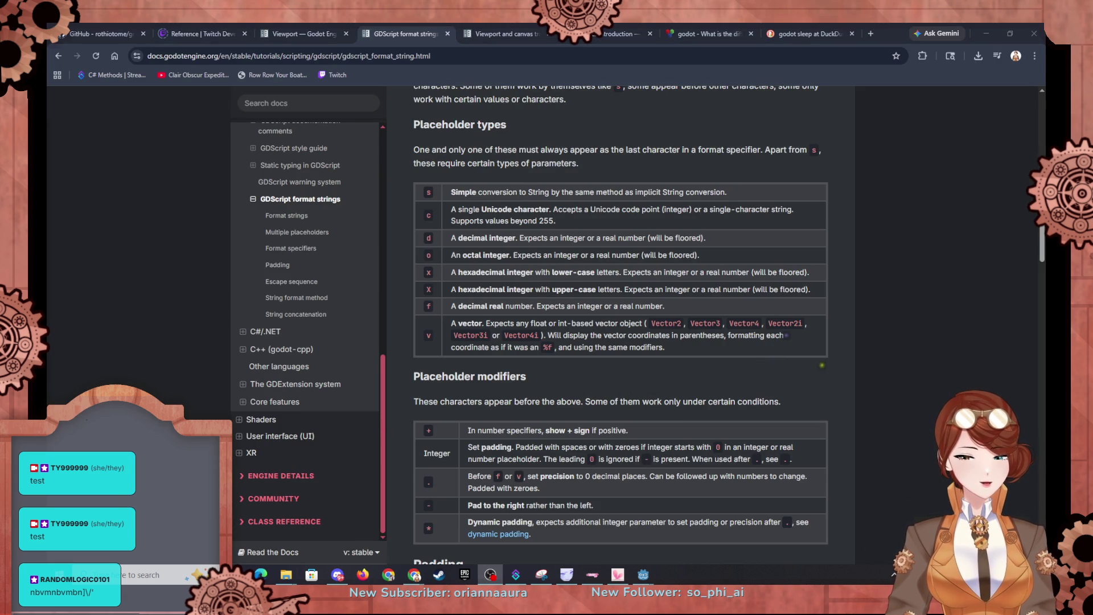
left_click(883, 358)
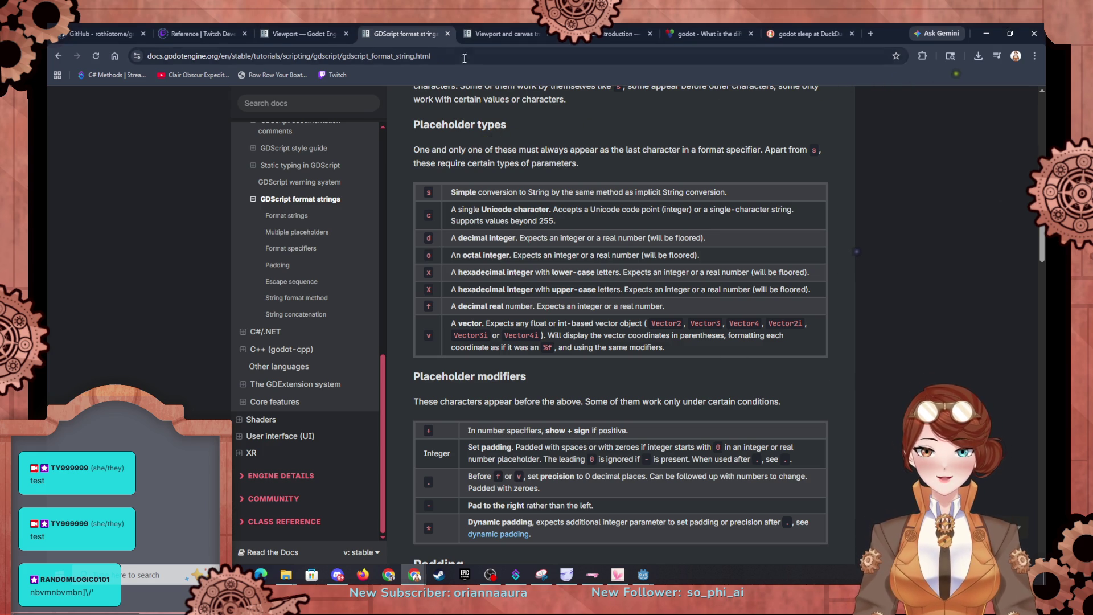
Switch to the Viewport and canvas transforms documentation tab.
left_click(504, 32)
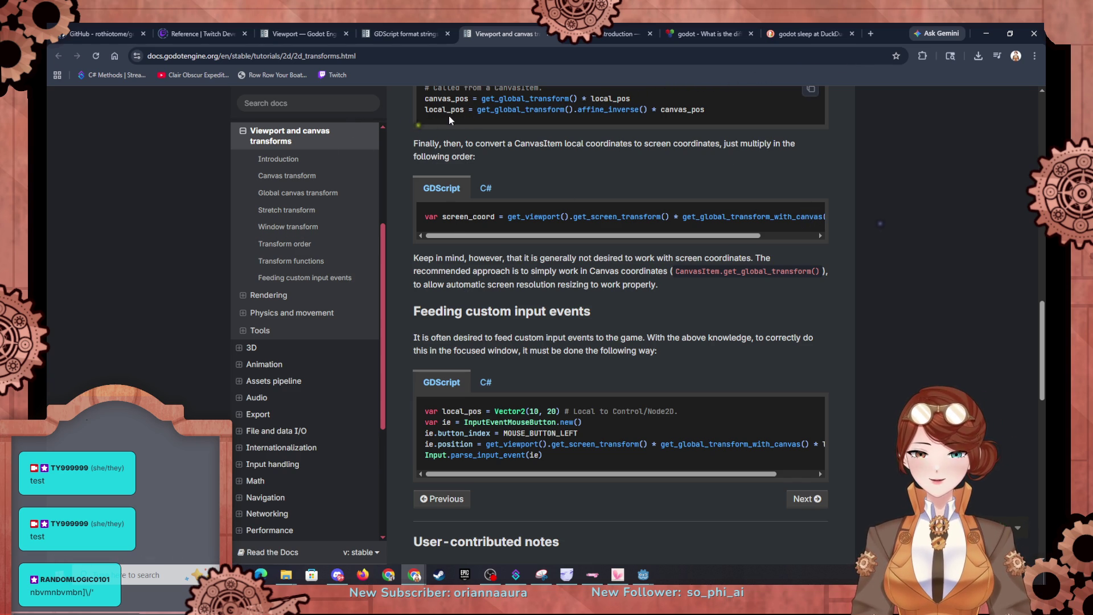
Search the docs for node2d and read the Node2D class's scale property description.
left_click(326, 108)
type("nod")
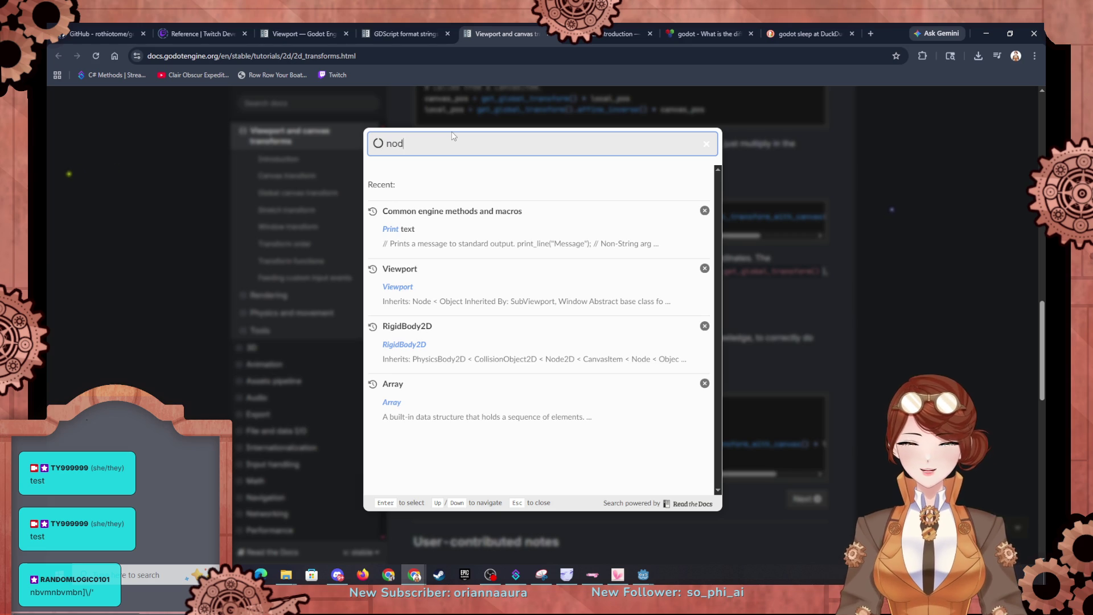
type("e2d")
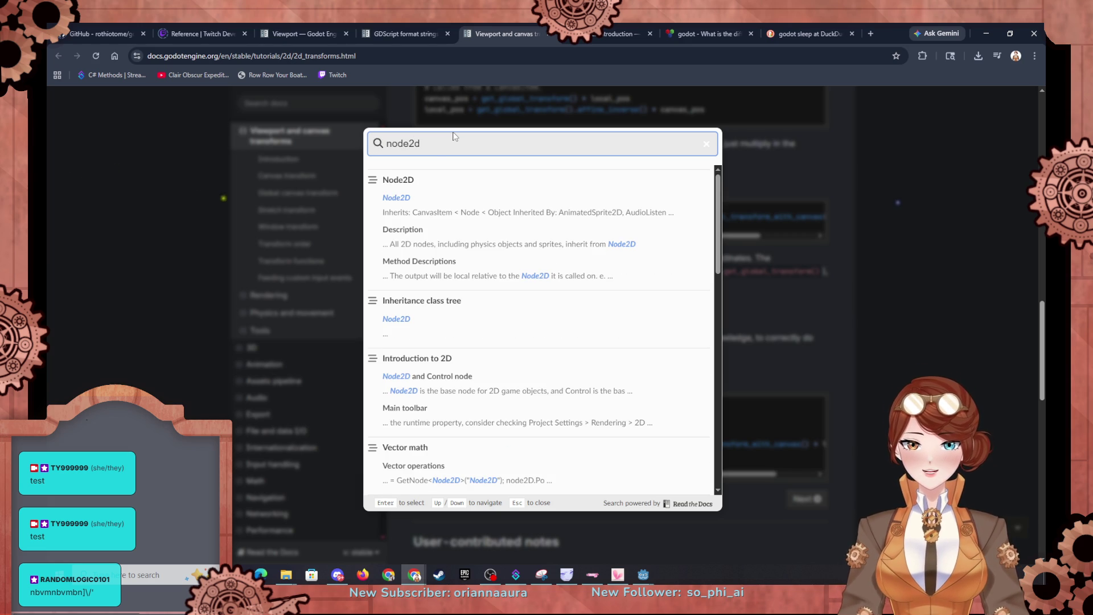
left_click(395, 203)
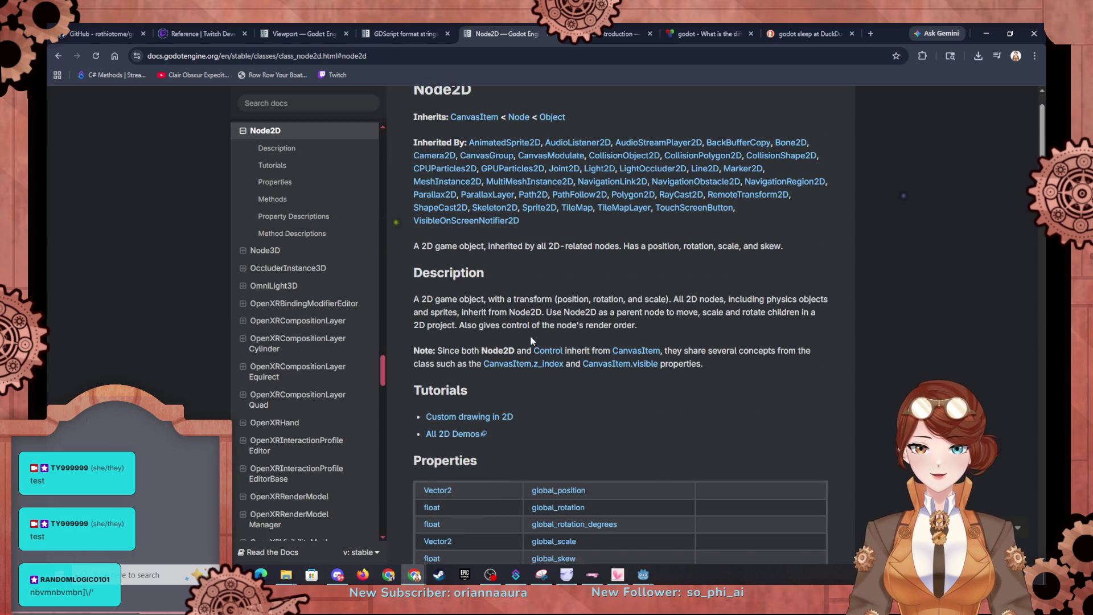
scroll(531, 336, "down", 5)
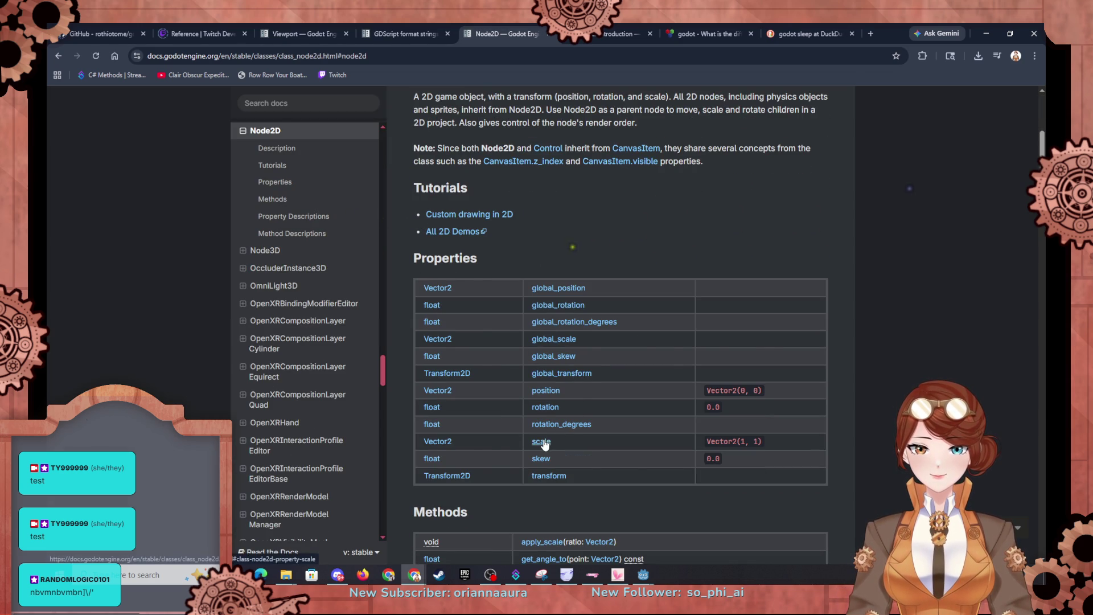
left_click(545, 441)
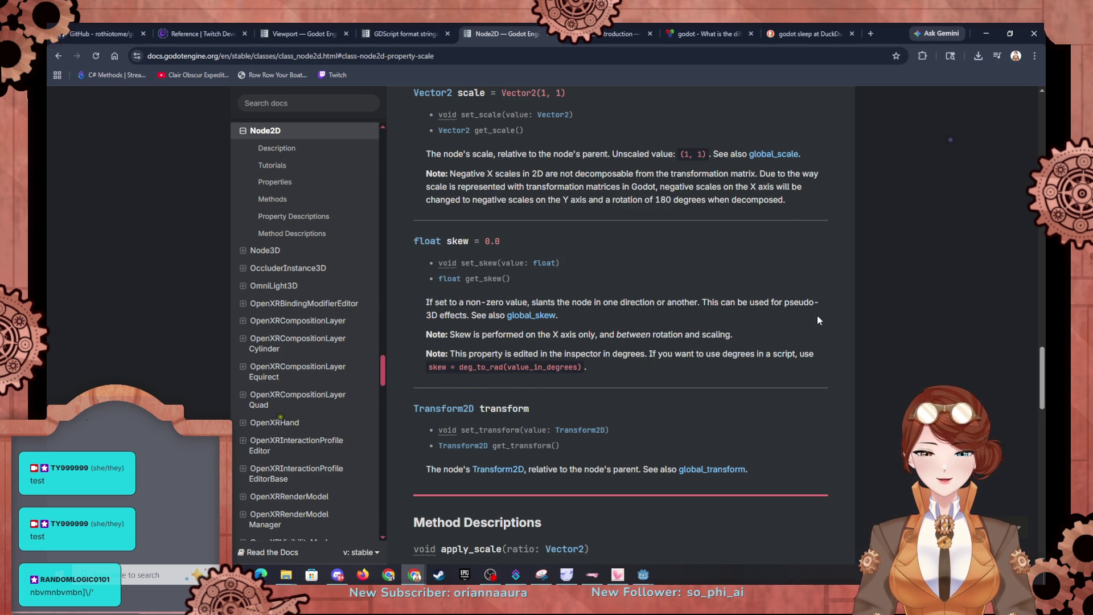
Read Node2D's apply_scale method description, then return to the Godot editor.
scroll(818, 320, "up", 20)
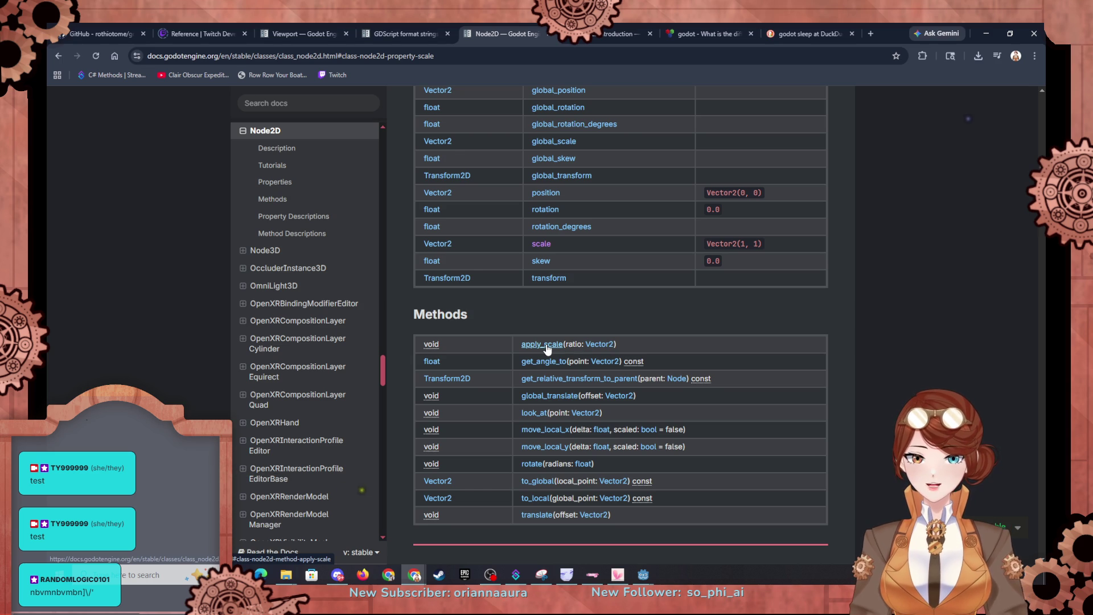
left_click(545, 345)
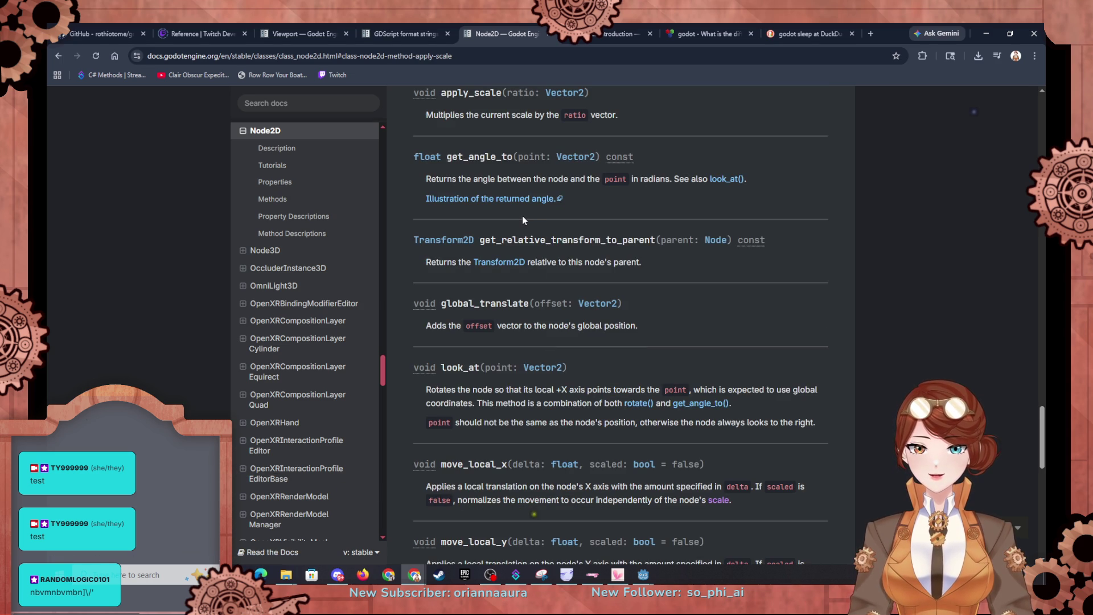
scroll(522, 219, "up", 2)
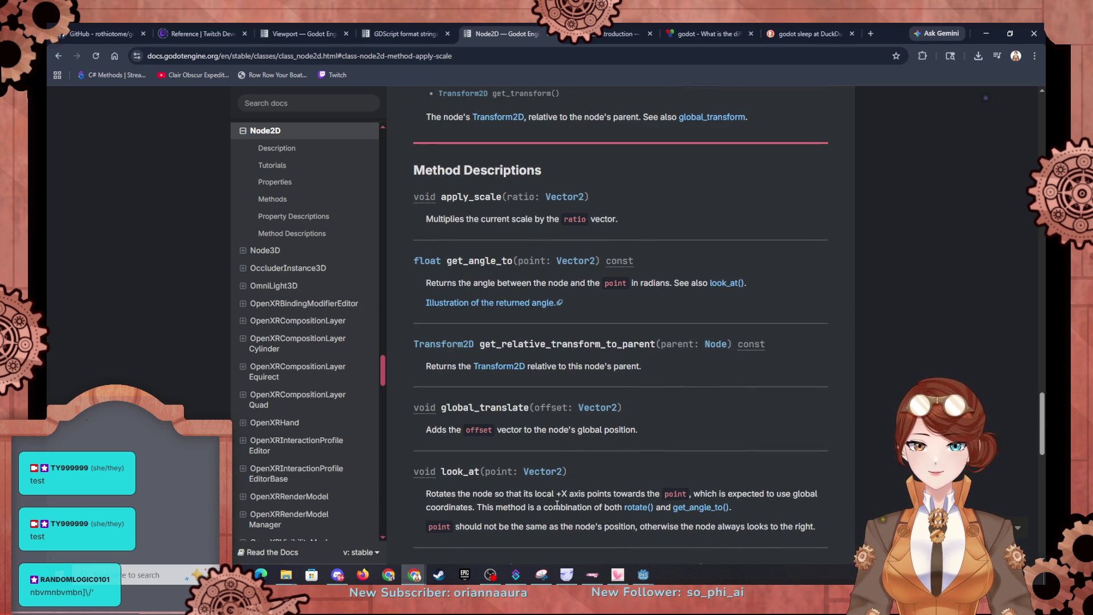
mouse_move(643, 574)
left_click(606, 527)
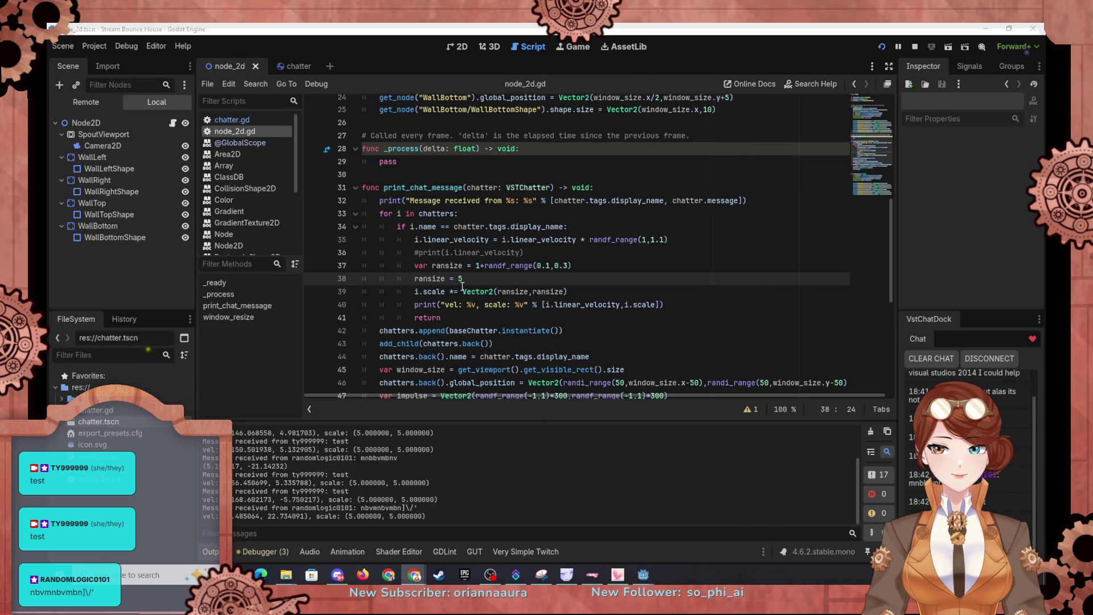
Comment out the i.scale line and add i.apply_scale(ransize) on line 40.
left_click(414, 292)
type("#")
left_click(599, 288)
key("Return")
type(".")
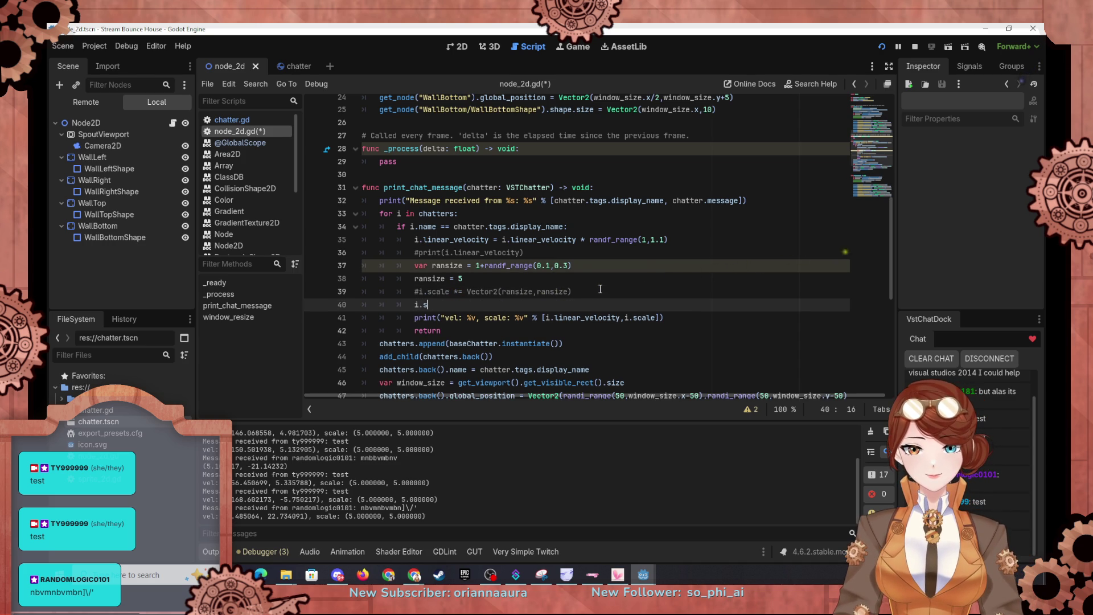
type("app")
key("Return")
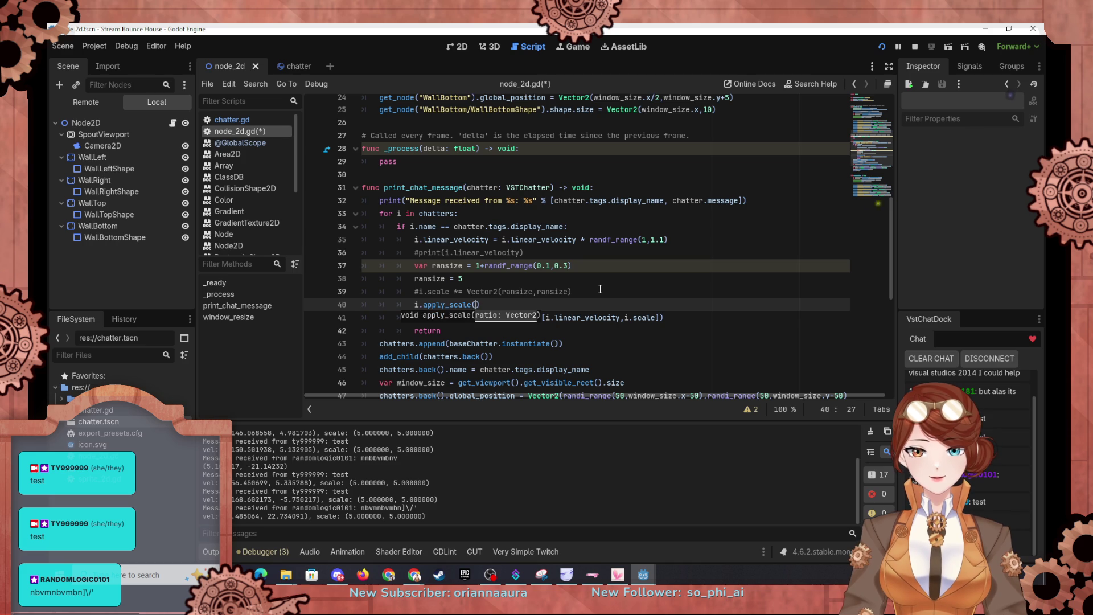
type("ransize")
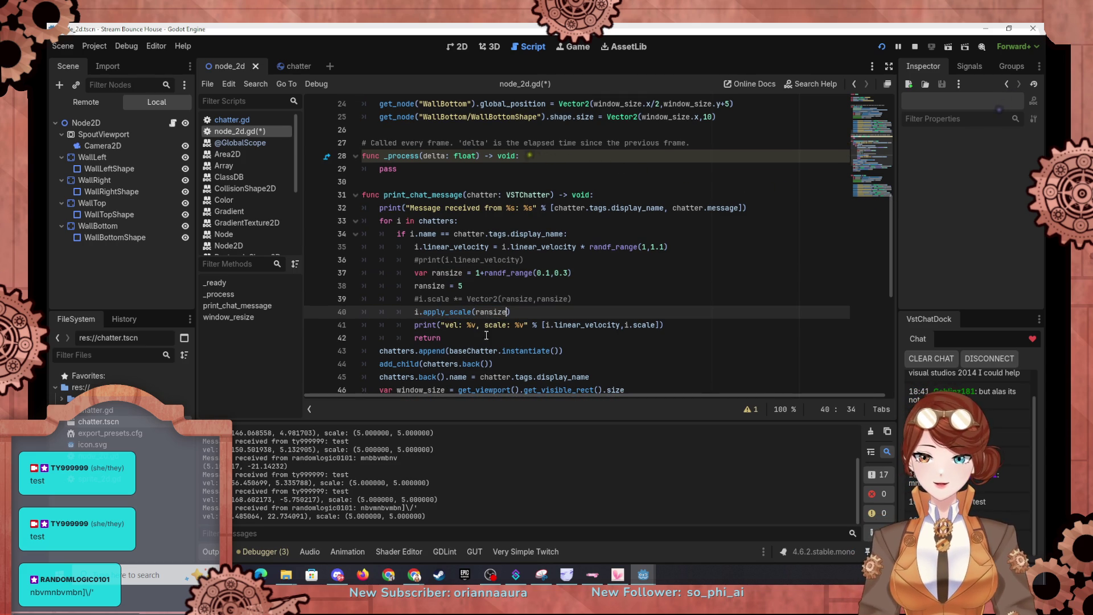
left_click(554, 299)
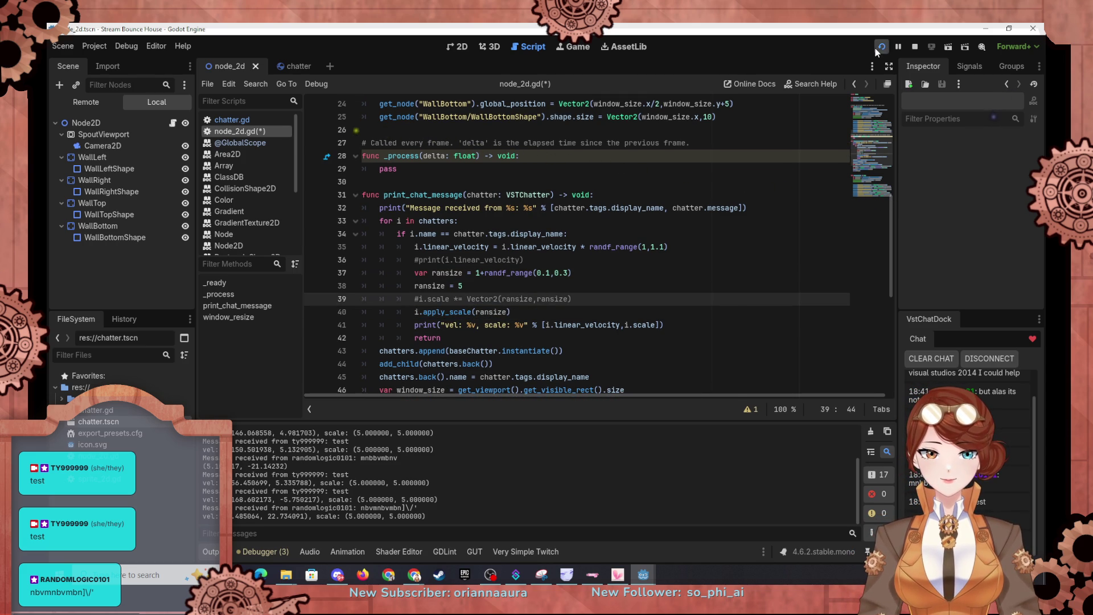
Run the game, which fails with an int-to-Vector2 error on apply_scale, then close it.
left_click(878, 49)
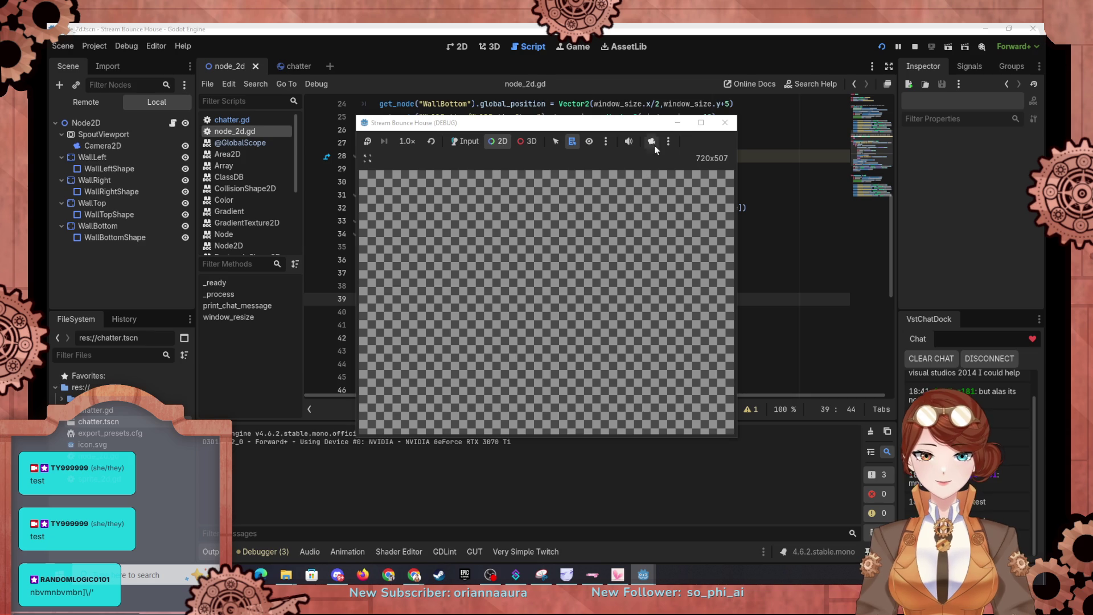
left_click(701, 123)
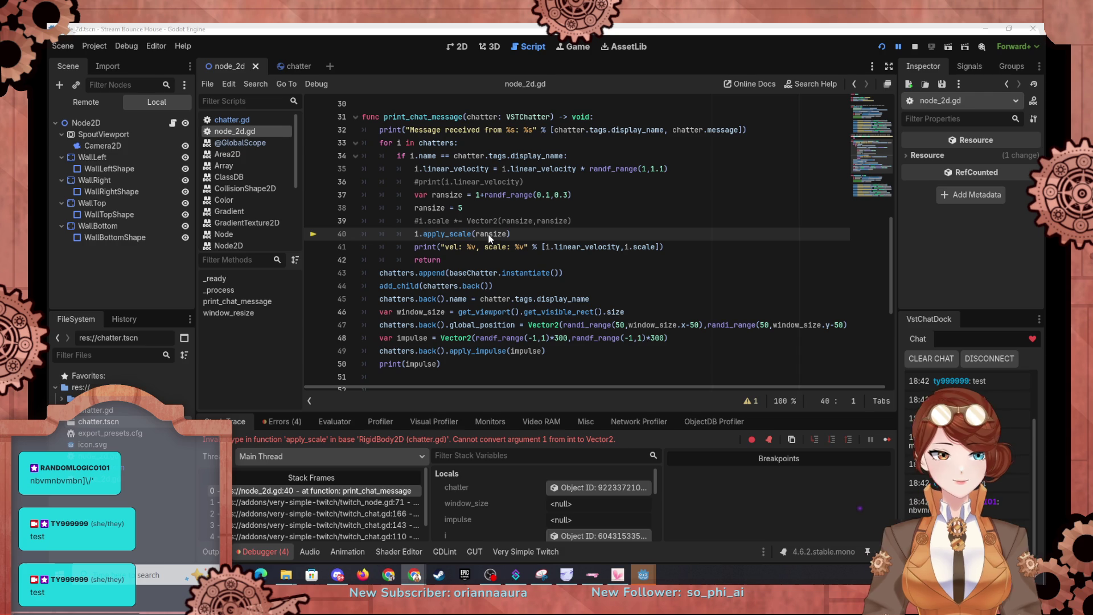
key("F12")
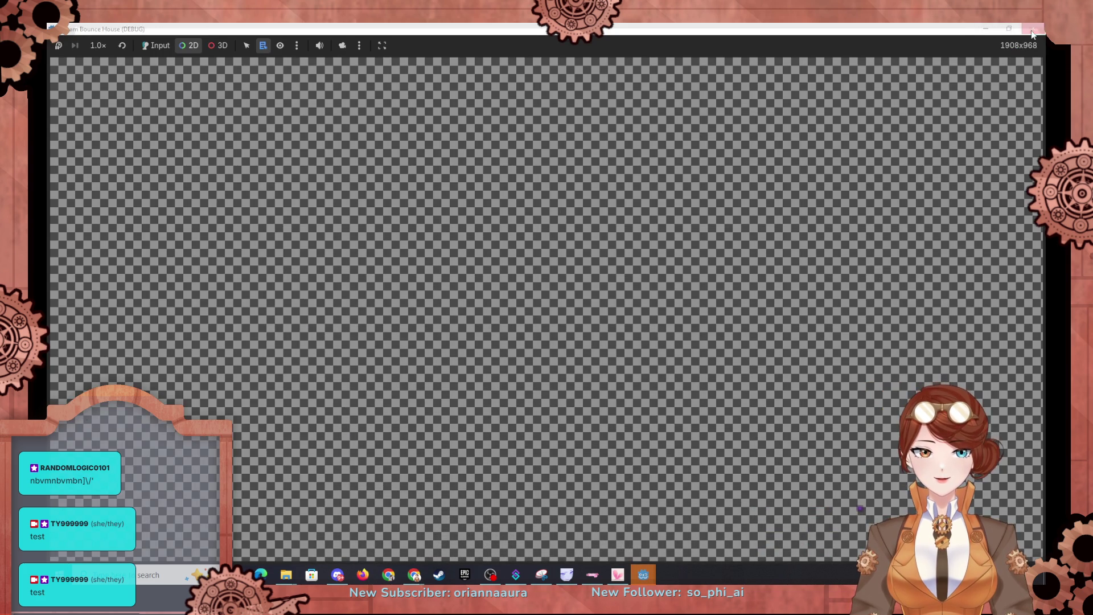
left_click(1034, 28)
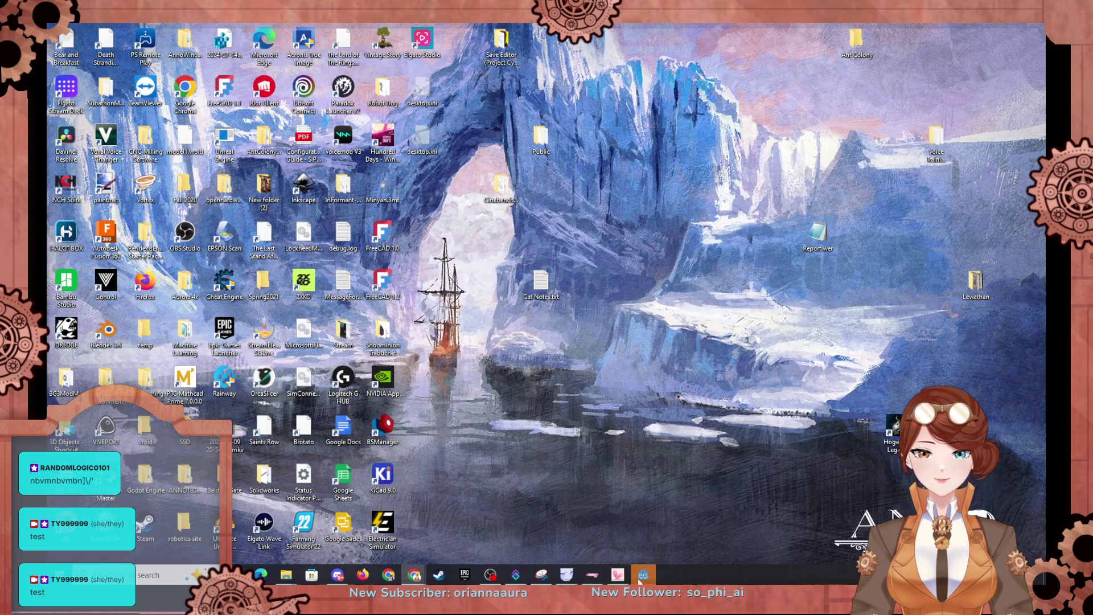
left_click(642, 574)
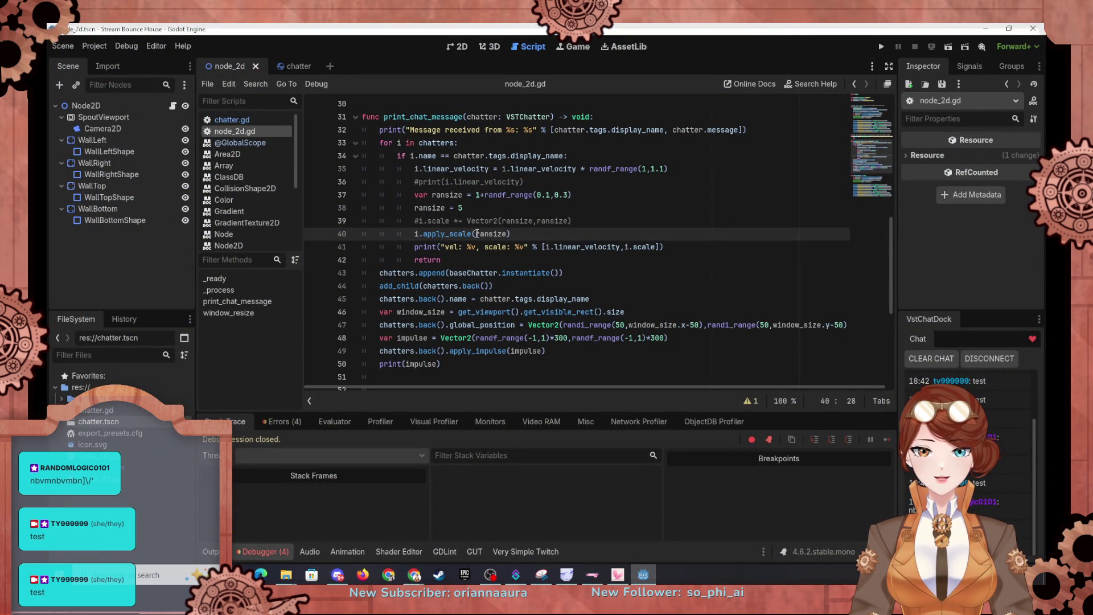
Wrap line 40's argument as Vector2(ransize), test-run the game, and stop it.
type("Vector")
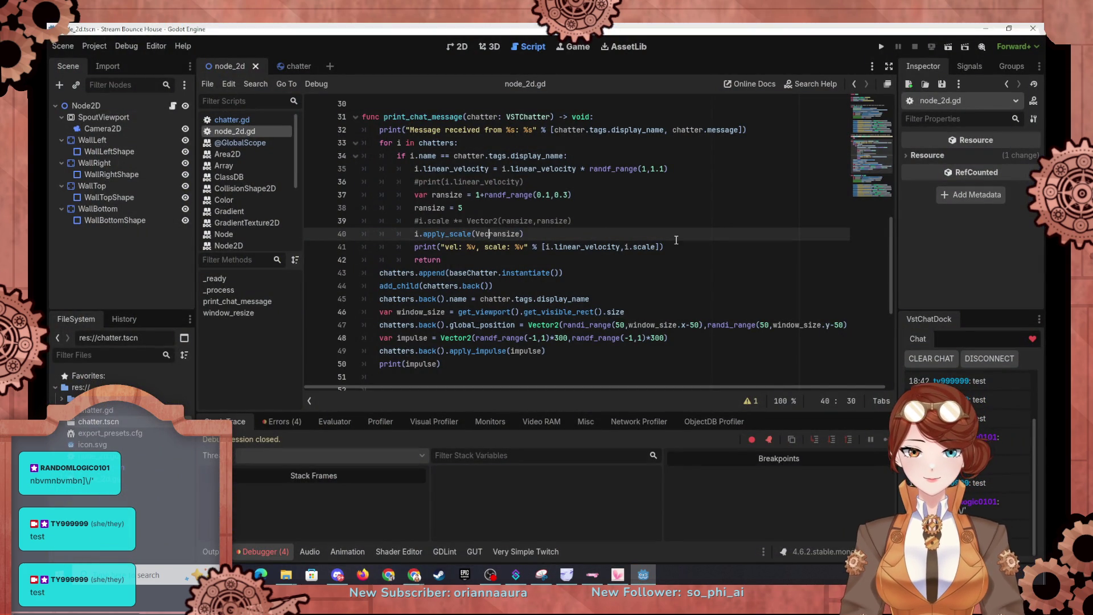
type("2(")
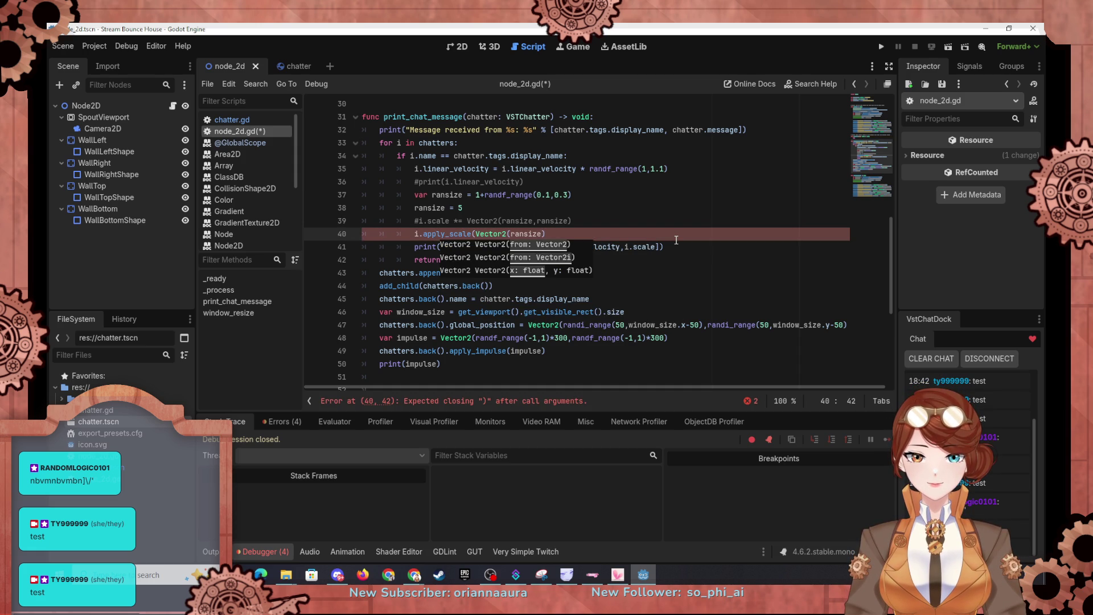
type(")")
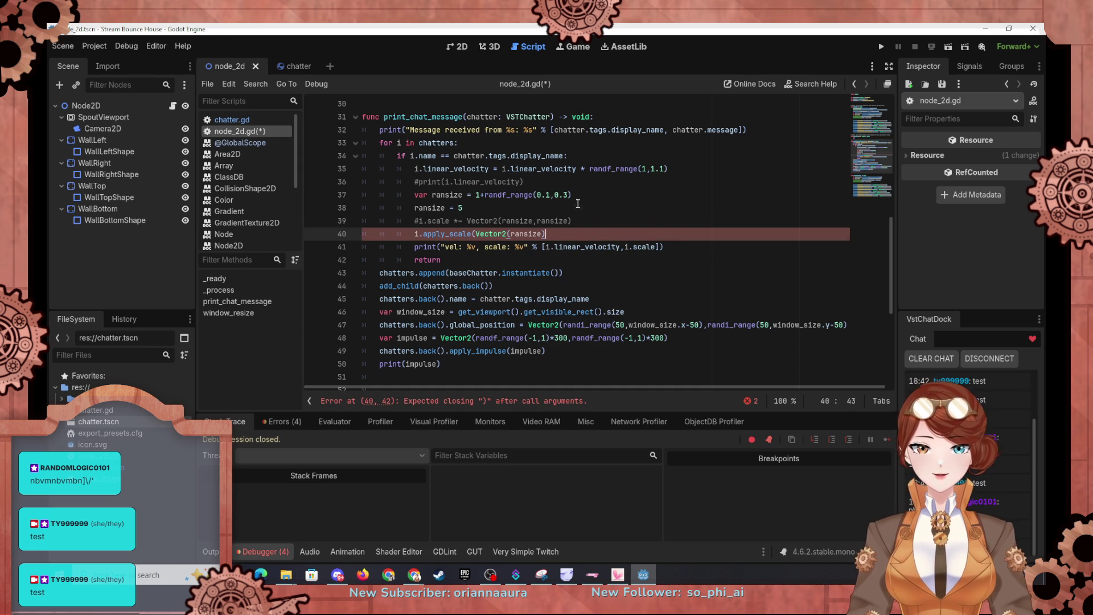
left_click(591, 205)
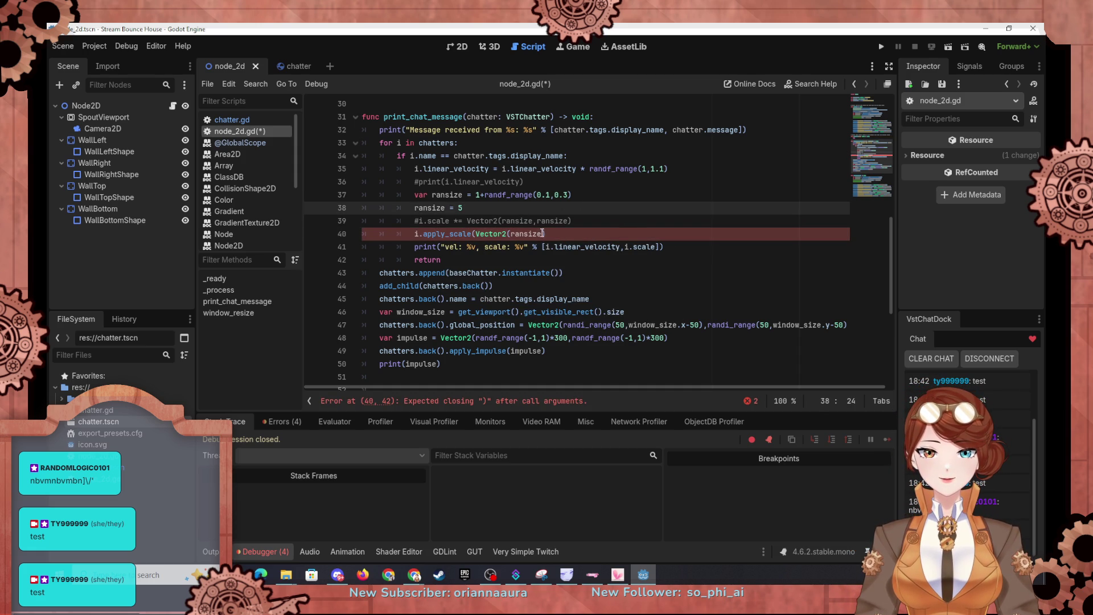
left_click(543, 233)
type(")")
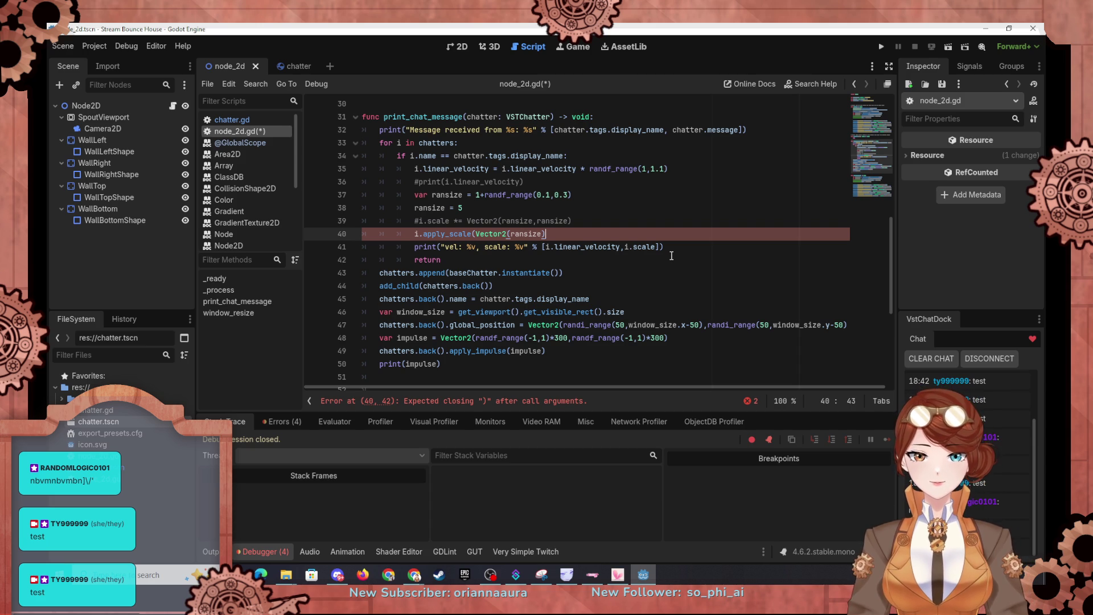
type(")")
left_click(556, 168)
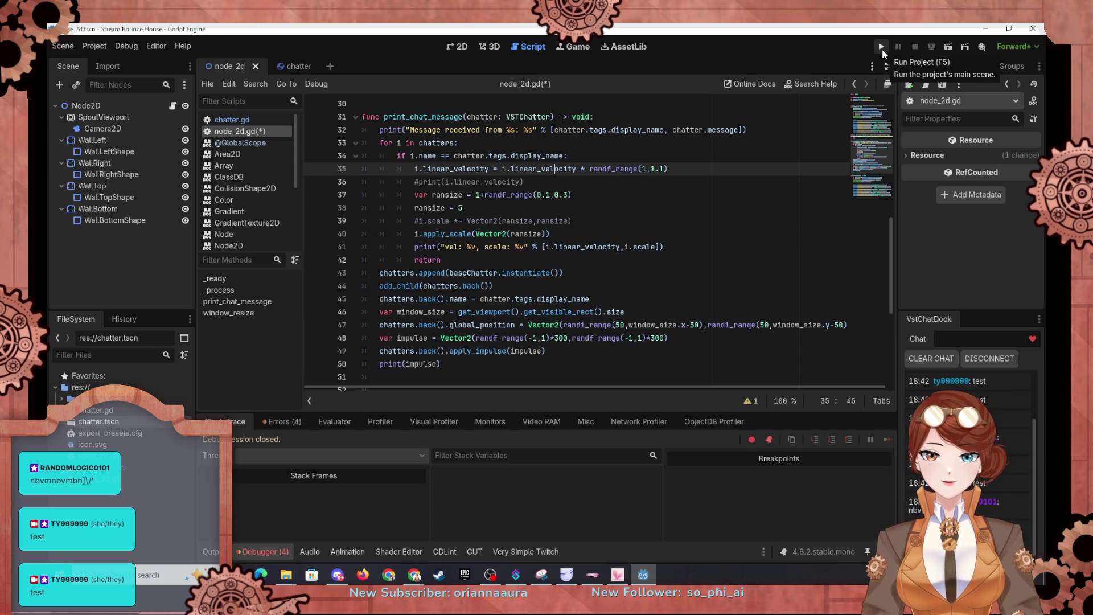
left_click(881, 48)
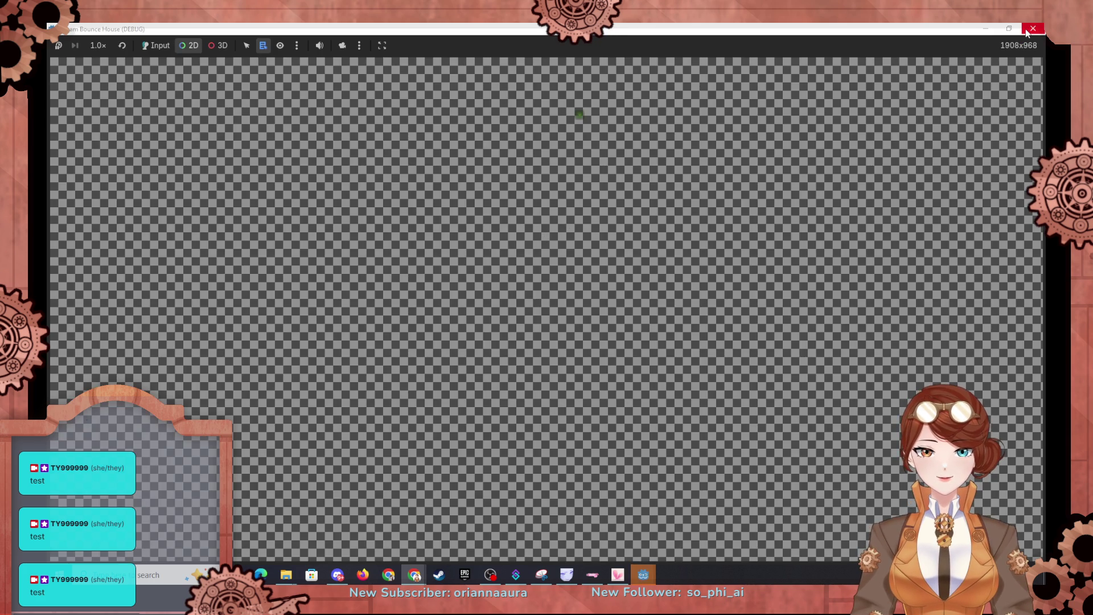
left_click(1032, 30)
left_click(593, 313)
Change the argument to Vector2(ransize,ransize) and run the project again.
left_click(542, 234)
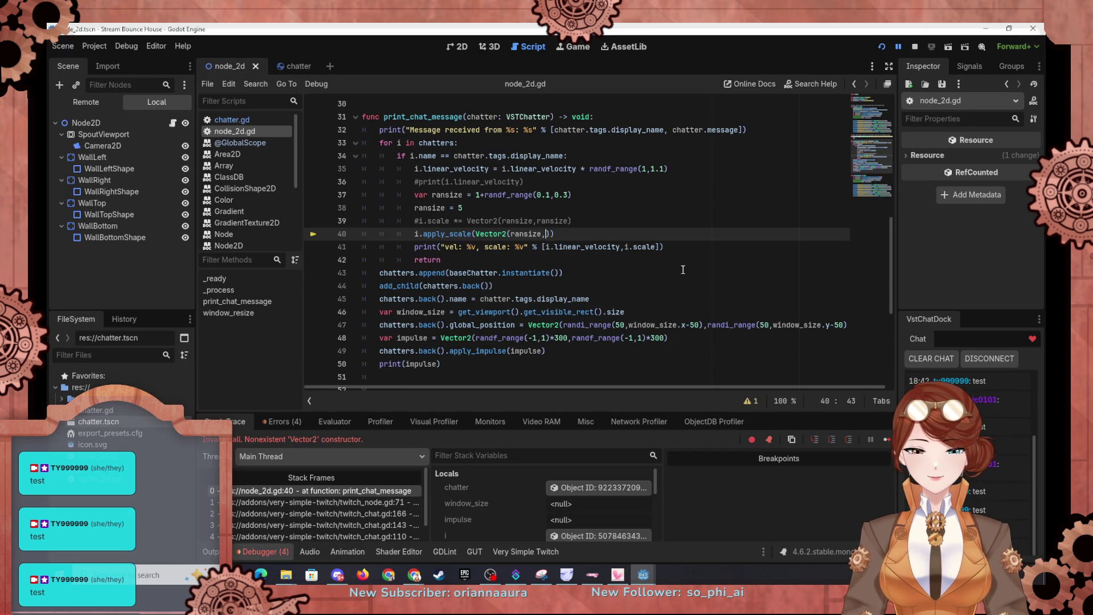
type(",ransize")
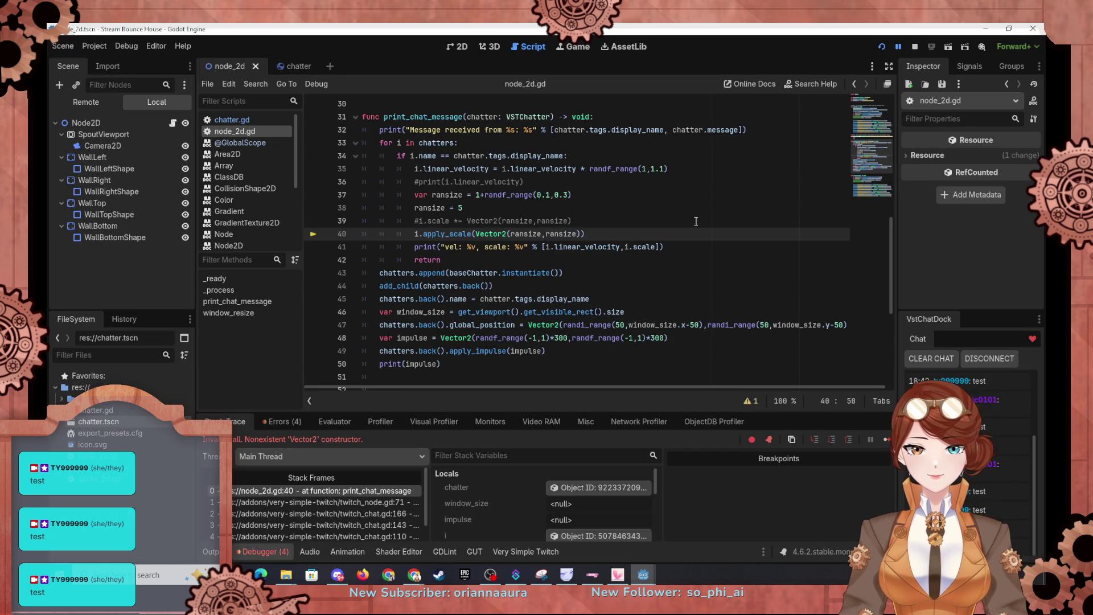
left_click(878, 49)
key("alt+Tab")
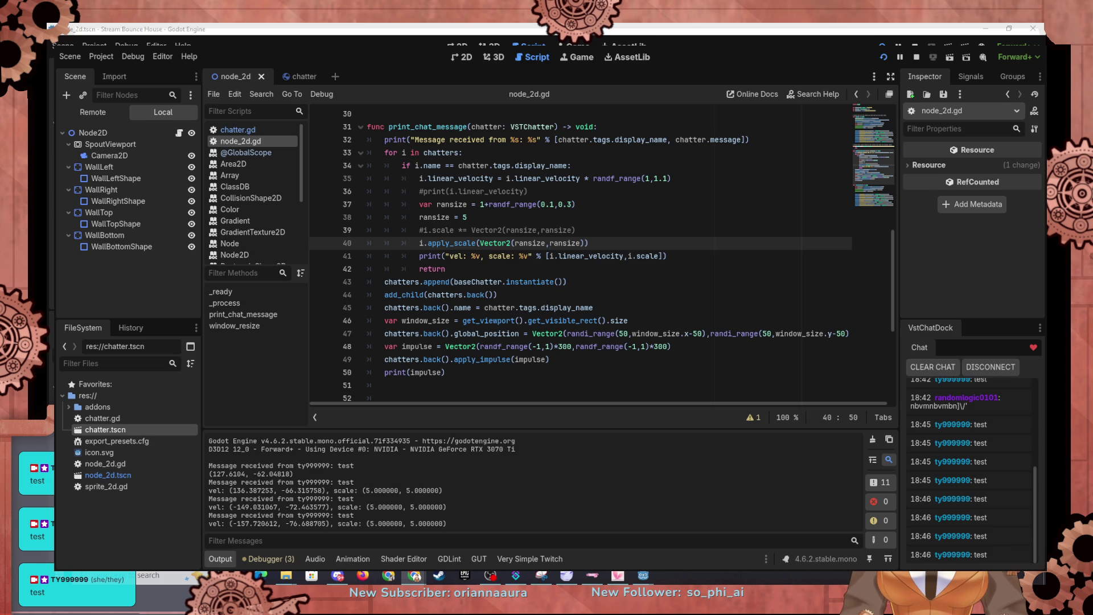
Set a breakpoint on line 40 and restart the game with F5.
left_click(320, 244)
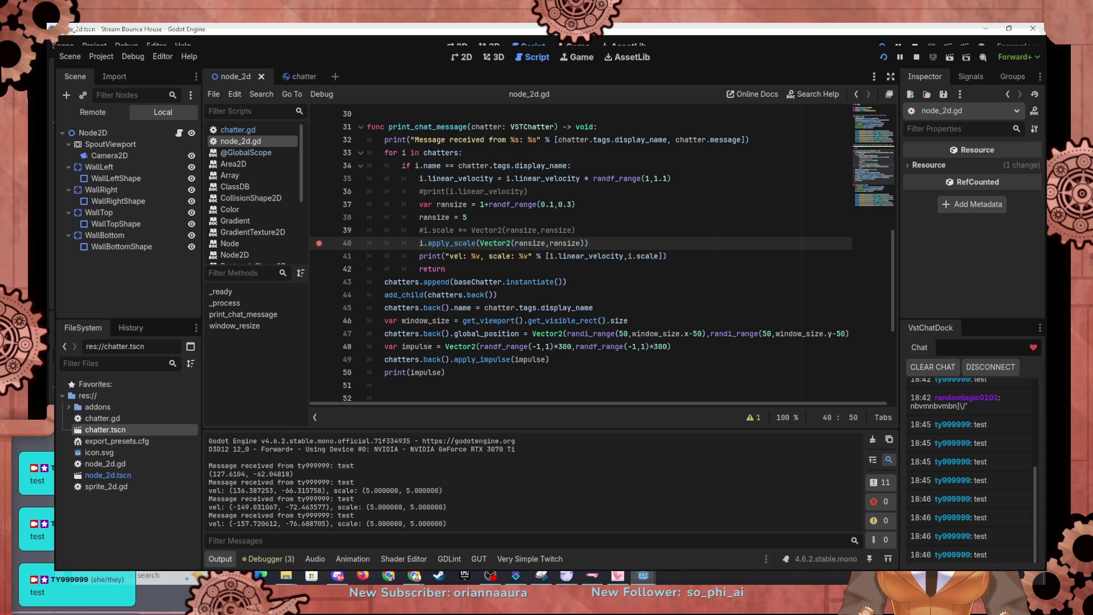
key("F5")
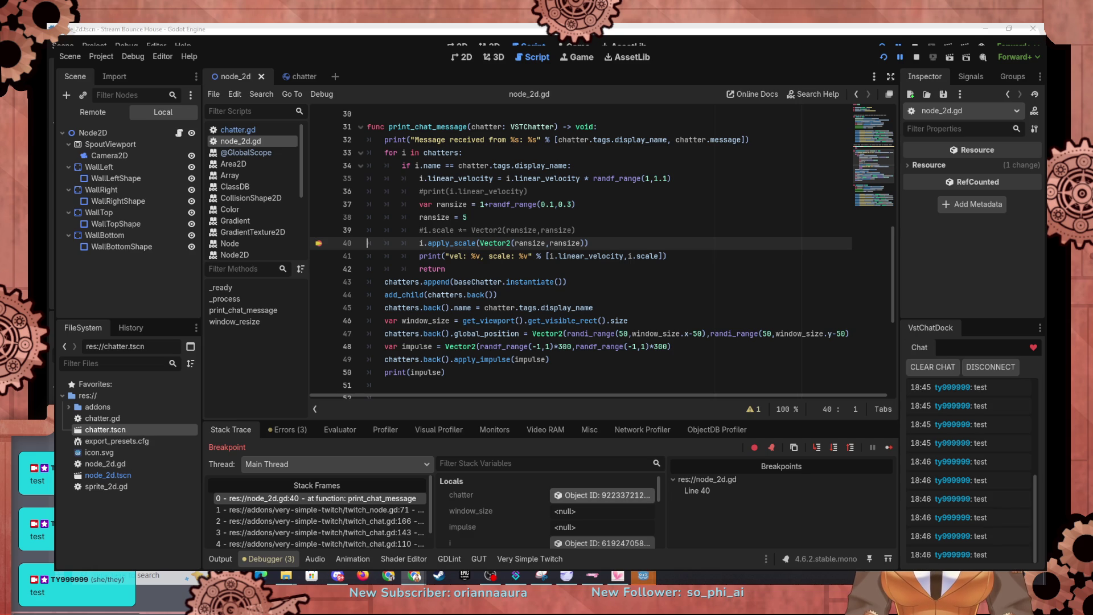
Inspect chatter body i, add a line 41 breakpoint, and step over apply_scale to see scale 5.0.
scroll(546, 510, "down", 1)
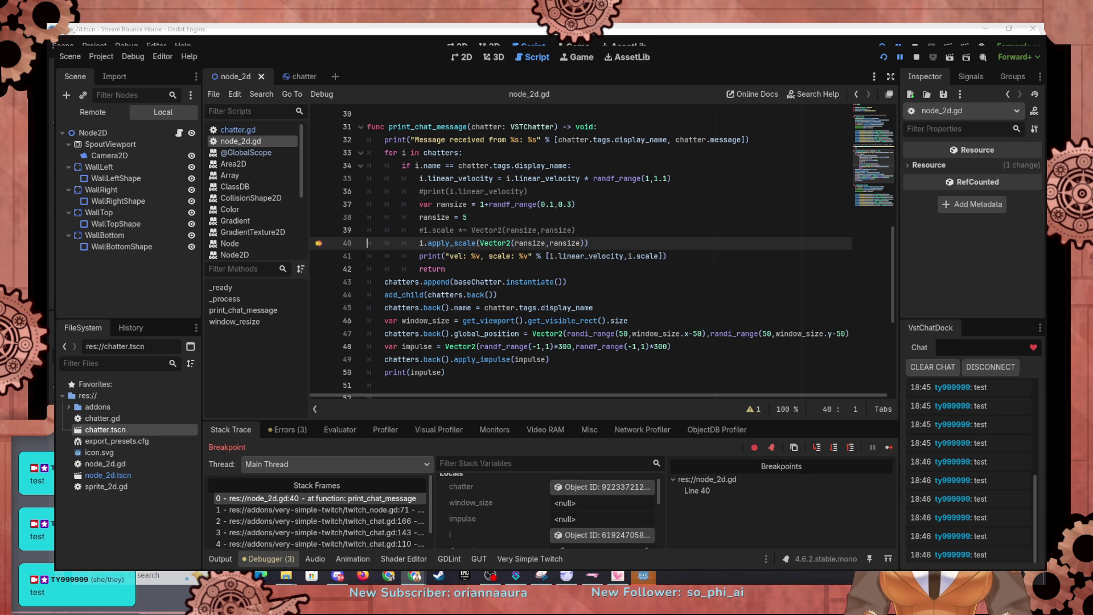
scroll(546, 510, "down", 3)
scroll(603, 501, "down", 1)
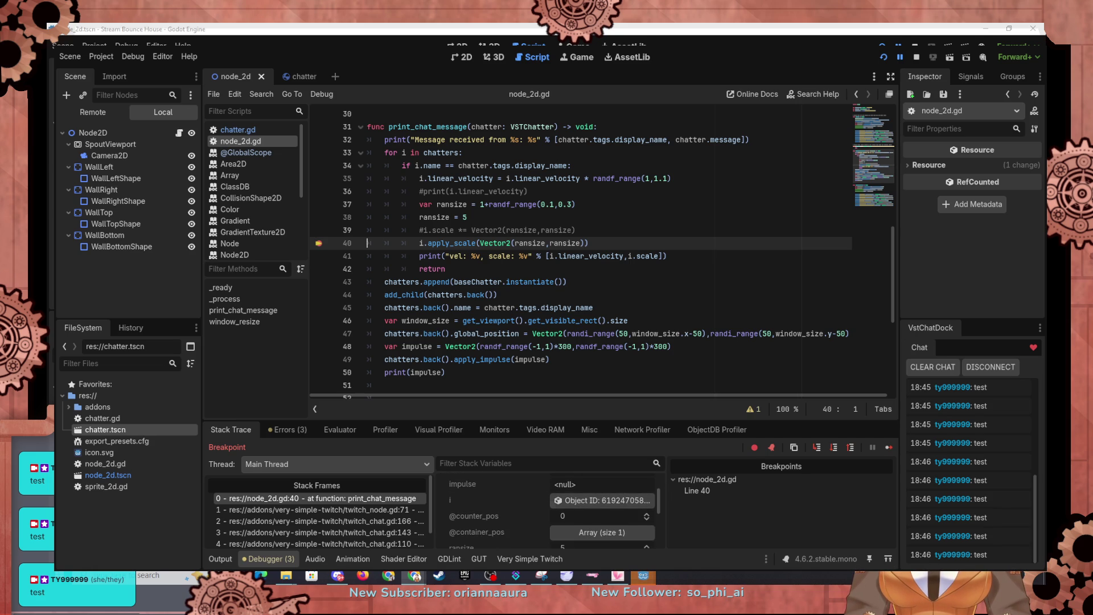
left_click(603, 500)
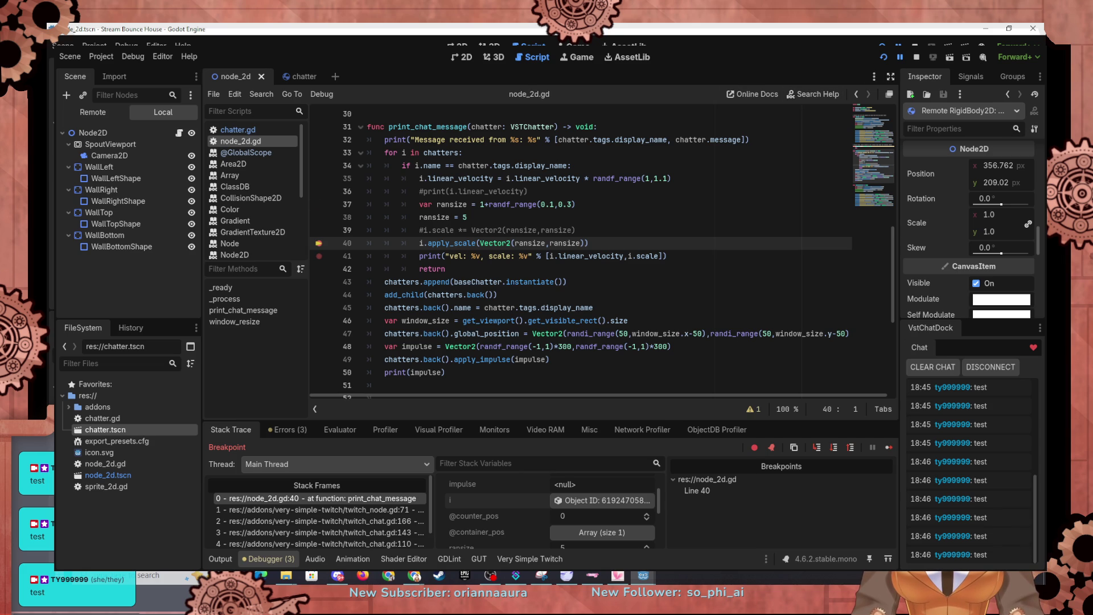
left_click(319, 256)
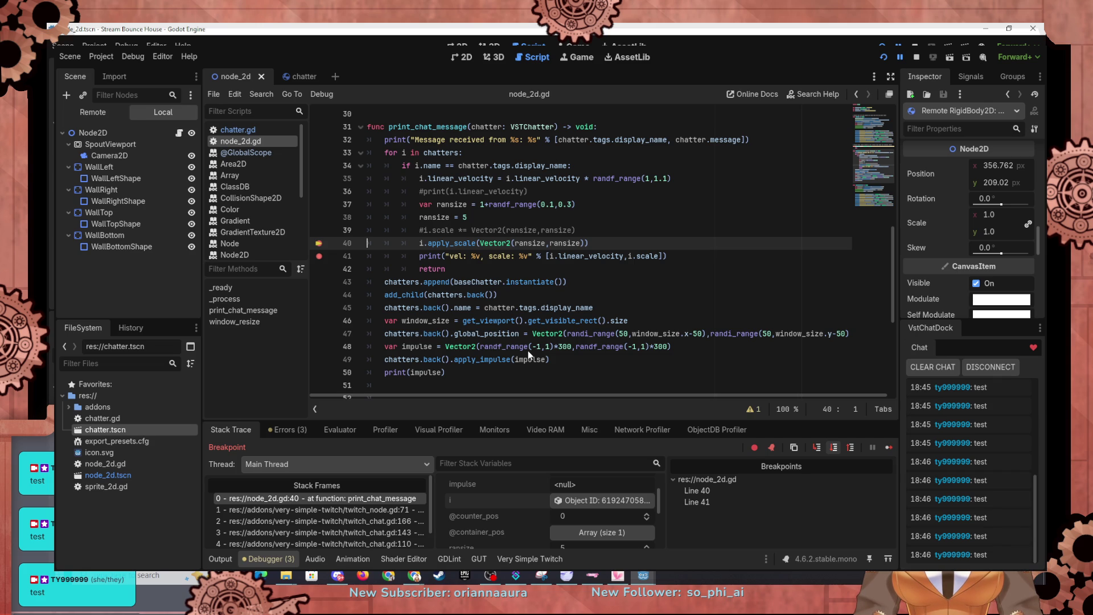
key("F10")
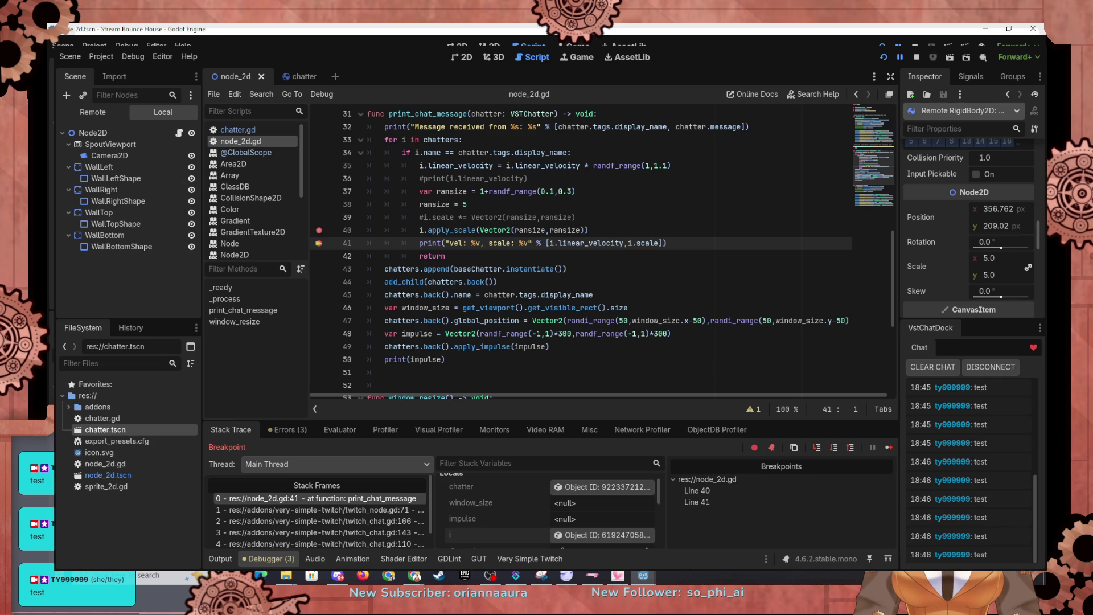
Step past line 42 into twitch_chat.gd, checking the chatter body's current properties.
key("F10")
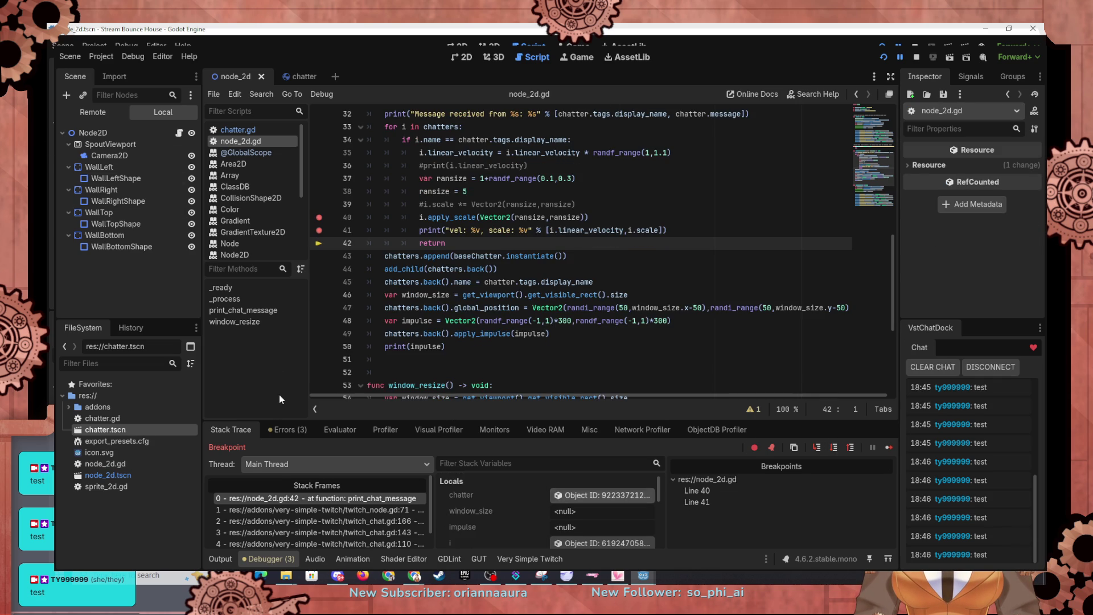
left_click(603, 543)
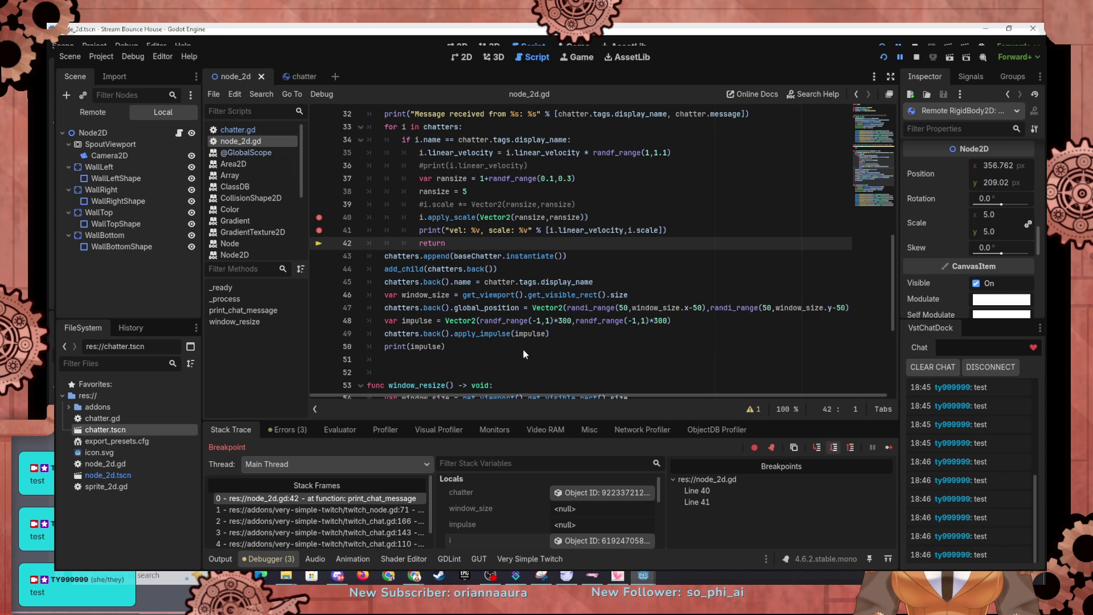
key("F10")
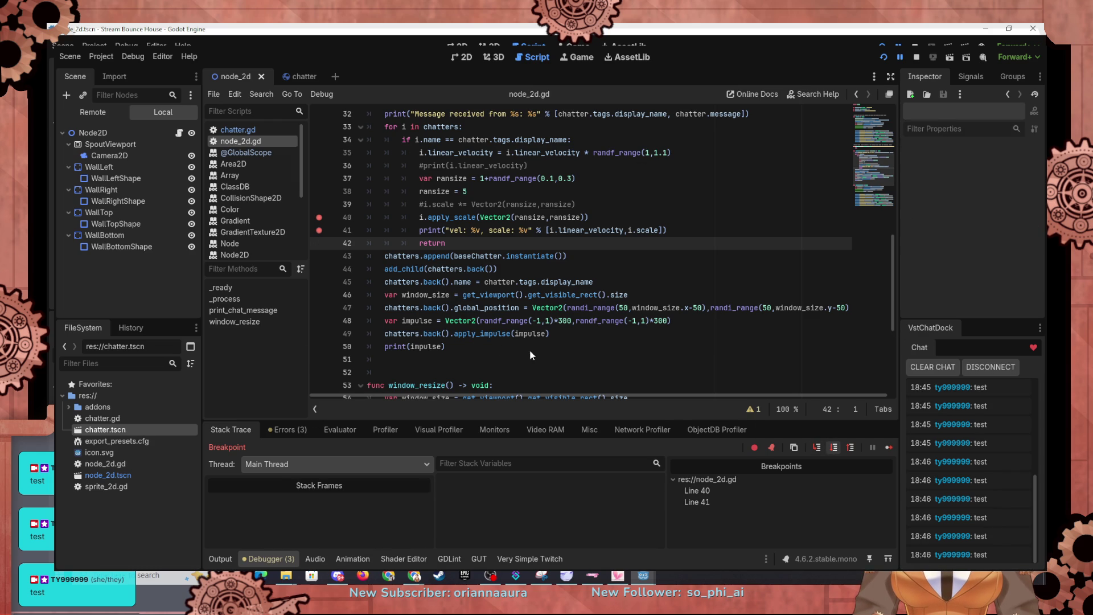
scroll(530, 353, "up", 6)
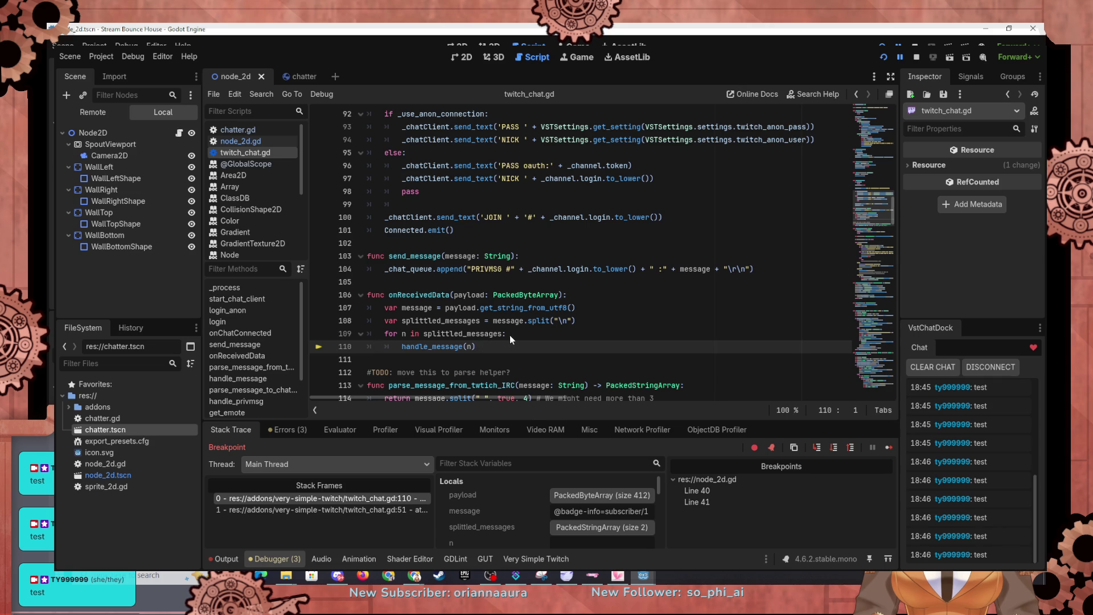
Inspect the baseChatter resource and keep stepping through chatter.gd and twitch_chat.gd to line 29.
key("F10")
key("F10")
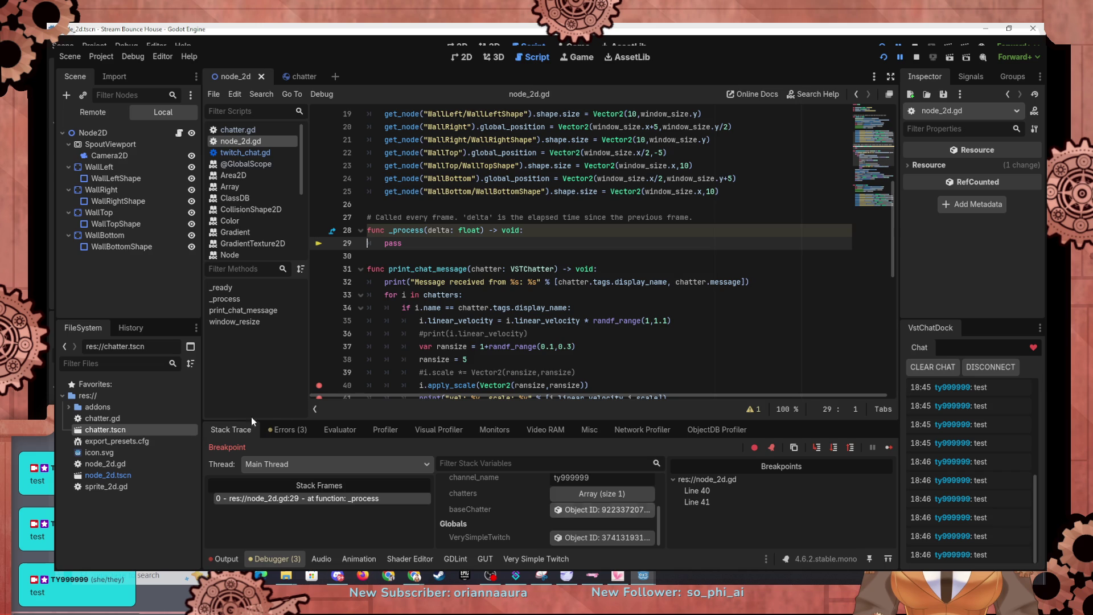
left_click(604, 510)
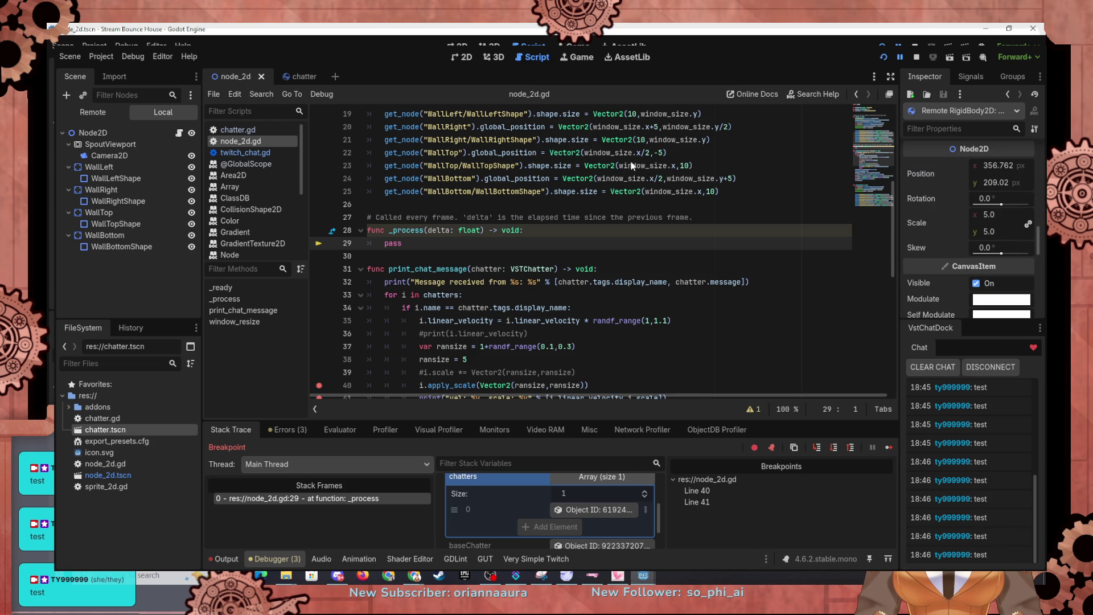
key("F10")
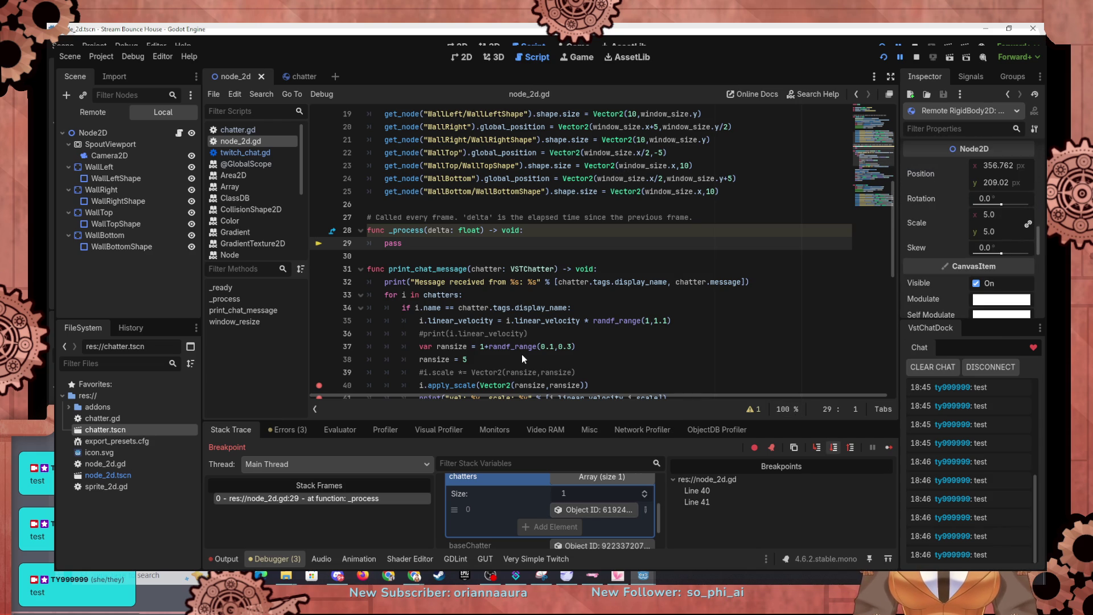
key("F10")
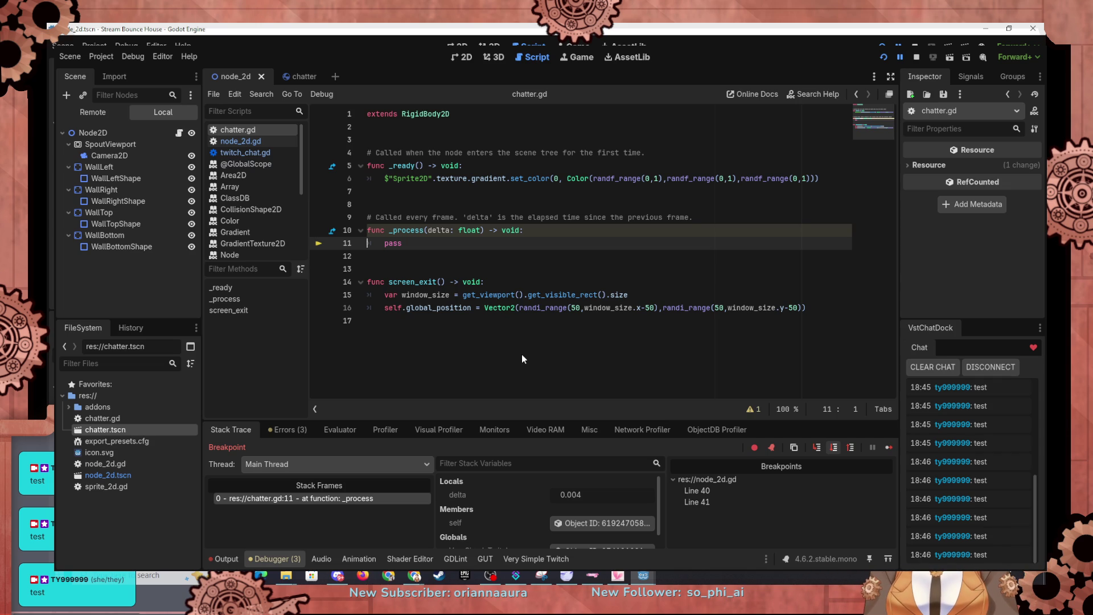
key("F10")
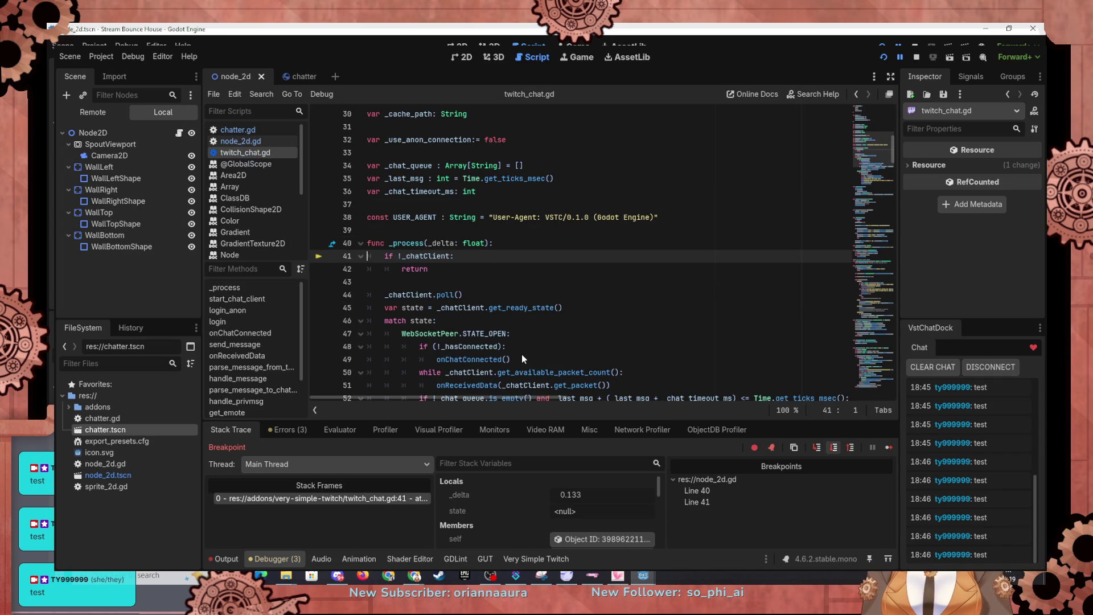
key("F10")
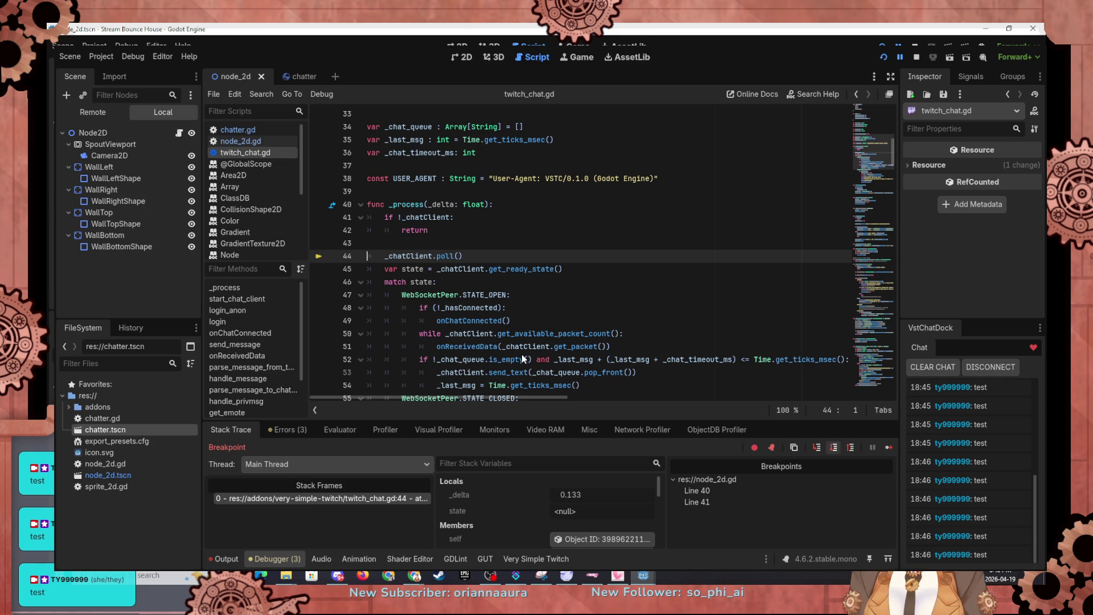
key("F10")
key("F10")
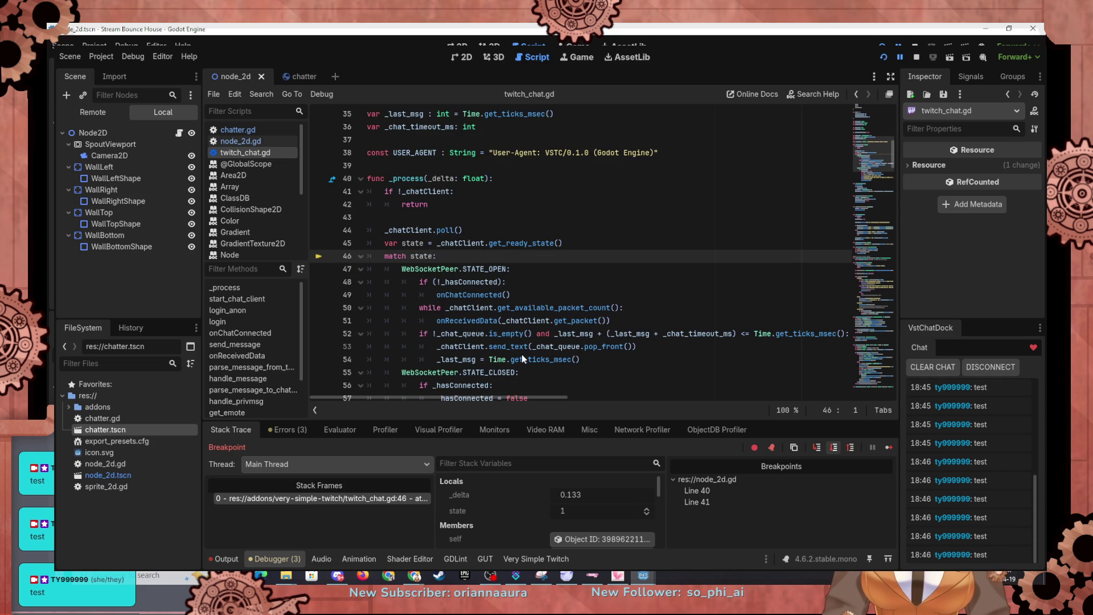
key("F10")
key("F10")
key("F10")
key("F10")
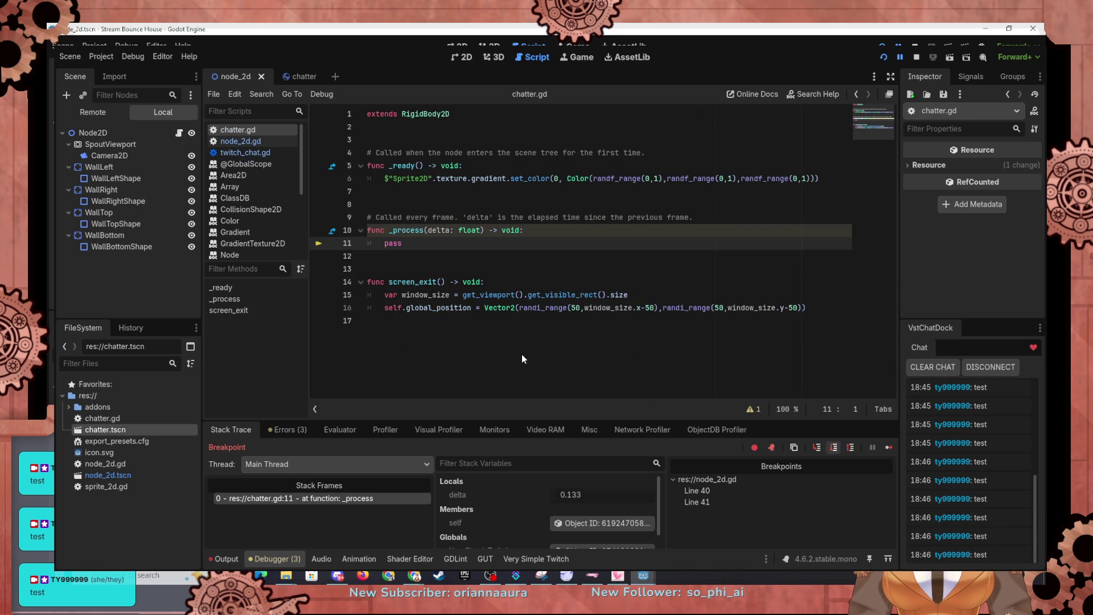
key("F10")
key("F10")
key("F10")
key("F10")
key("F10")
key("F10")
key("F10")
key("F10")
key("F10")
key("F10")
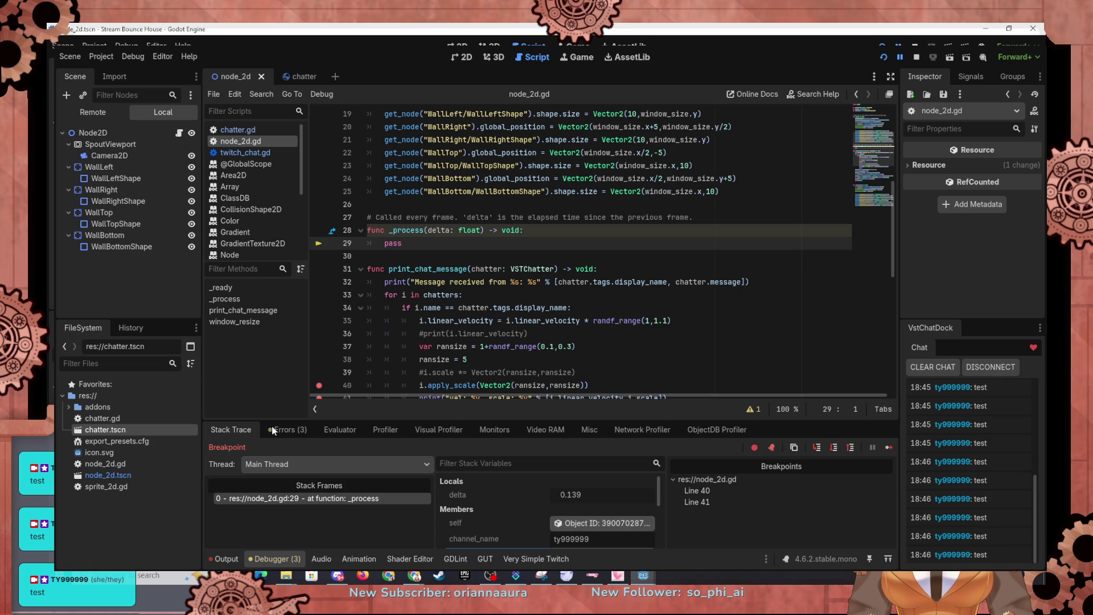
Inspect the chatter in the chatters array, resume to line 40, and step into twitch_chat.gd line 110.
scroll(547, 513, "down", 1)
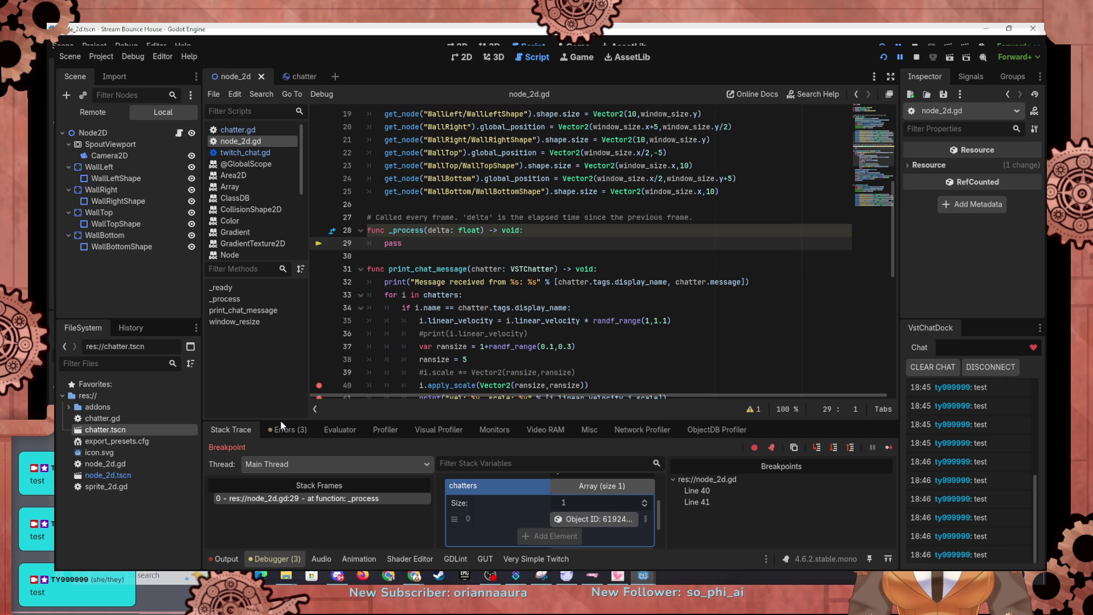
left_click(595, 519)
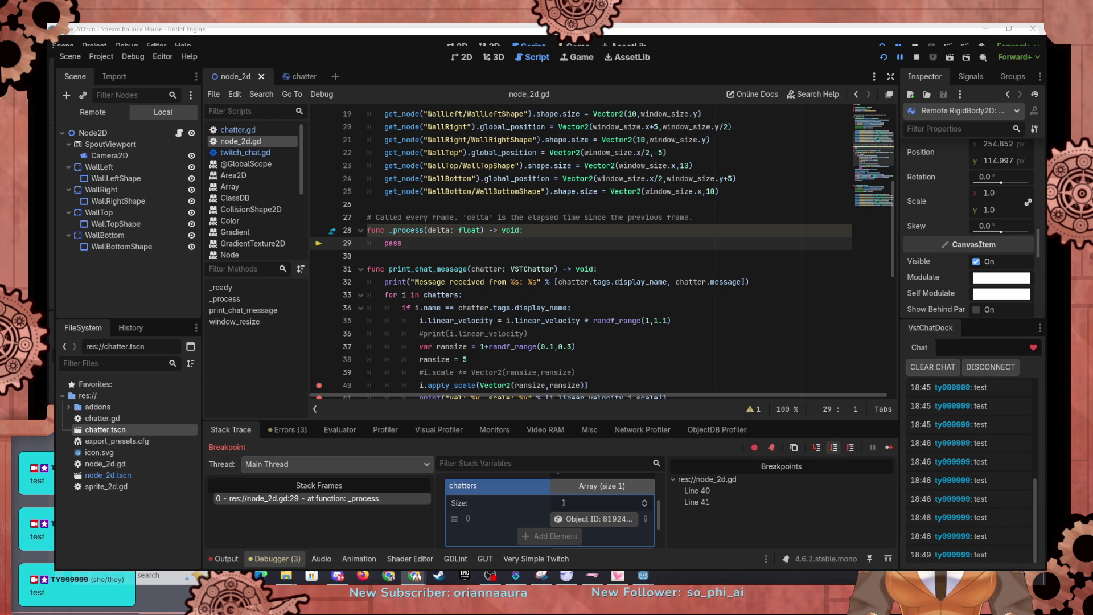
left_click(889, 447)
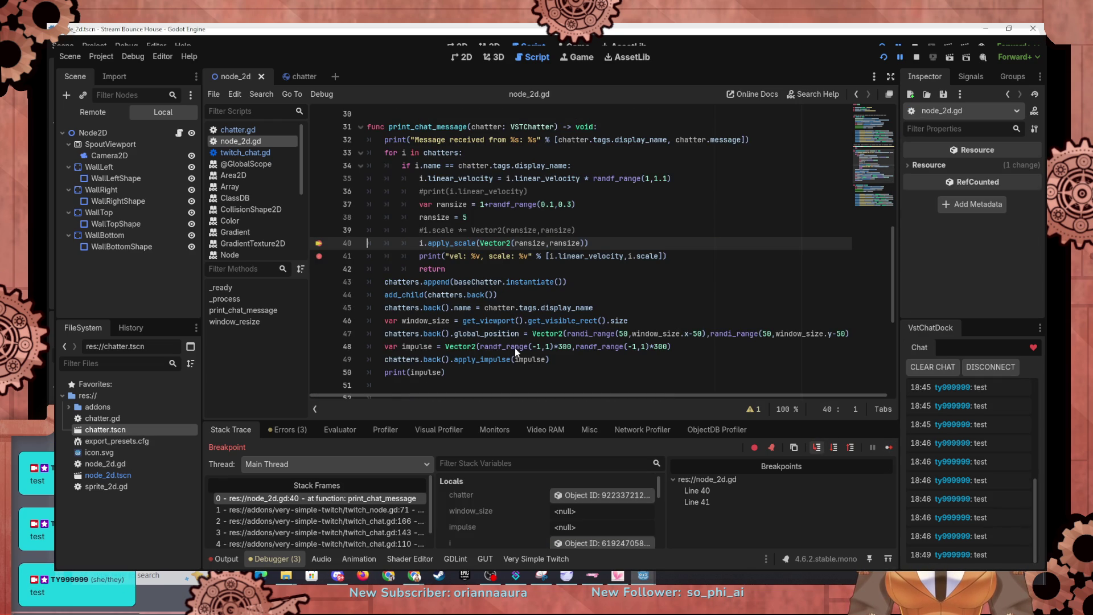
key("F11")
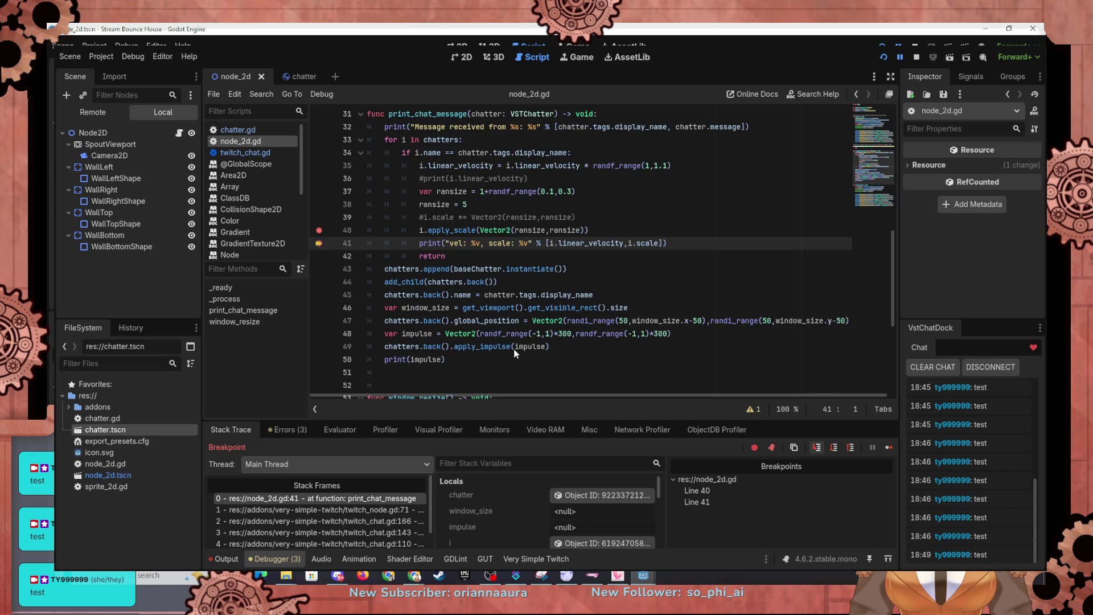
key("F10")
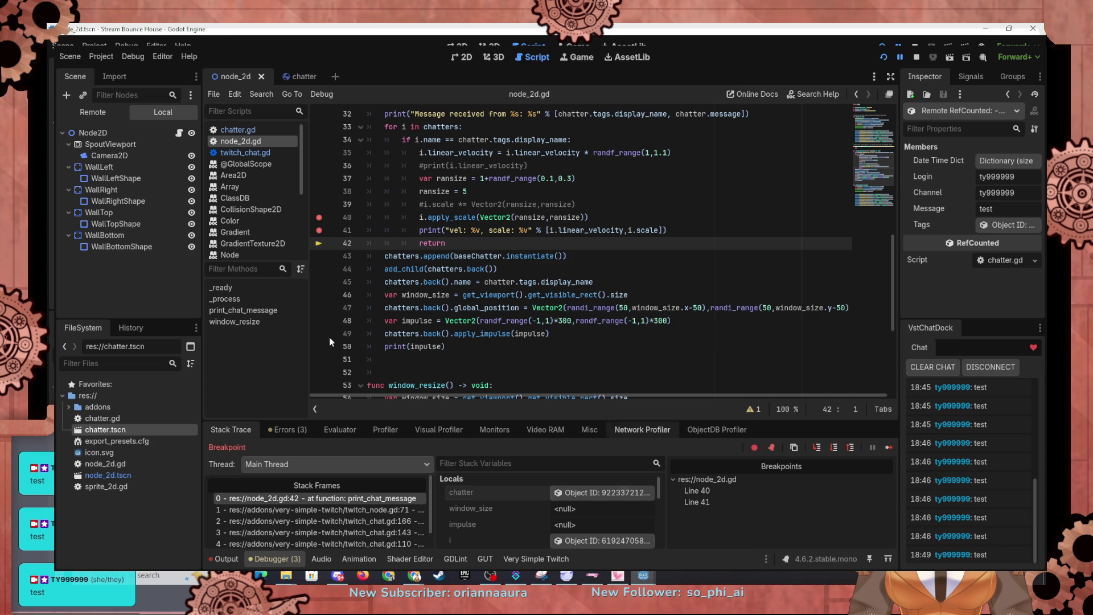
key("F10")
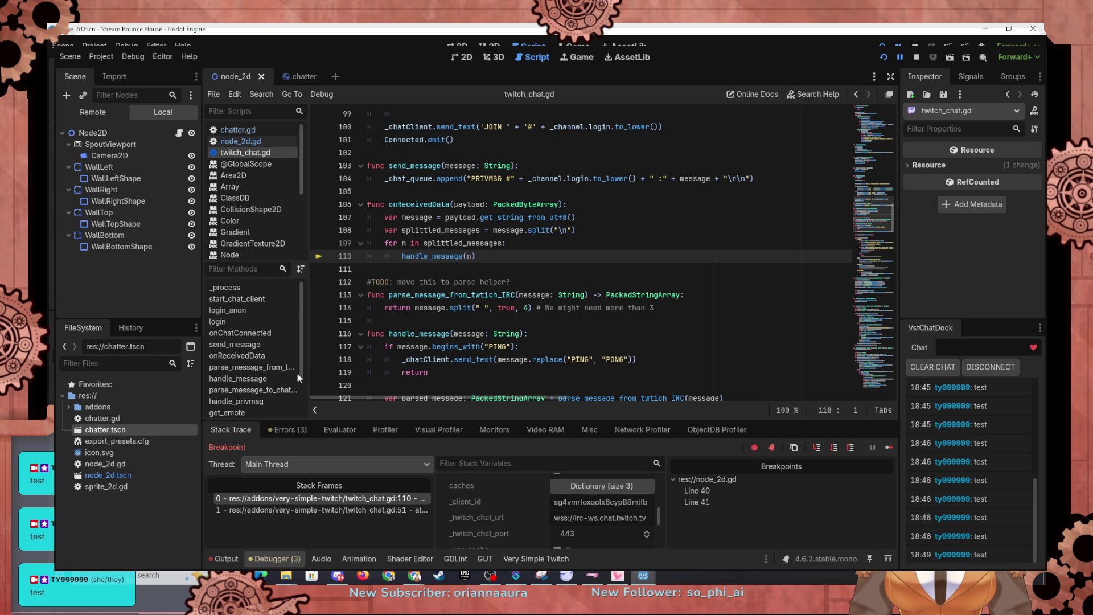
Step through twitch_chat.gd's chat-polling _process, including the connection-state match, until execution returns to node_2d.gd line 29.
key("F10")
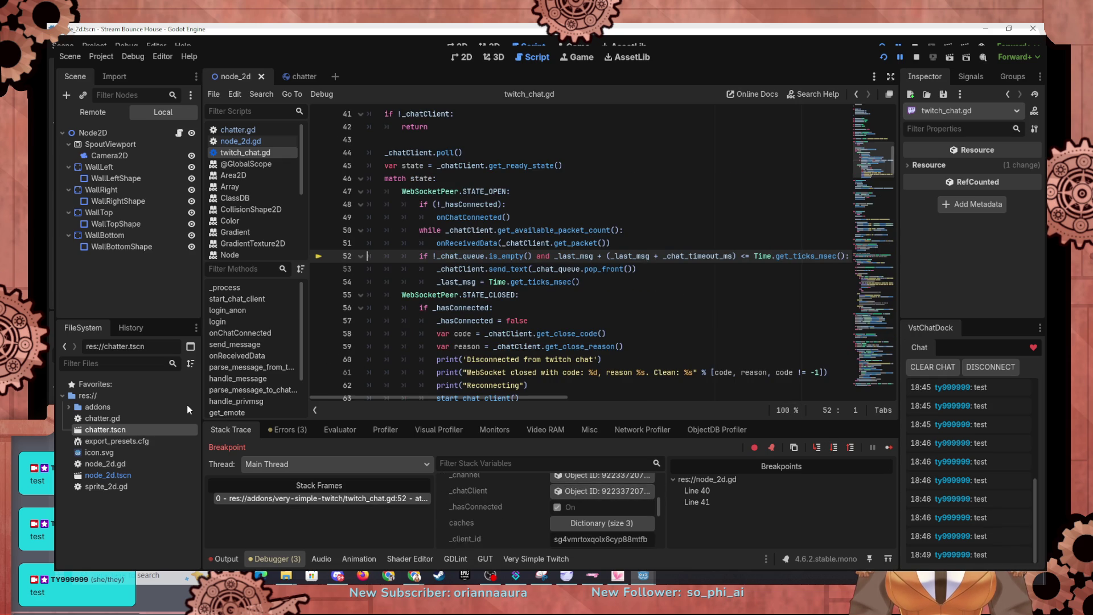
key("F10")
key("F10")
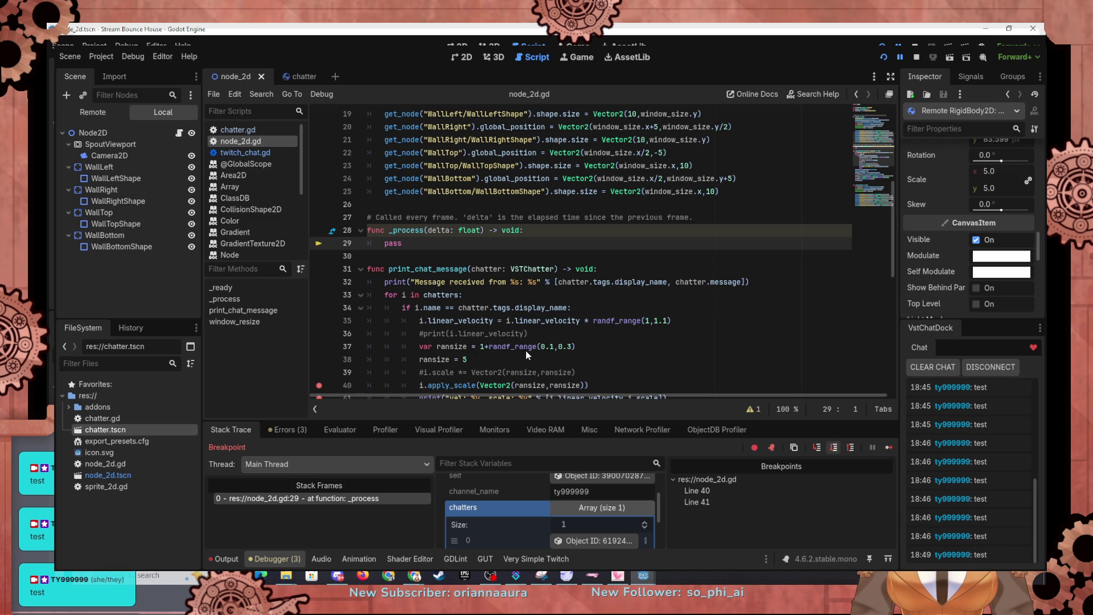
key("F10")
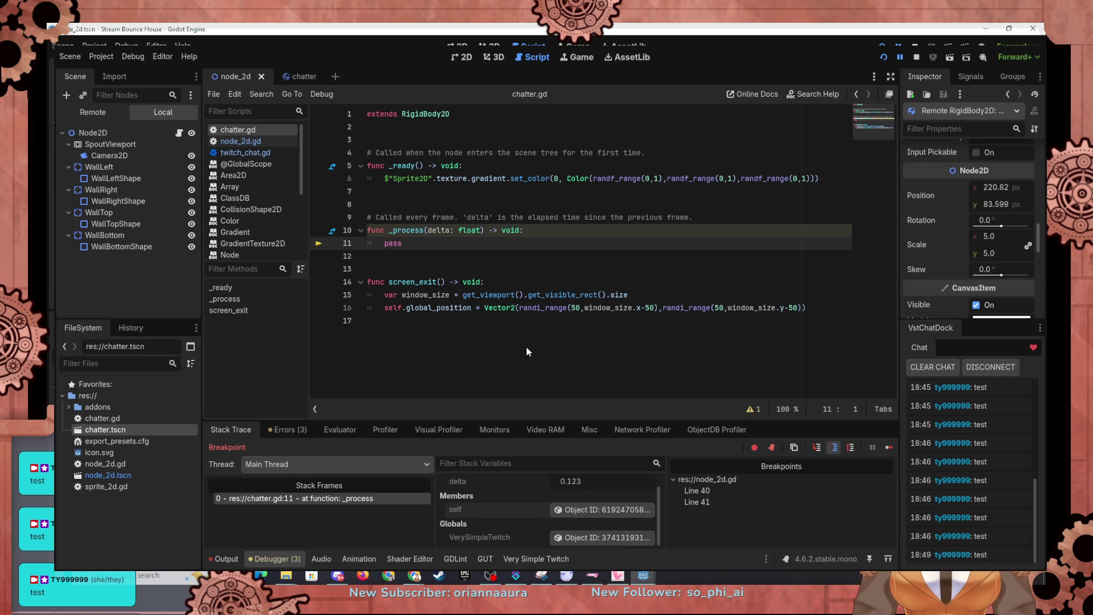
key("F12")
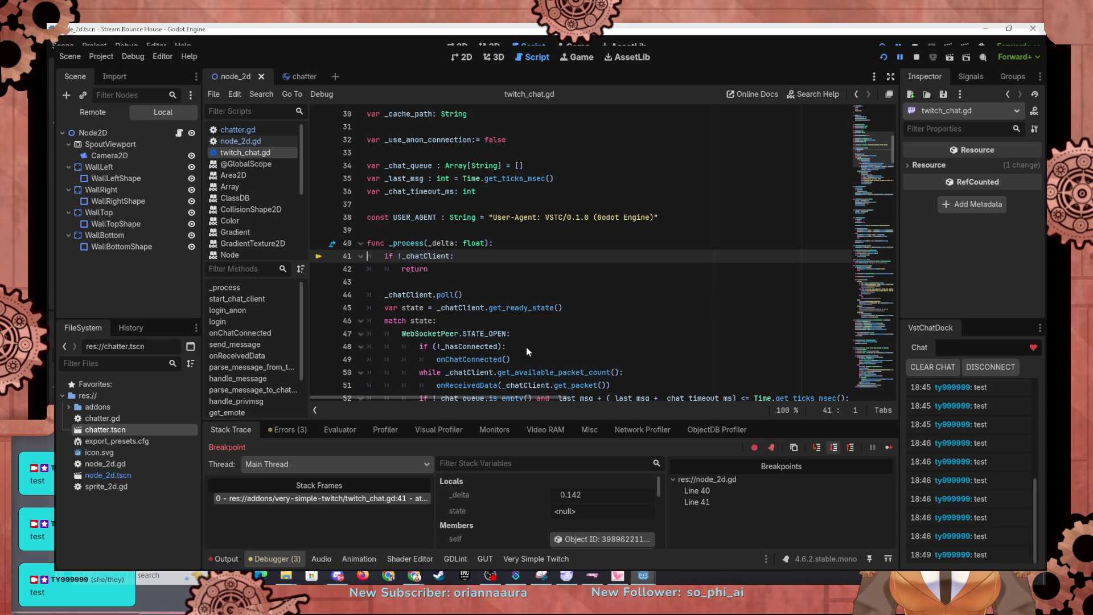
key("F10")
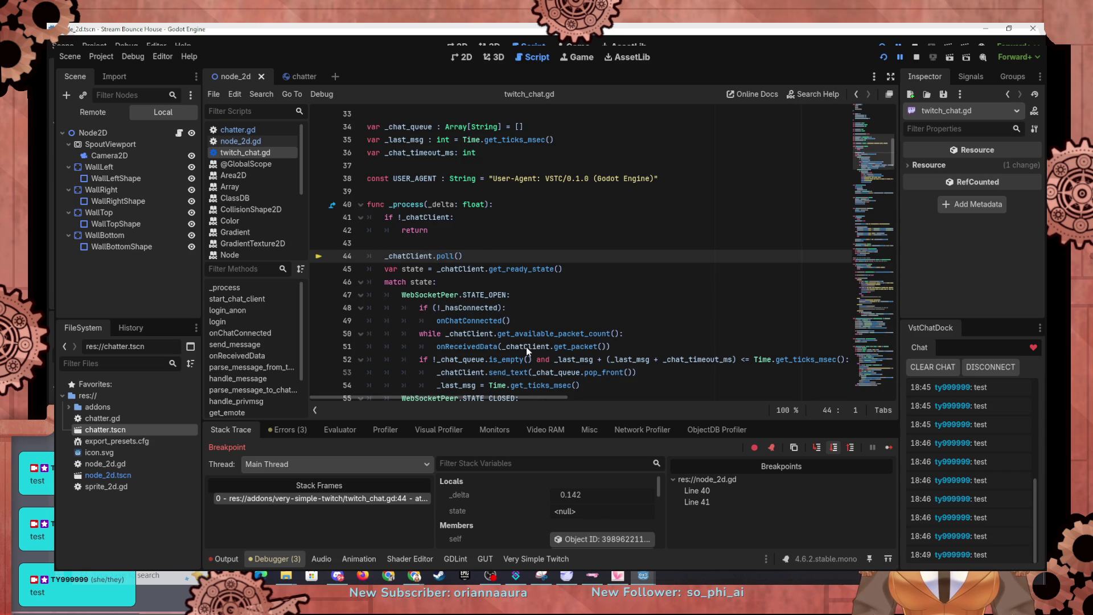
key("F10")
key("F10")
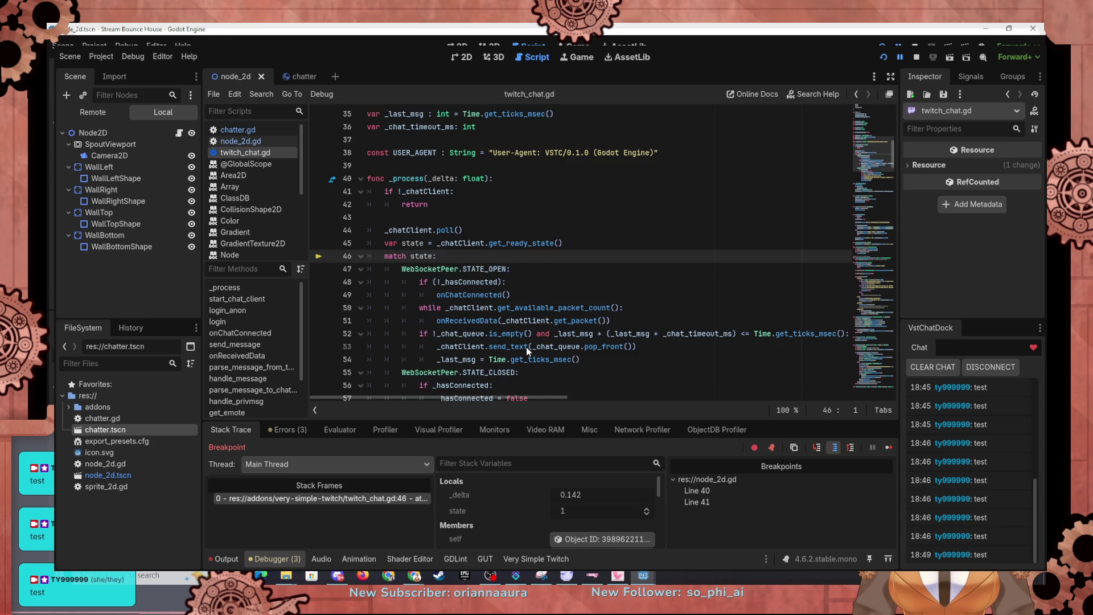
key("F10")
key("F10")
key("F10")
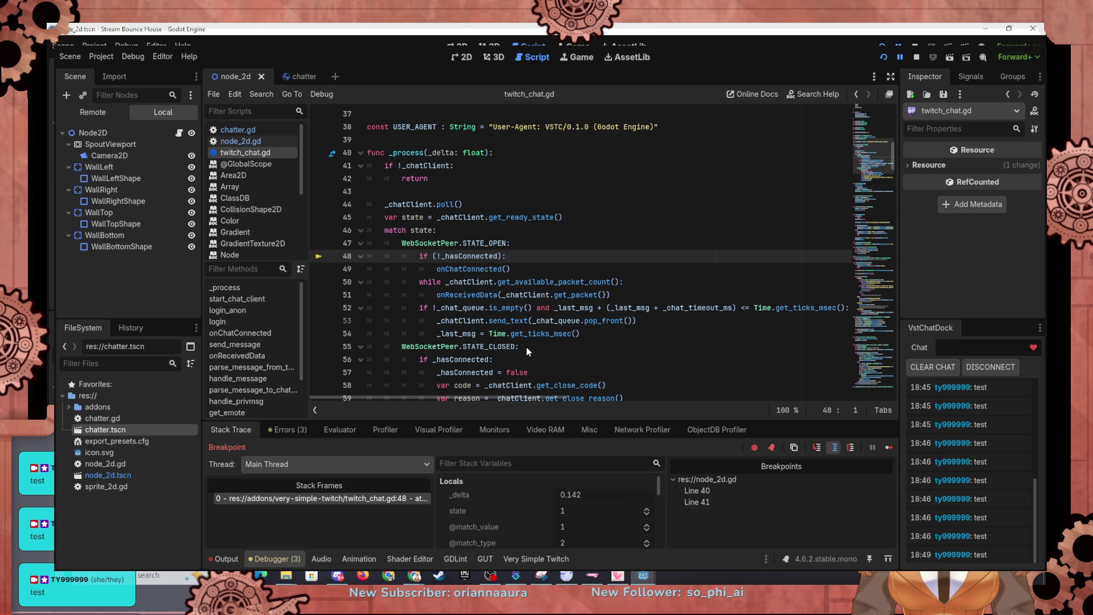
key("F10")
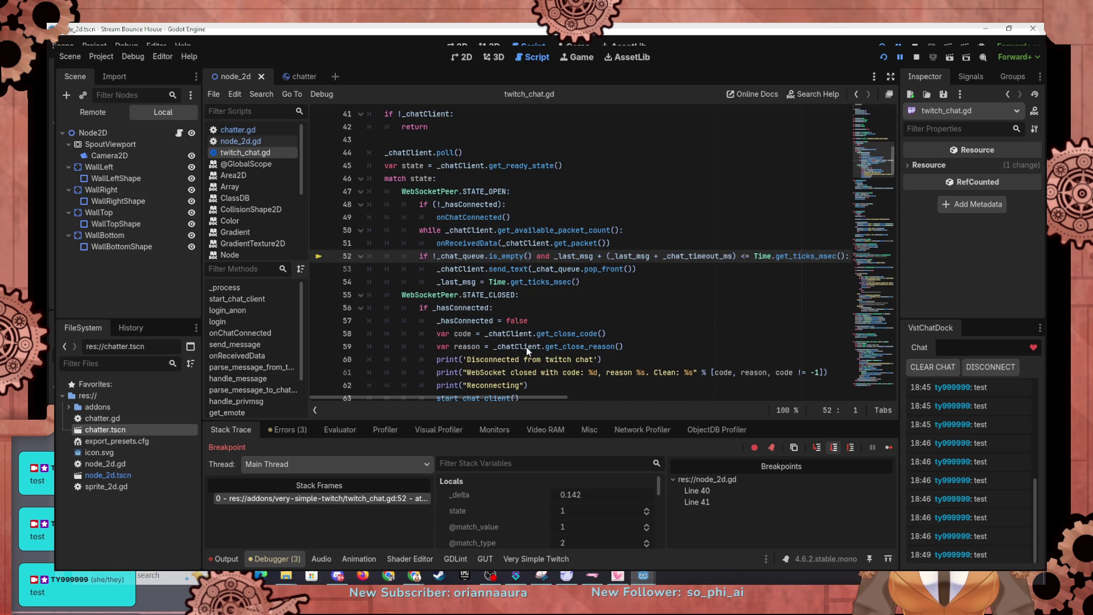
key("F10")
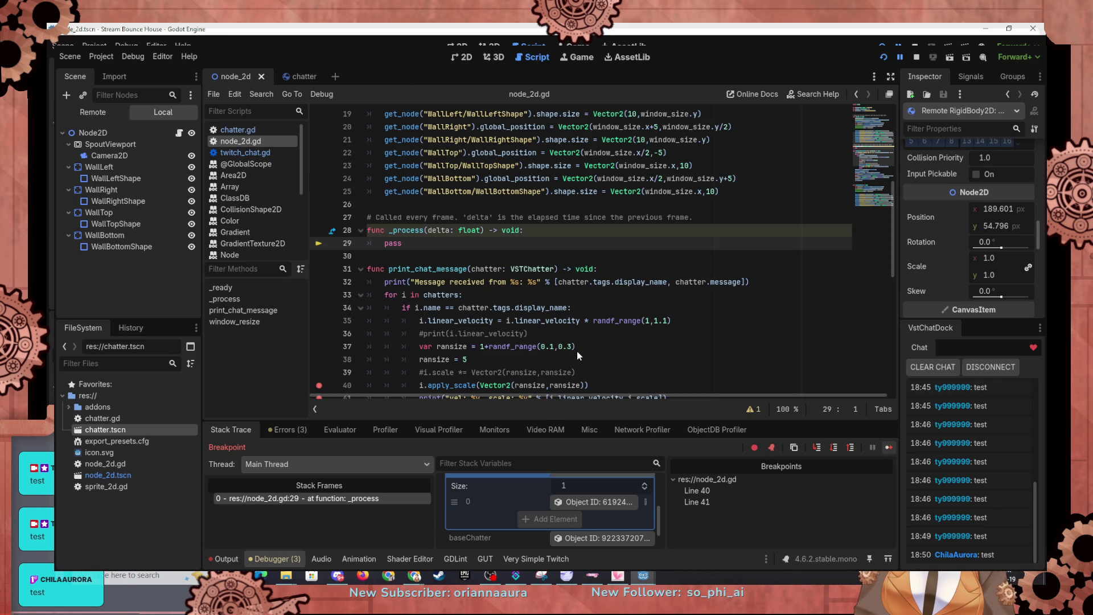
Clear the breakpoints on lines 40–41, resume the game, then maximize and minimize its window.
key("F12")
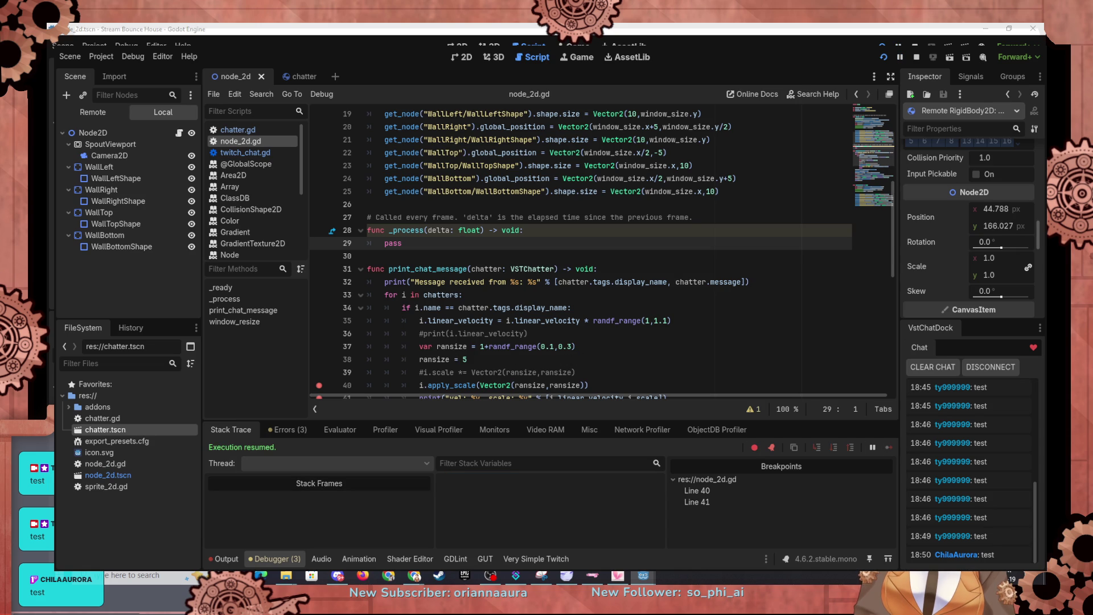
key("ctrl+shift+F9")
left_click(889, 447)
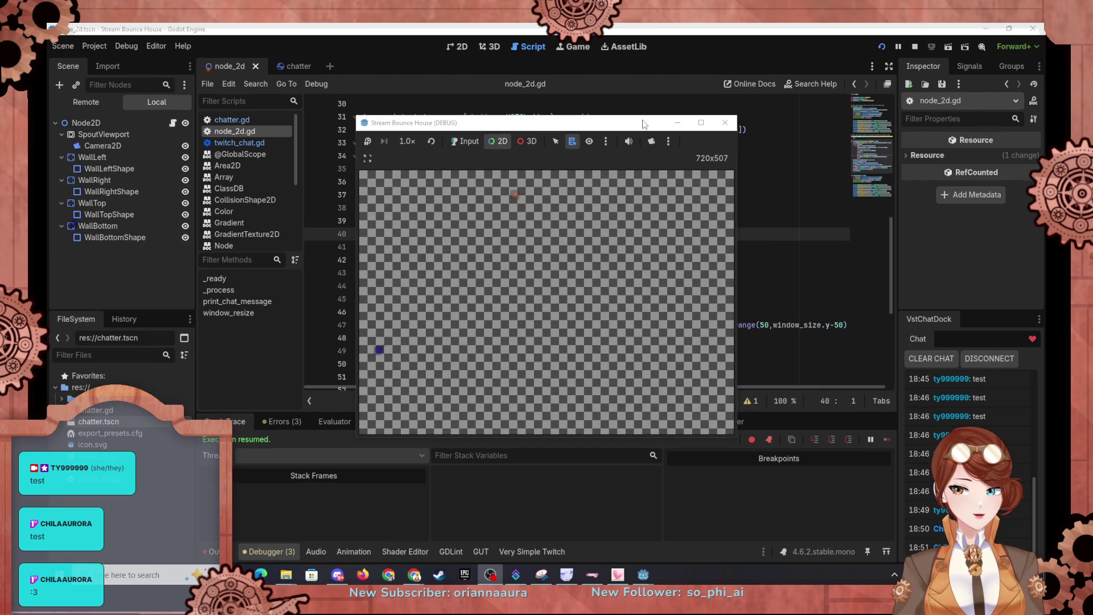
left_click_drag(642, 123, 642, 28)
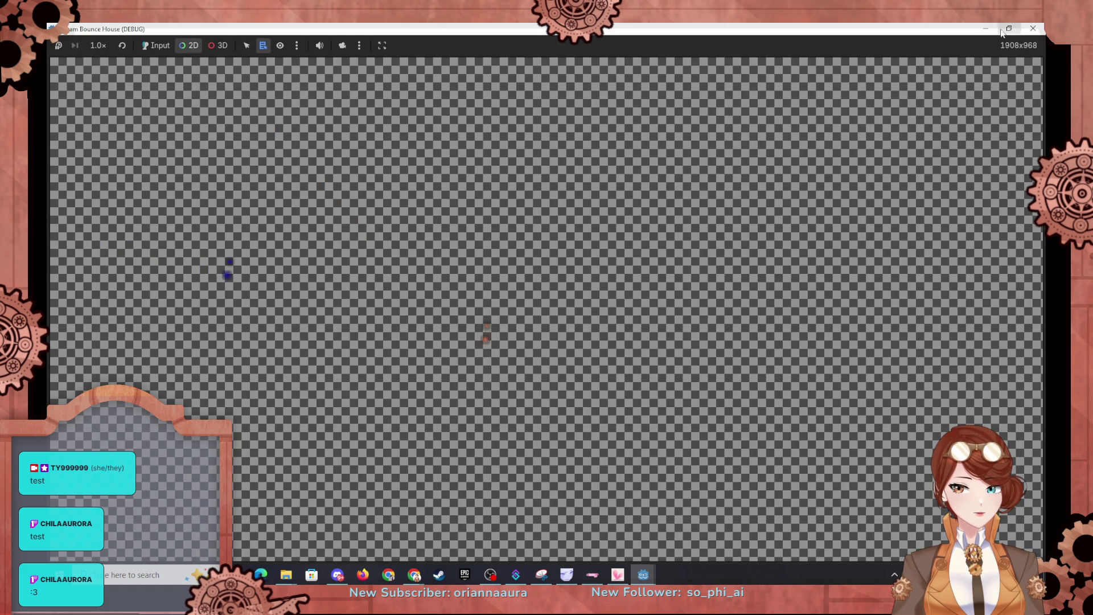
left_click(986, 29)
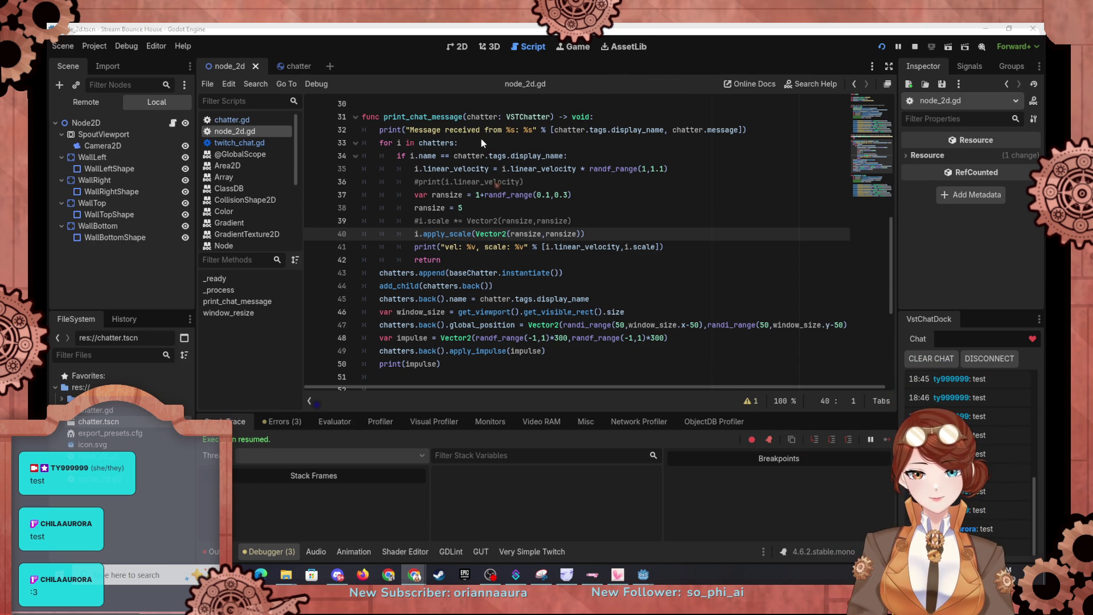
Return to the node_2d scene tab and read through node_2d.gd's scaling code.
scroll(480, 137, "up", 1)
scroll(480, 138, "up", 3)
scroll(449, 237, "down", 3)
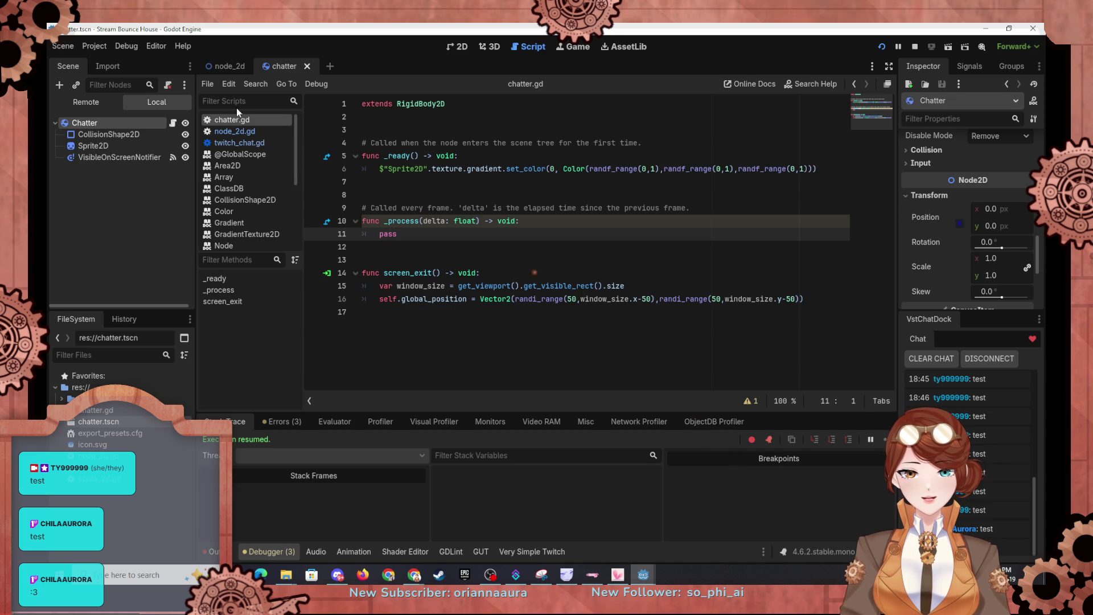
left_click(224, 66)
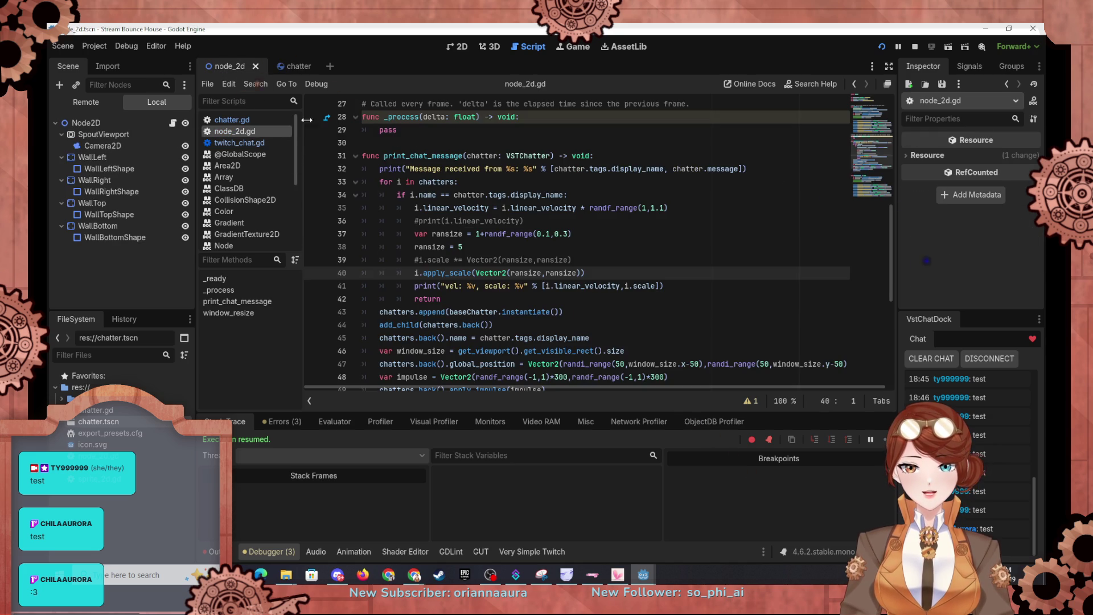
scroll(433, 196, "up", 8)
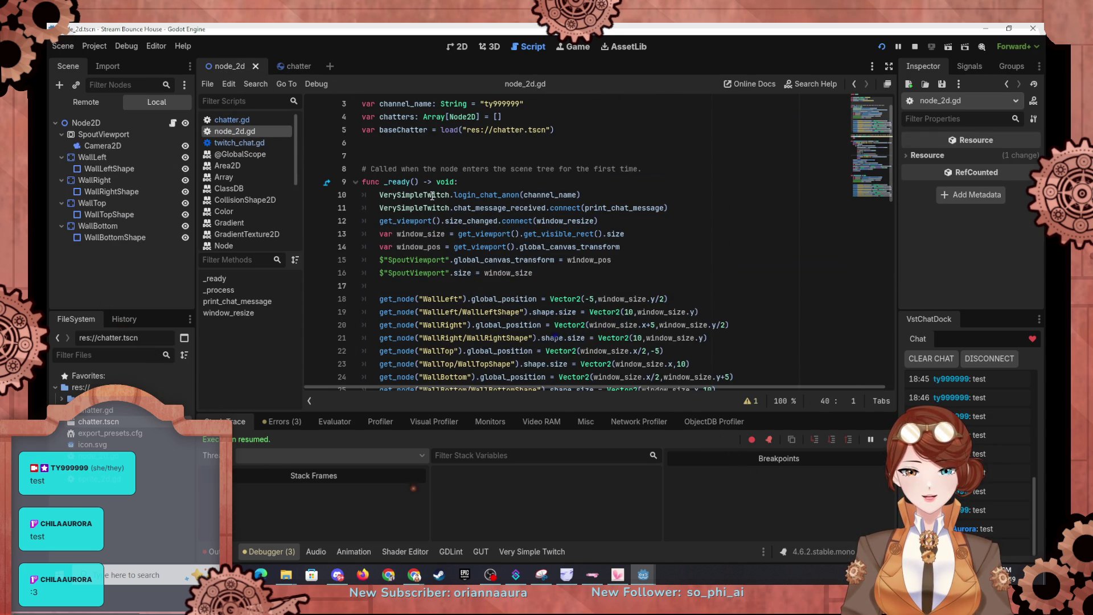
scroll(433, 196, "down", 6)
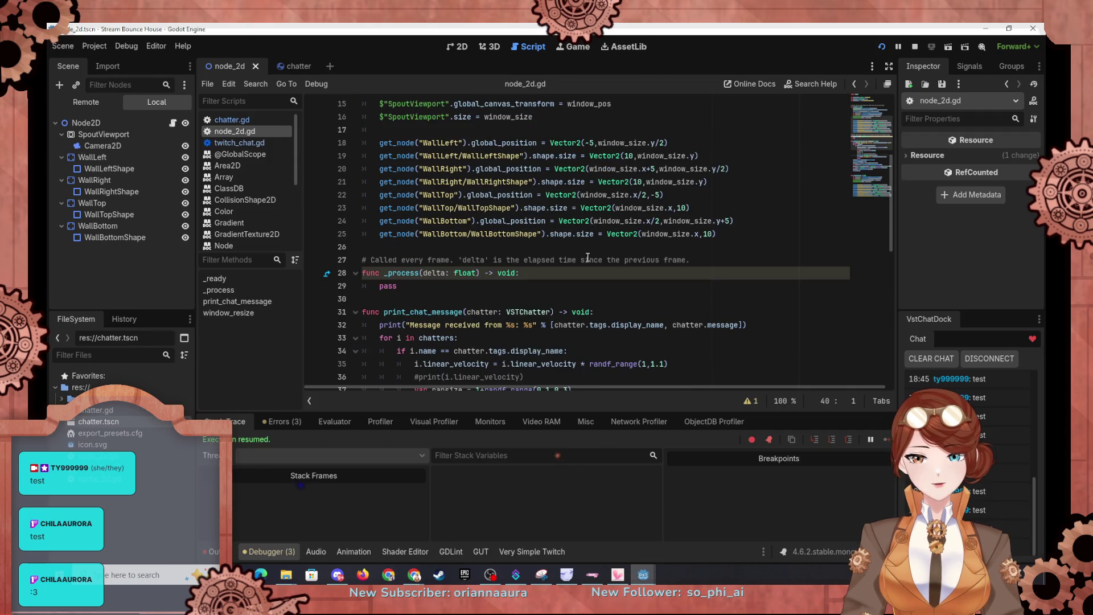
scroll(581, 237, "down", 5)
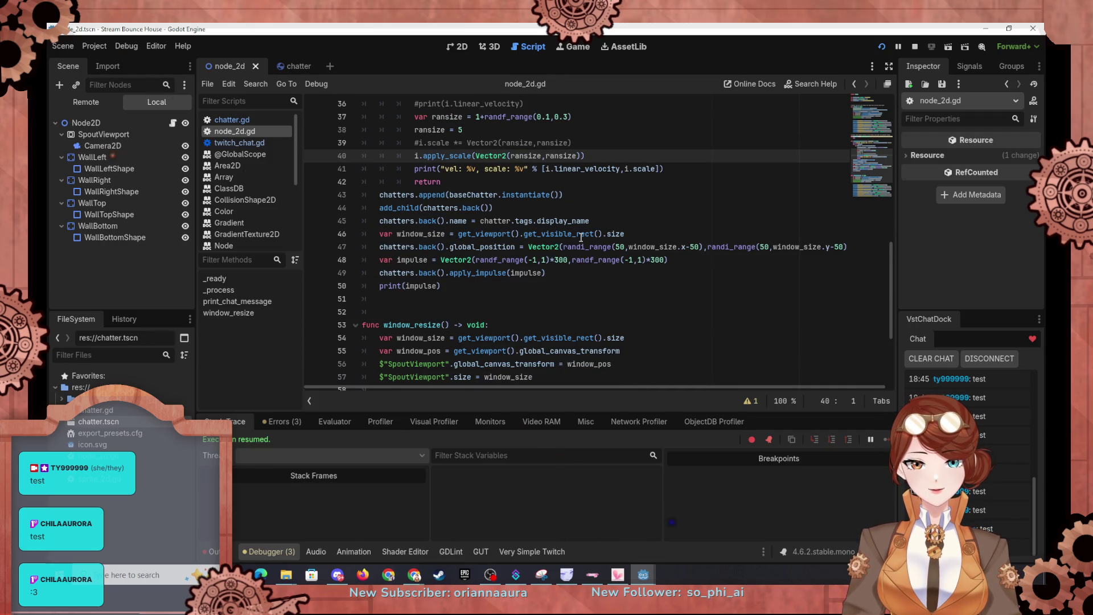
scroll(581, 237, "up", 5)
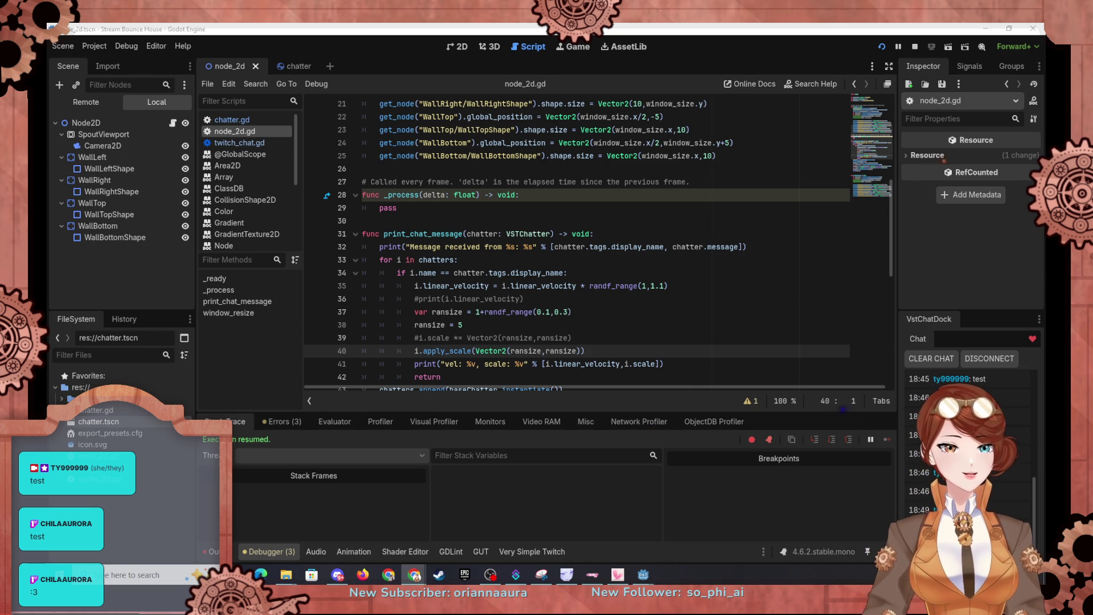
scroll(460, 271, "down", 3)
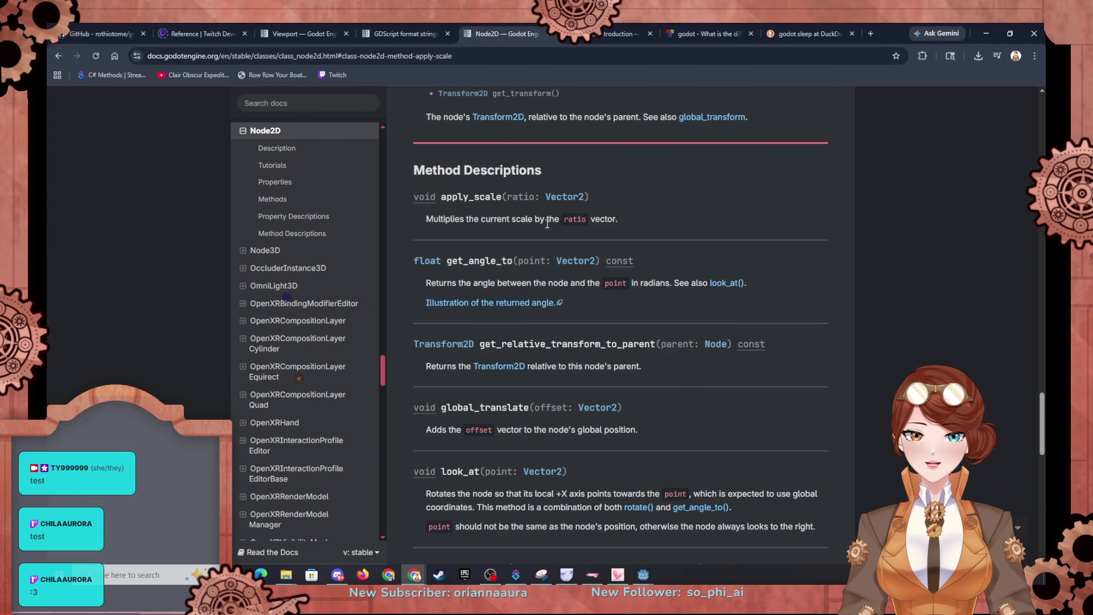
Jump to the scale and global_scale property descriptions on the Node2D docs page.
scroll(547, 224, "down", 3)
scroll(546, 224, "up", 15)
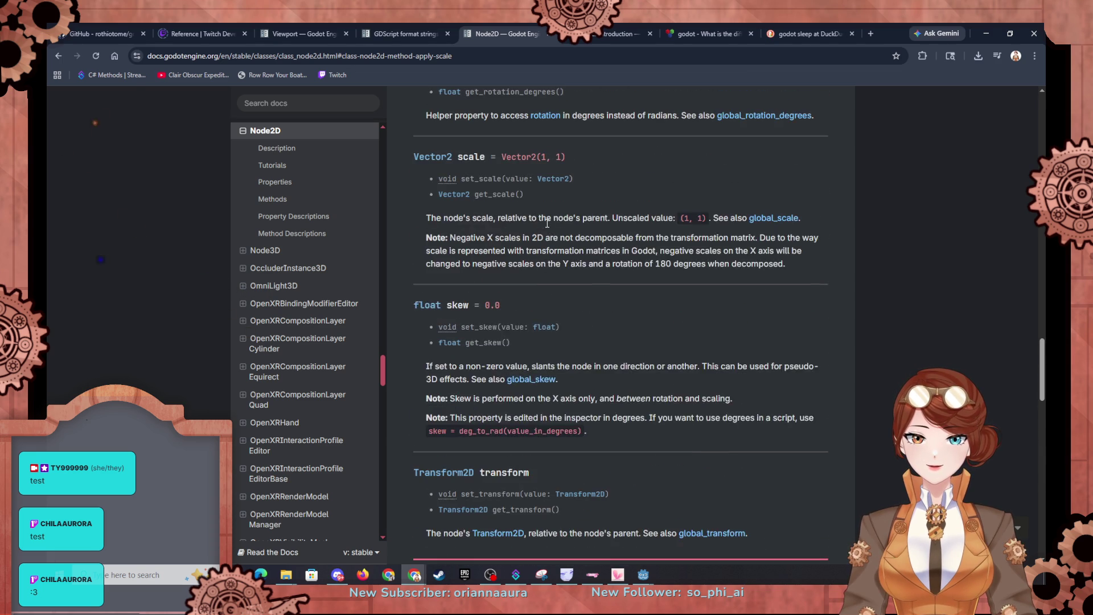
scroll(546, 223, "up", 10)
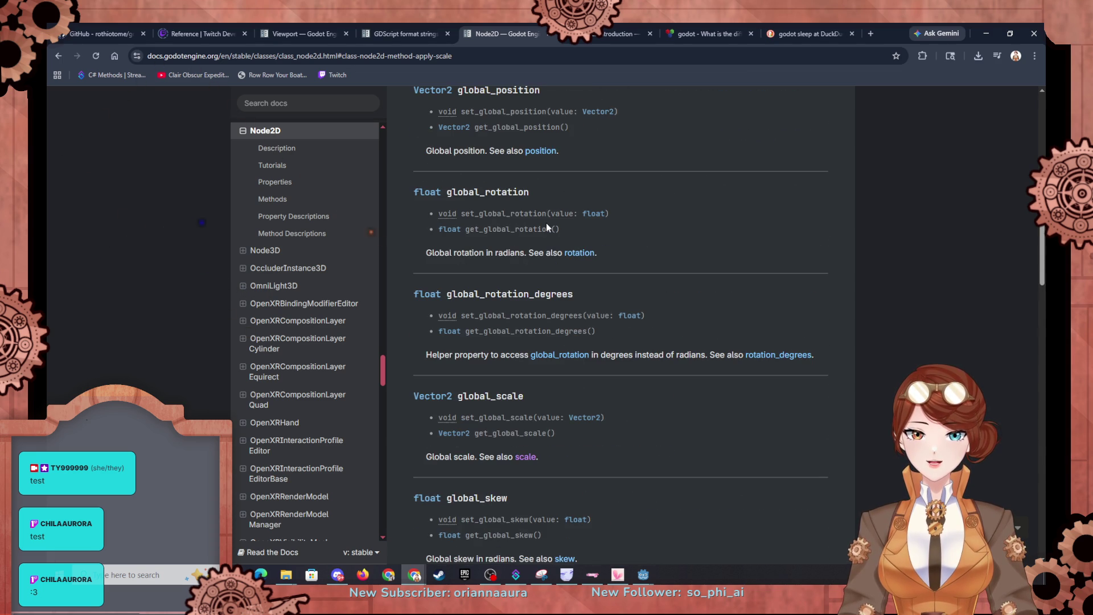
left_click(526, 457)
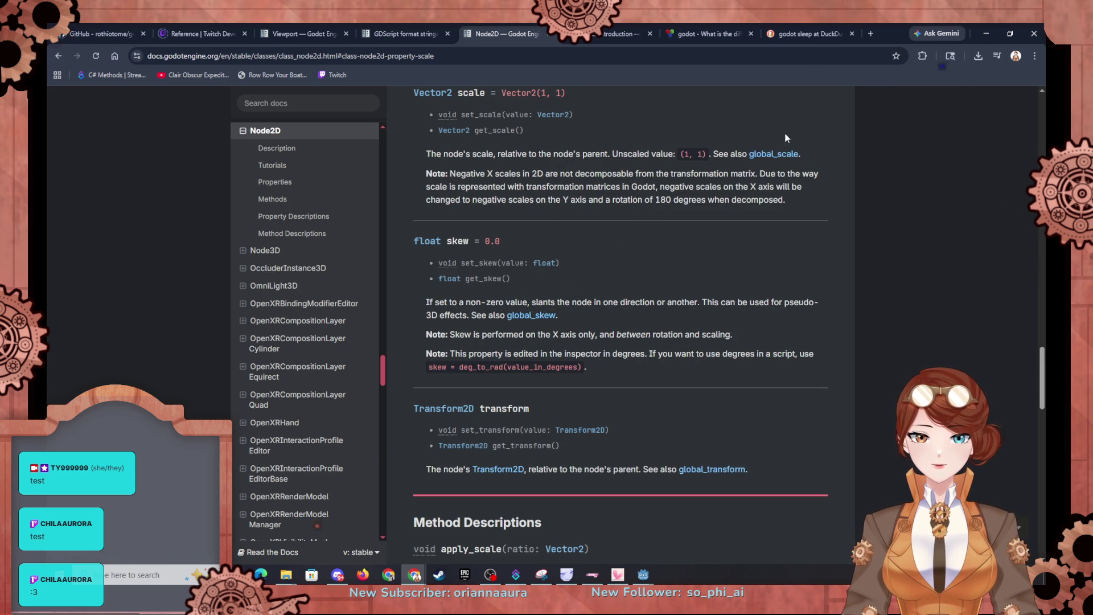
left_click(778, 152)
Scroll back to the Node2D Properties table, then return to the Godot editor.
scroll(681, 190, "up", 12)
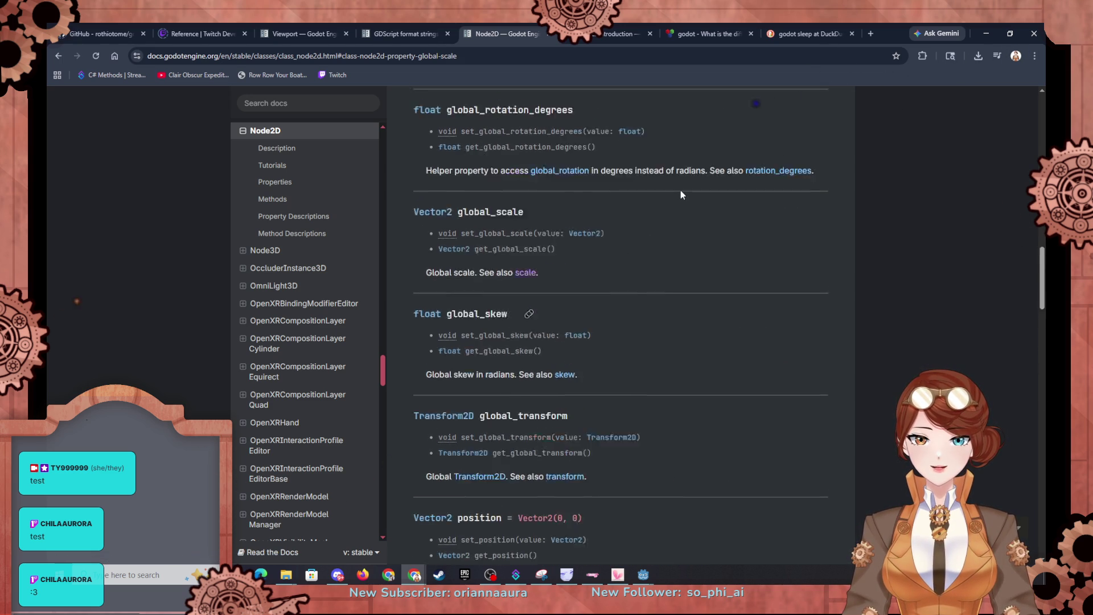
scroll(681, 190, "up", 6)
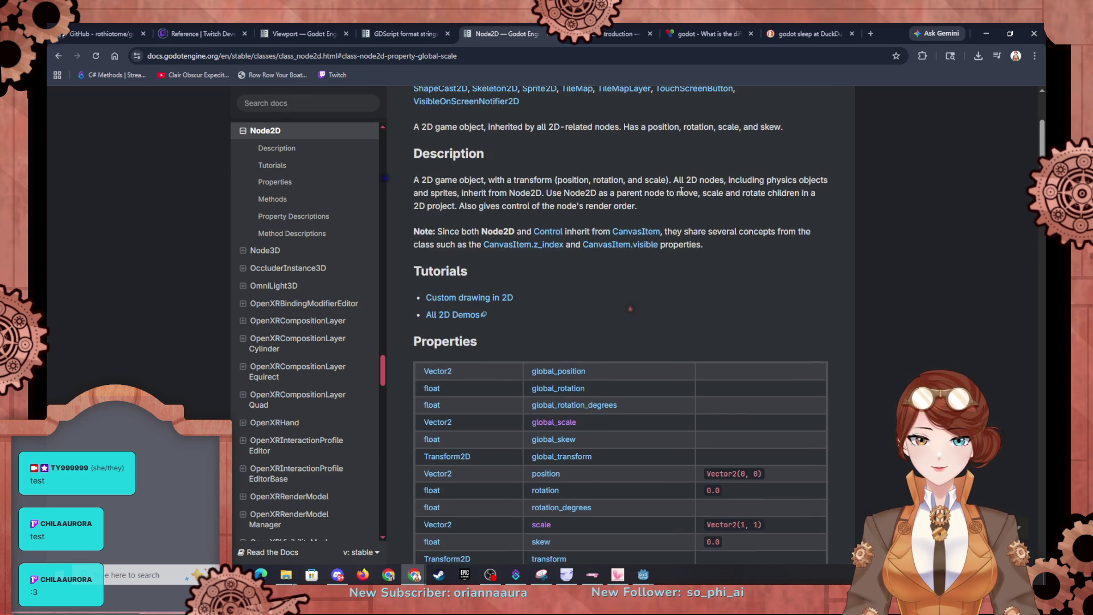
scroll(681, 191, "down", 5)
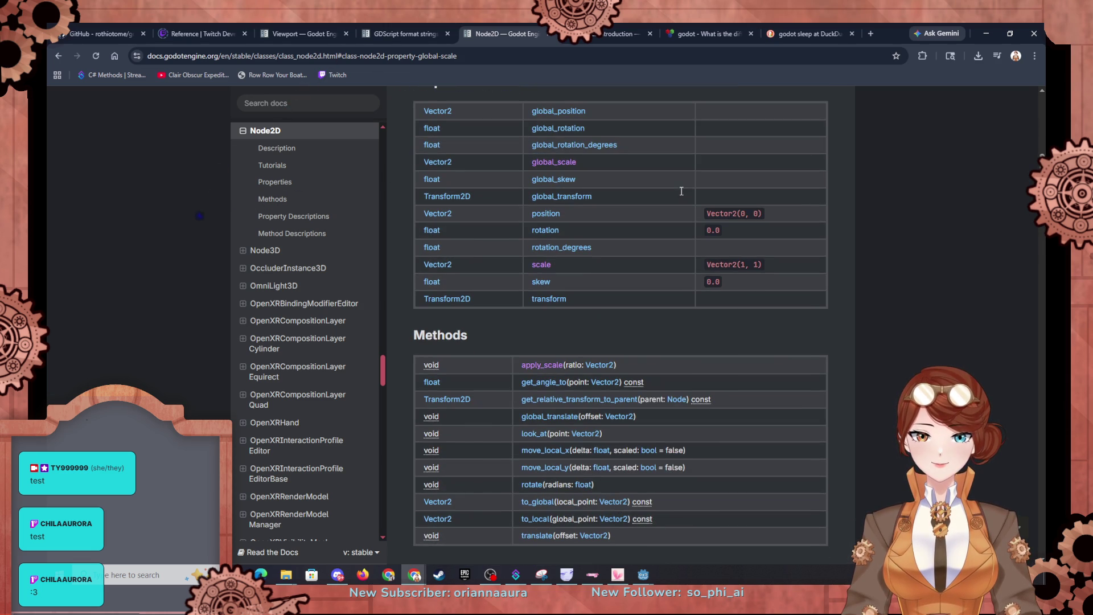
scroll(681, 192, "down", 1)
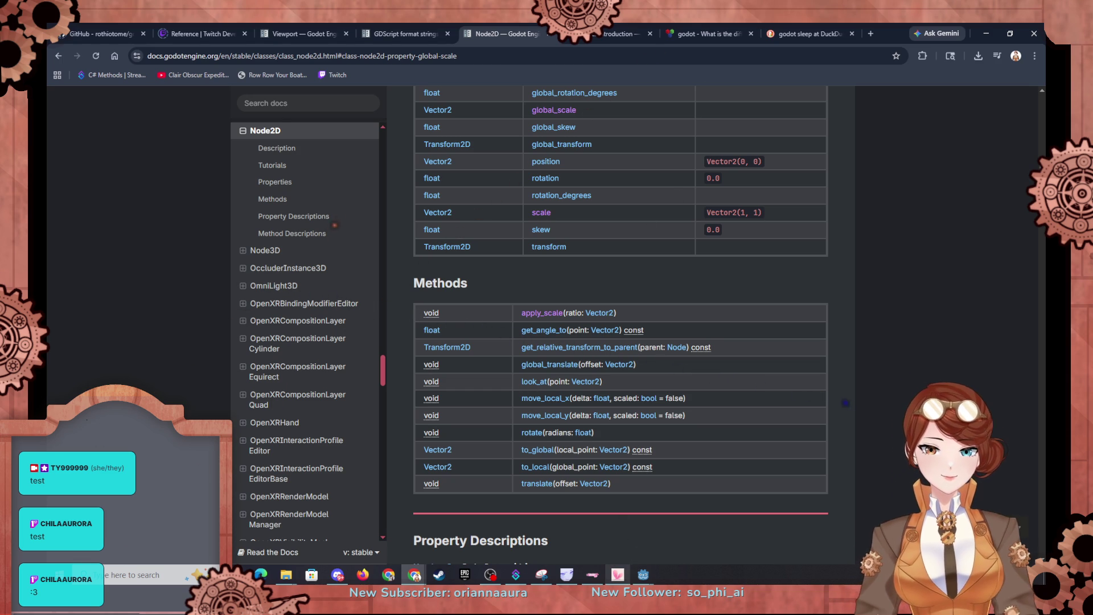
scroll(647, 236, "up", 5)
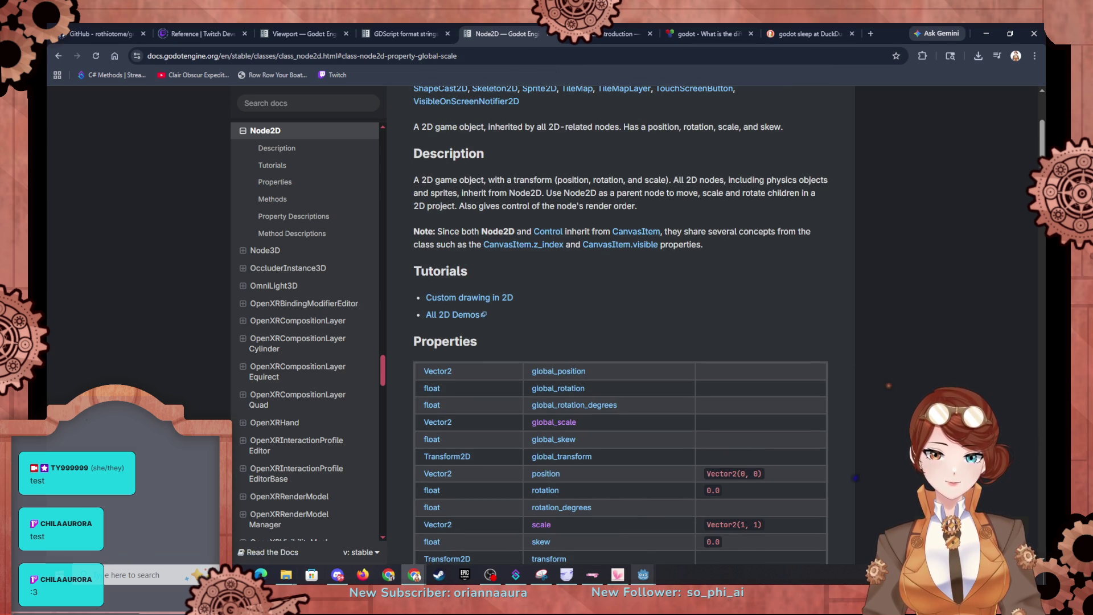
mouse_move(644, 575)
left_click(615, 542)
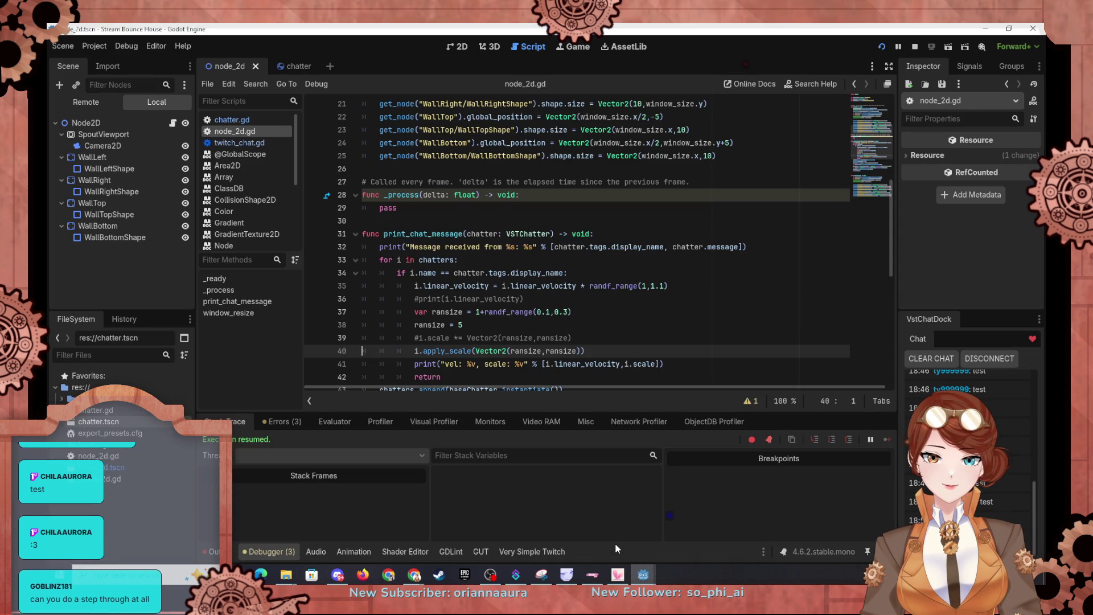
left_click(284, 72)
left_click(226, 67)
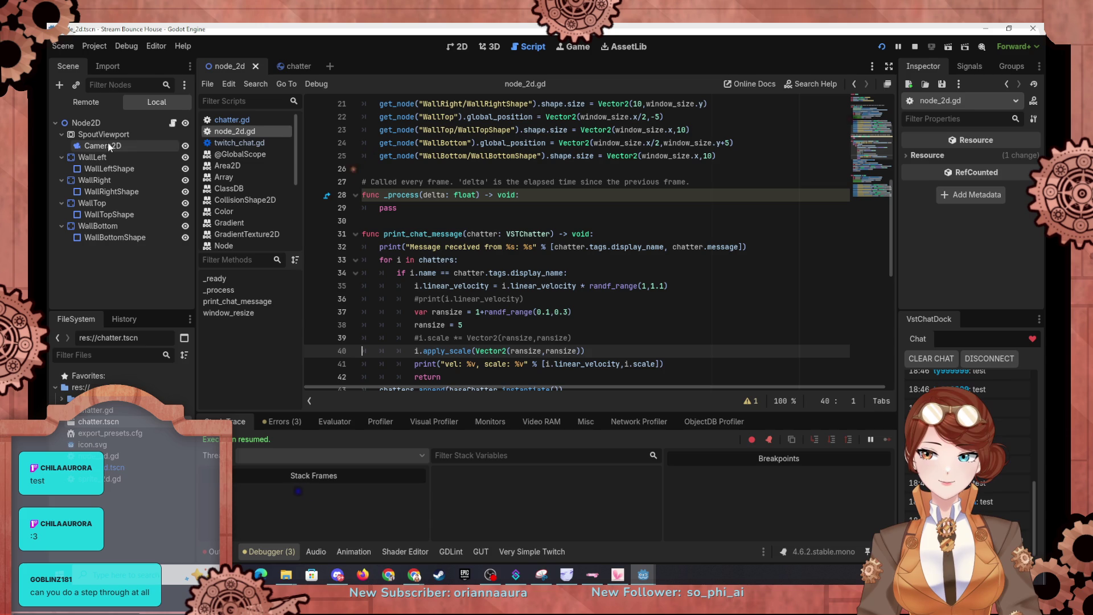
left_click(97, 158)
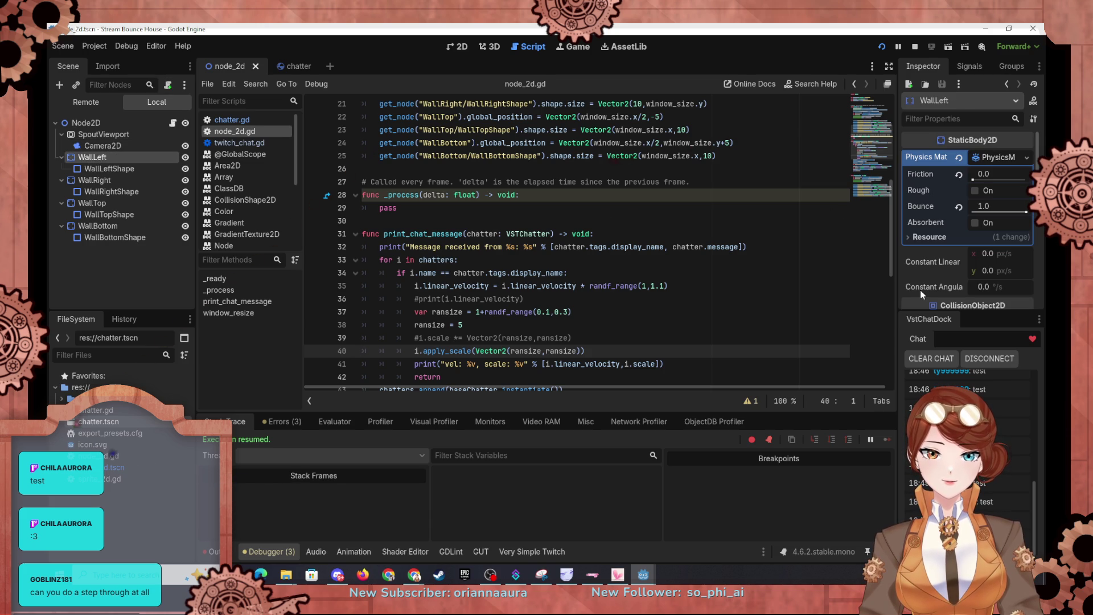
scroll(920, 289, "down", 10)
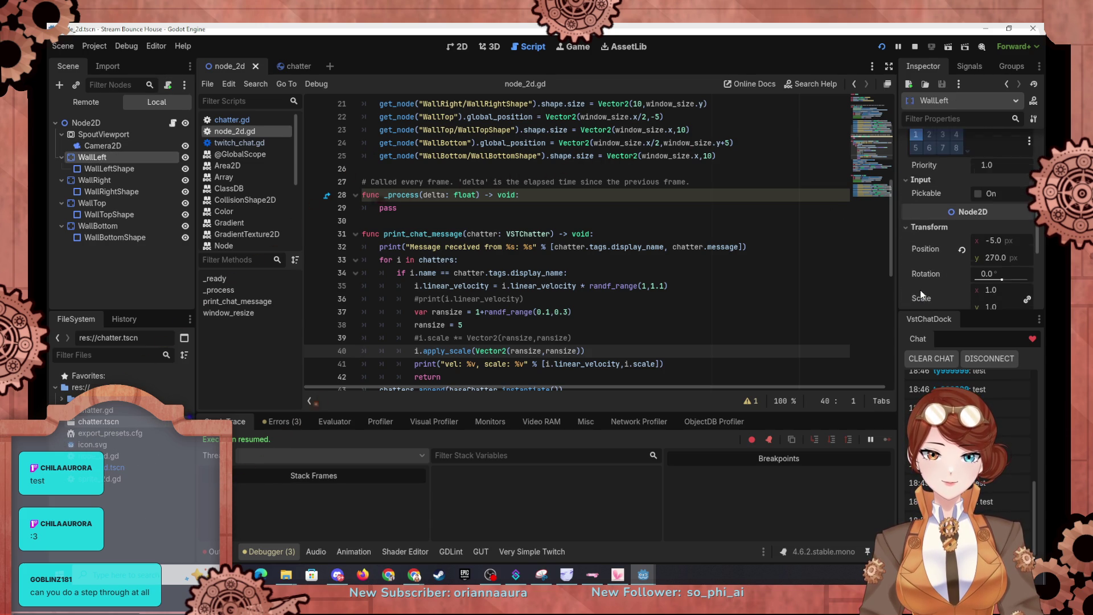
scroll(921, 290, "down", 1)
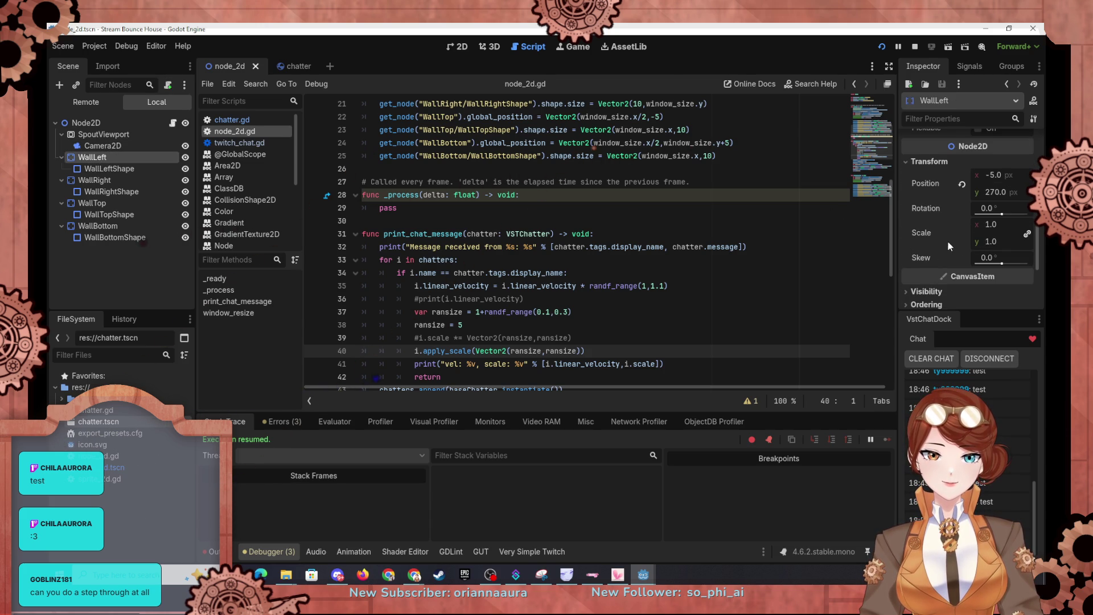
scroll(947, 240, "down", 1)
scroll(945, 243, "down", 2)
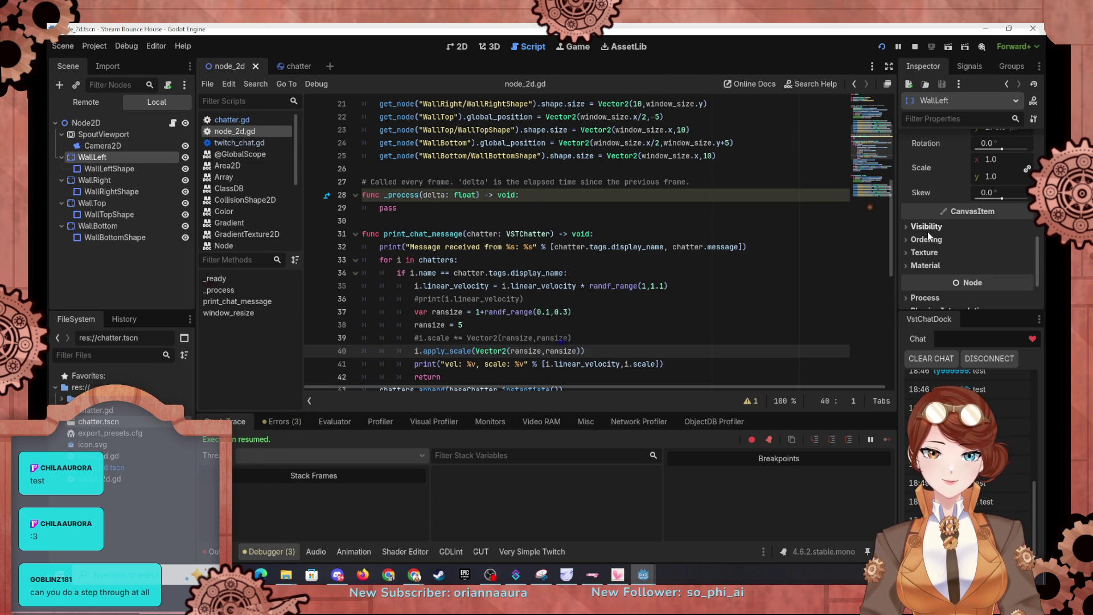
scroll(927, 232, "down", 1)
scroll(927, 234, "down", 3)
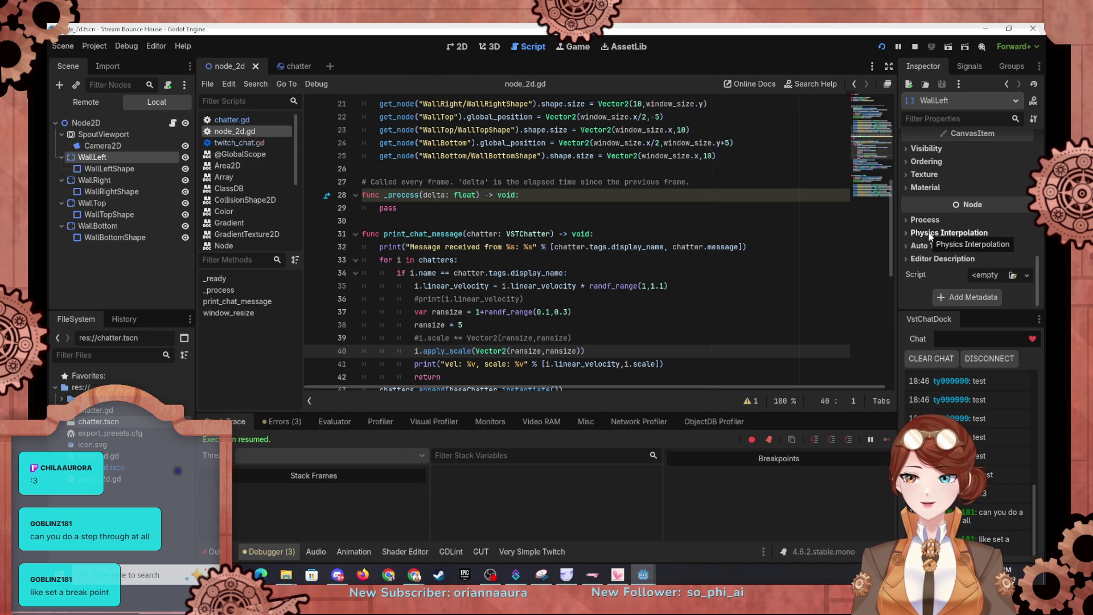
scroll(420, 322, "down", 2)
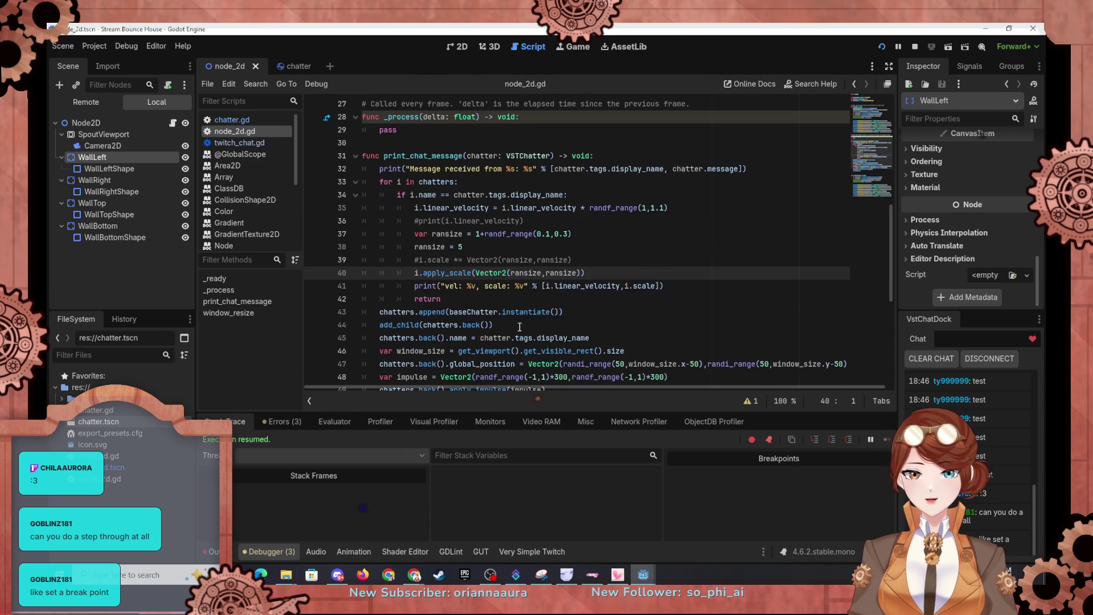
left_click_drag(462, 300, 415, 272)
left_click(510, 272)
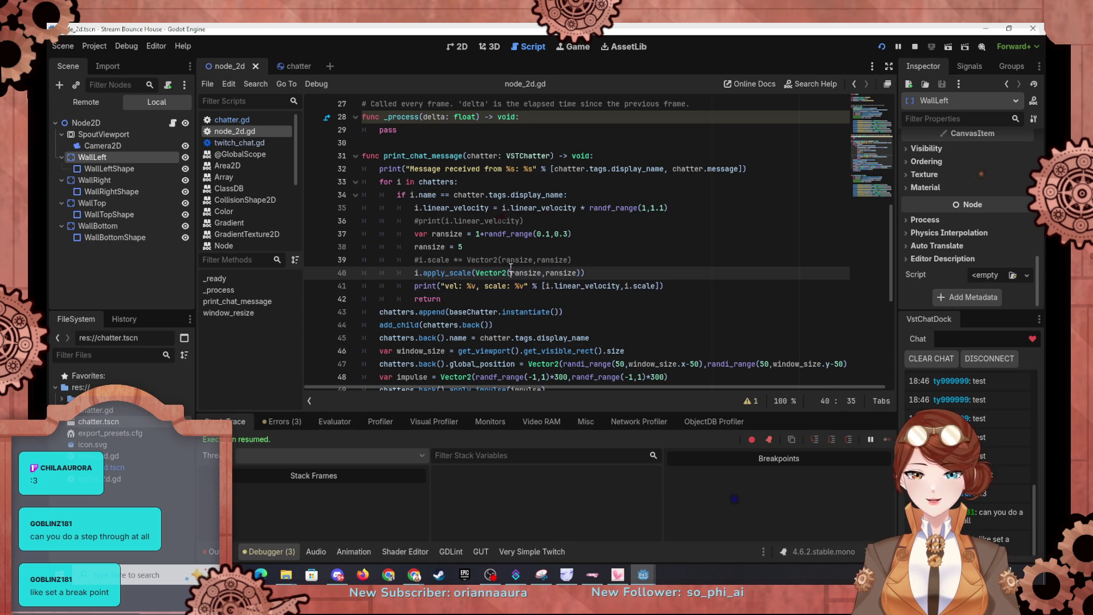
scroll(433, 219, "up", 1)
scroll(430, 225, "down", 4)
scroll(399, 236, "up", 2)
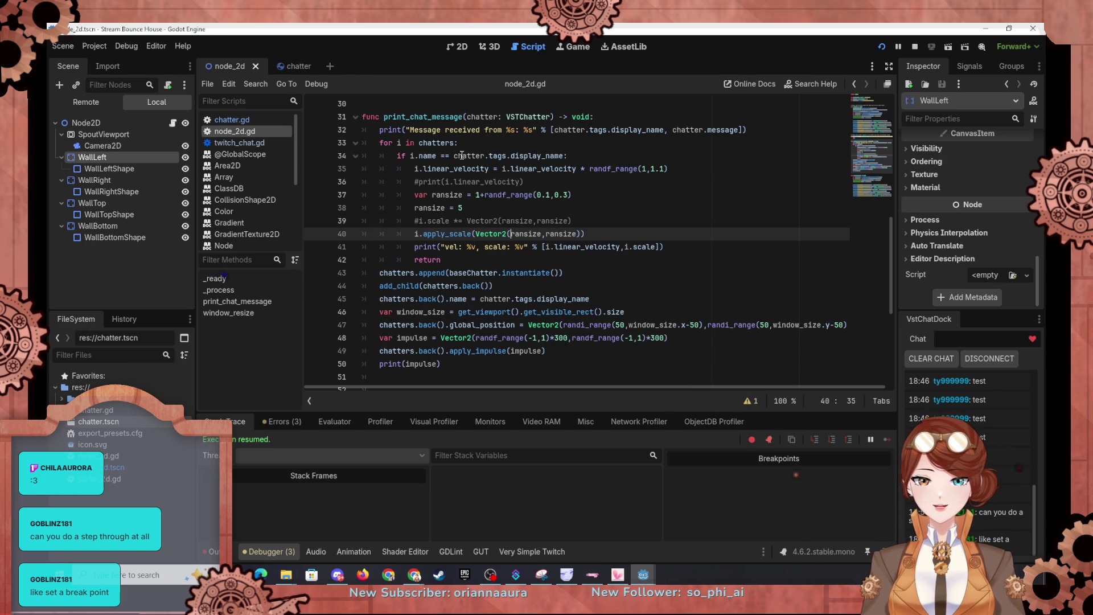
left_click(299, 66)
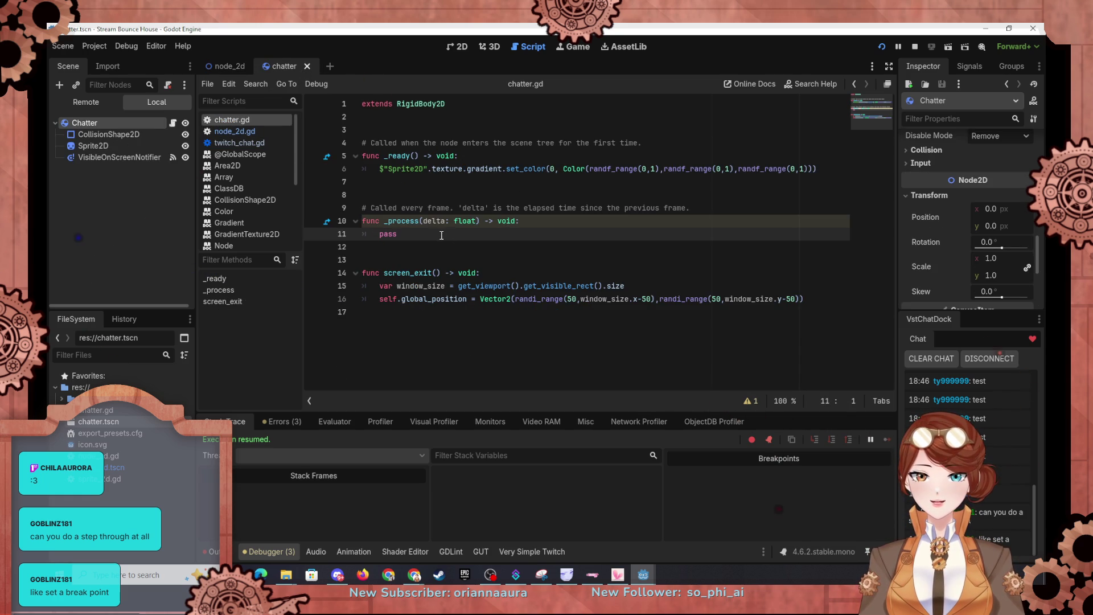
left_click(506, 230)
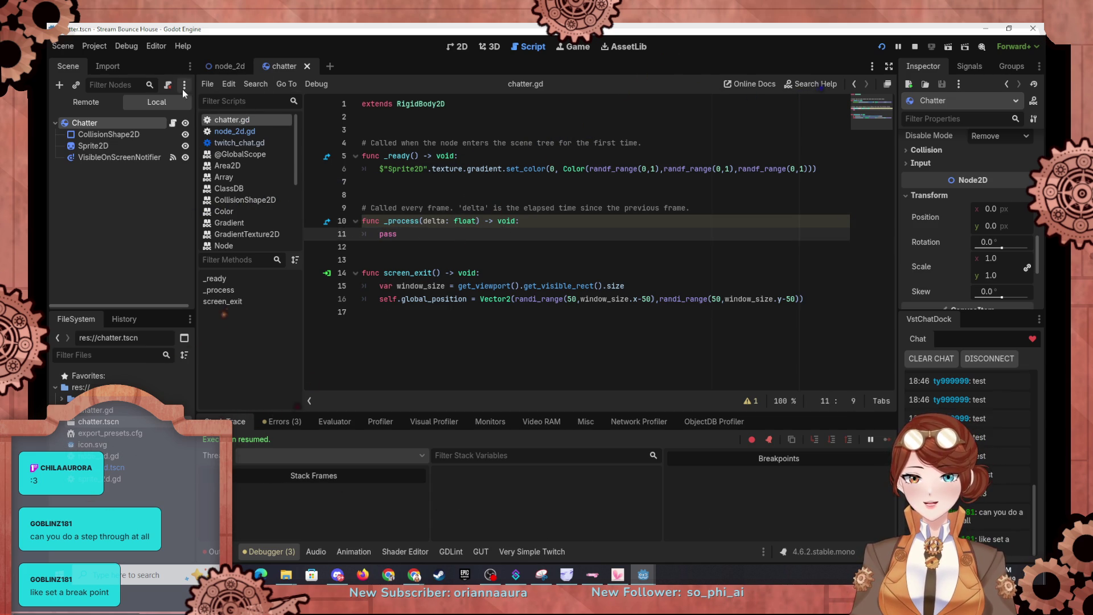
left_click(221, 64)
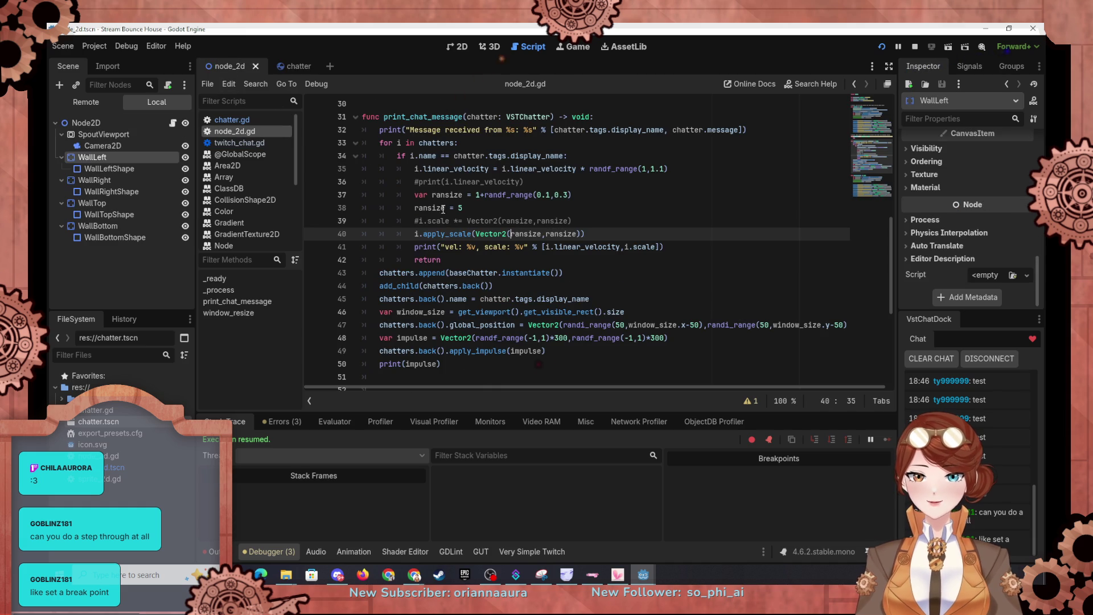
scroll(426, 224, "up", 5)
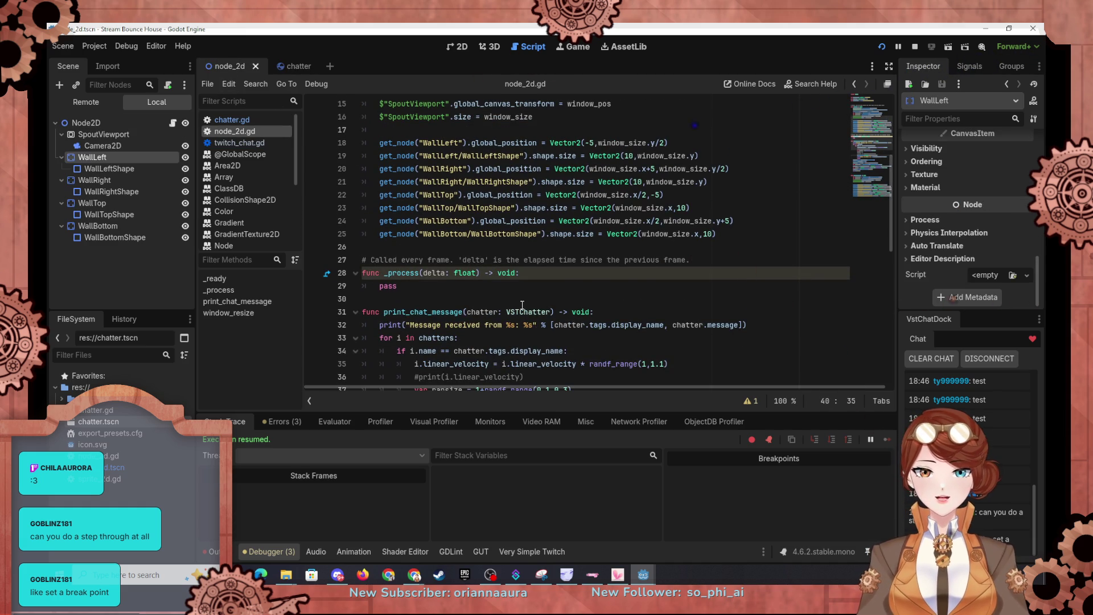
scroll(528, 309, "up", 3)
scroll(516, 297, "up", 3)
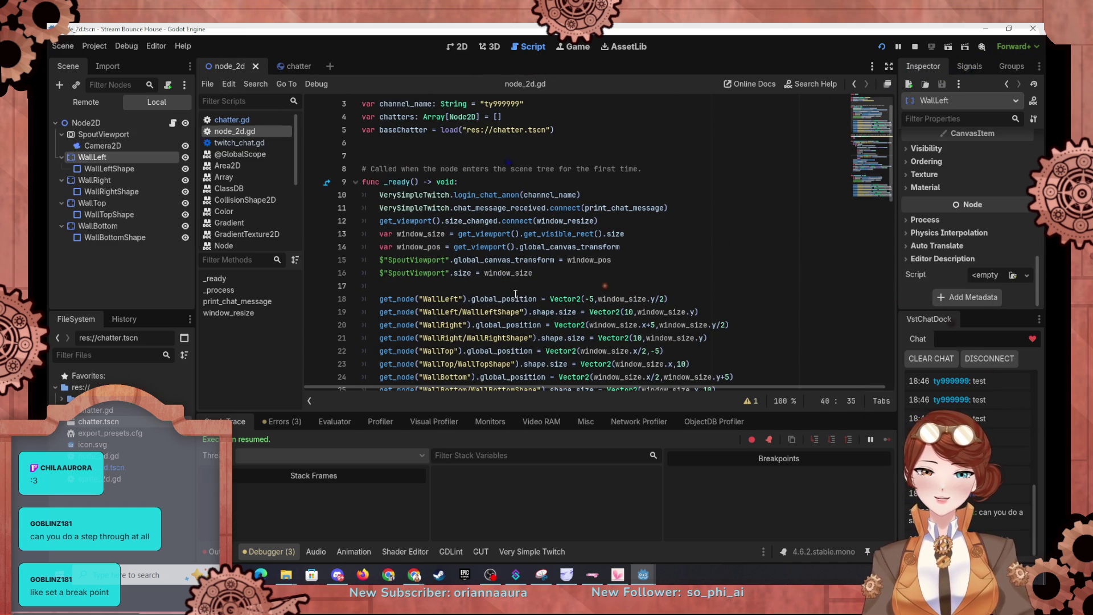
scroll(516, 290, "up", 2)
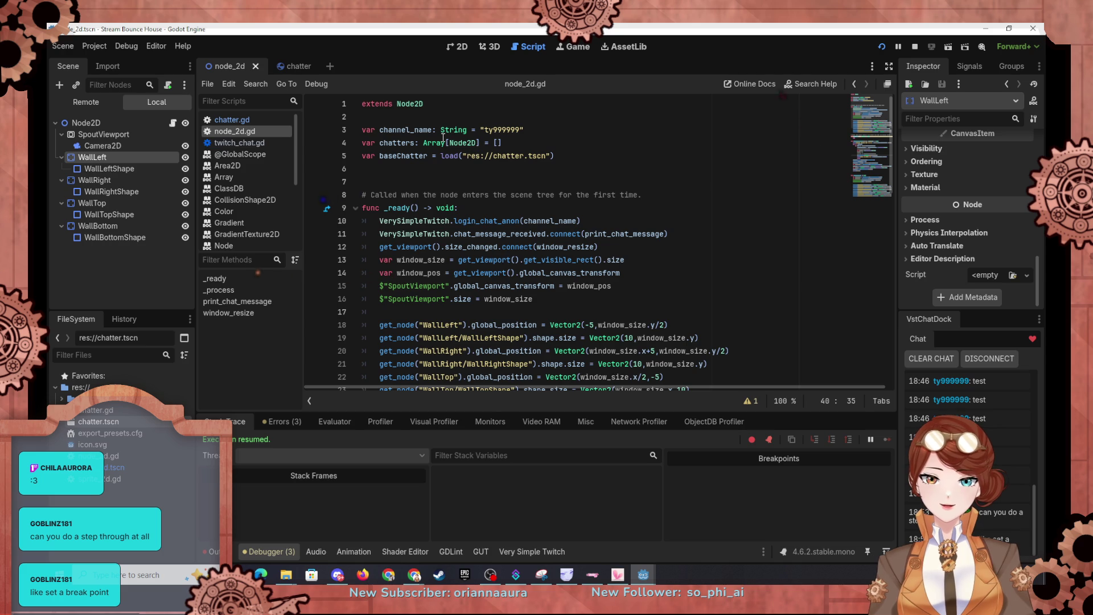
mouse_move(447, 145)
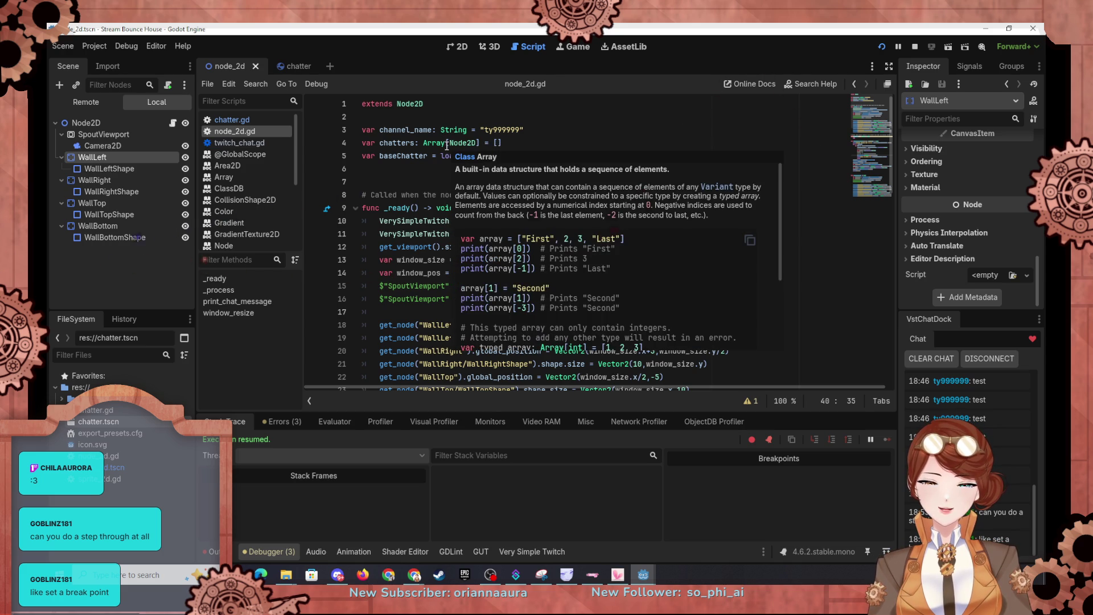
scroll(410, 154, "down", 4)
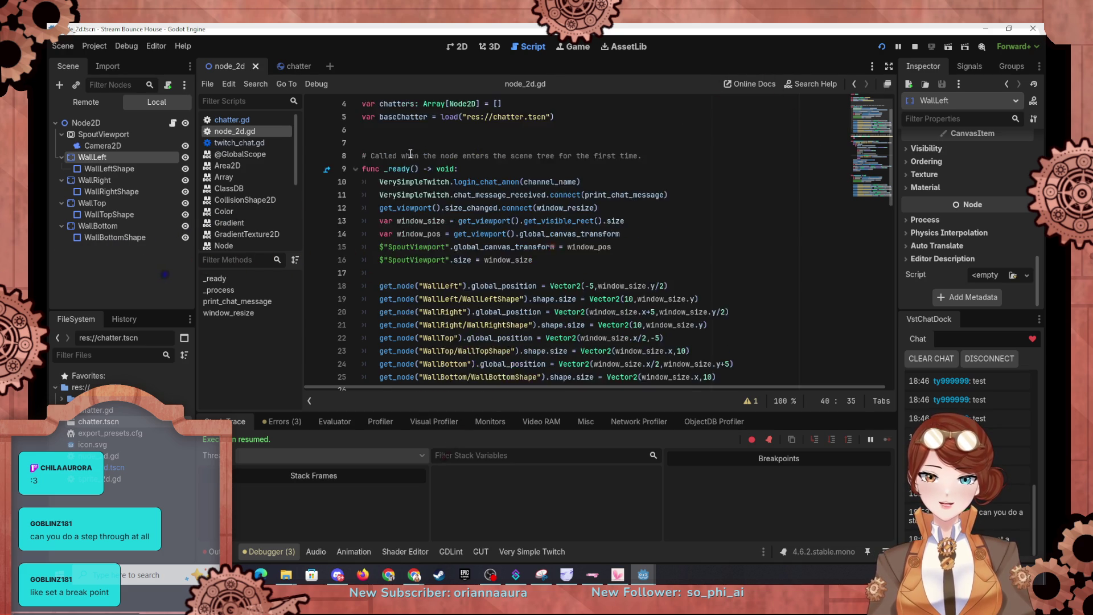
scroll(409, 155, "down", 3)
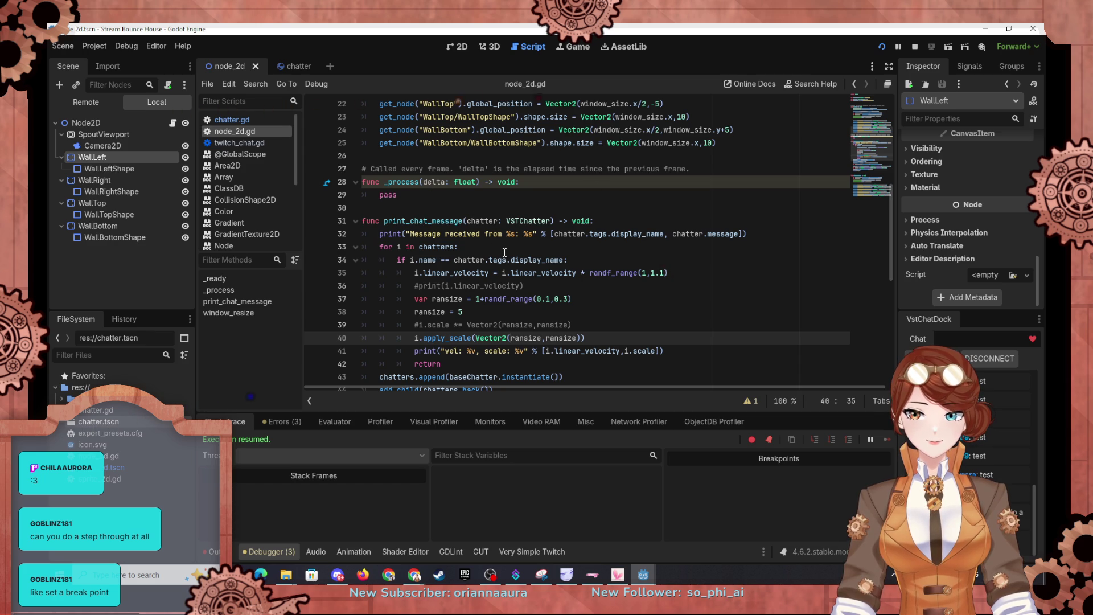
In the Remote tree under Node2D, inspect a running chatter body's Transform, leaving Scale at 1.0.
left_click(93, 100)
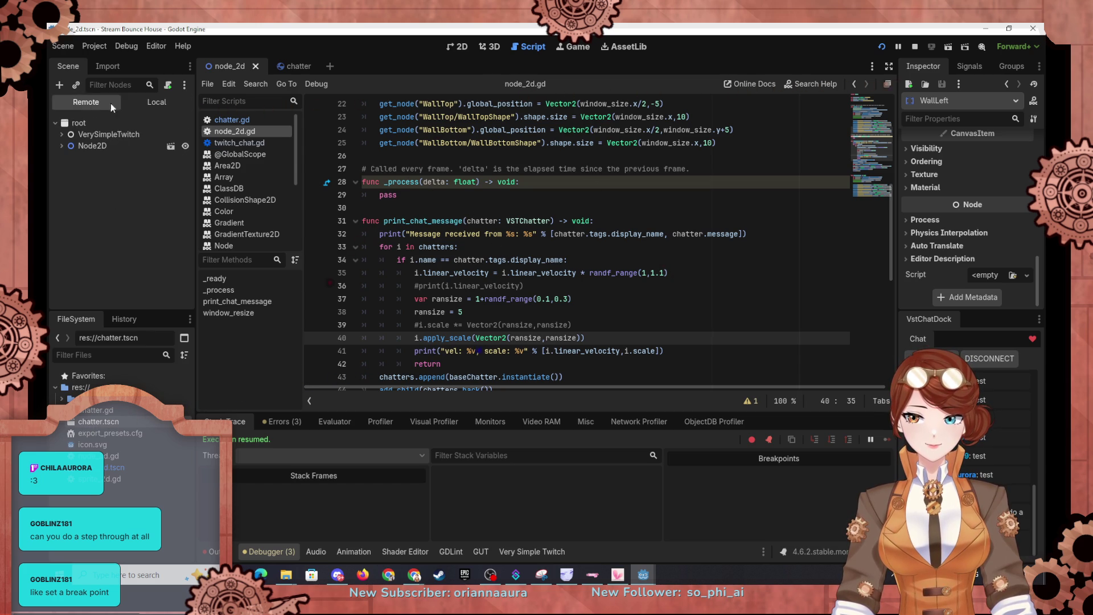
left_click(61, 146)
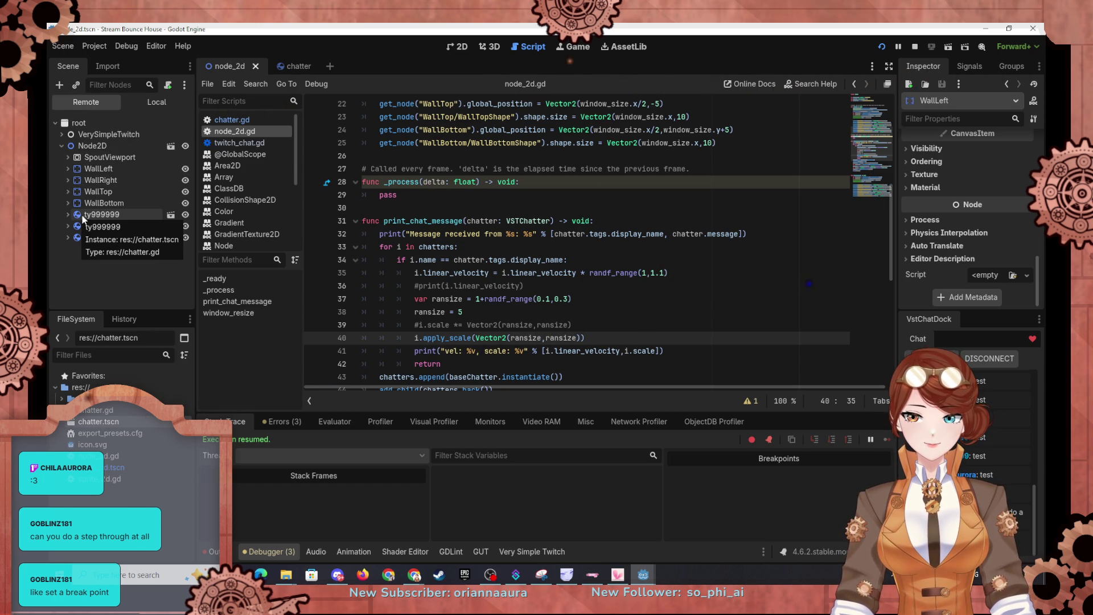
left_click(117, 214)
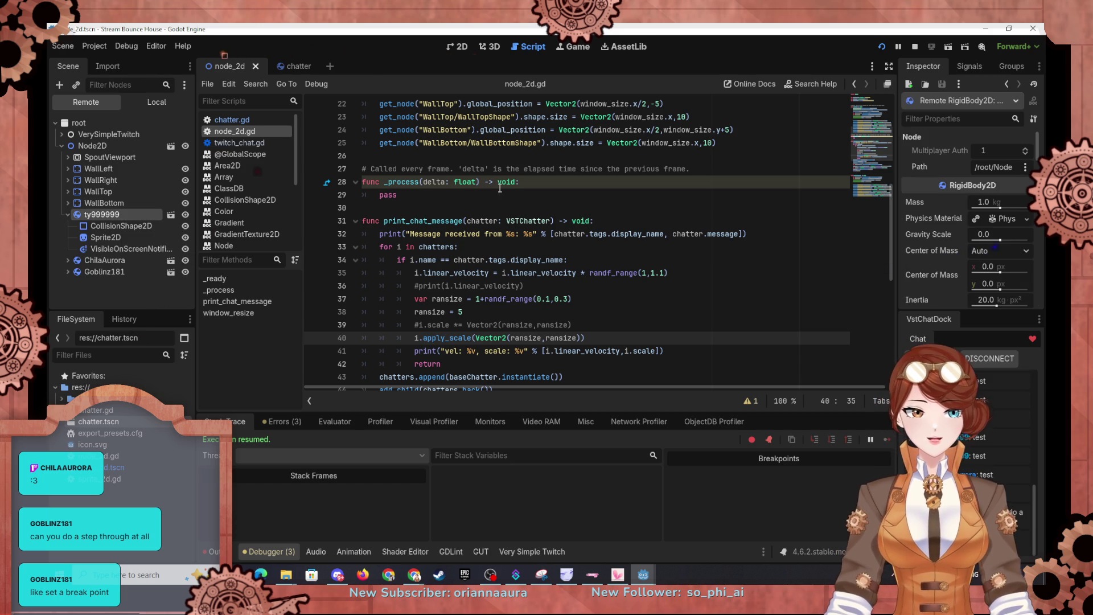
scroll(906, 175, "down", 10)
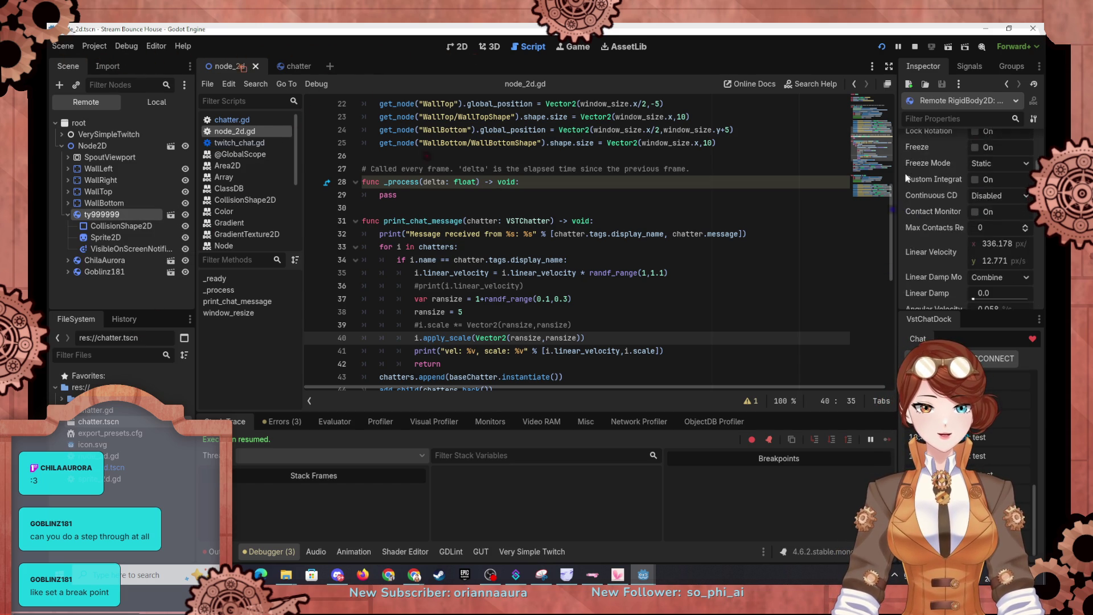
scroll(905, 178, "down", 5)
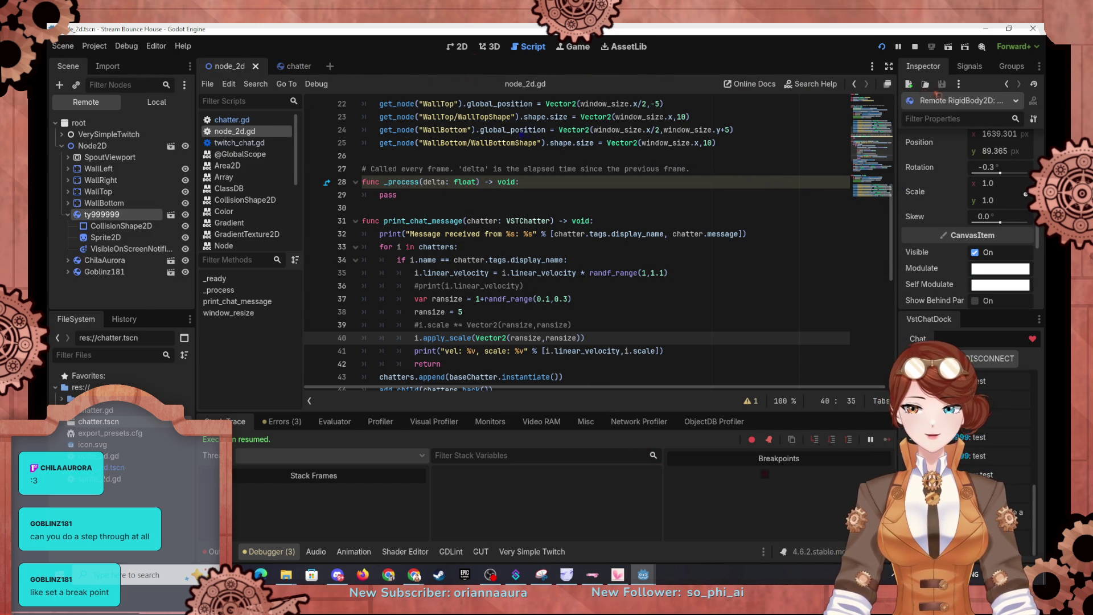
key("alt+Tab")
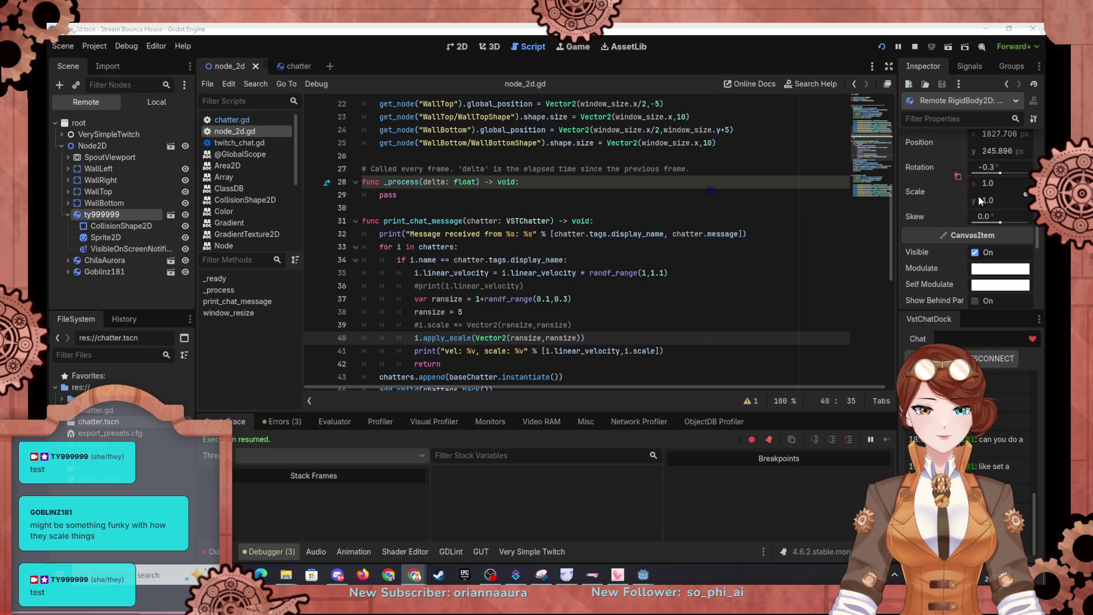
left_click(988, 184)
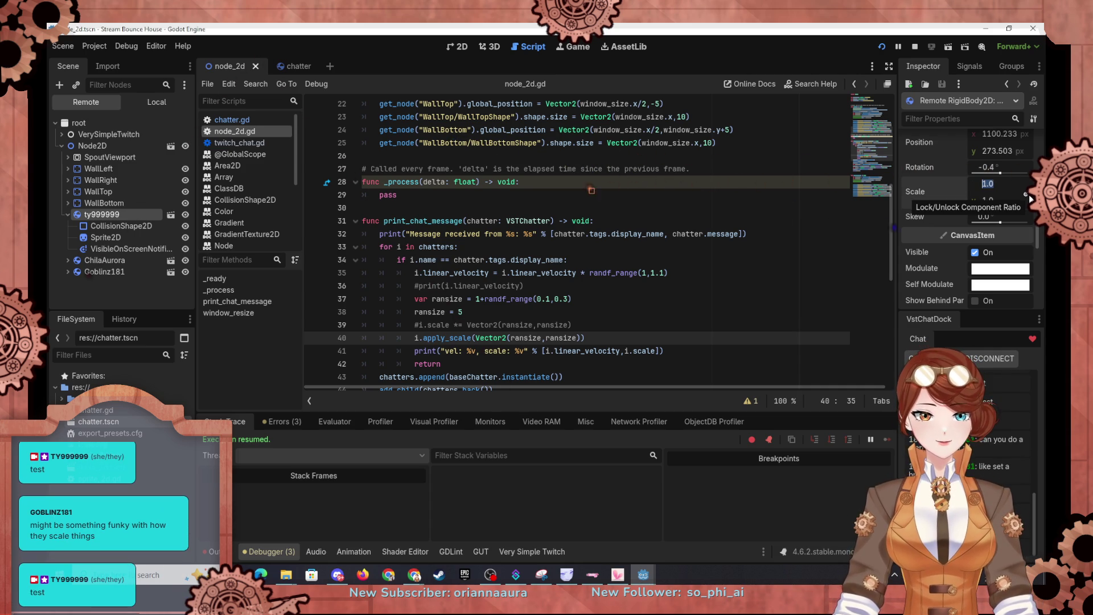
key("Escape")
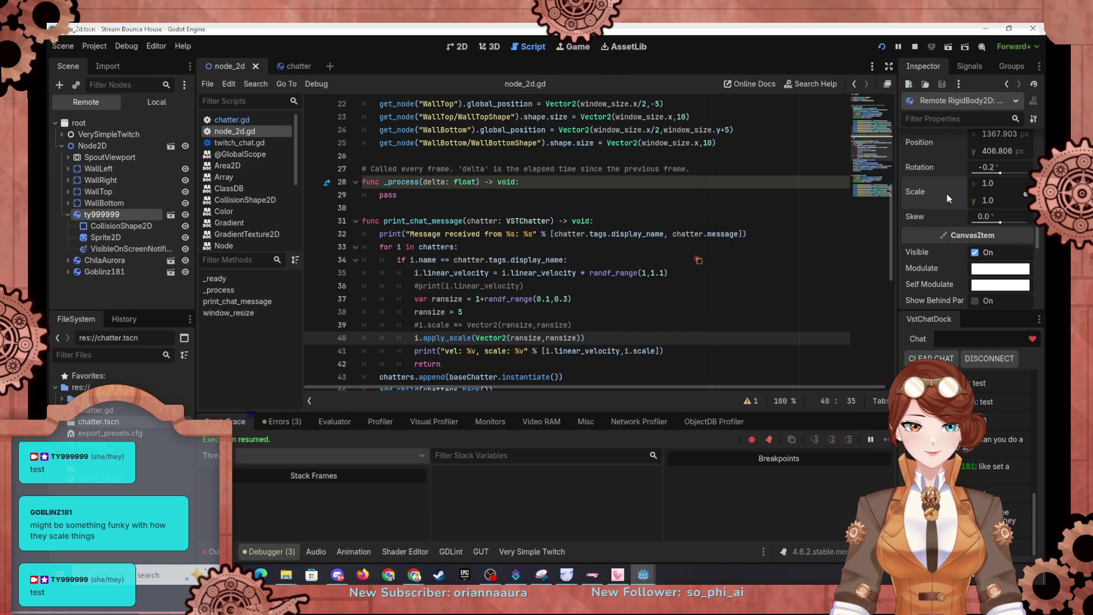
scroll(945, 207, "up", 5)
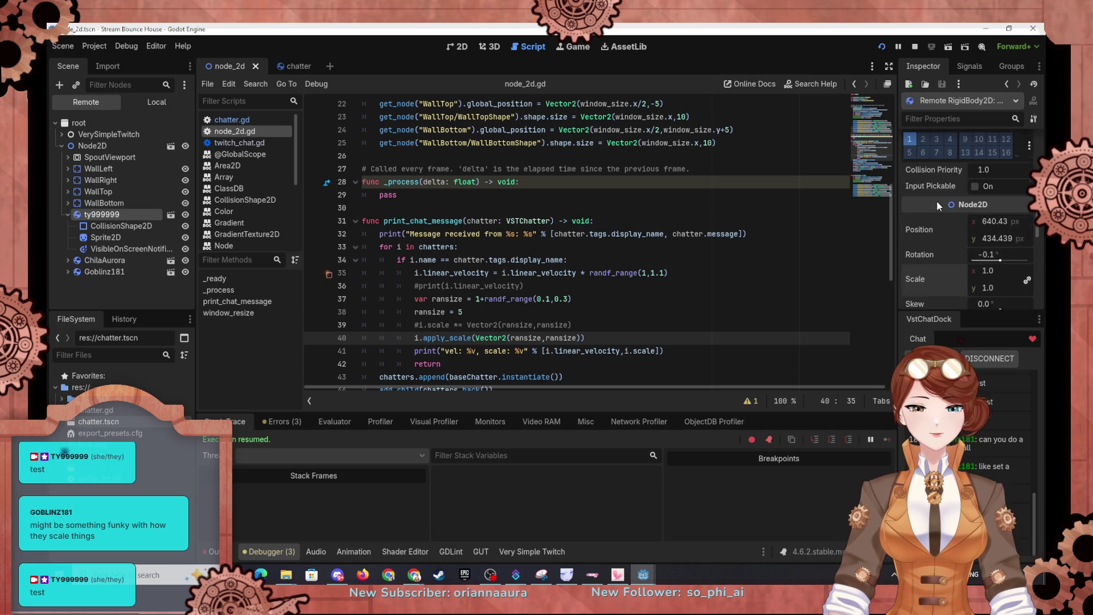
scroll(941, 230, "down", 3)
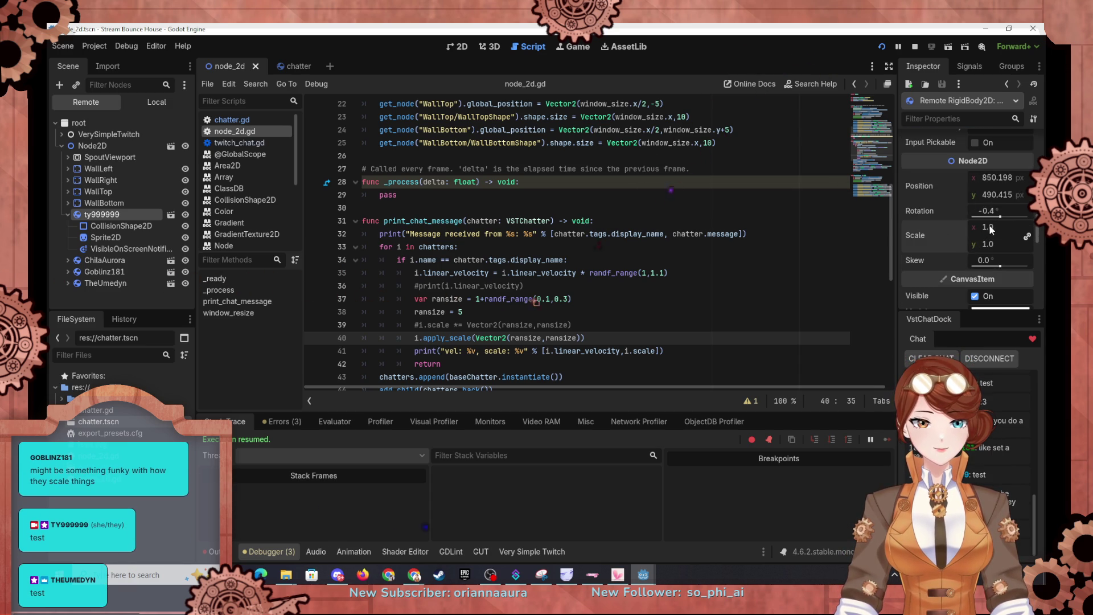
scroll(943, 244, "down", 3)
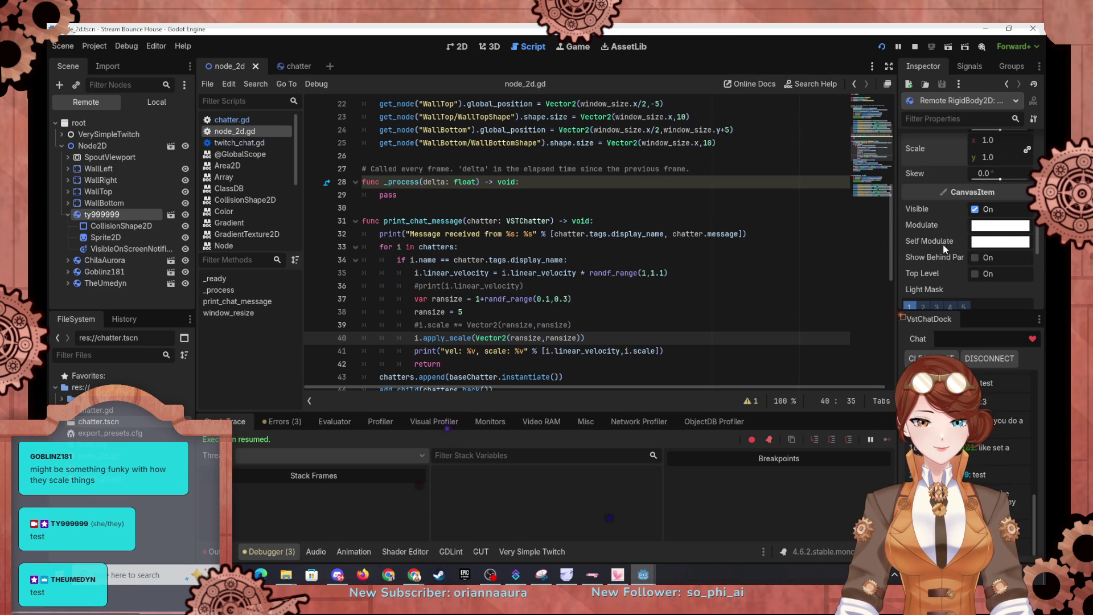
scroll(944, 246, "down", 1)
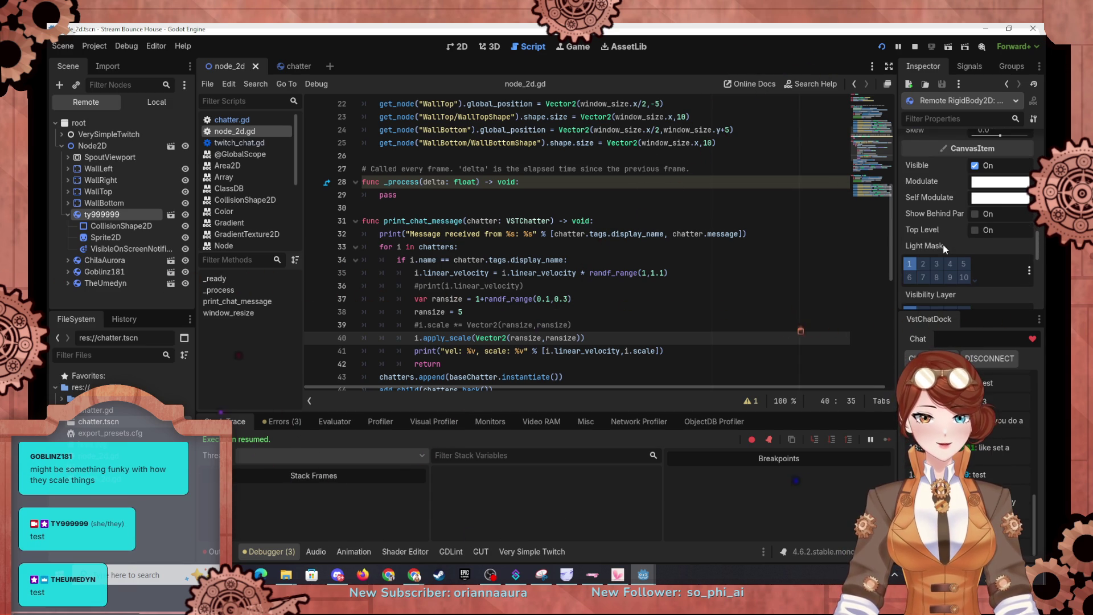
scroll(943, 246, "down", 7)
scroll(943, 246, "down", 2)
scroll(943, 250, "down", 1)
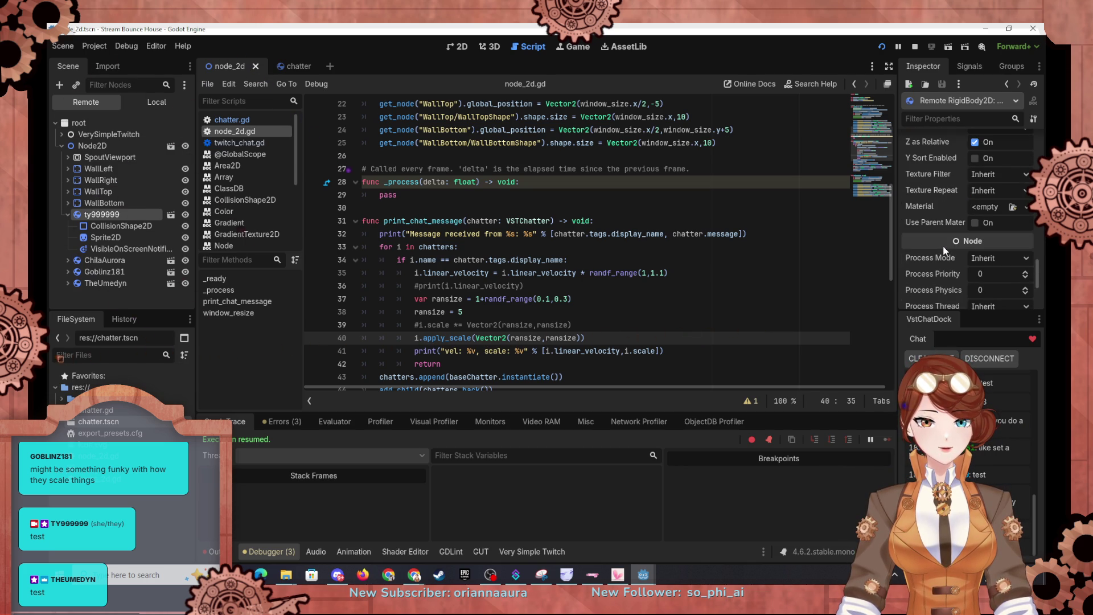
scroll(943, 251, "down", 4)
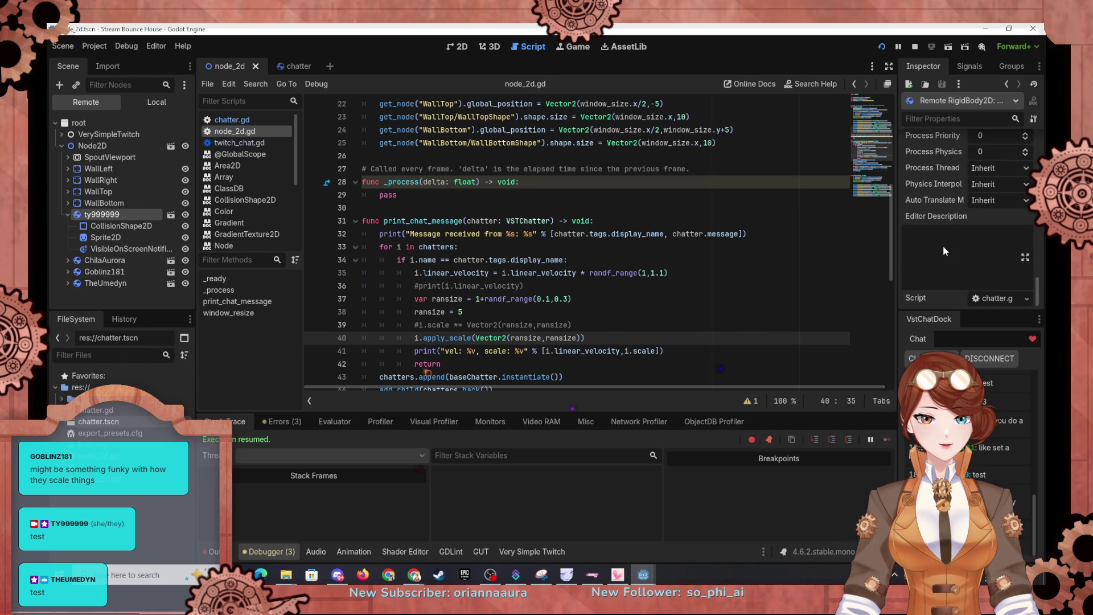
scroll(943, 251, "up", 10)
scroll(944, 251, "up", 5)
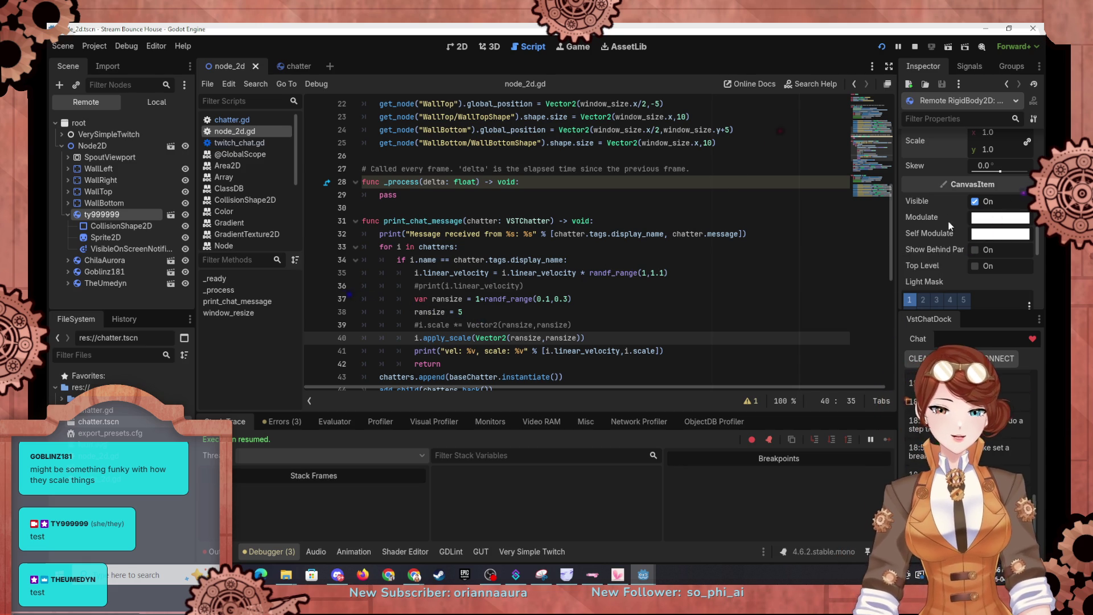
scroll(945, 239, "up", 9)
scroll(950, 213, "up", 3)
scroll(944, 213, "up", 6)
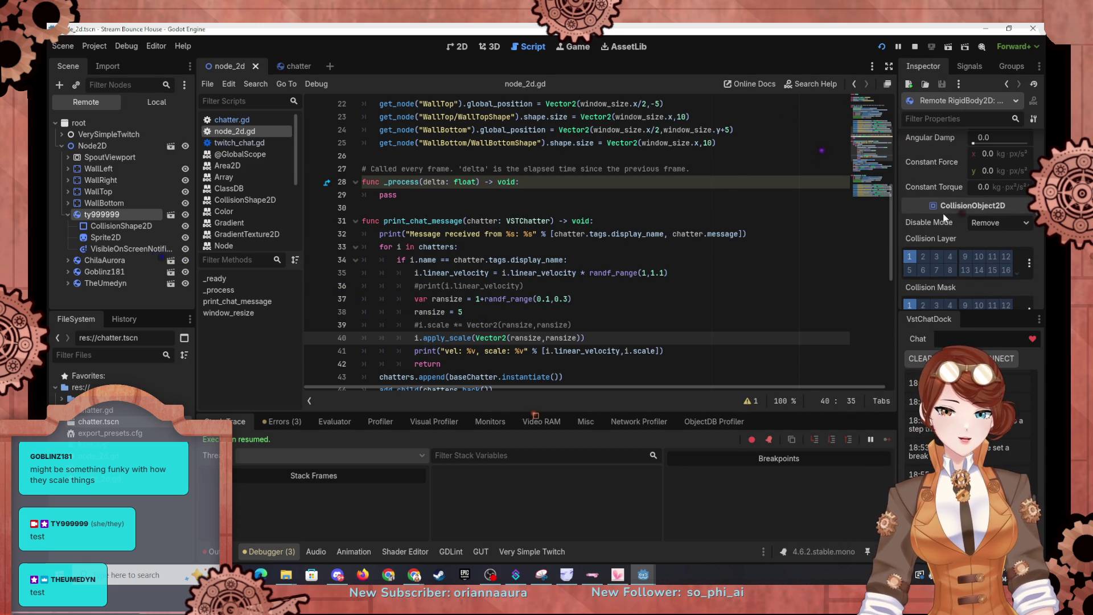
scroll(944, 218, "up", 3)
scroll(941, 214, "up", 3)
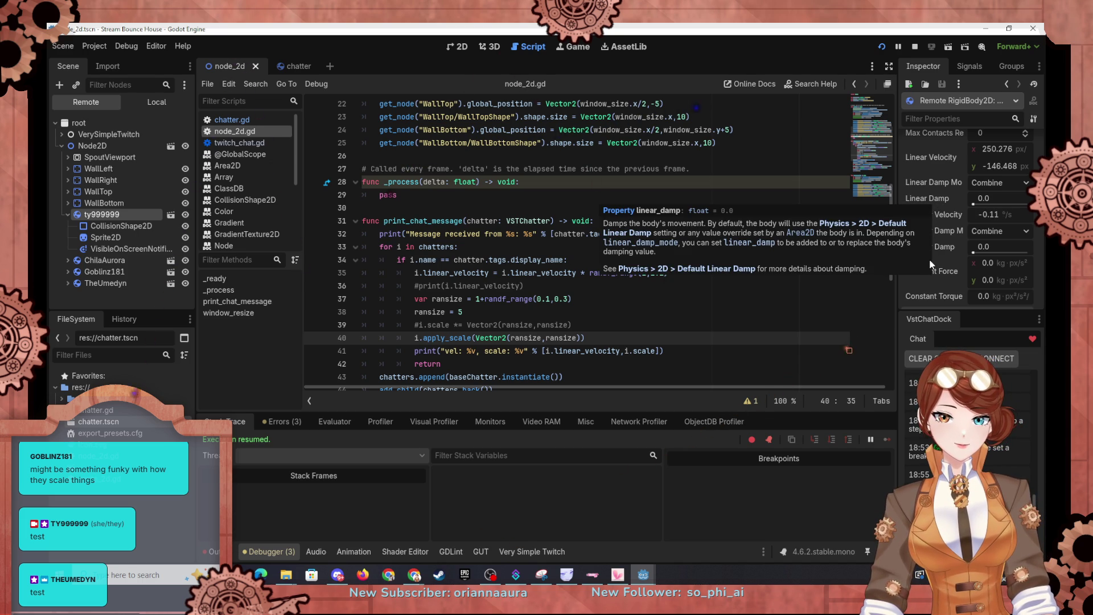
scroll(932, 256, "up", 1)
scroll(932, 255, "up", 3)
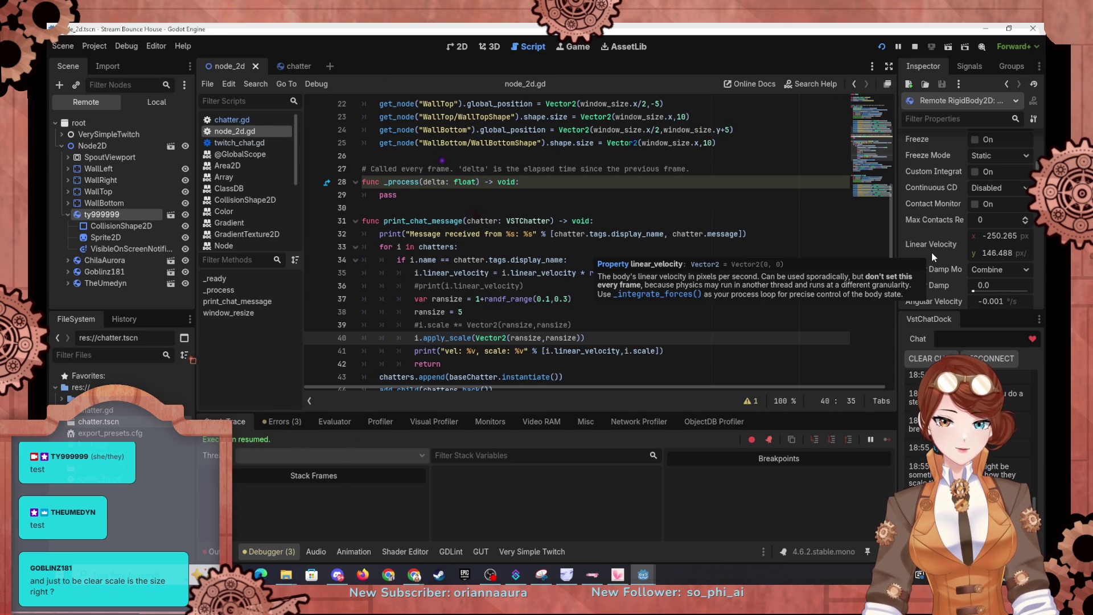
scroll(932, 253, "up", 1)
scroll(931, 251, "up", 1)
scroll(932, 252, "up", 1)
scroll(931, 251, "up", 1)
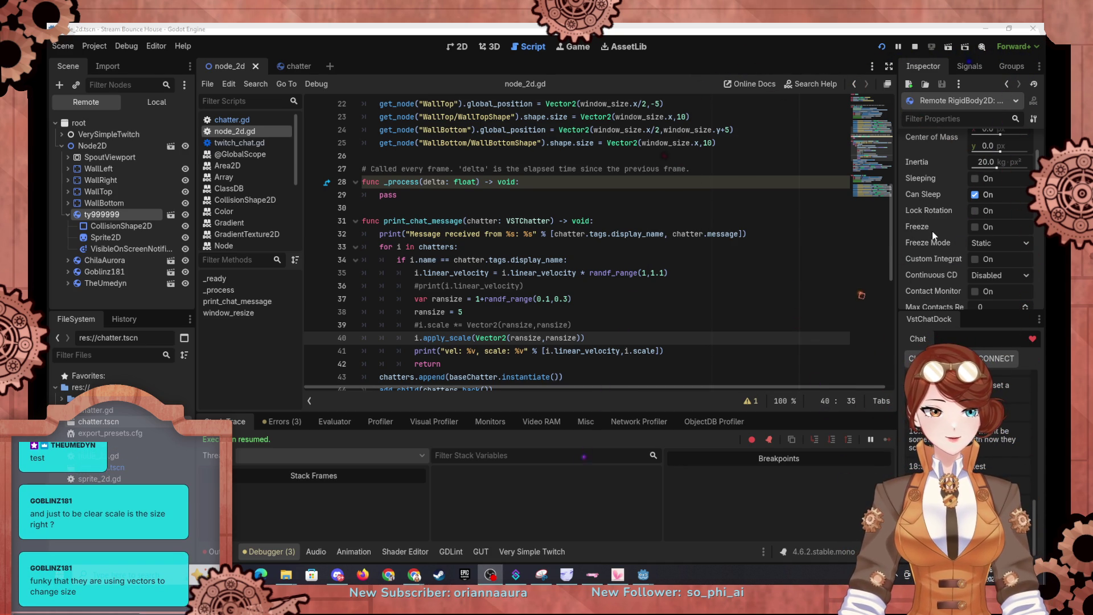
Select the newest chatter in the Remote tree and enter 5 in its Transform Scale y field.
mouse_move(932, 231)
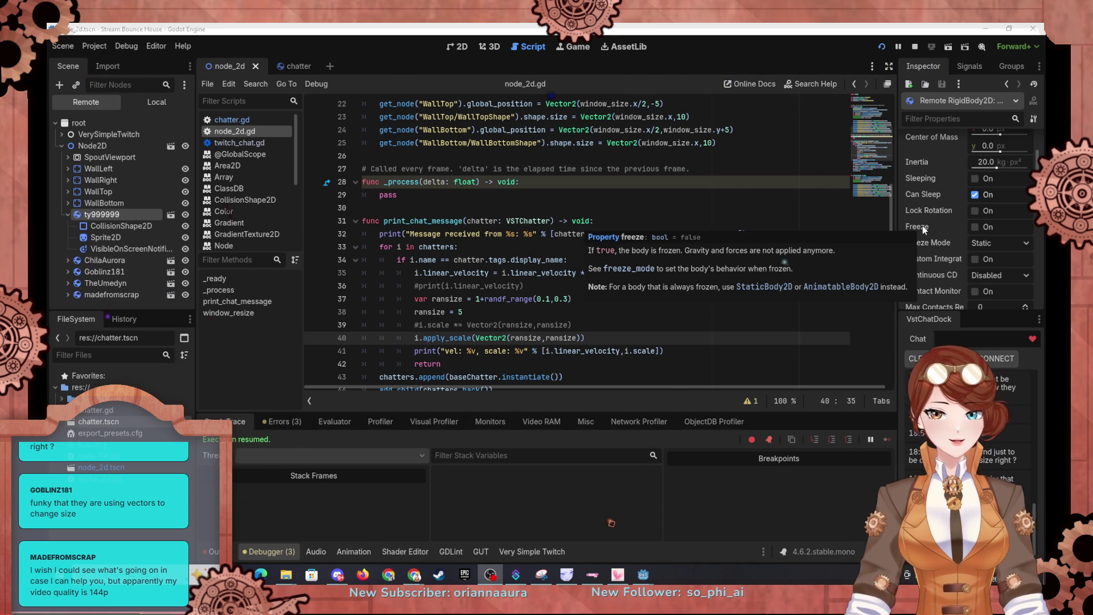
scroll(938, 207, "up", 1)
scroll(938, 206, "up", 4)
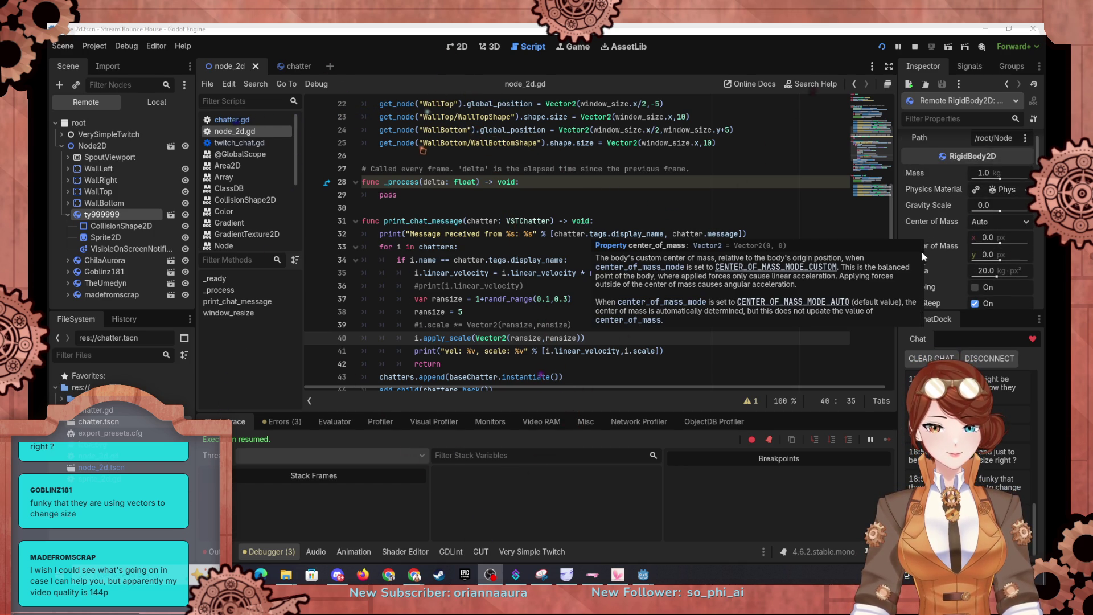
scroll(935, 279, "up", 2)
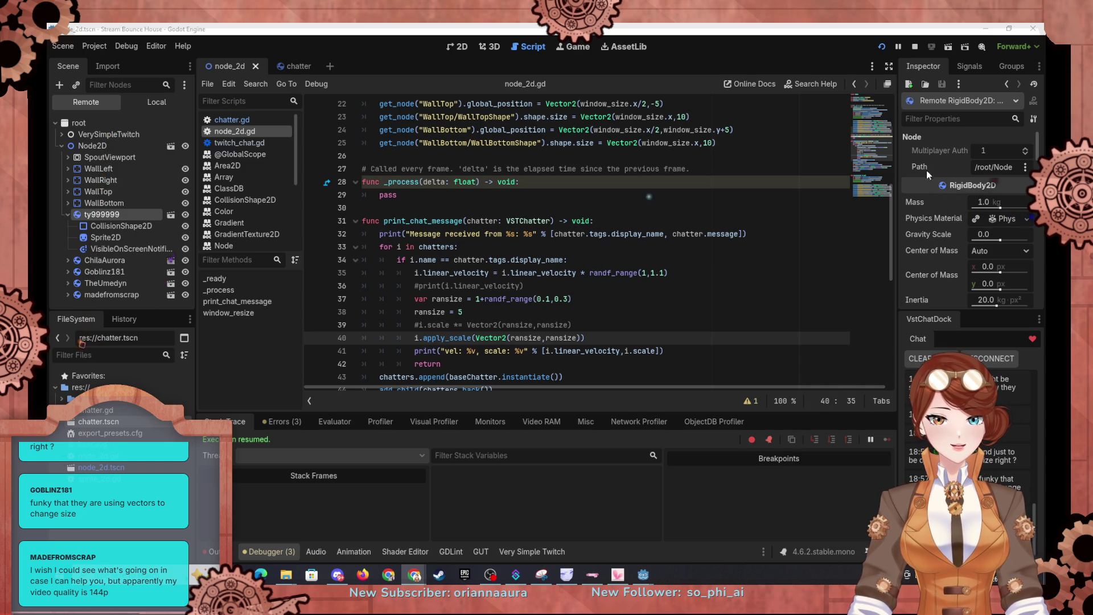
left_click(120, 293)
scroll(927, 255, "down", 1)
scroll(928, 255, "down", 10)
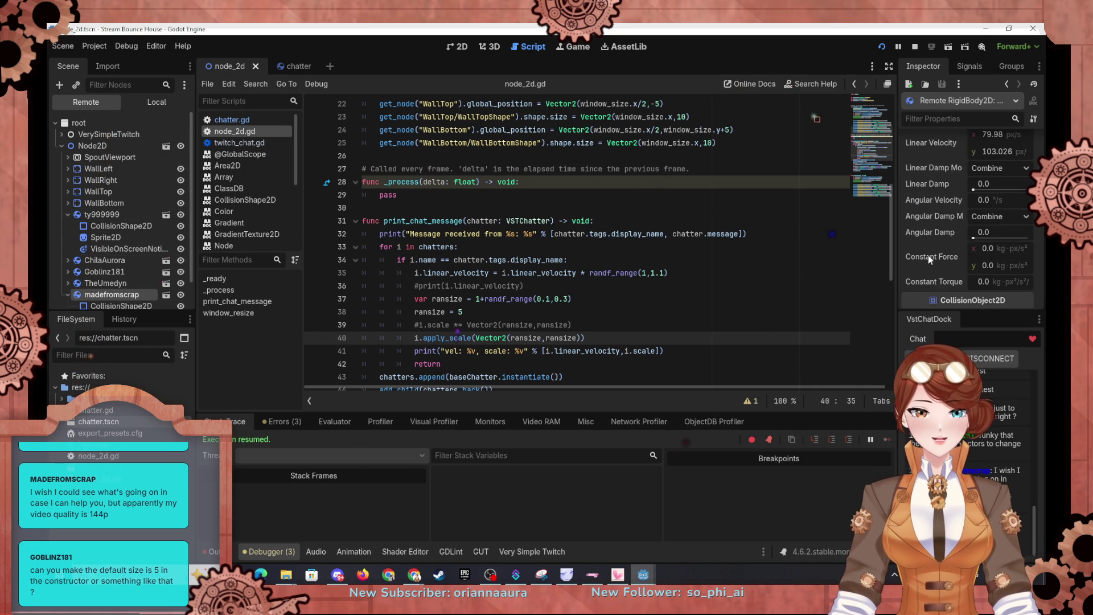
left_click(990, 218)
type("5")
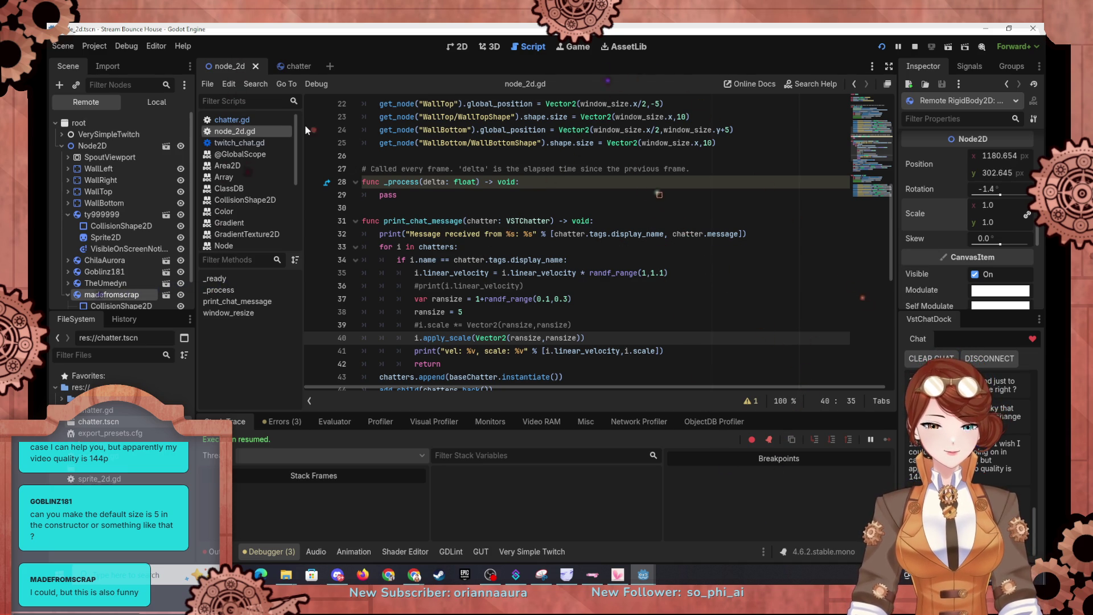
left_click(290, 66)
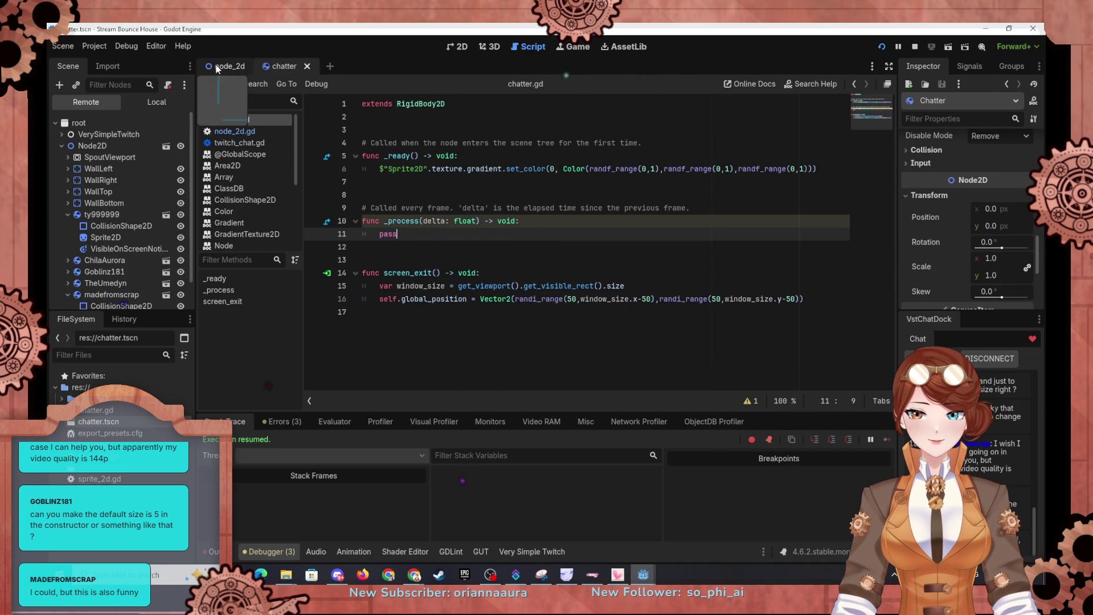
Set the Chatter scene root's Transform scale to 3 in the local tree, then save and run.
left_click(228, 66)
left_click(292, 64)
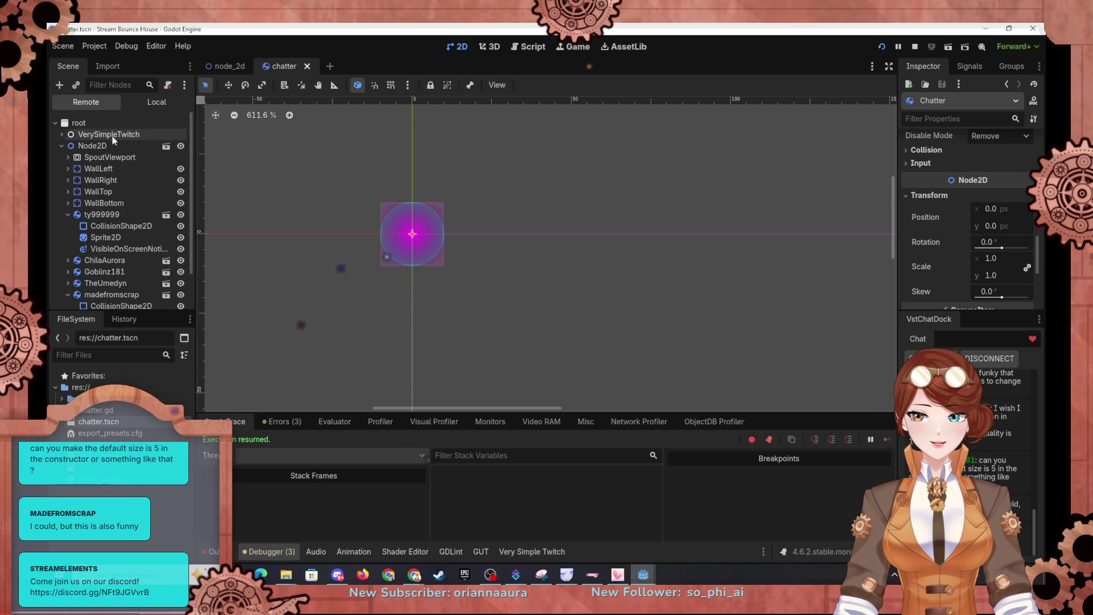
left_click(127, 101)
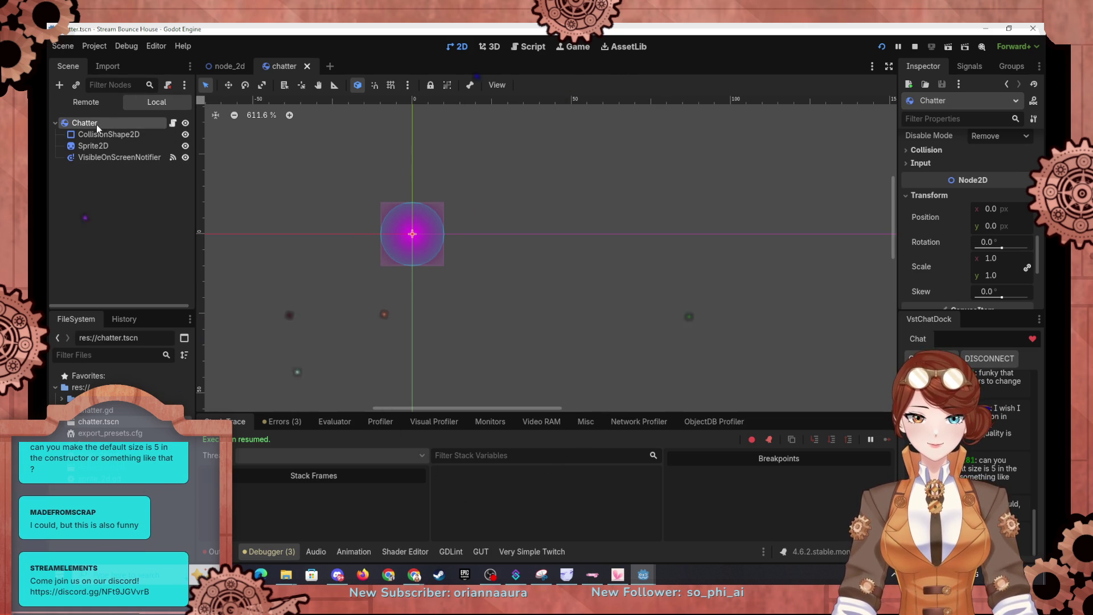
left_click(1002, 257)
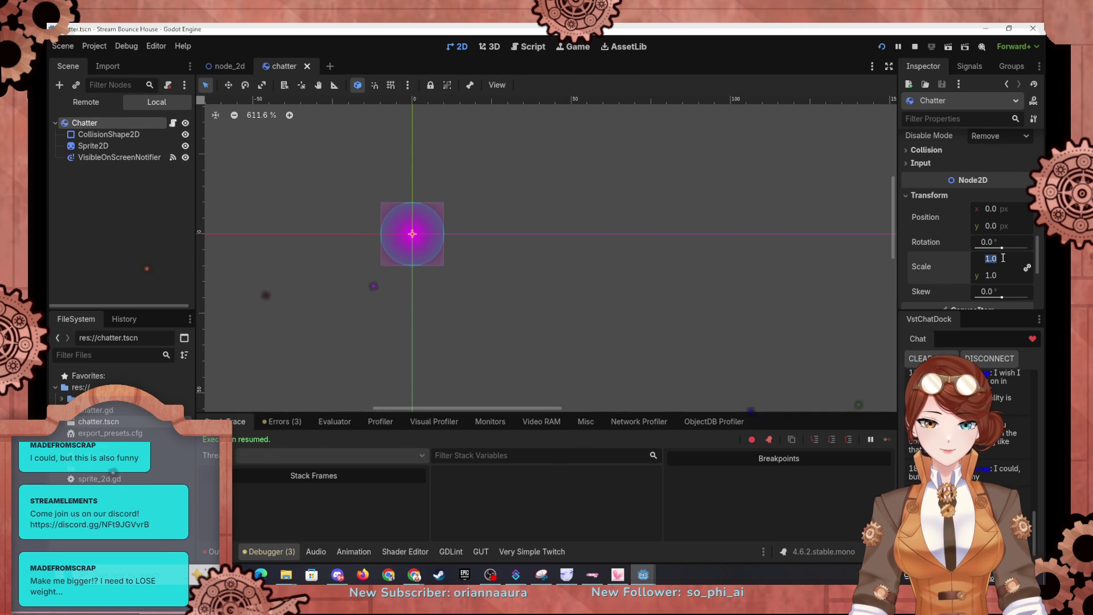
type("3")
key("Return")
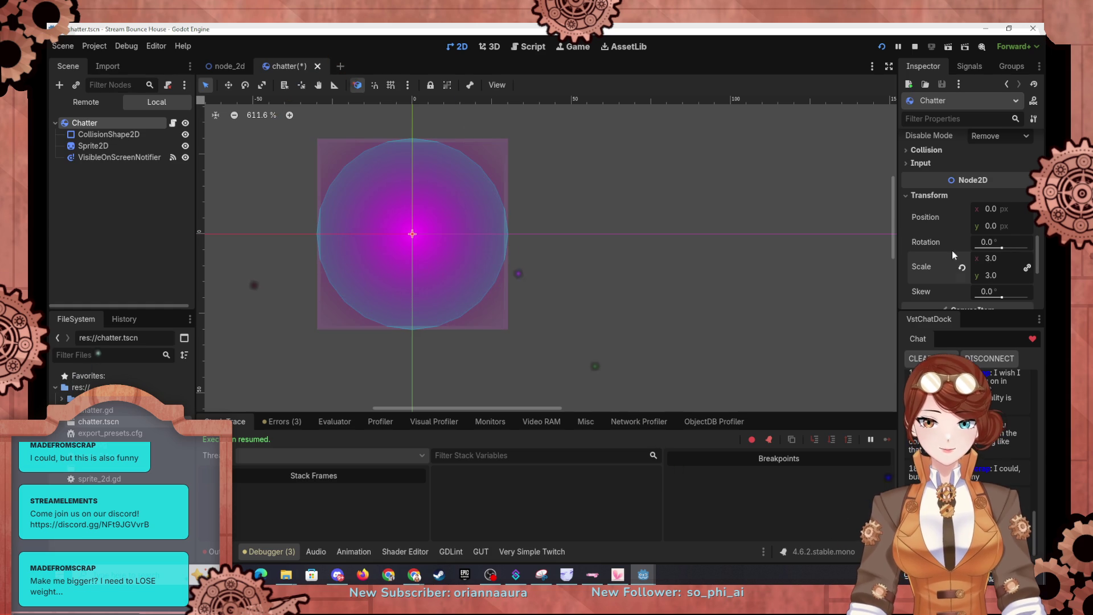
left_click(784, 160)
left_click(882, 46)
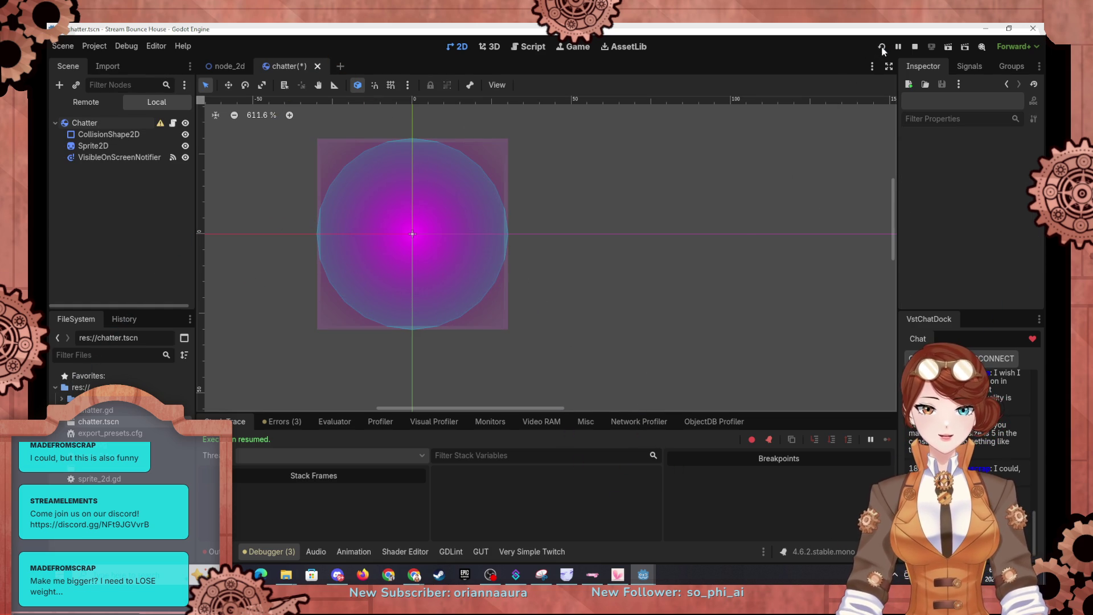
Maximize then minimize the running game and read the Chatter node's RigidBody2D size-override warning.
double_click(604, 125)
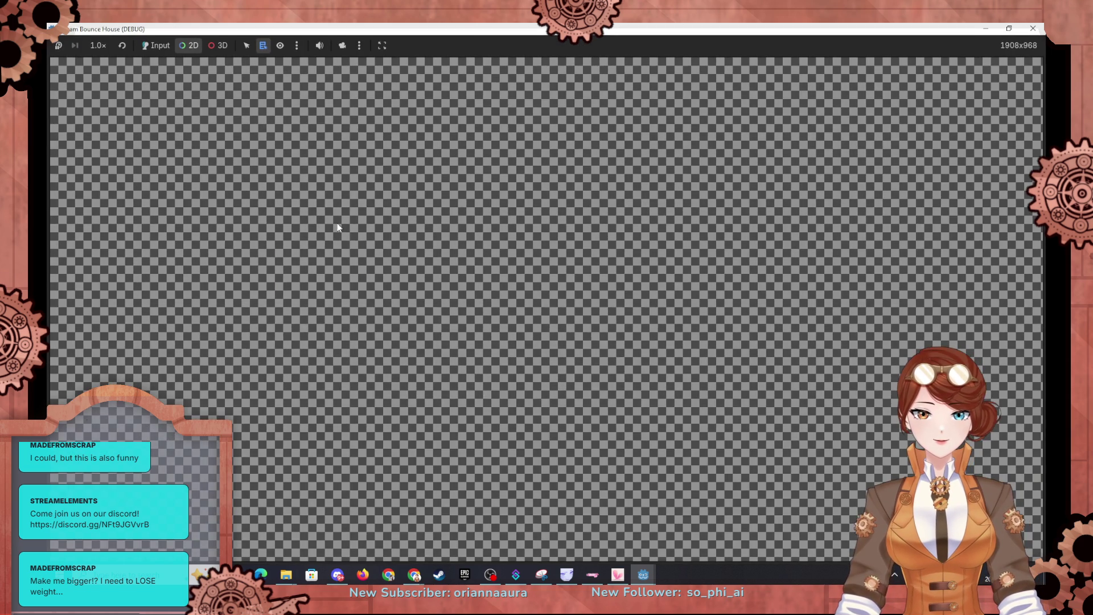
key("alt+Tab")
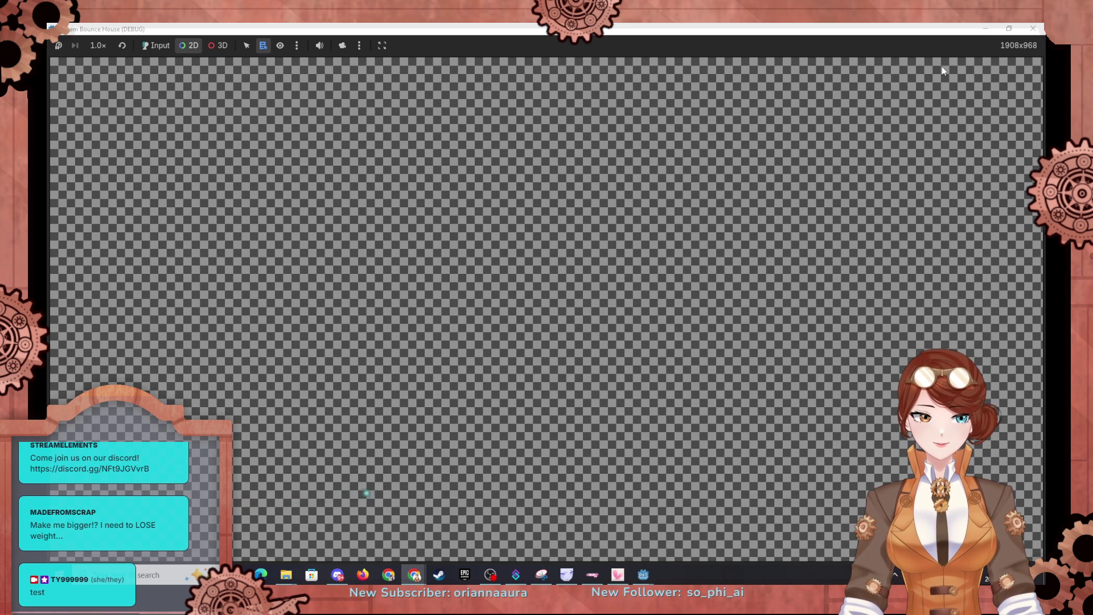
left_click(982, 30)
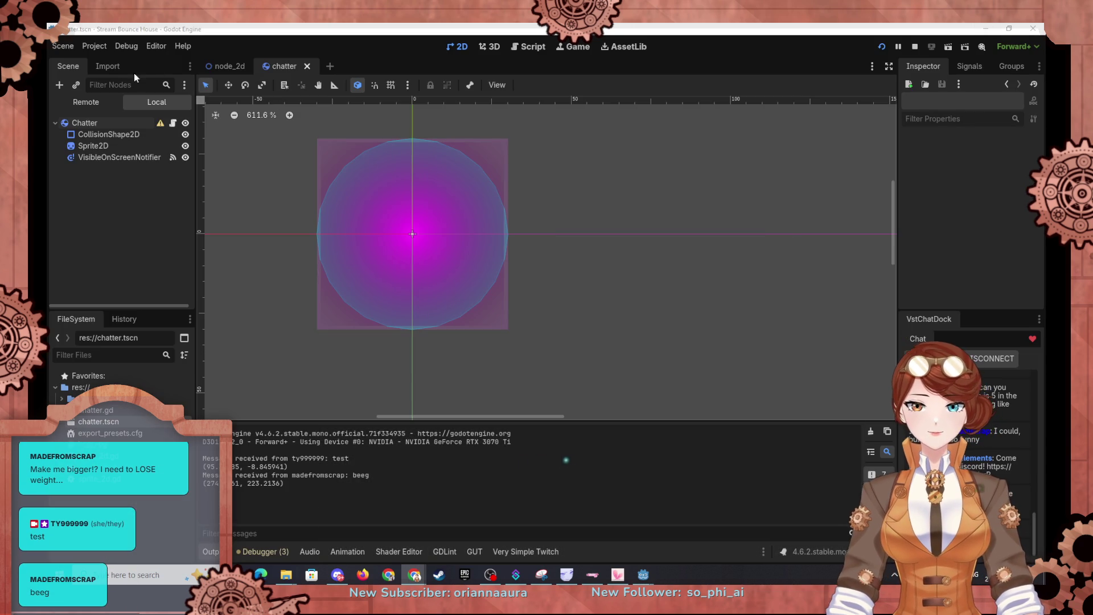
left_click(160, 124)
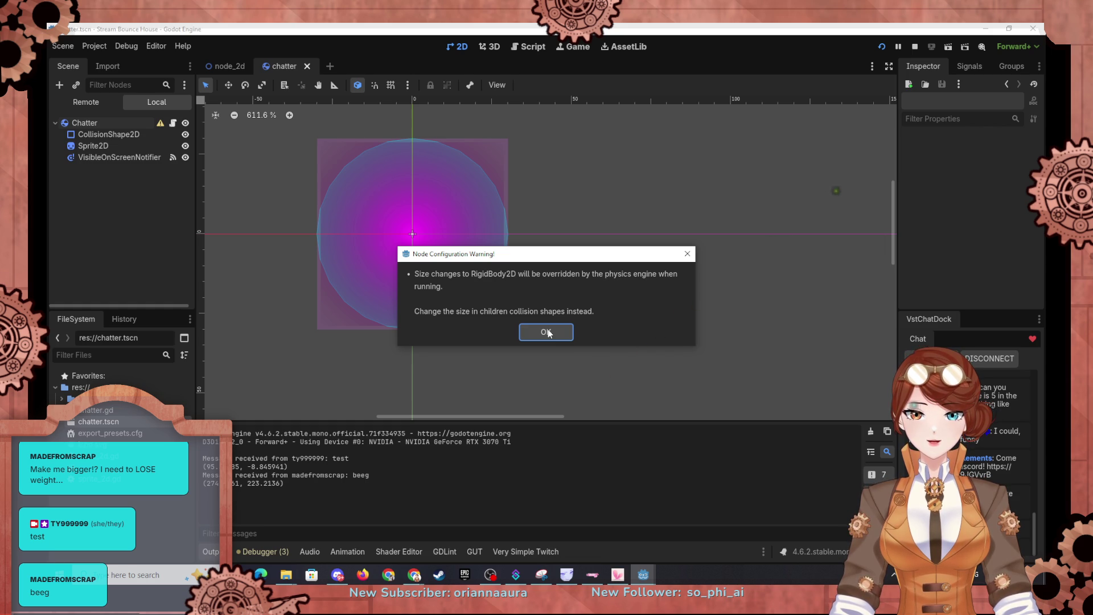
left_click(548, 333)
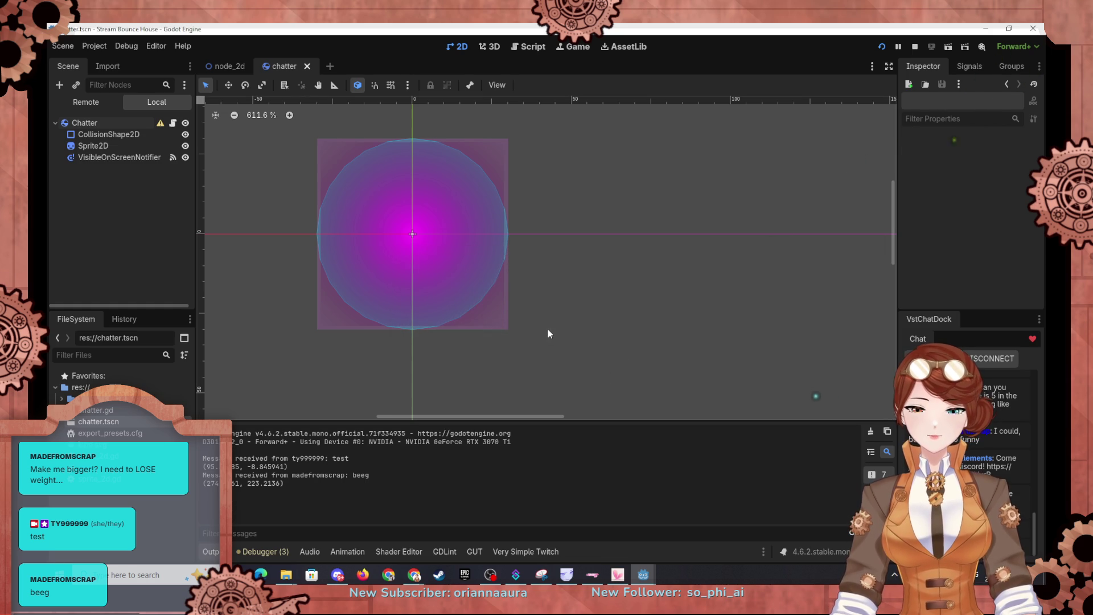
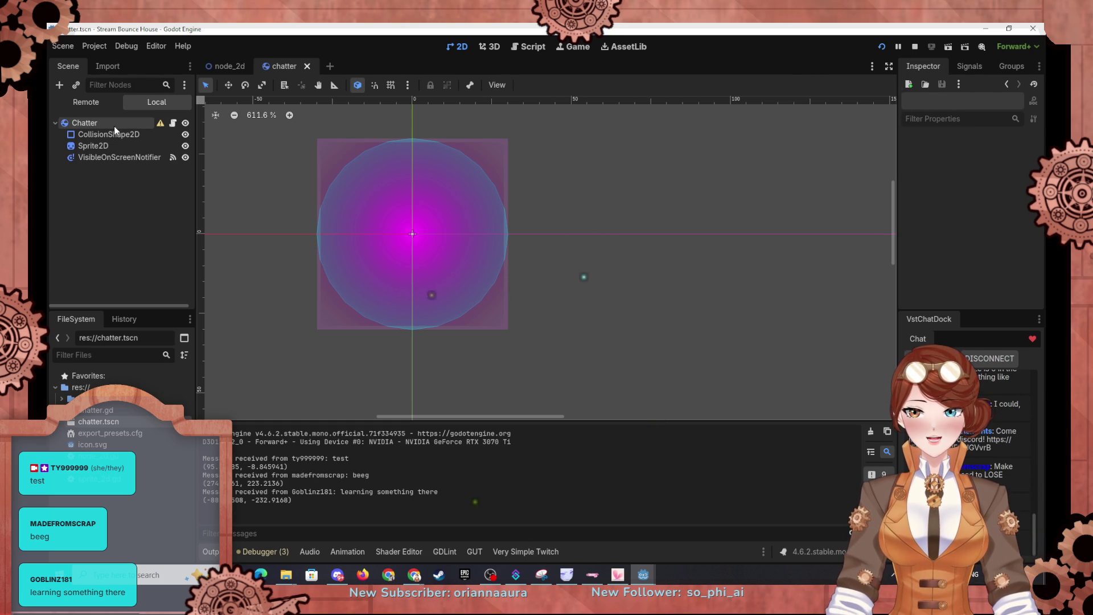
Reset the Chatter root's scale to 1 and move Sprite2D and VisibleOnScreenNotifier under CollisionShape2D.
left_click(114, 124)
left_click(1007, 257)
type("1")
key("Return")
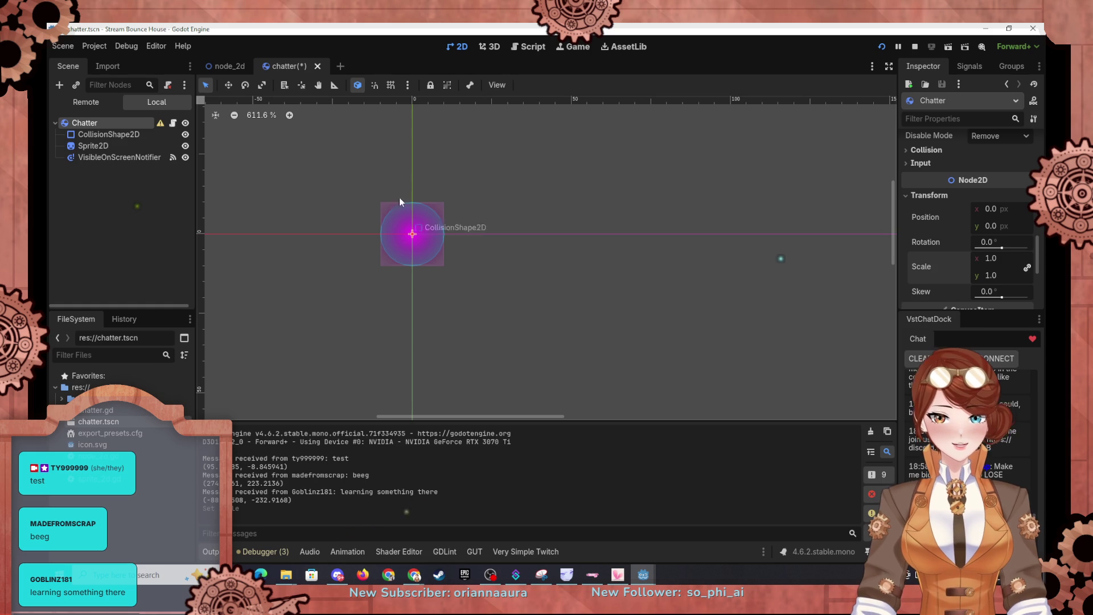
left_click_drag(102, 148, 105, 136)
left_click(105, 136)
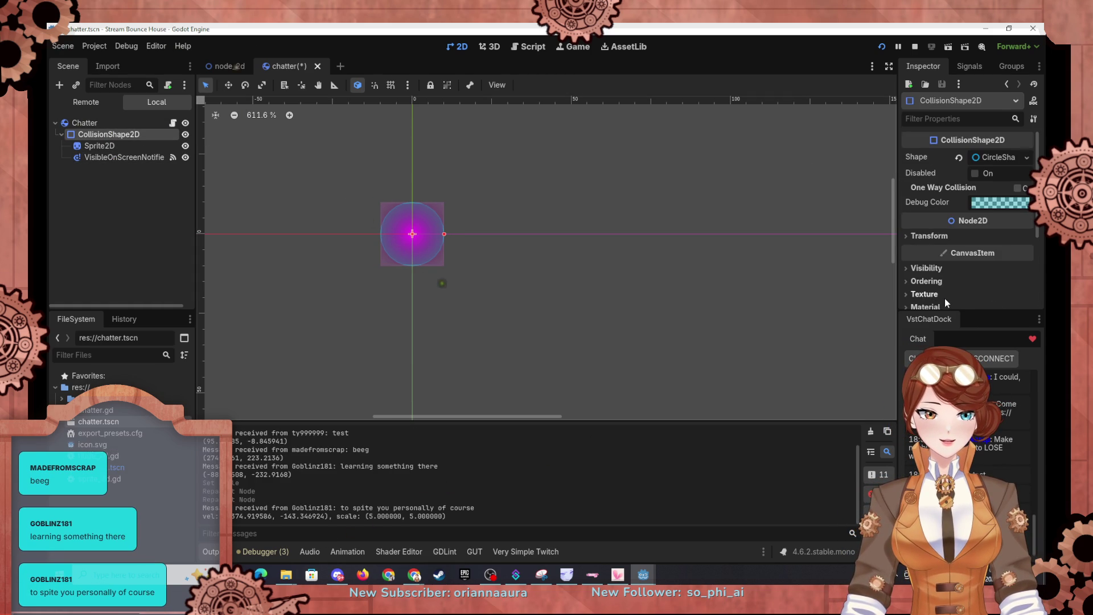
Set CollisionShape2D's Transform scale to 3 and run the project.
scroll(945, 298, "down", 1)
scroll(944, 299, "down", 2)
left_click(911, 170)
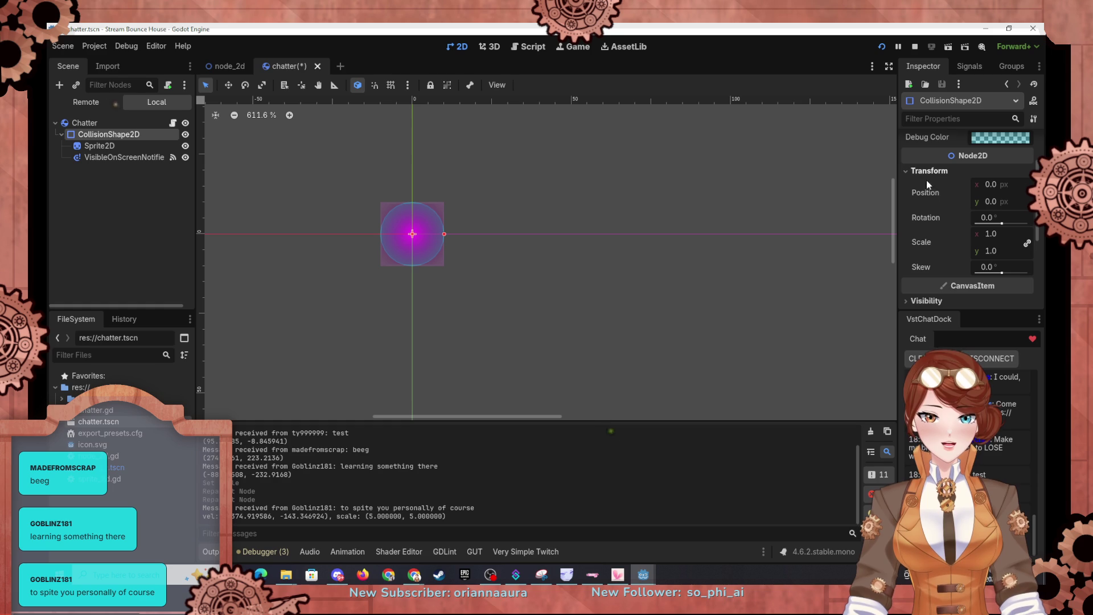
left_click(994, 234)
type("3")
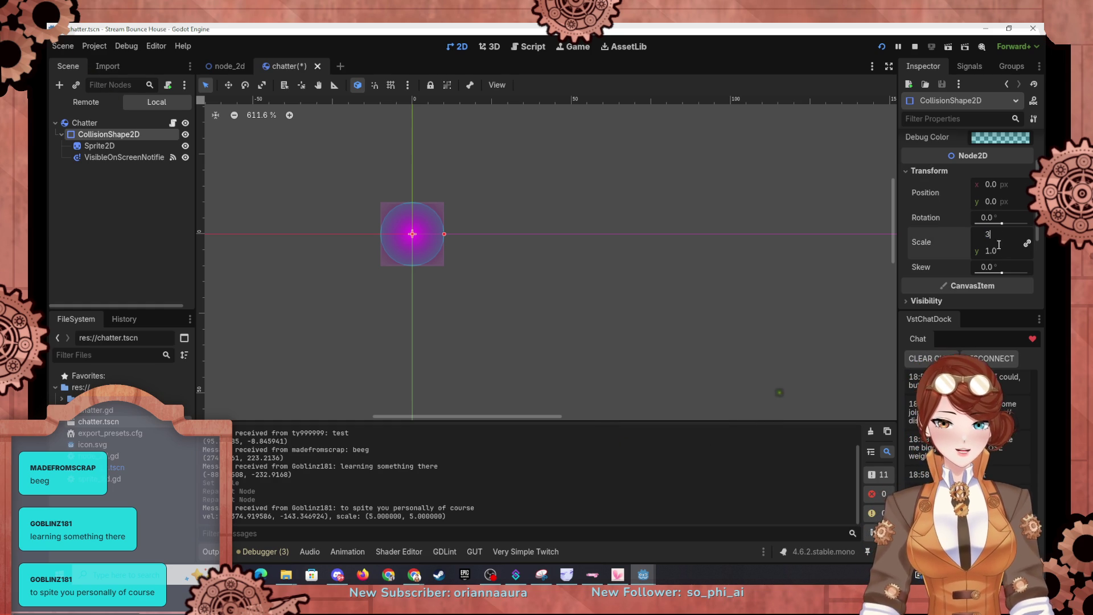
key("Return")
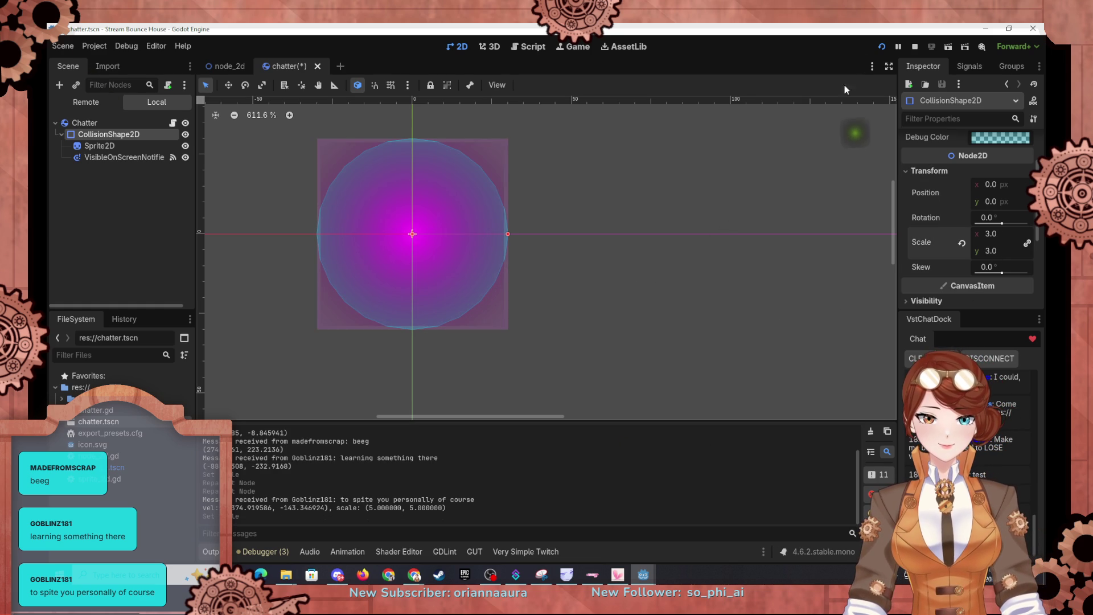
left_click(882, 47)
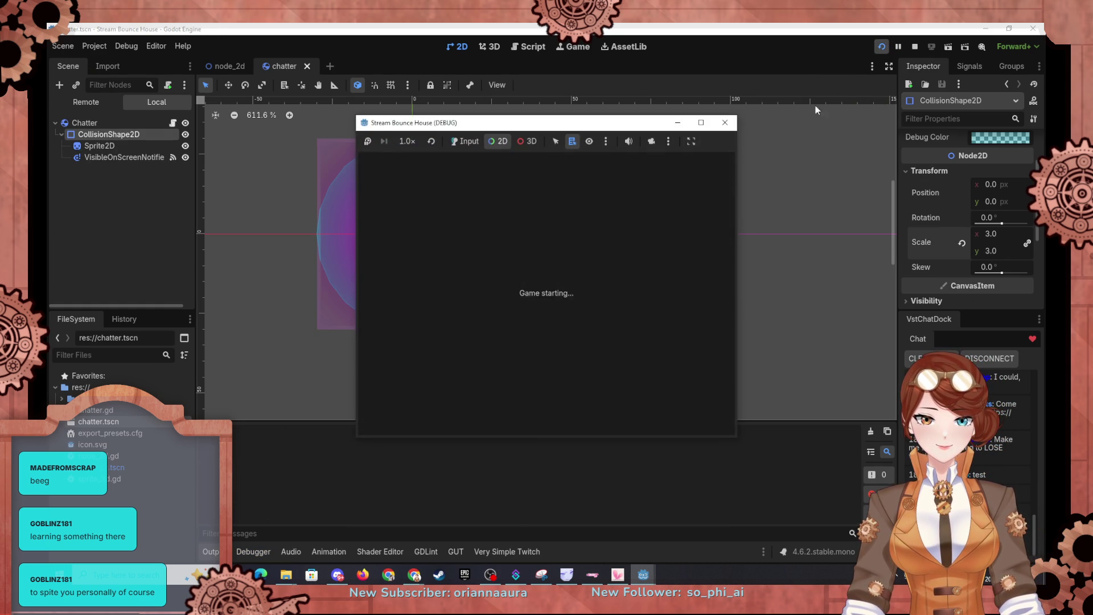
Change chatter.gd line 6's node path to $"CollisionShape2D/Sprite2D" and rerun the game.
left_click(701, 122)
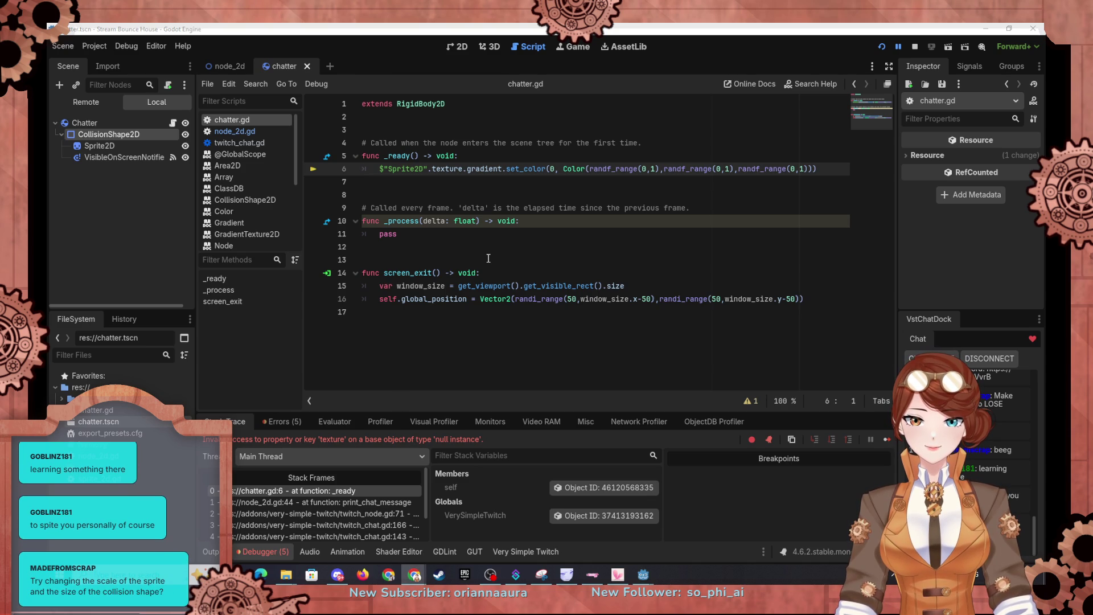
left_click(488, 259)
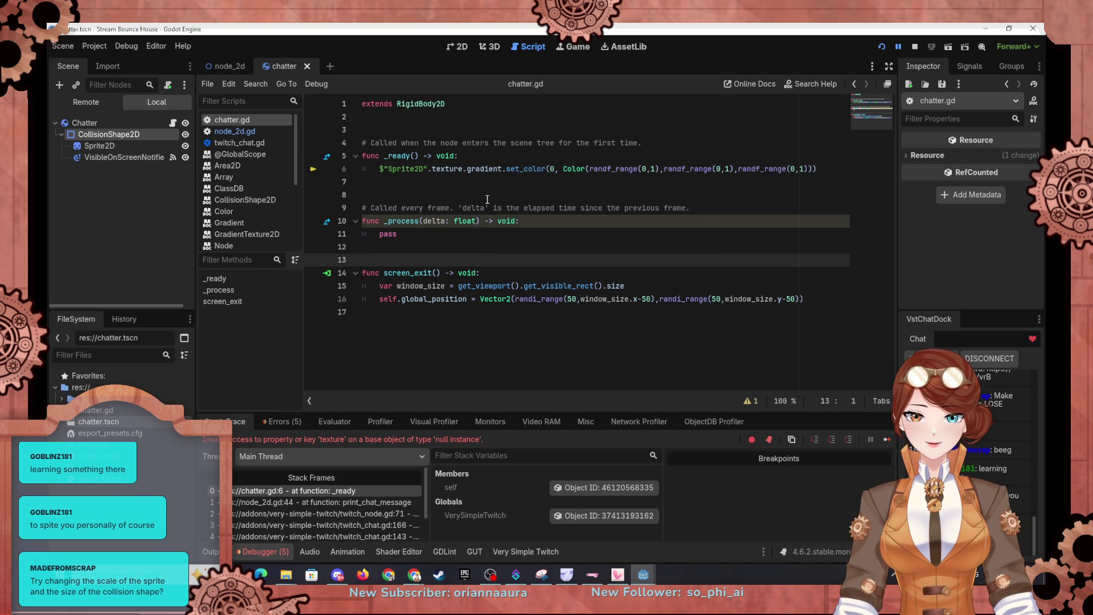
left_click(389, 168)
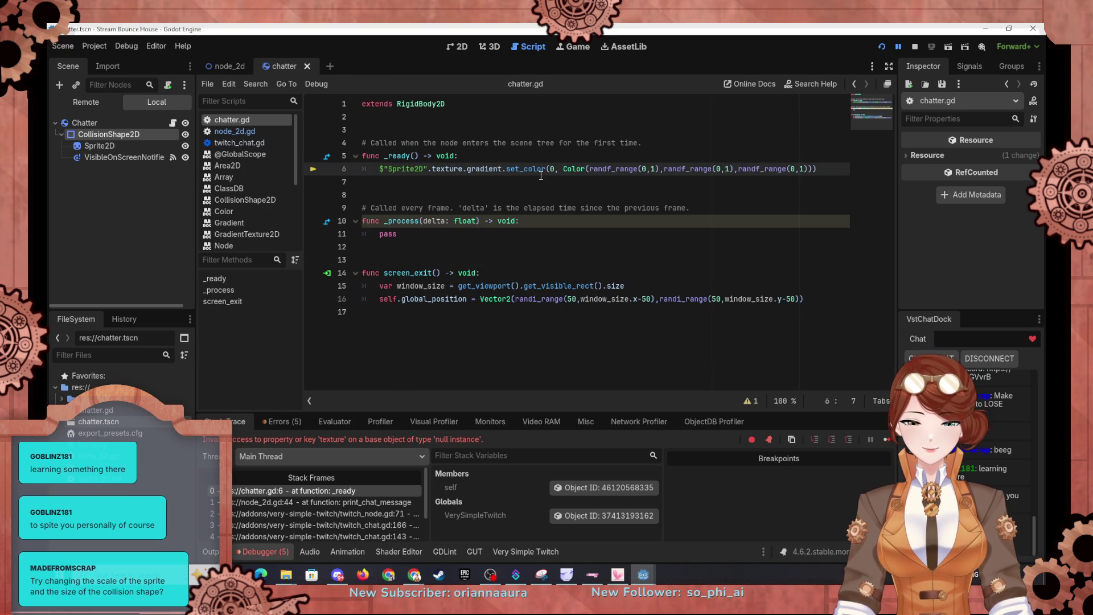
type("Col")
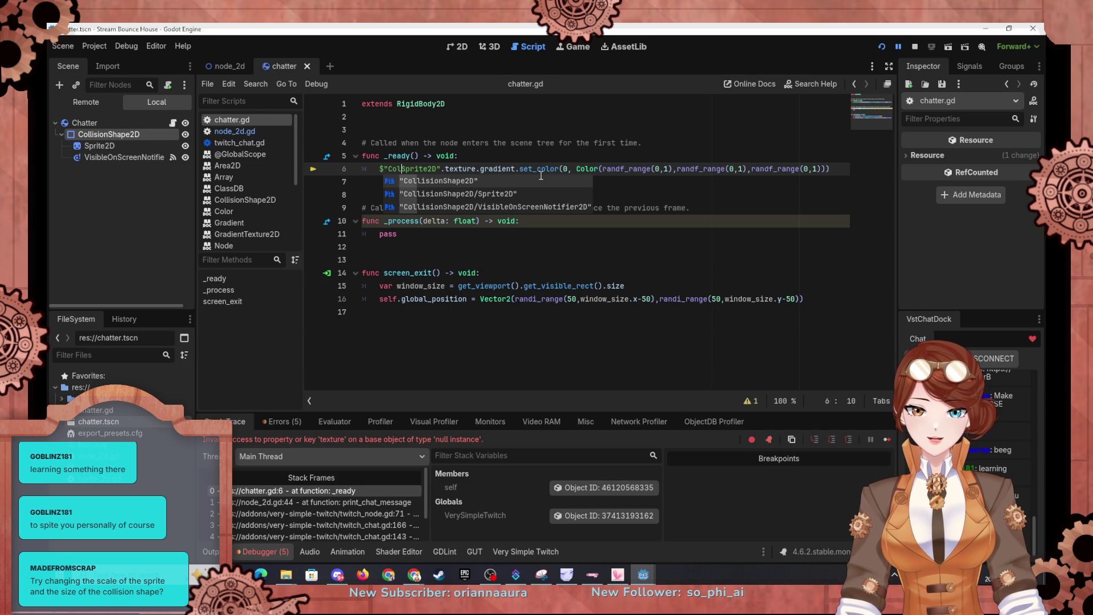
key("Down")
key("Return")
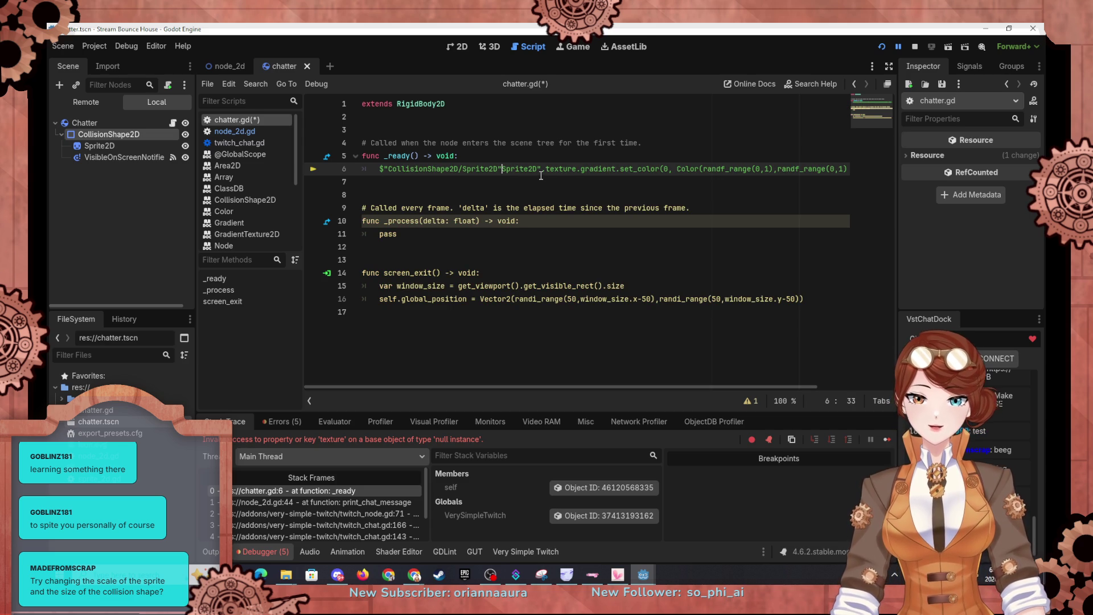
key("Delete")
key("Delete")
key("Delete")
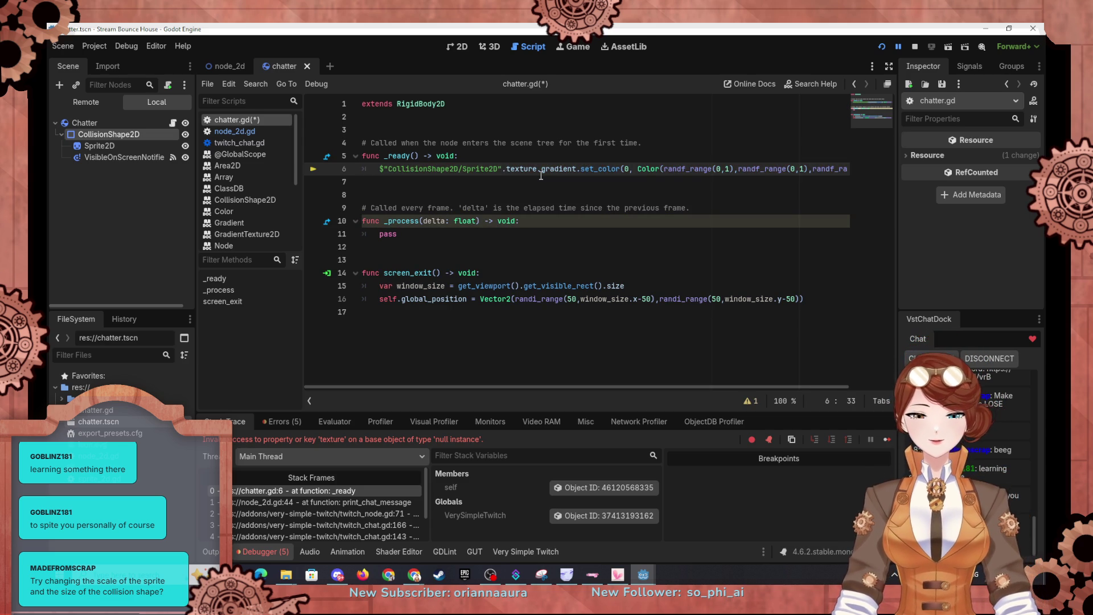
left_click(881, 47)
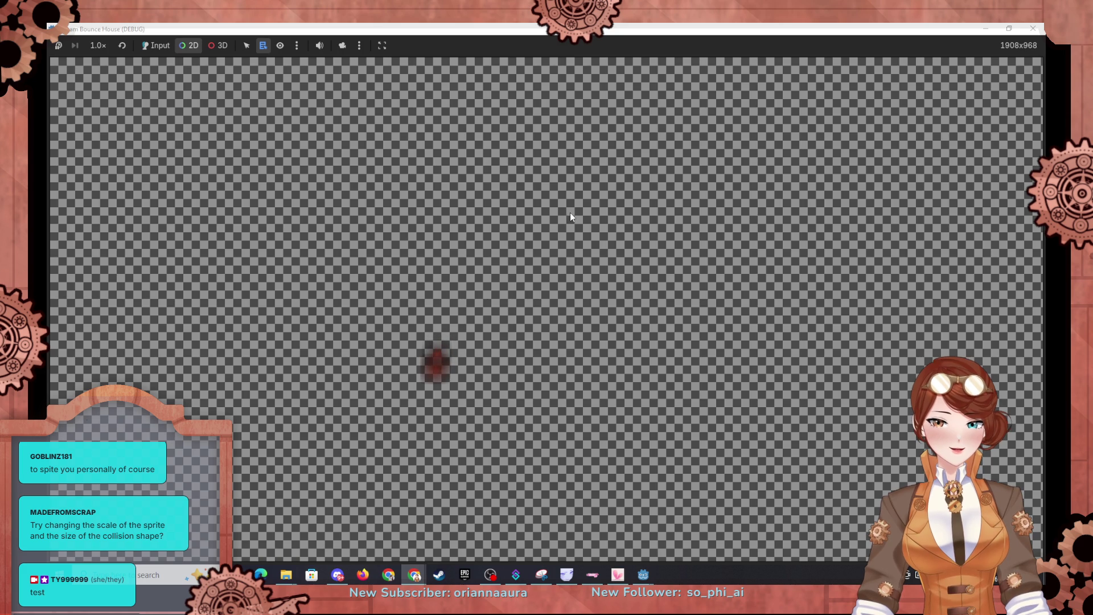
Minimize the game and open node_2d.gd, glancing at the chatter script along the way.
left_click(986, 29)
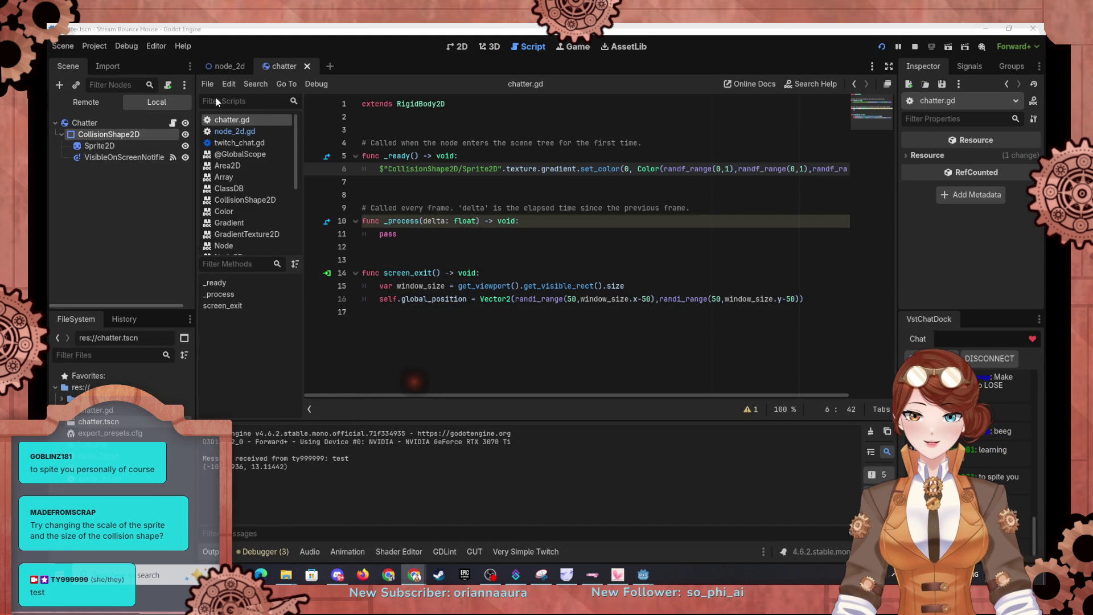
left_click(231, 66)
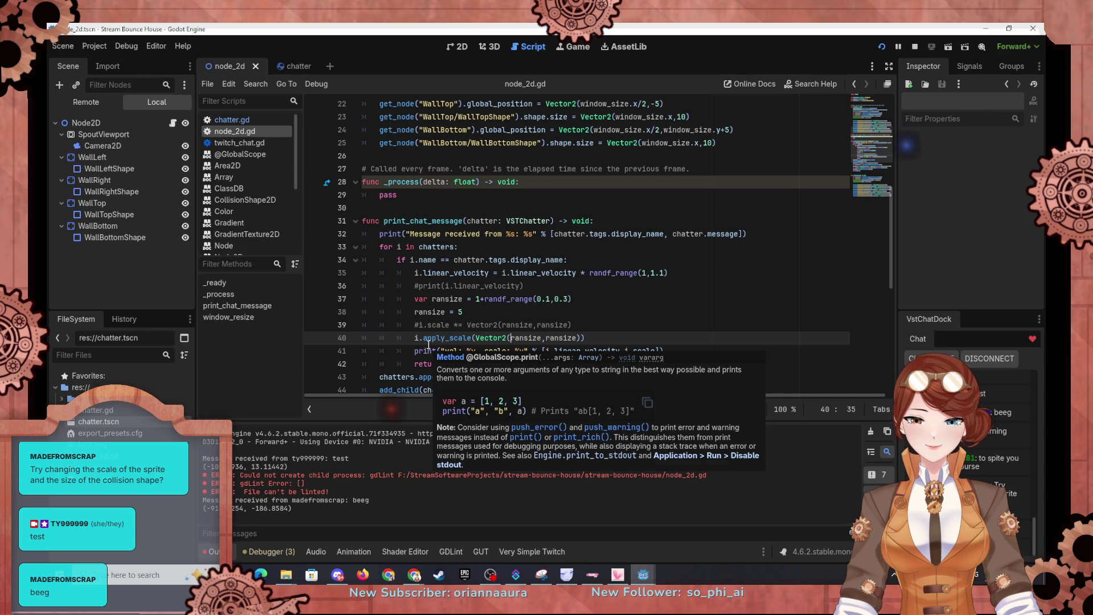
left_click(279, 66)
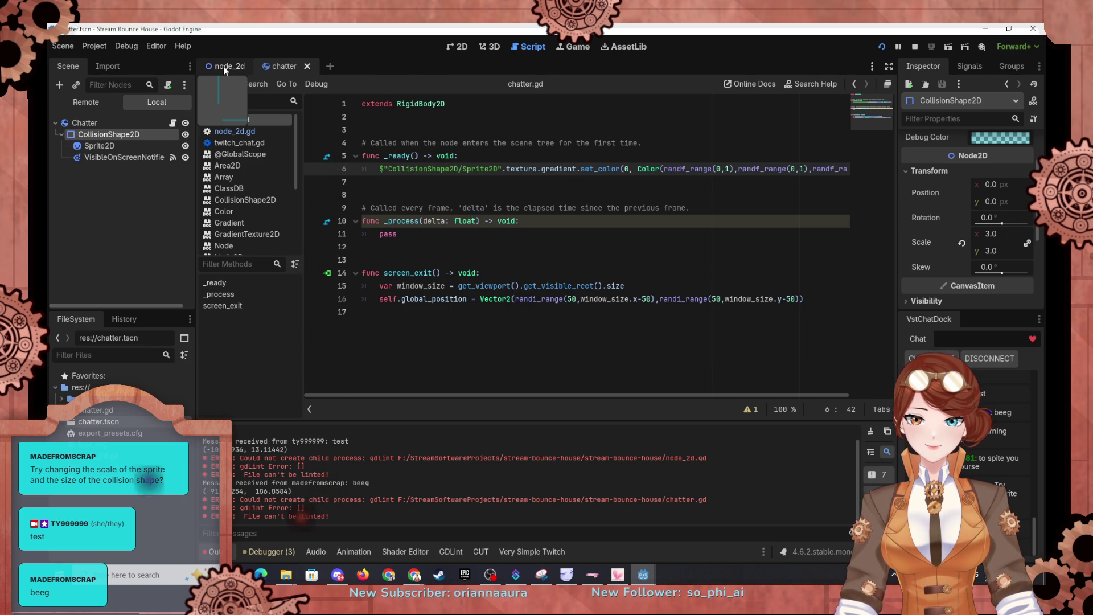
left_click(224, 66)
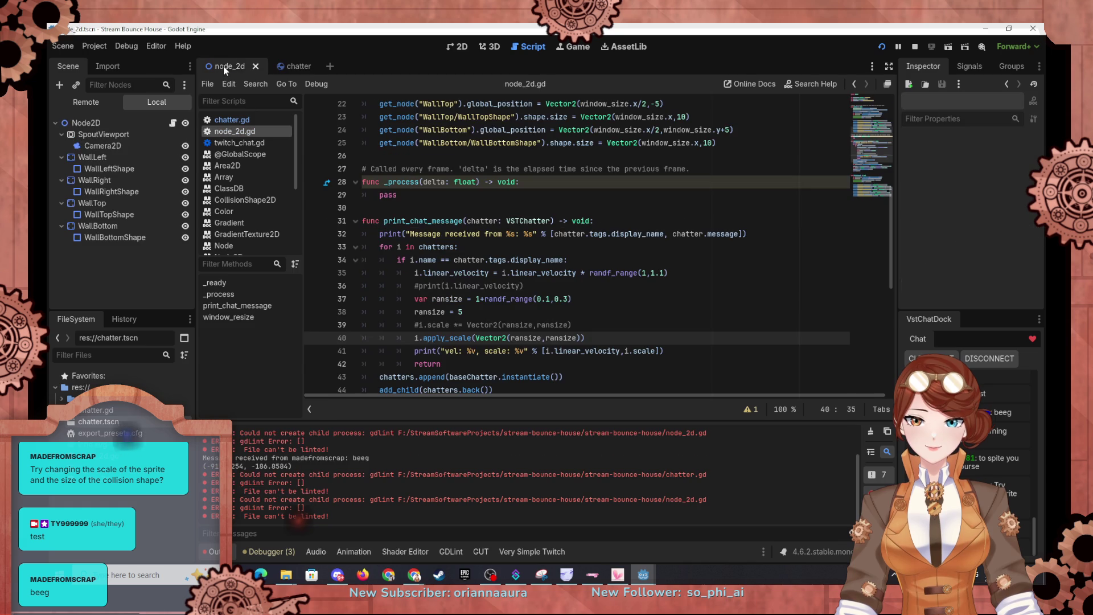
Change line 40 to scale i.get_child("CollisionShape2D") instead of the chatter, then run the game.
left_click(422, 339)
type(".")
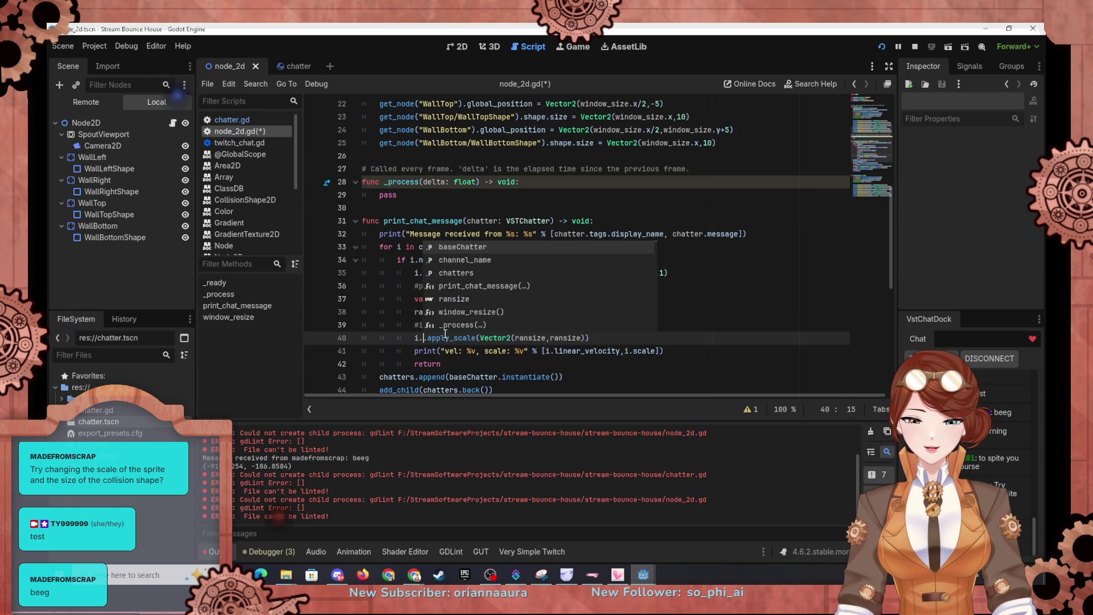
type("get_chi")
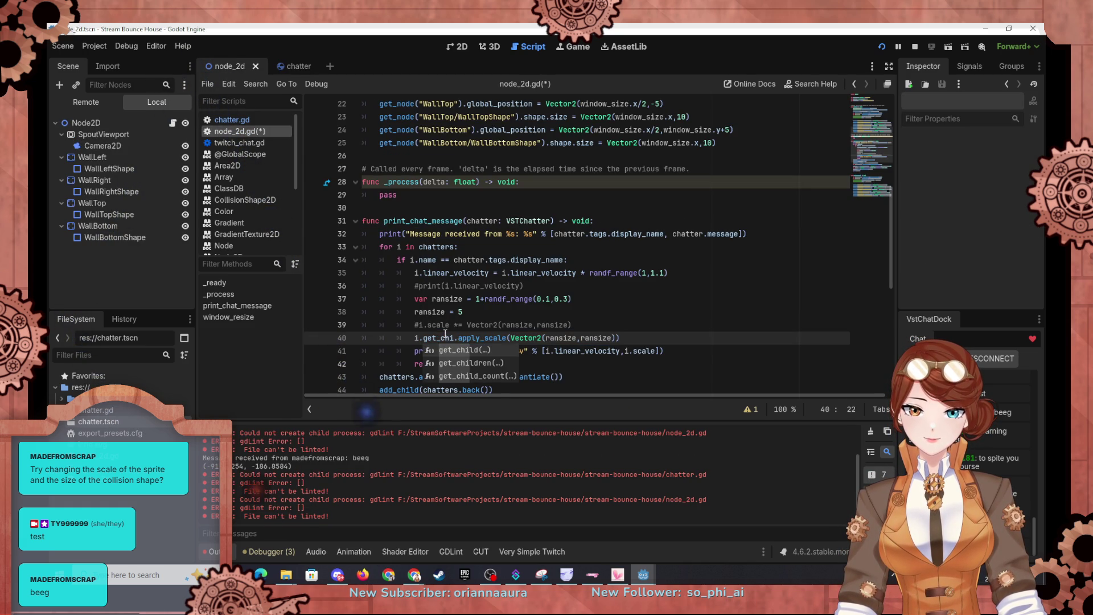
key("Return")
type("\"")
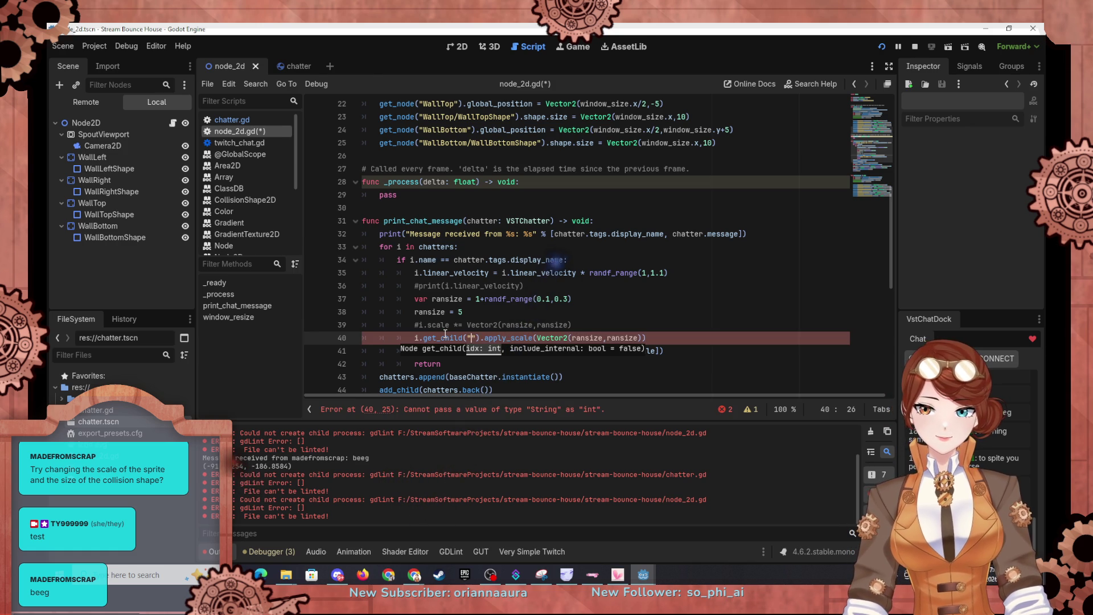
left_click(284, 66)
left_click(225, 65)
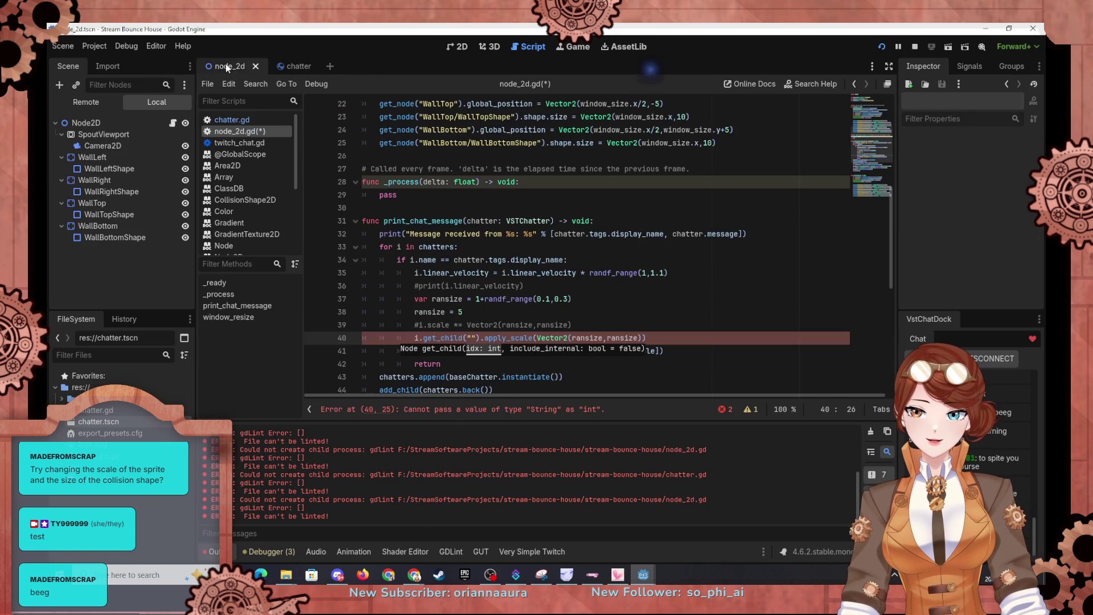
type("Collision")
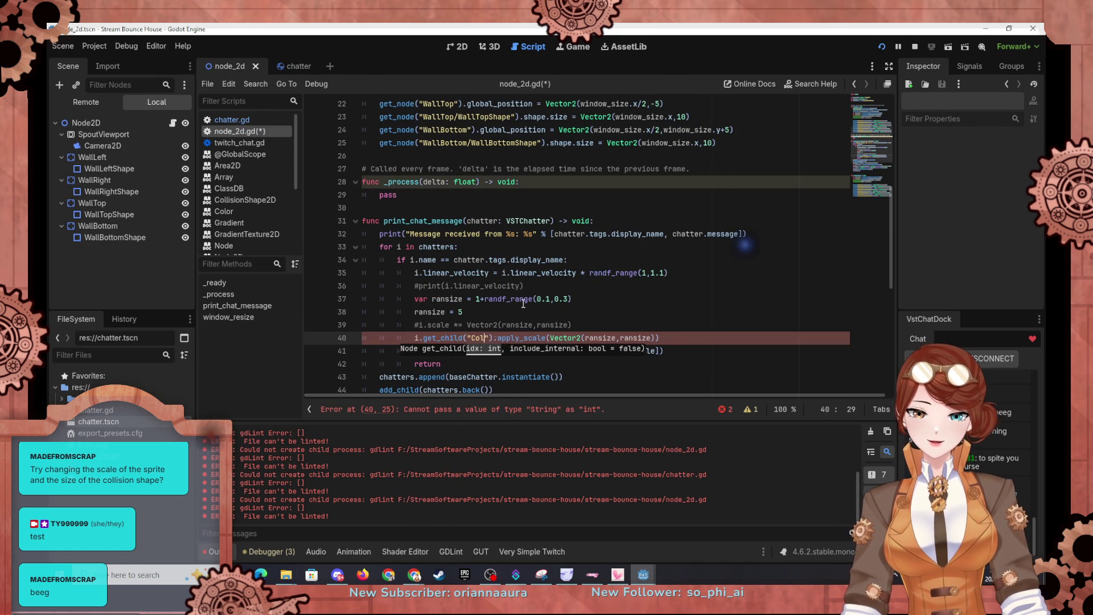
type("Shape2")
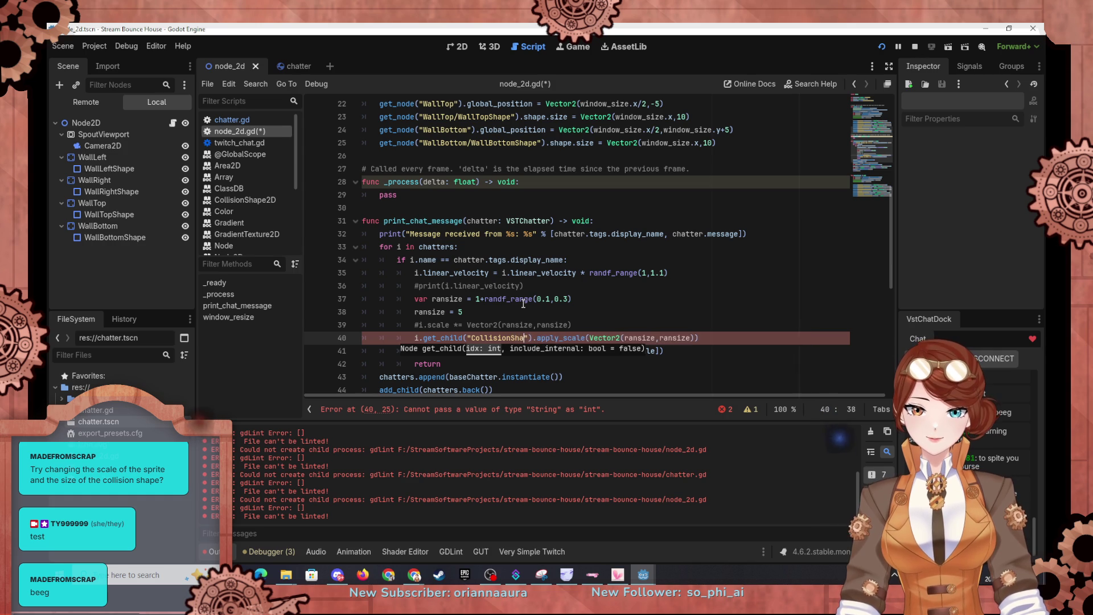
type("D")
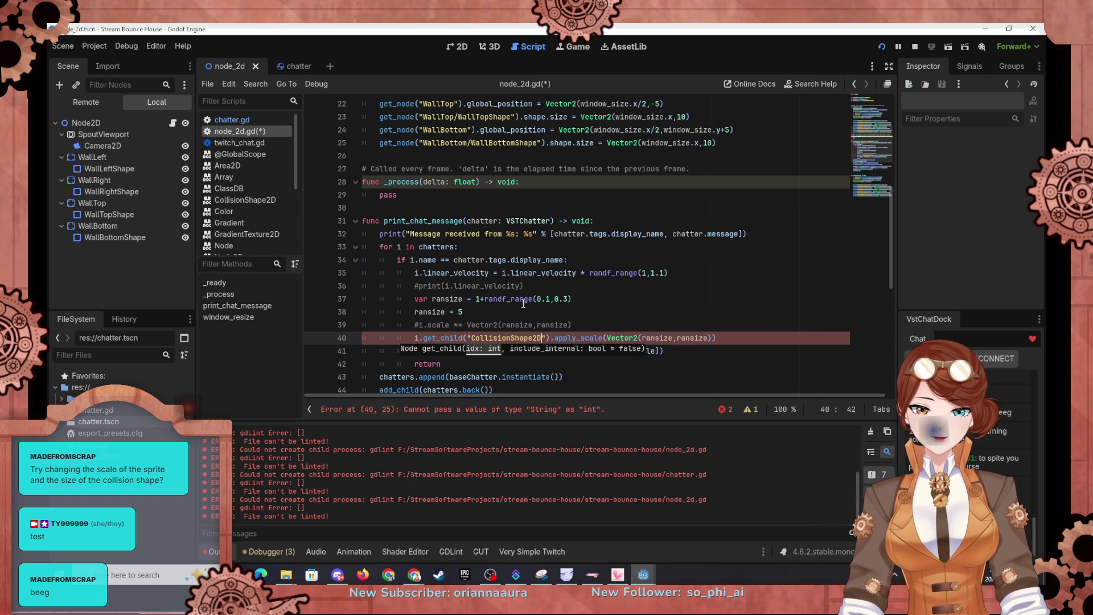
left_click(546, 285)
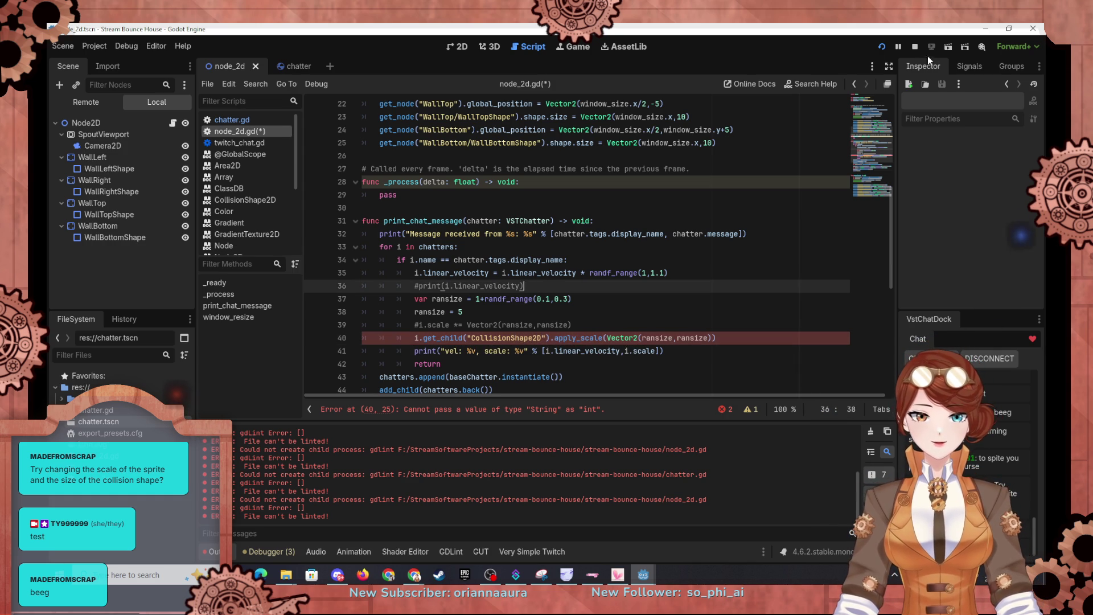
left_click(879, 49)
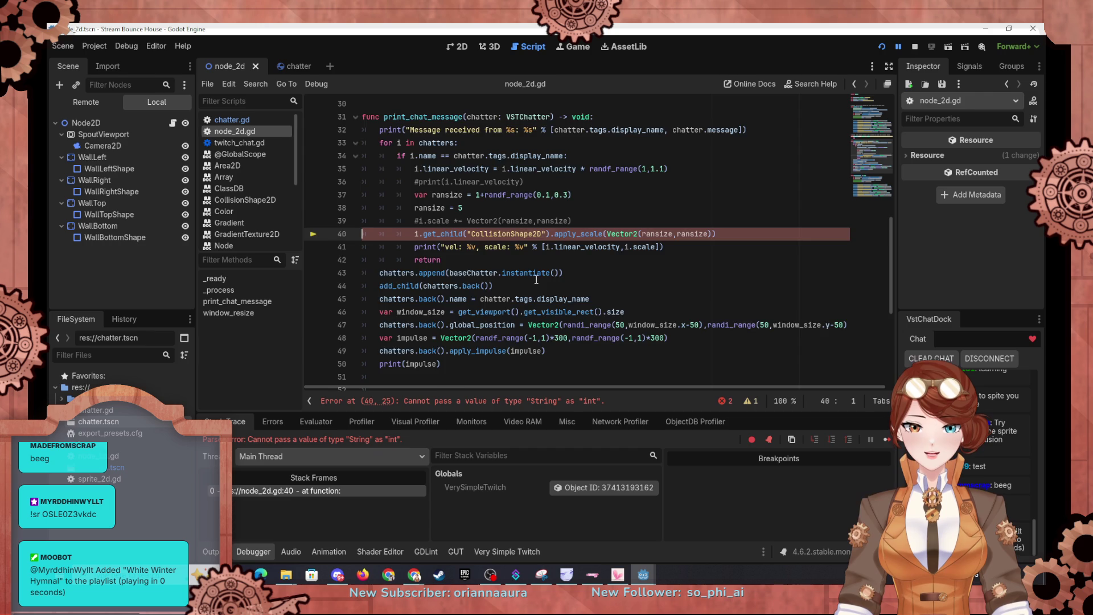
Change line 40 to get_child(0), test-run the game, close it, and select the 'ransize = 5' line.
scroll(536, 280, "up", 1)
left_click_drag(467, 272, 546, 273)
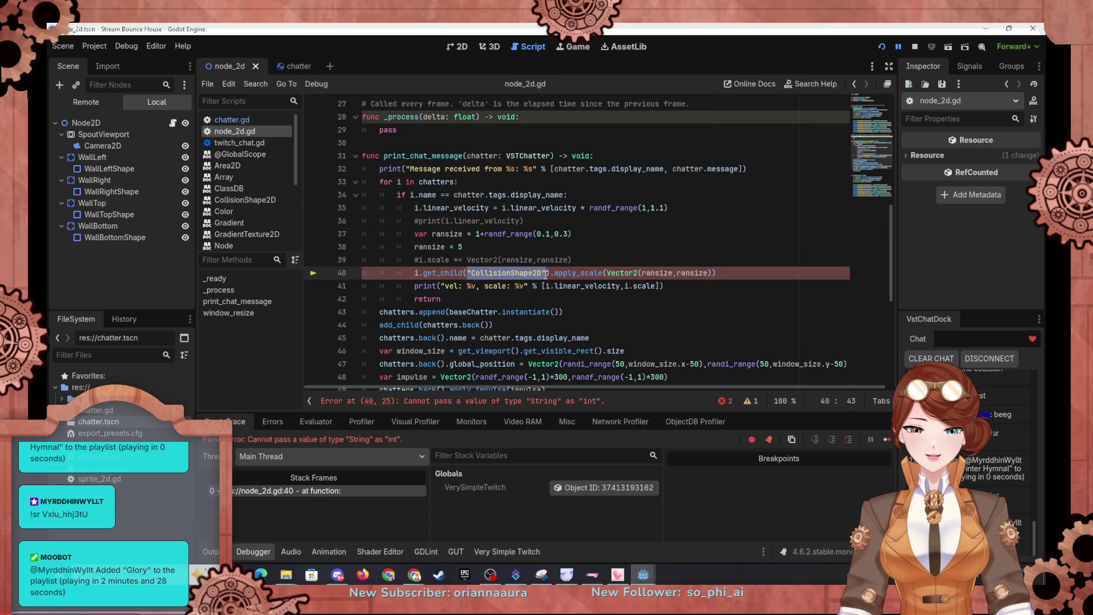
type("0")
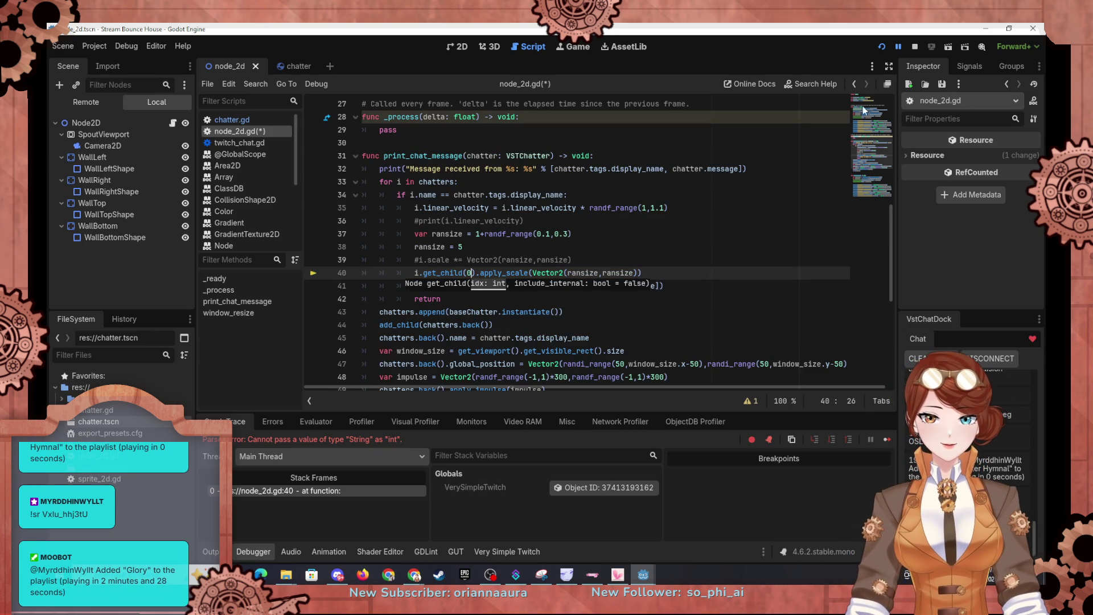
left_click(886, 48)
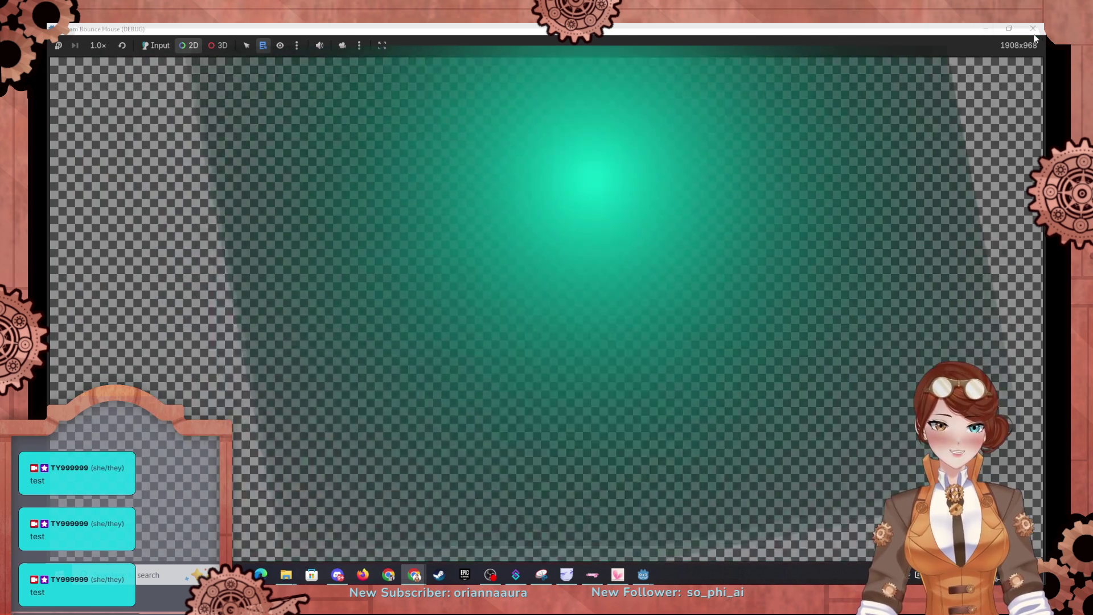
left_click(1032, 29)
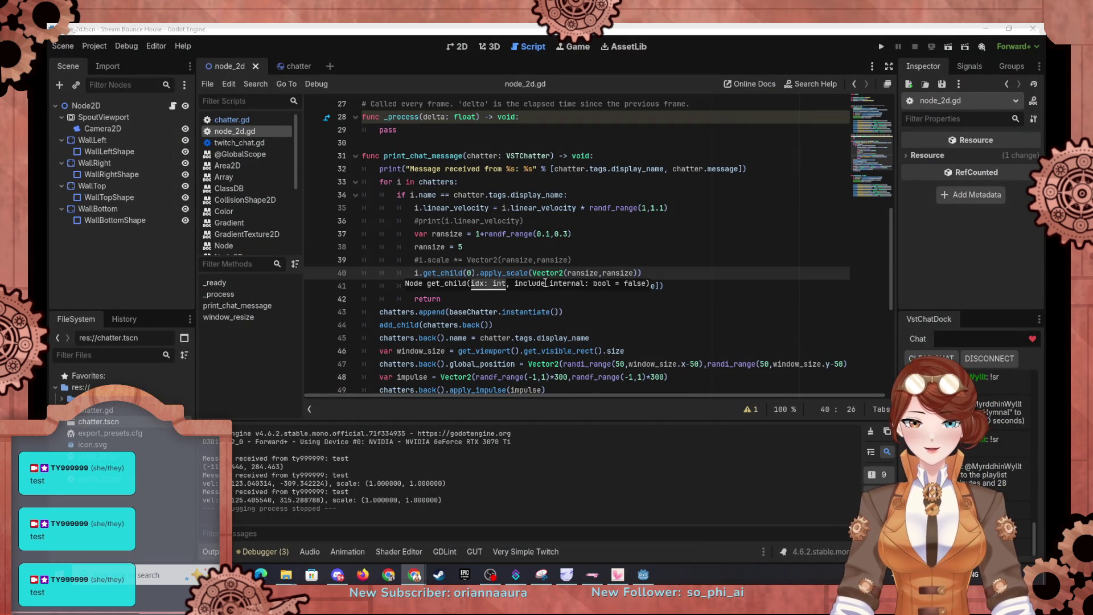
left_click_drag(466, 247, 581, 236)
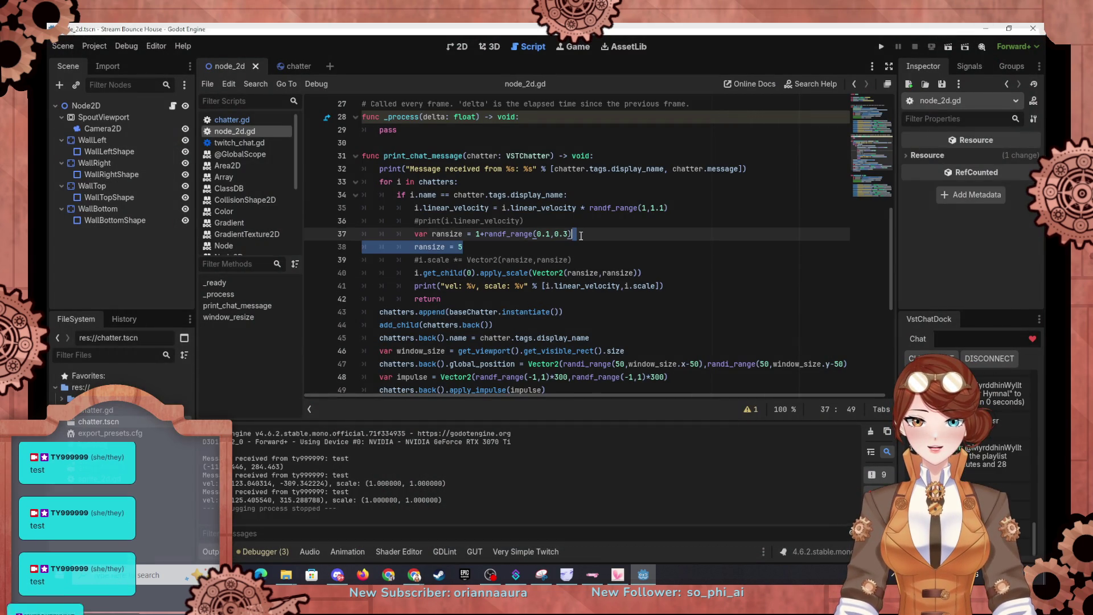
Drop 'ransize = 5', make ransize randf_range(0.1,0.3), uncomment the i.scale line, and run the game.
key("BackSpace")
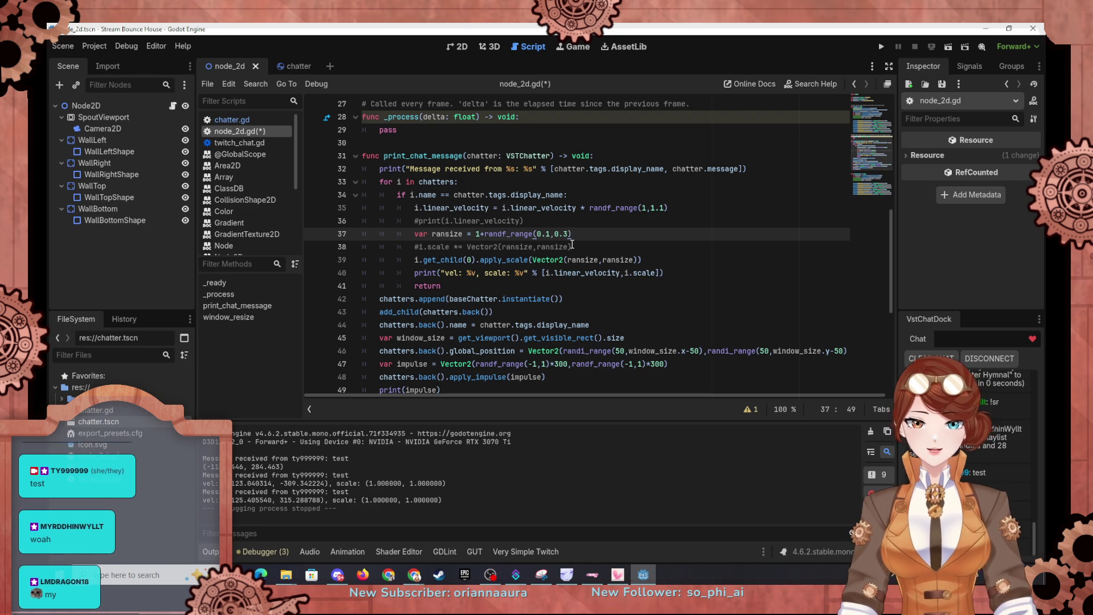
left_click(483, 234)
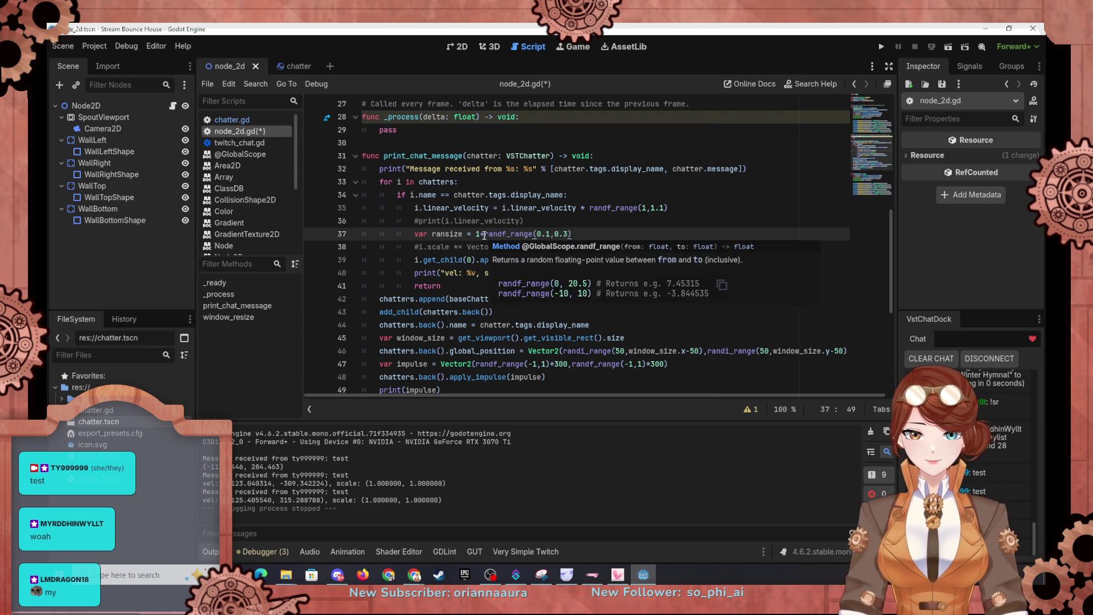
key("BackSpace")
key("BackSpace")
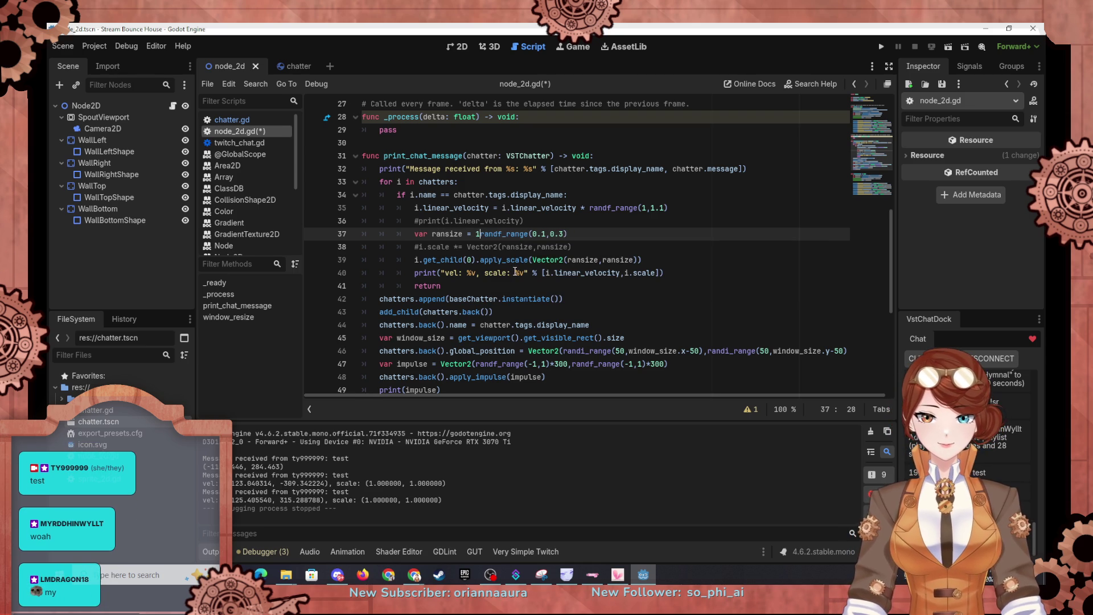
left_click(459, 246)
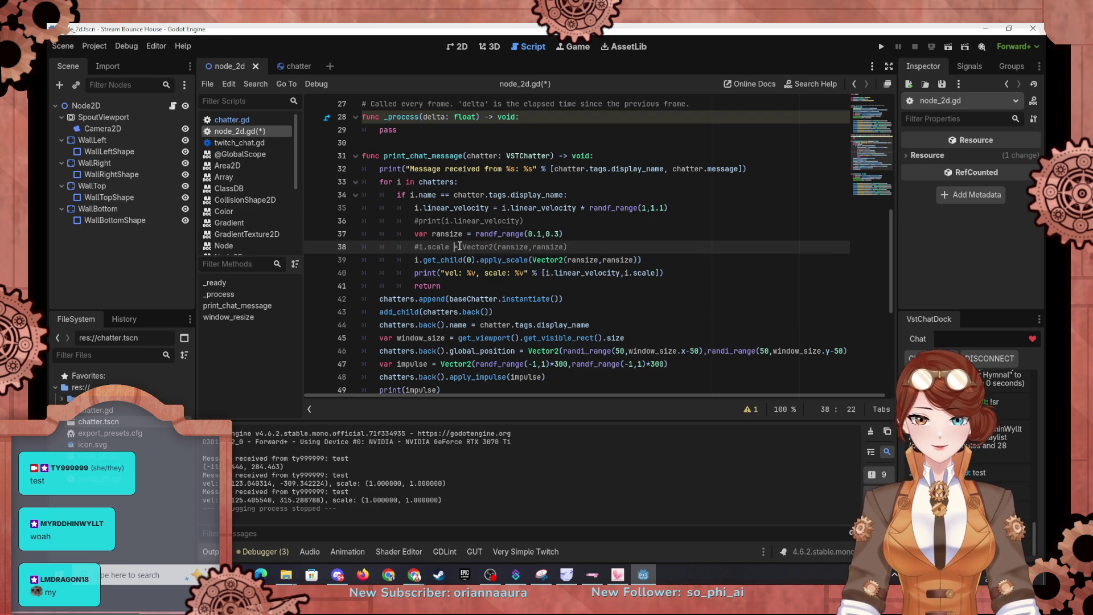
key("BackSpace")
type("+=")
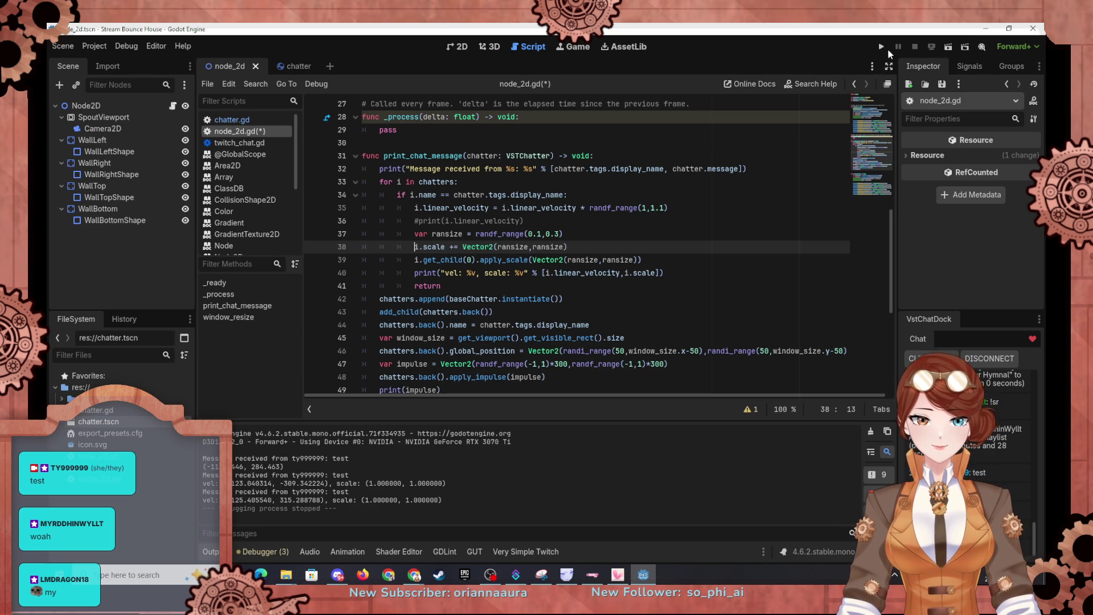
left_click(878, 50)
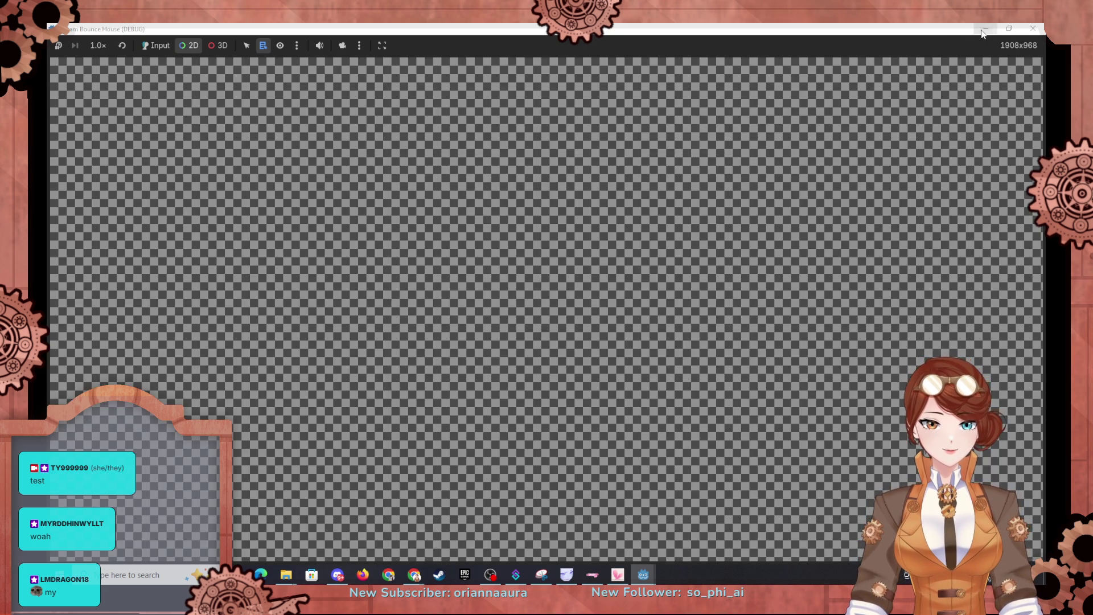
Inspect the small purple ball in the debug game window, then hide it and open chatter.gd.
left_click(986, 28)
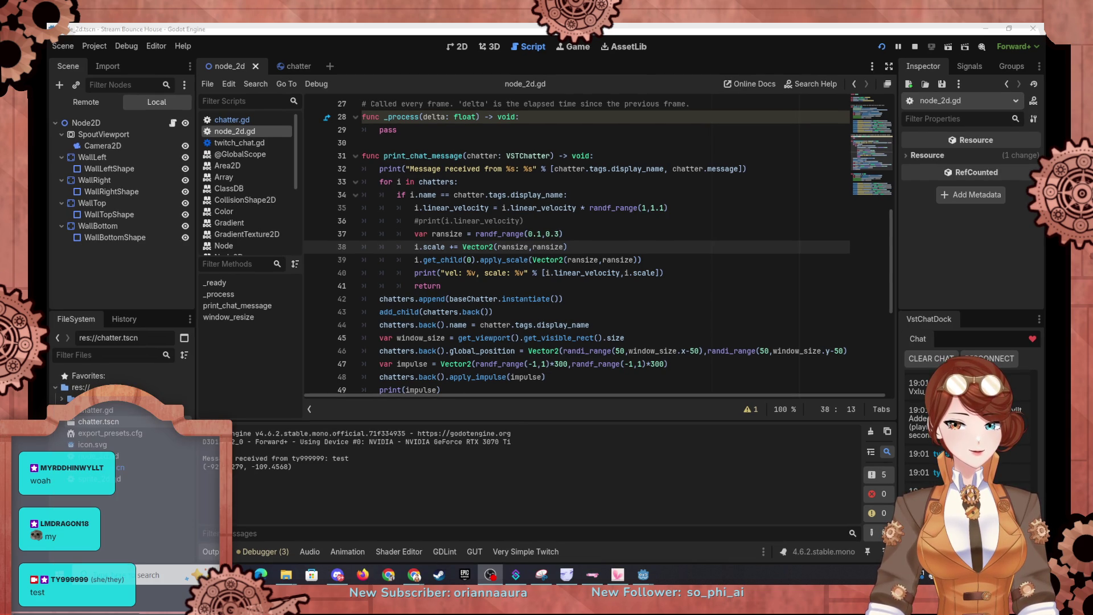
mouse_move(642, 580)
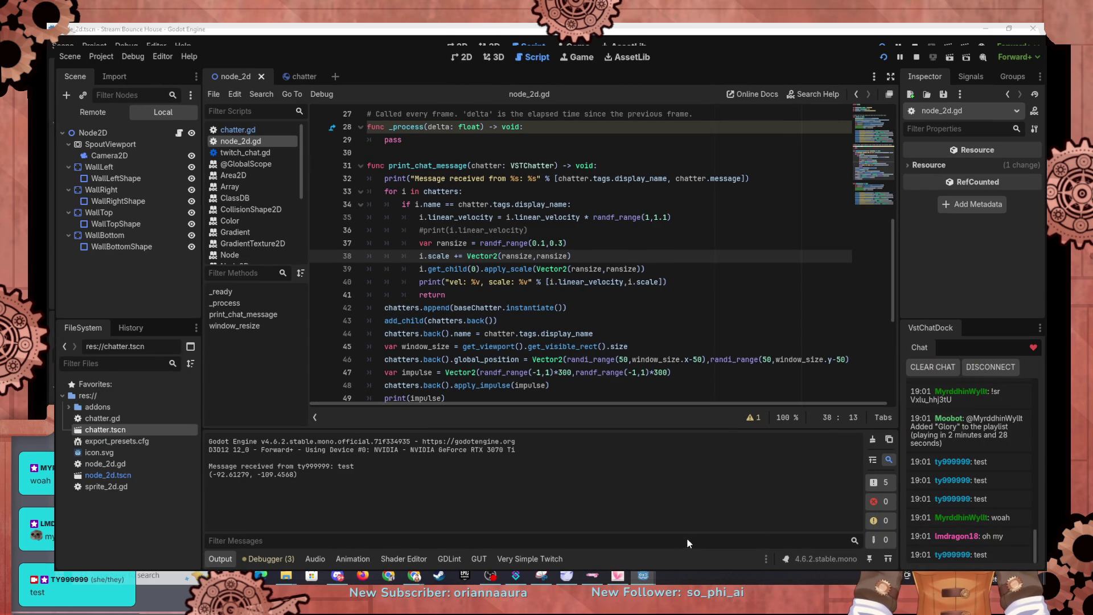
left_click(686, 538)
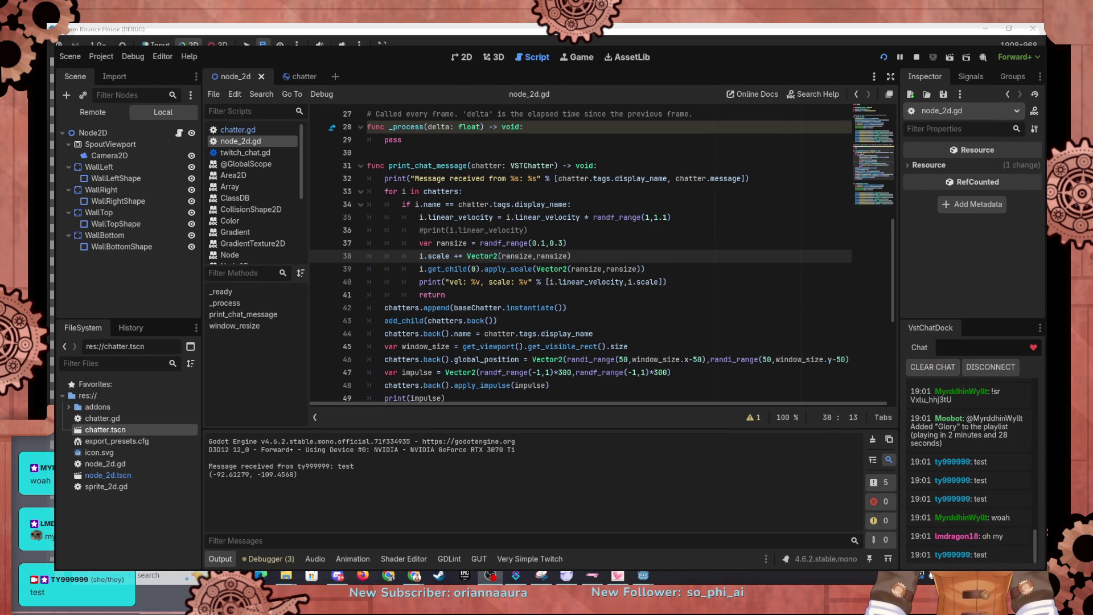
key("alt+Tab")
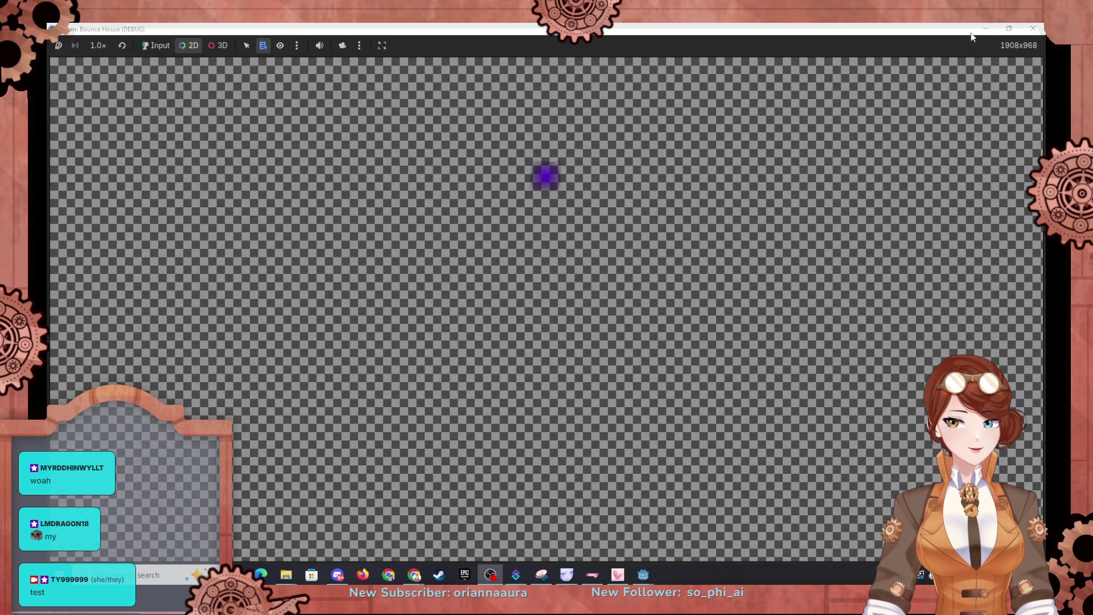
left_click(989, 31)
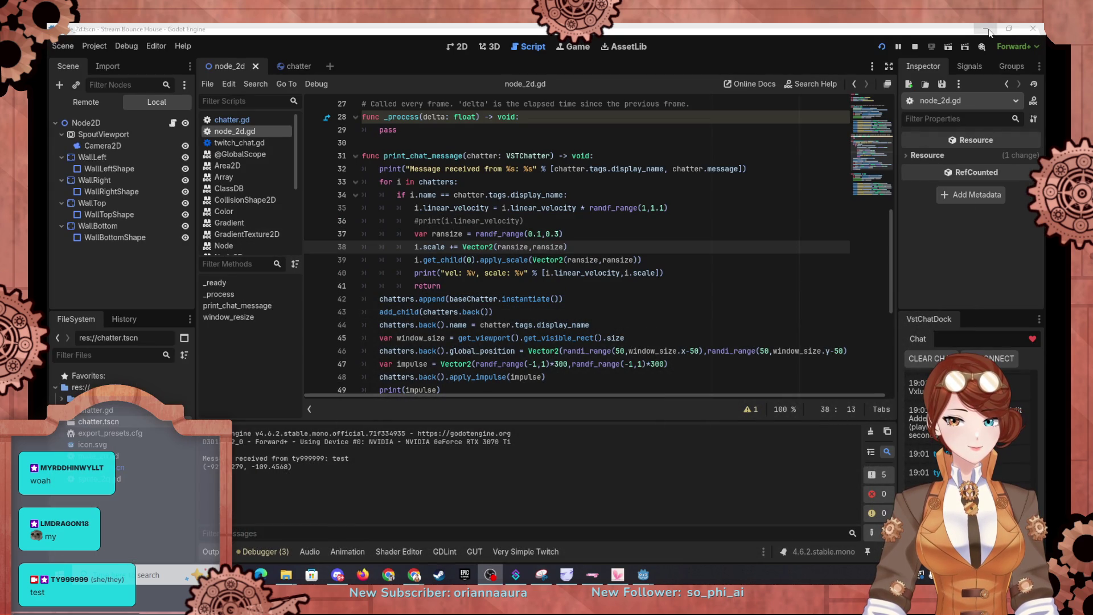
mouse_move(642, 575)
left_click(746, 501)
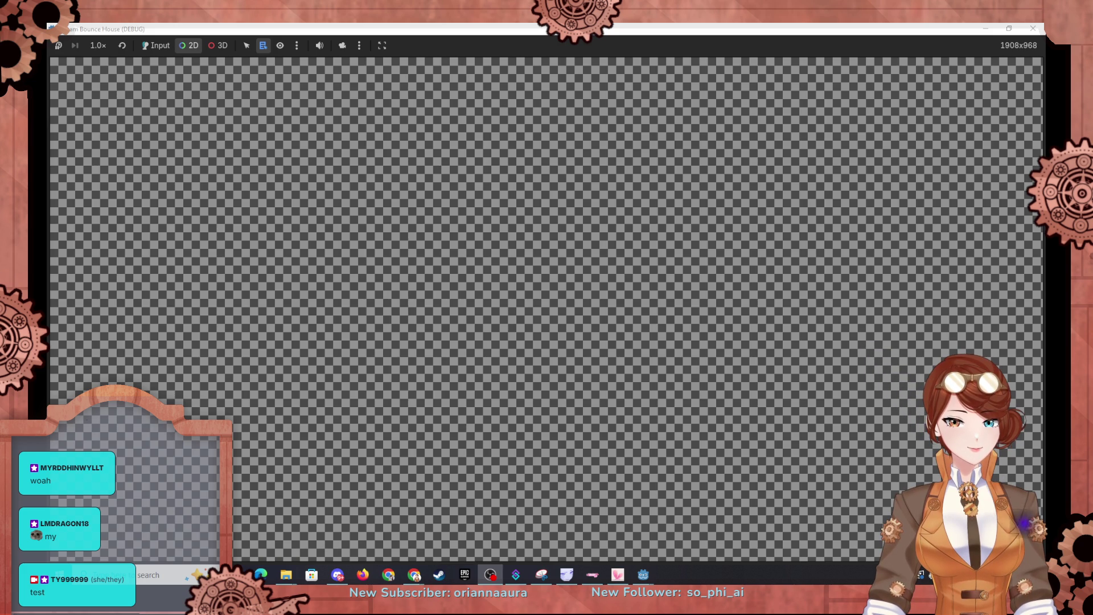
left_click(985, 28)
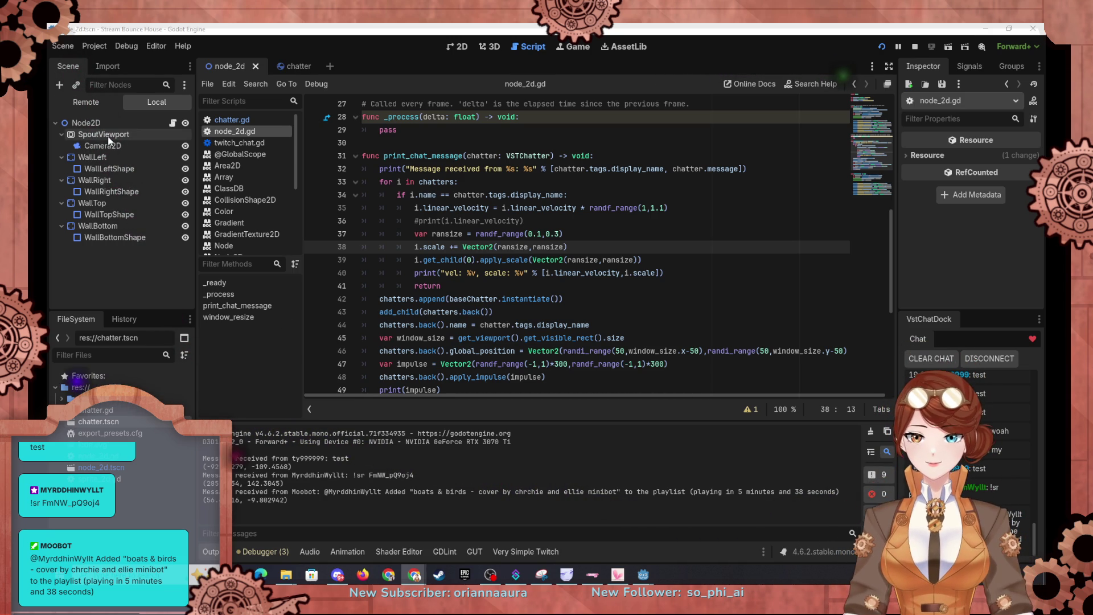
left_click(283, 65)
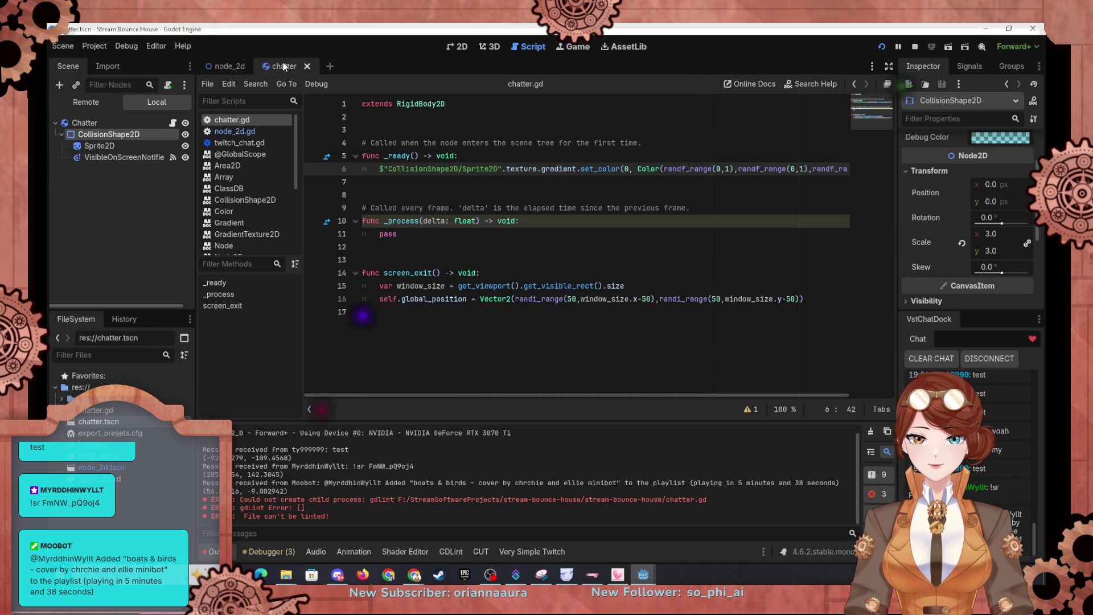
Open node_2d.gd, select WallLeft, and browse its Inspector properties including Process.
left_click(235, 64)
left_click(110, 153)
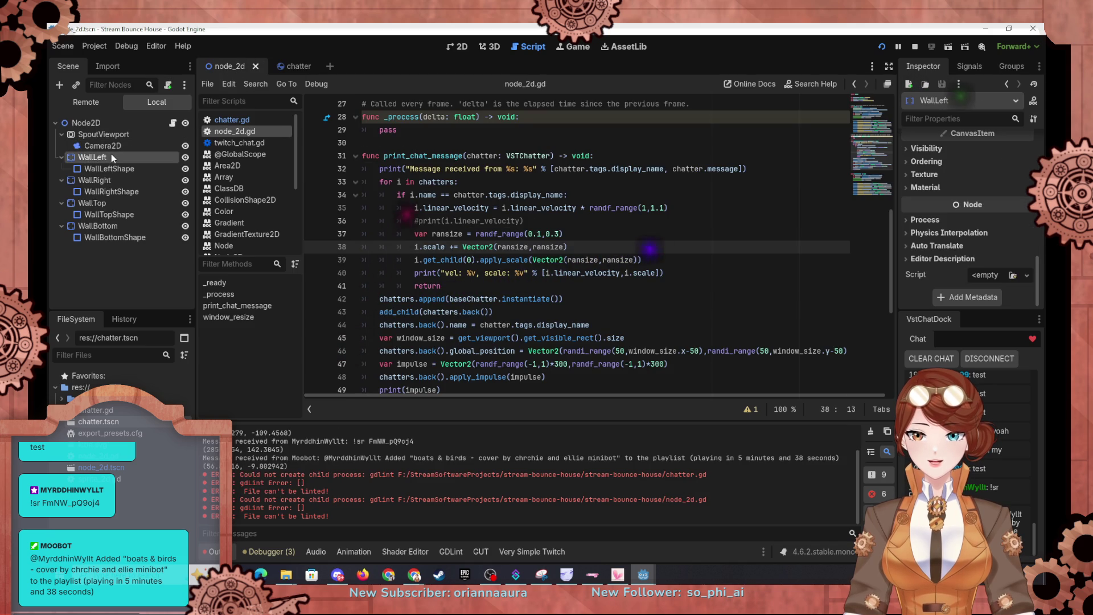
scroll(950, 165, "up", 10)
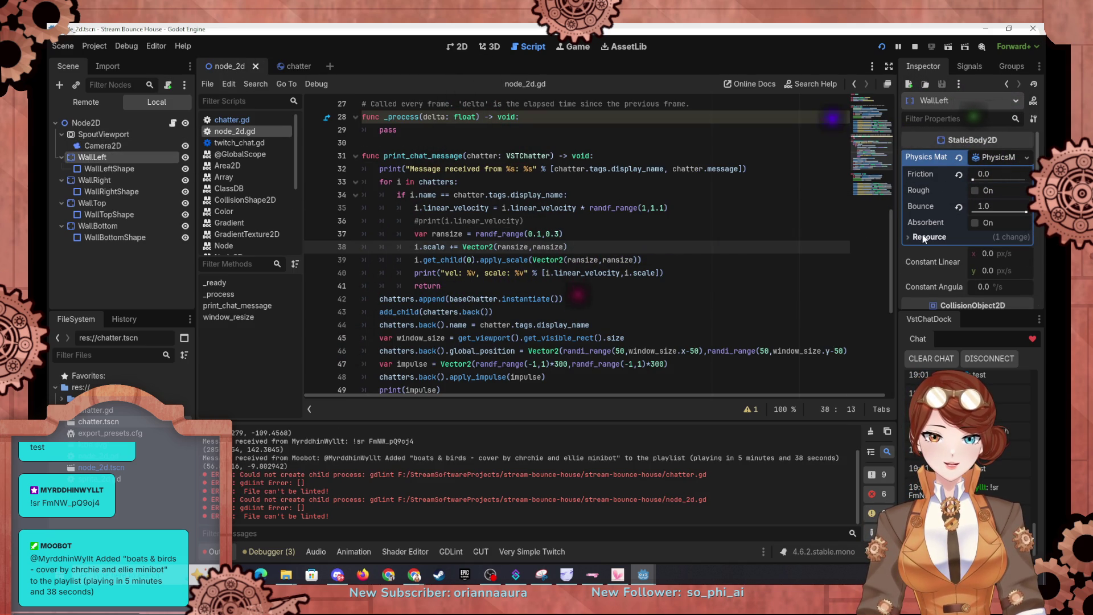
mouse_move(937, 227)
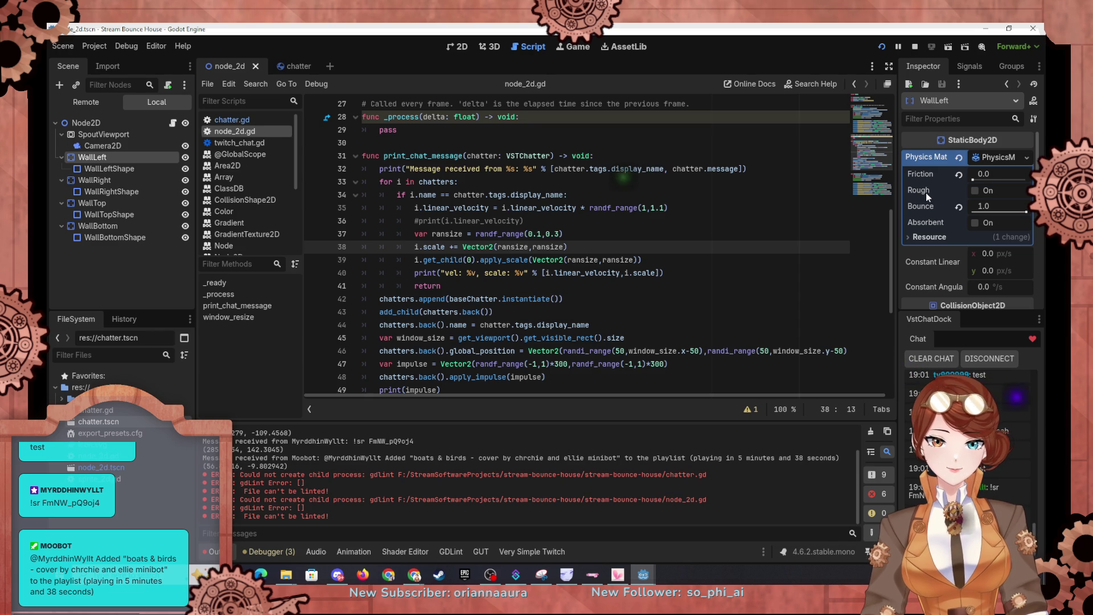
mouse_move(926, 192)
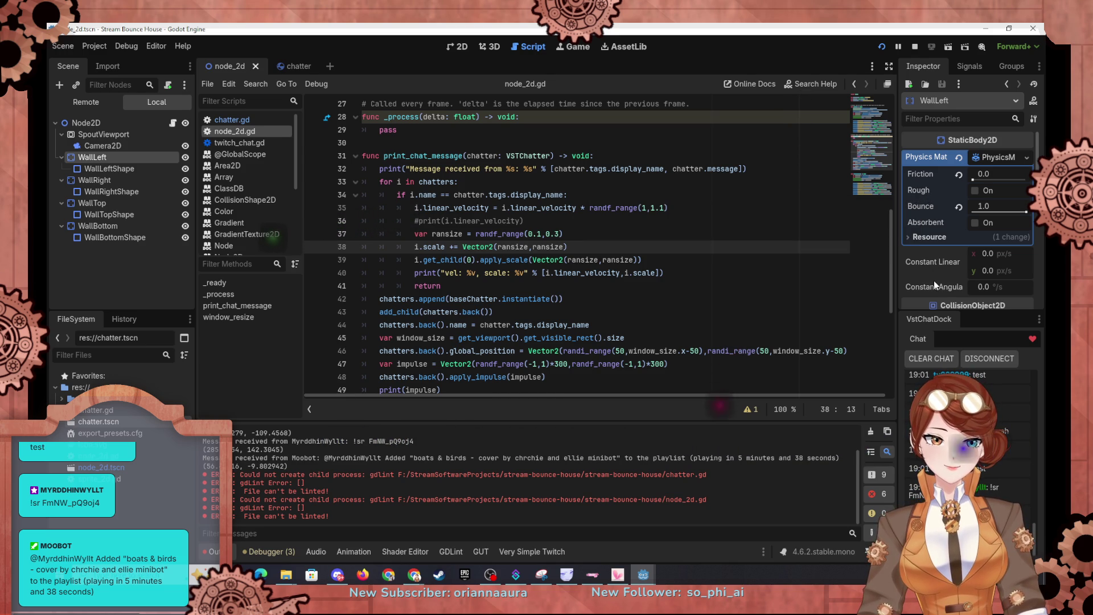
scroll(939, 277, "down", 5)
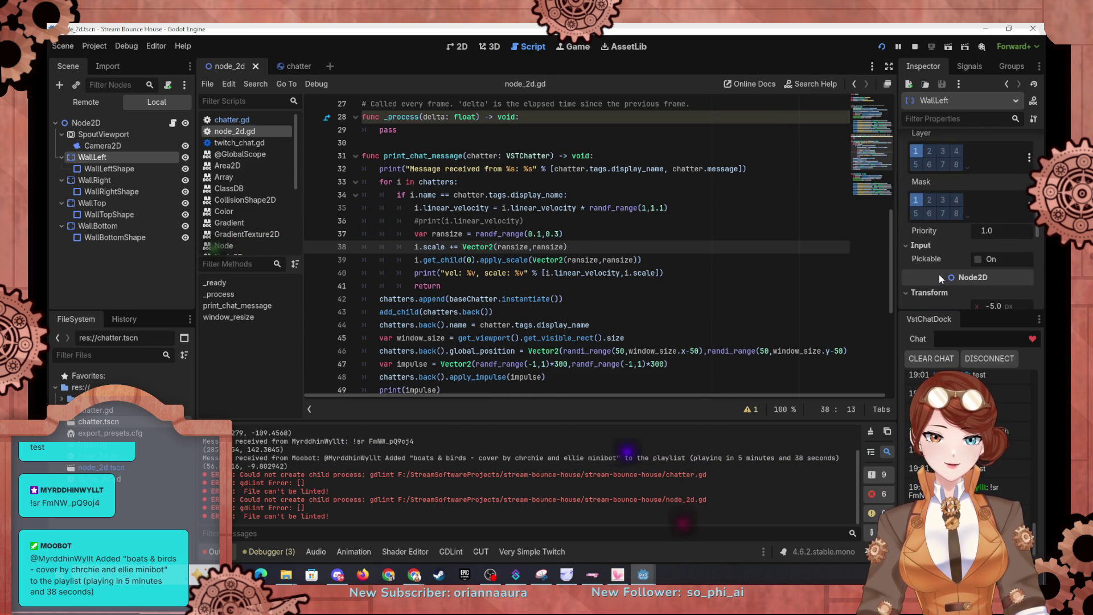
scroll(940, 275, "down", 5)
scroll(942, 245, "down", 6)
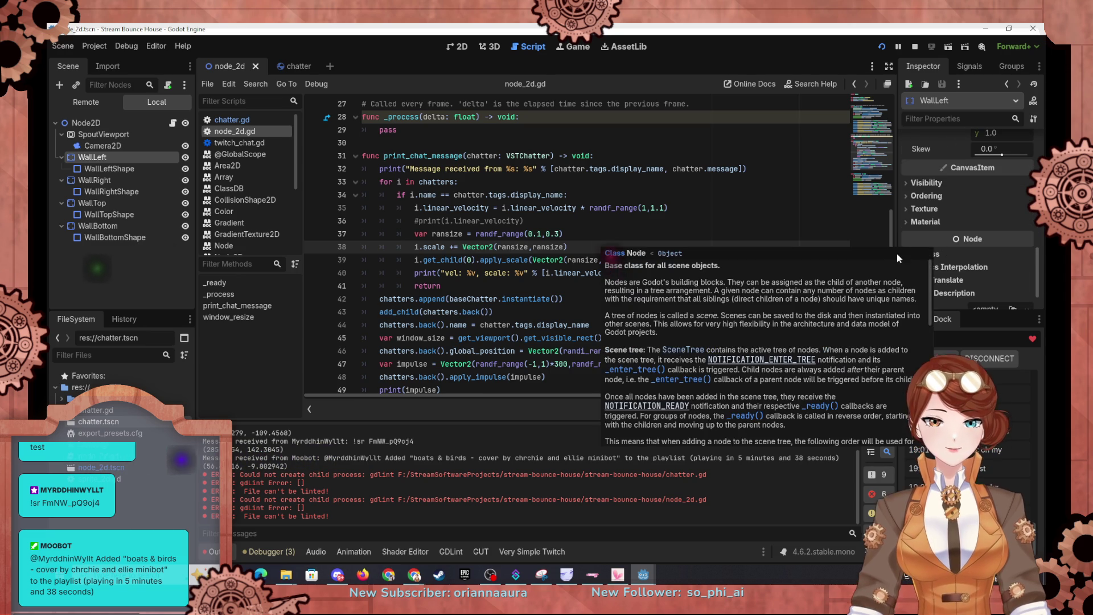
scroll(900, 251, "down", 2)
left_click(908, 221)
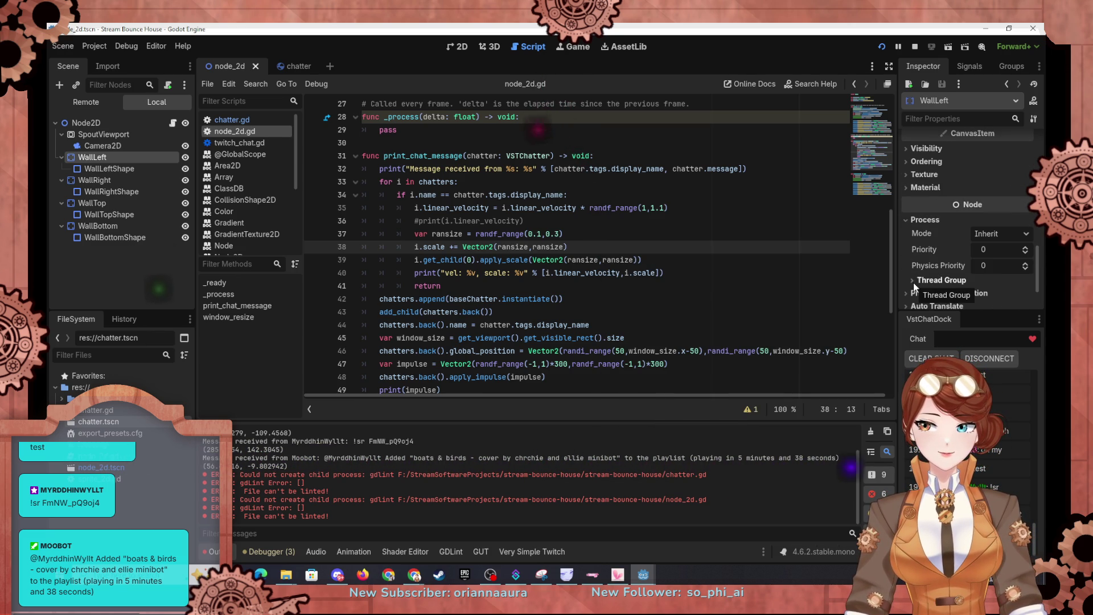
Inspect WallLeftShape's Process and Physics Interpolation properties.
left_click(112, 170)
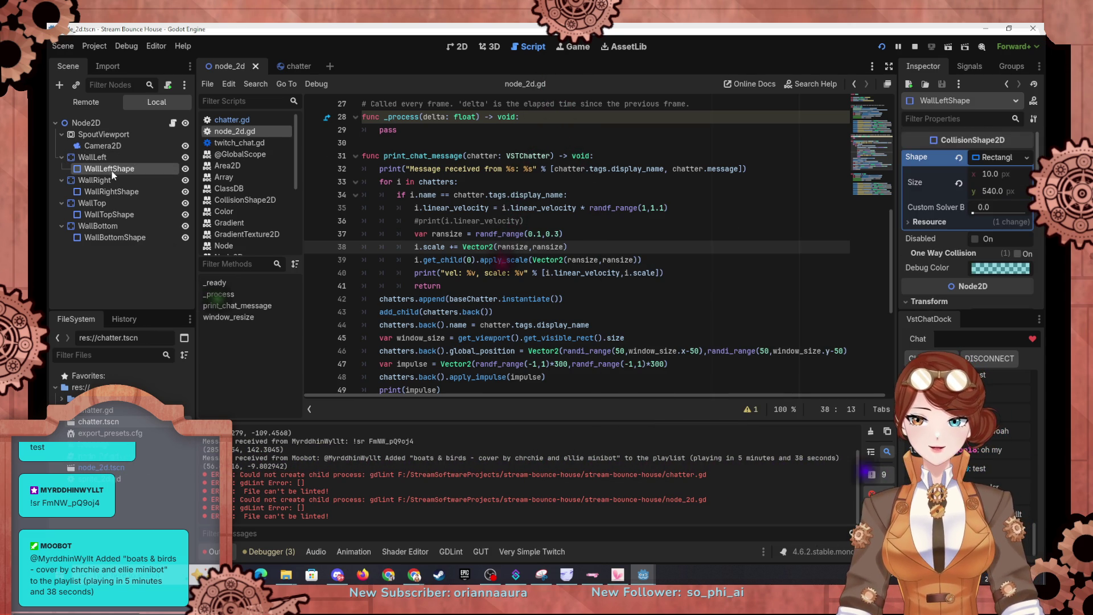
scroll(927, 255, "down", 10)
scroll(924, 256, "down", 2)
left_click(924, 256)
scroll(911, 251, "down", 3)
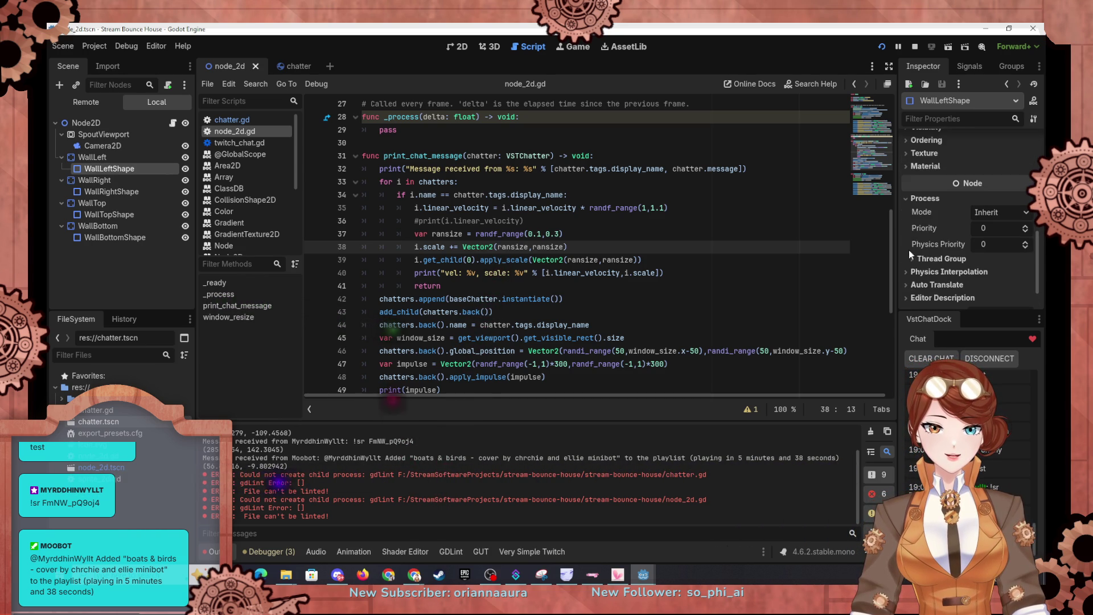
left_click(905, 272)
scroll(904, 271, "down", 2)
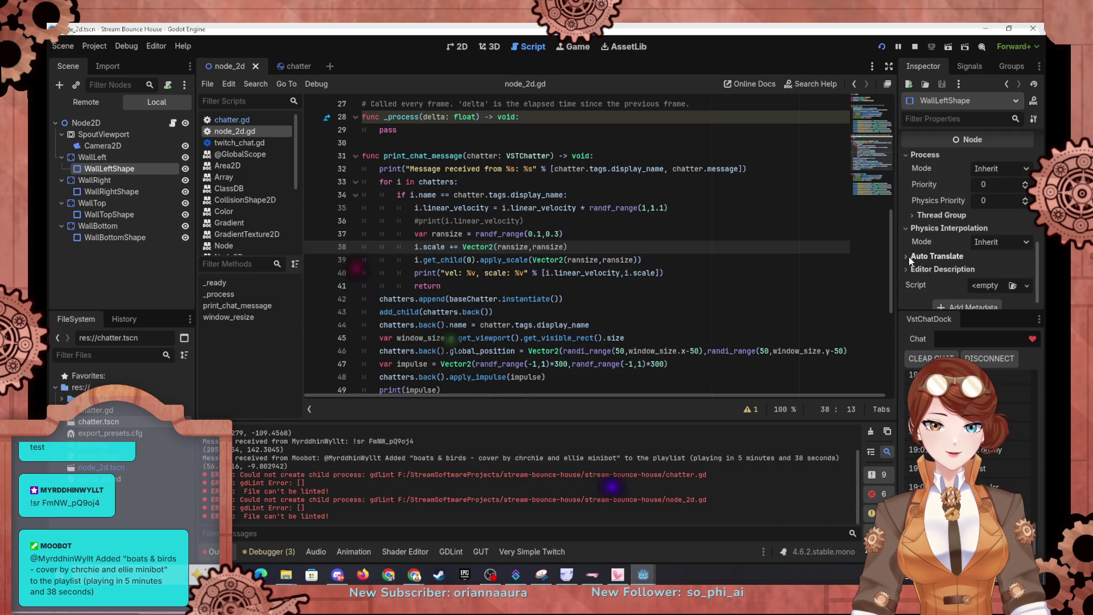
scroll(909, 257, "down", 1)
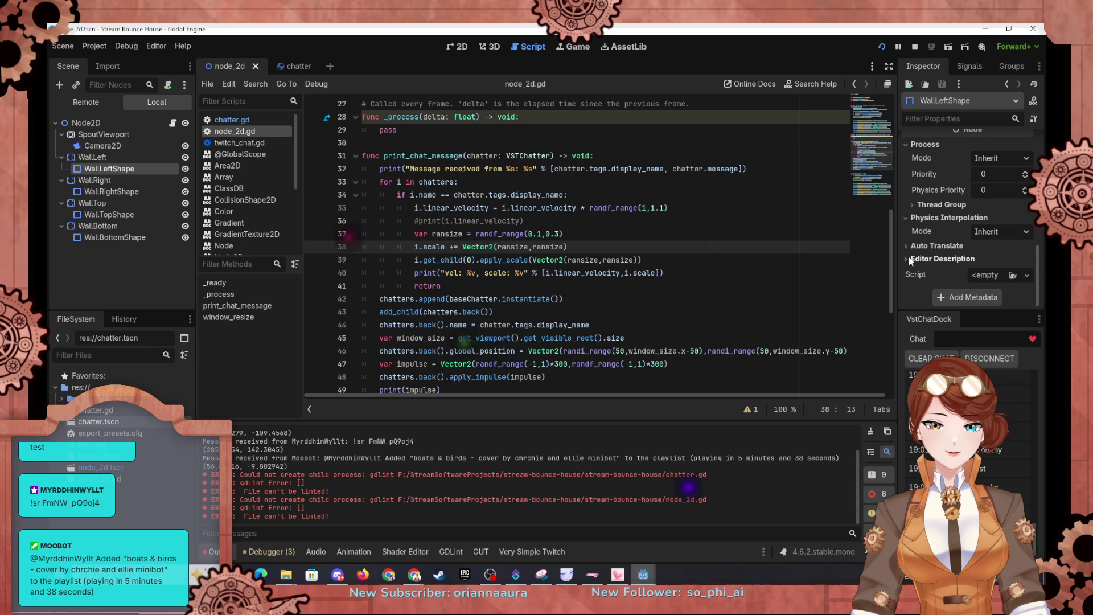
Reselect WallLeft and scroll up to its Physics Material showing Friction 0.0 and Bounce 1.0.
left_click(99, 158)
scroll(929, 238, "down", 3)
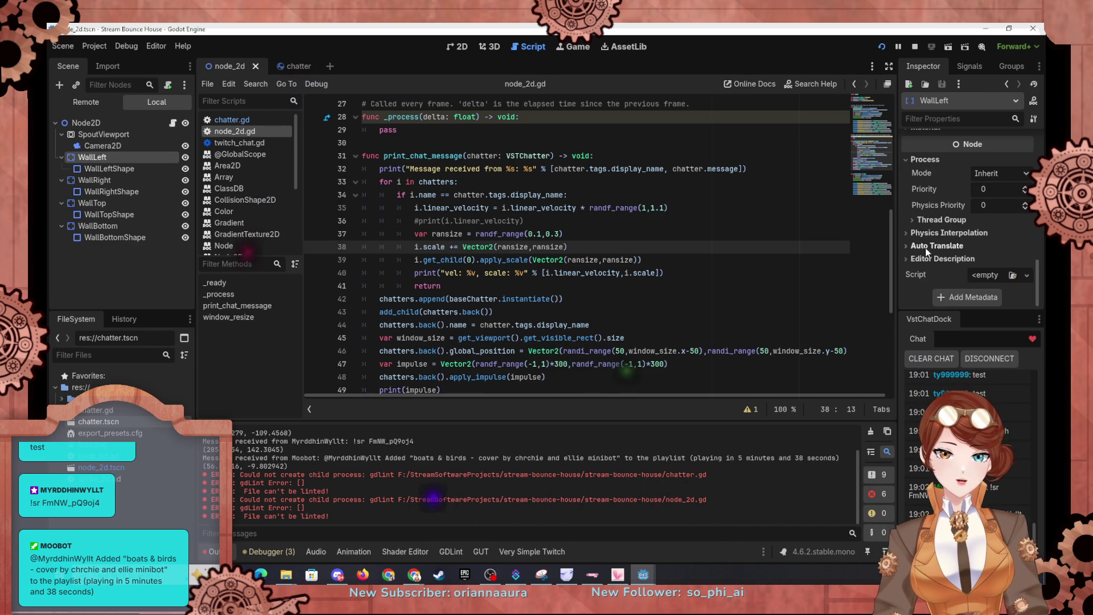
left_click(906, 232)
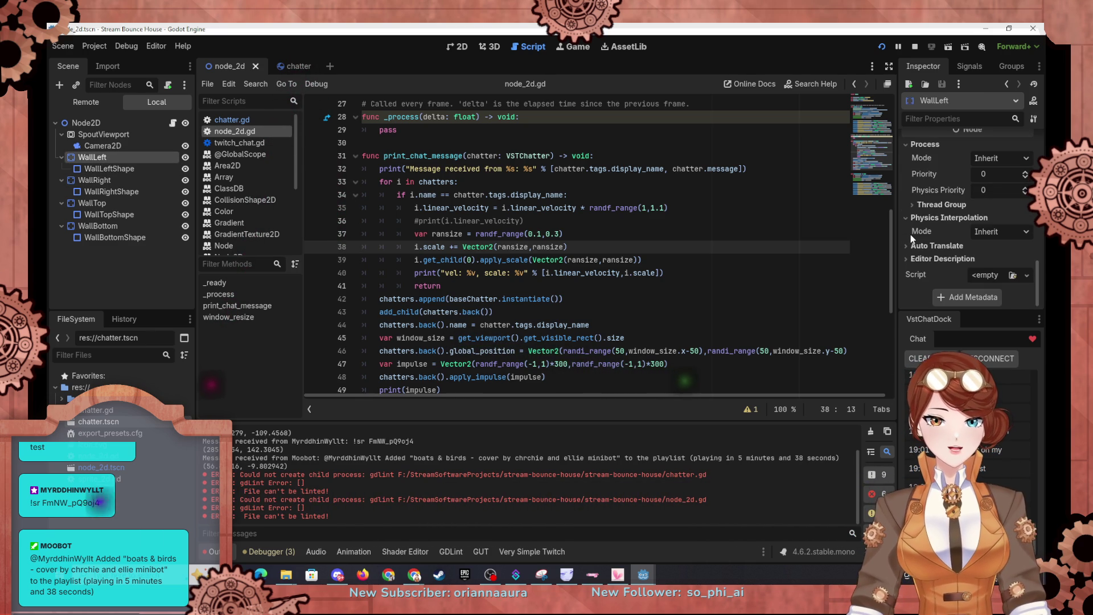
scroll(912, 238, "up", 8)
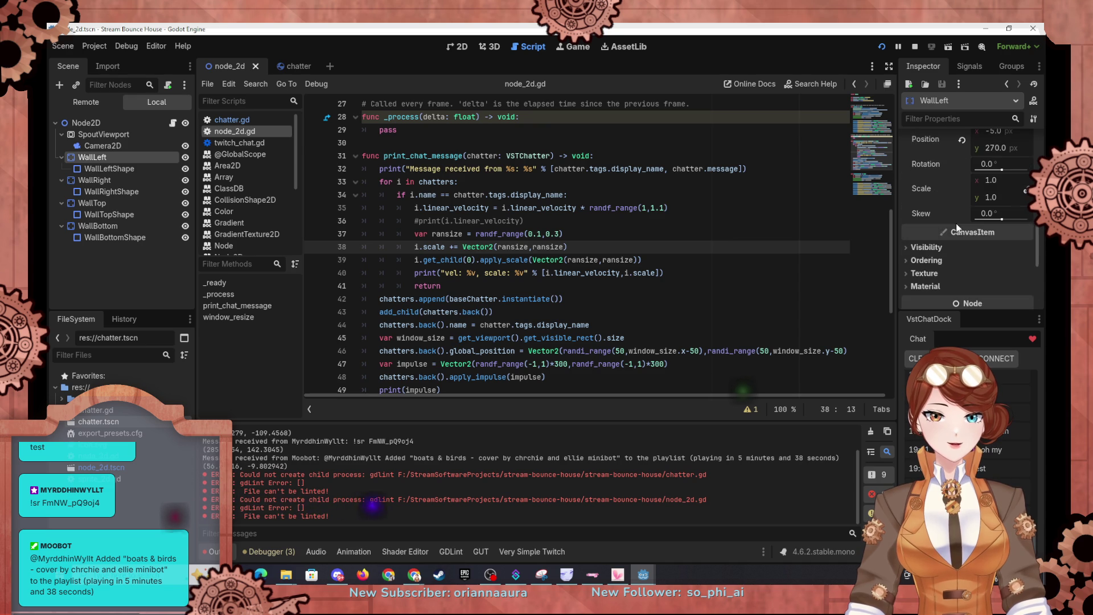
scroll(920, 251, "up", 10)
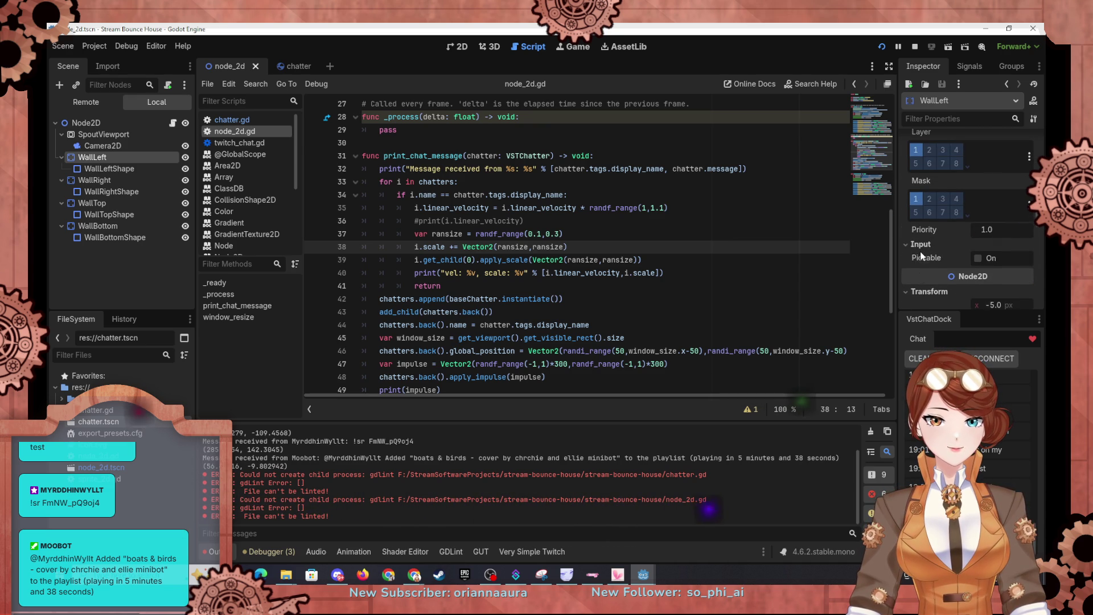
scroll(932, 235, "up", 4)
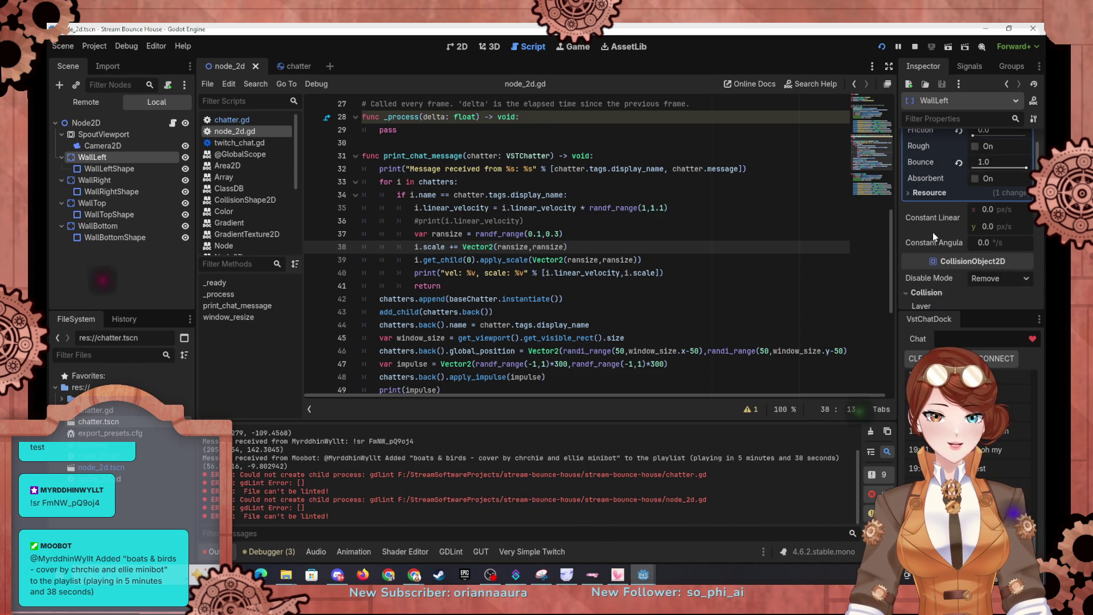
scroll(932, 234, "up", 3)
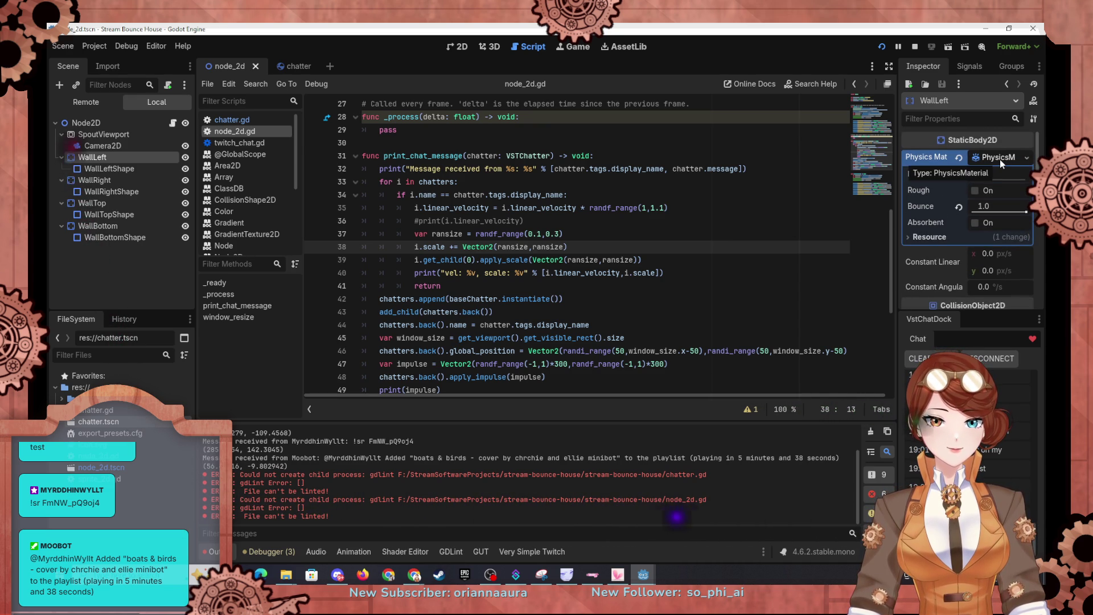
Save WallLeft's physics material as WallPhysics.tres and set its friction to 0.05.
left_click(1000, 160)
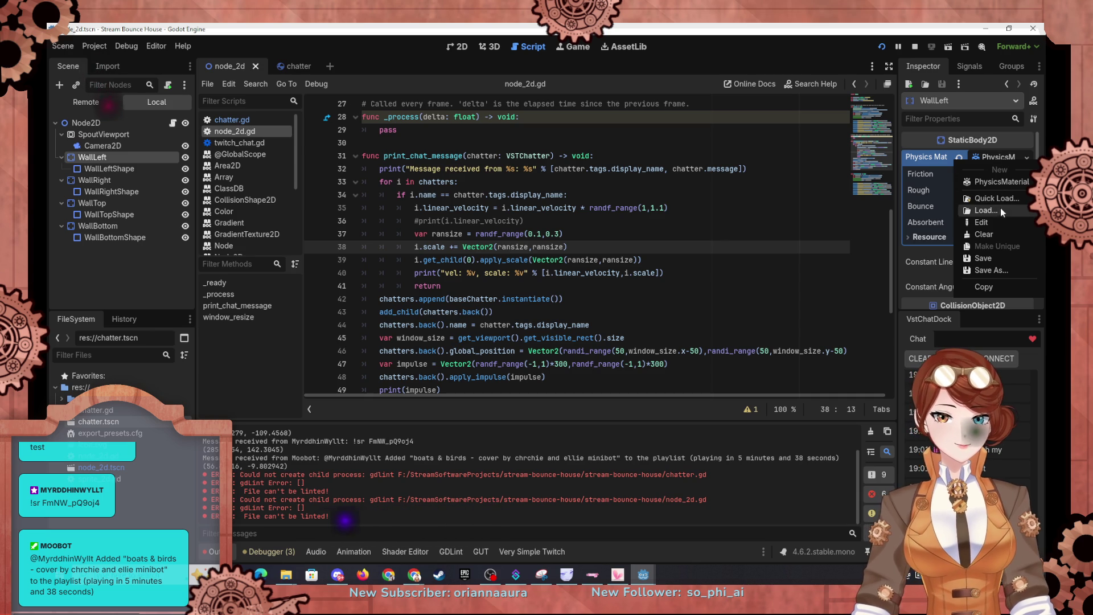
left_click(991, 270)
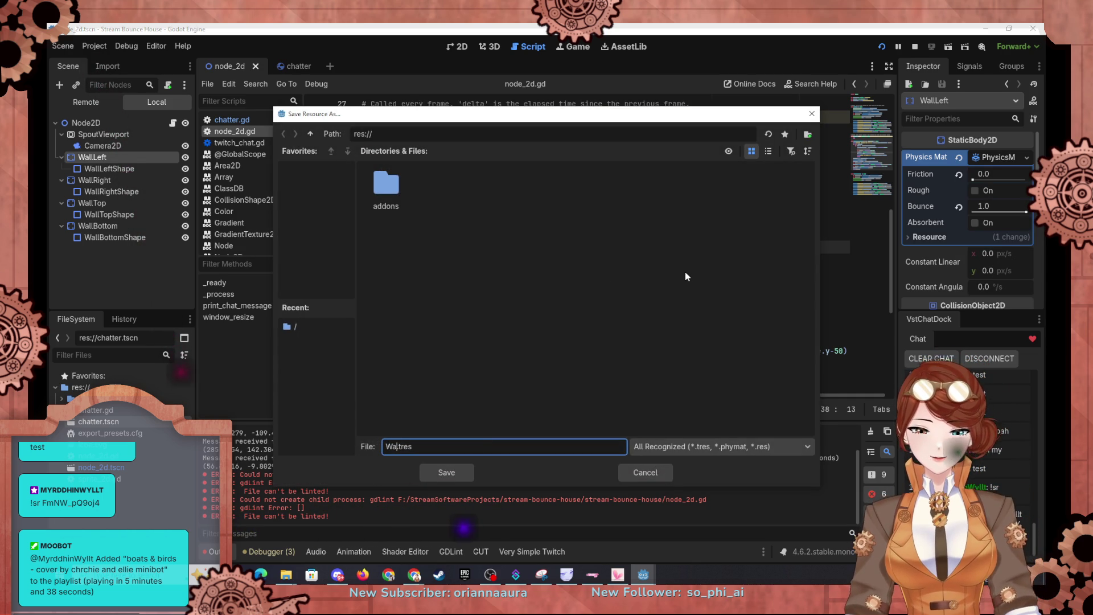
type("llPhy")
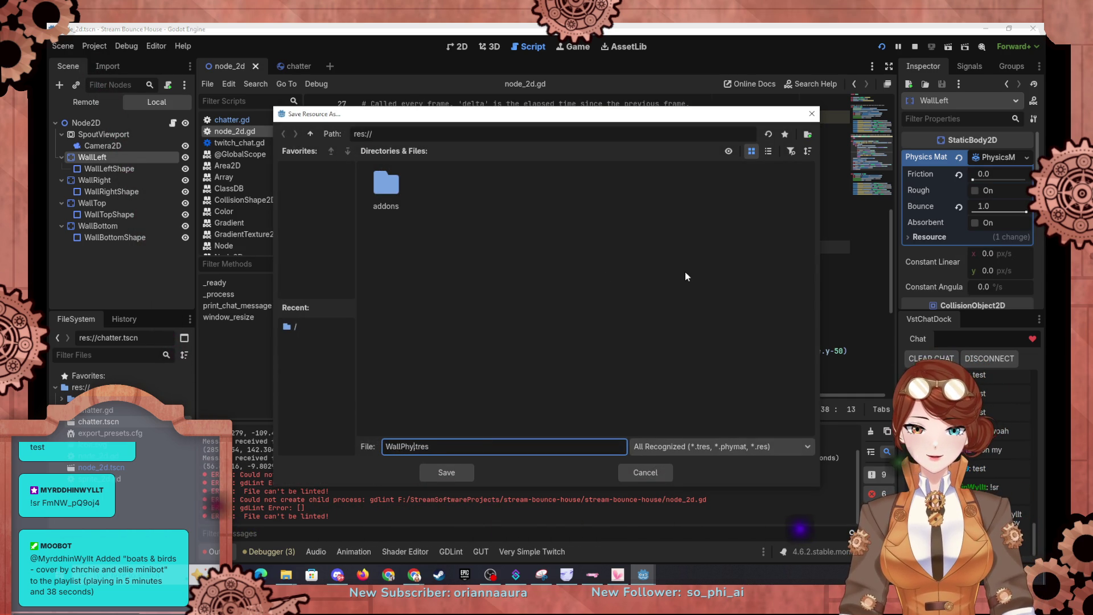
type("ics")
key("Return")
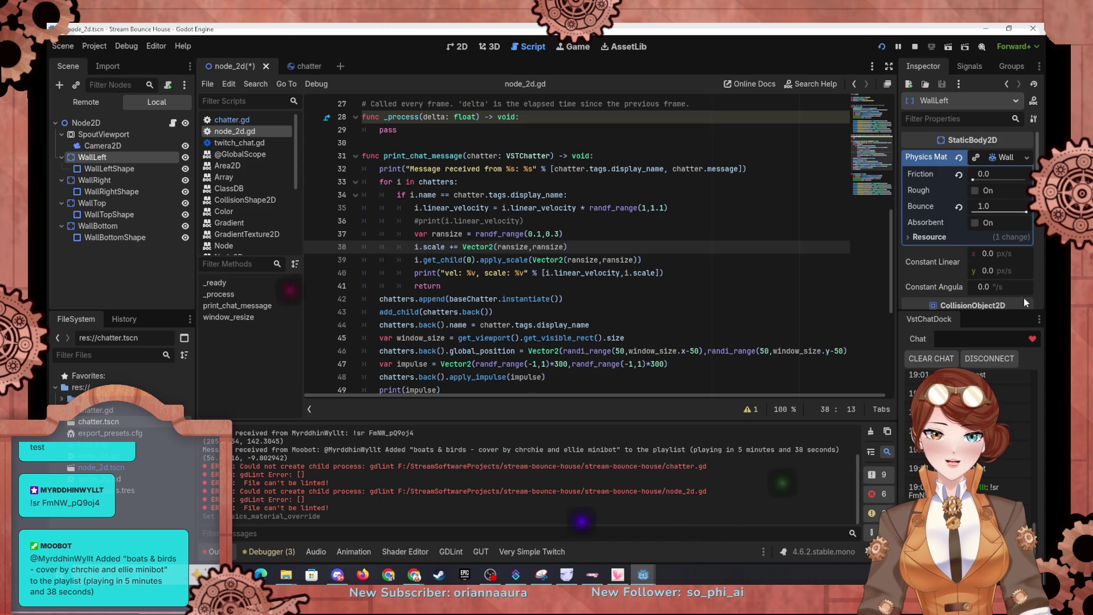
left_click(992, 175)
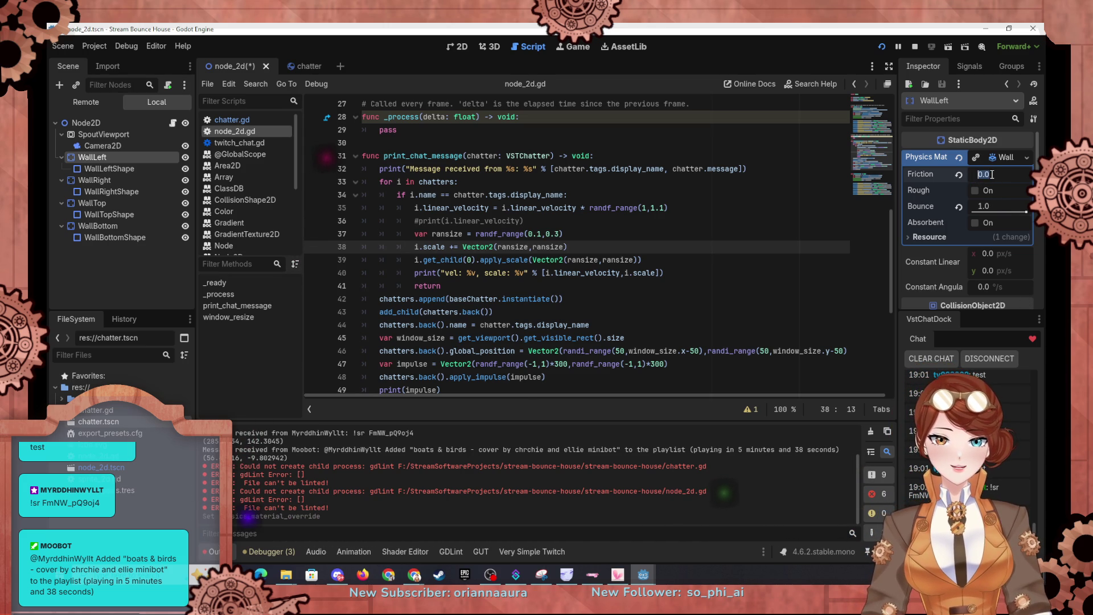
type("0.05")
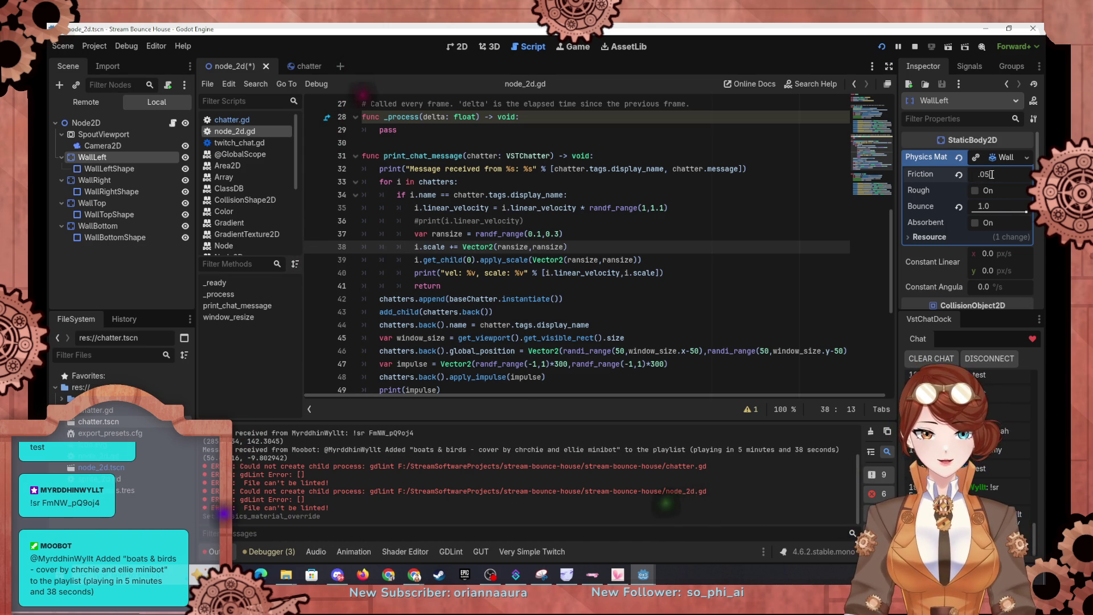
key("Return")
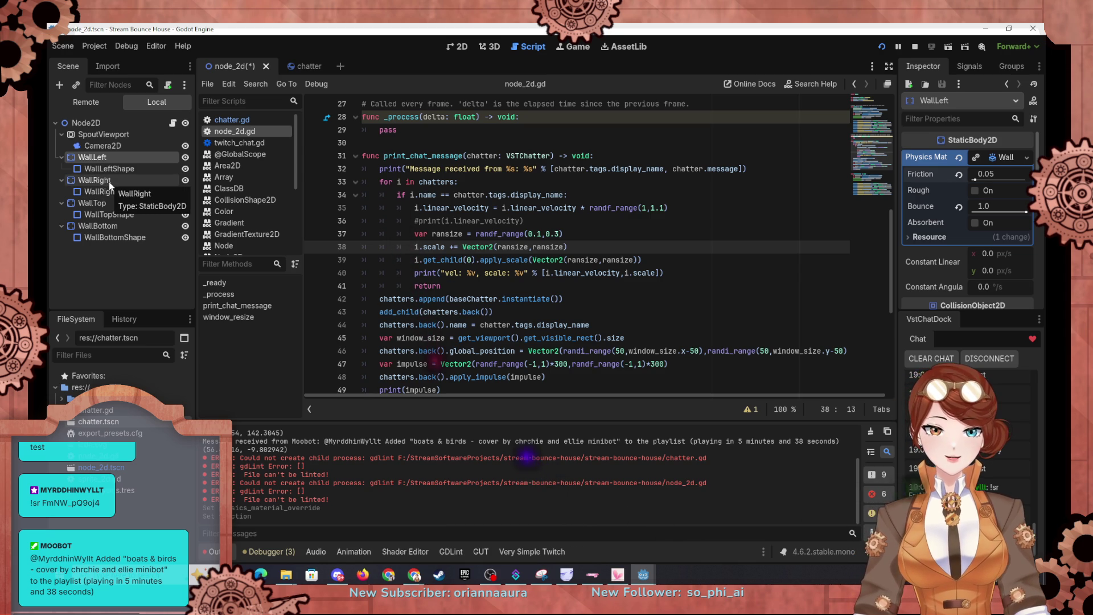
Assign WallPhysics.tres to WallRight and WallBottom, then save the scene.
left_click(109, 181)
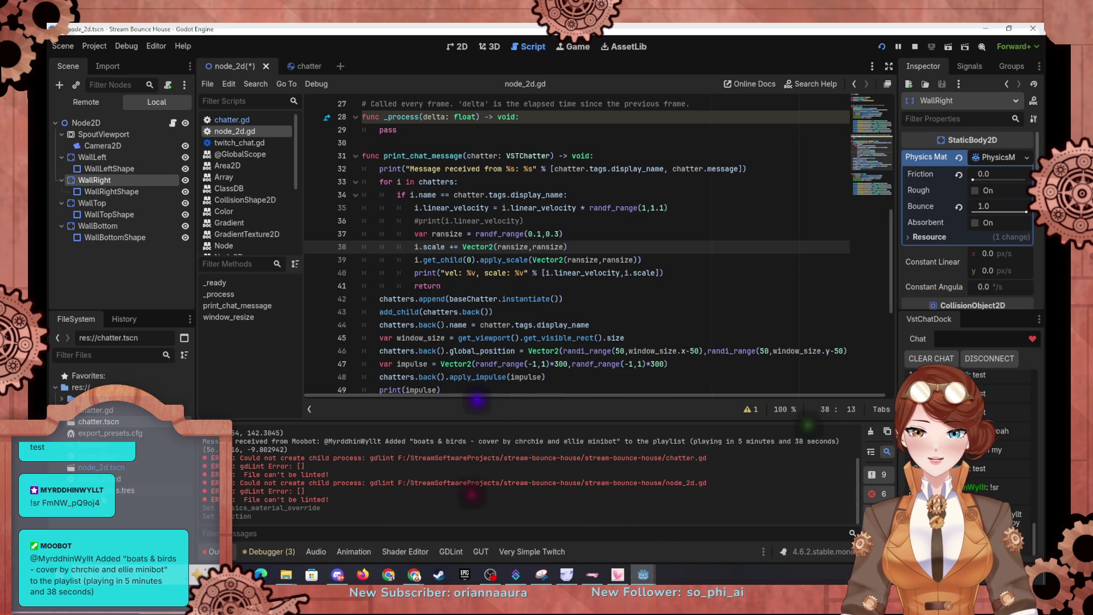
scroll(626, 285, "down", 1)
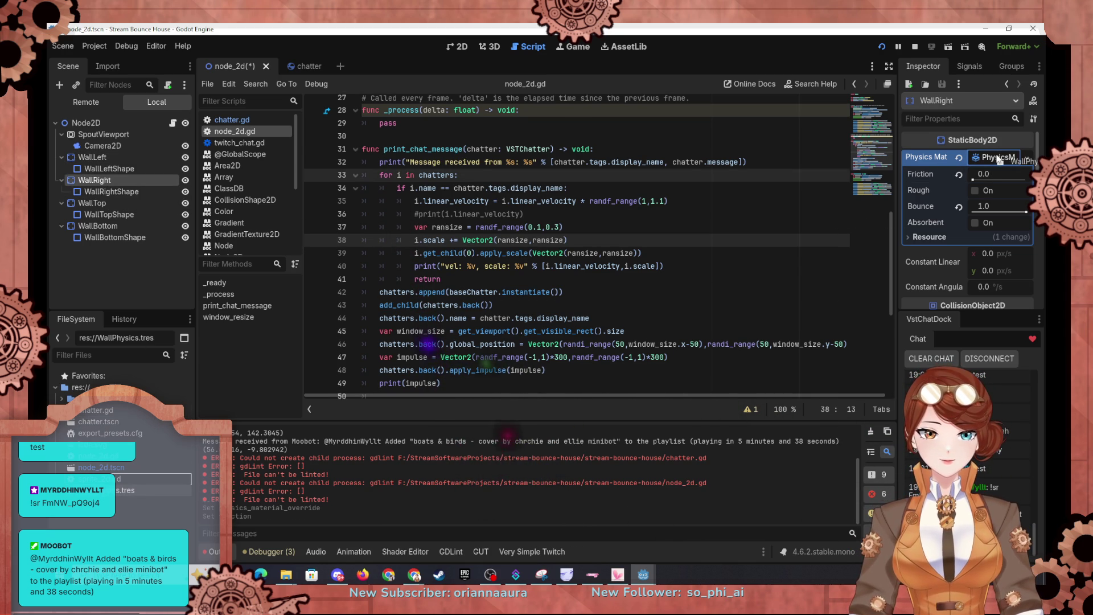
left_click_drag(1000, 161, 999, 160)
left_click(97, 204)
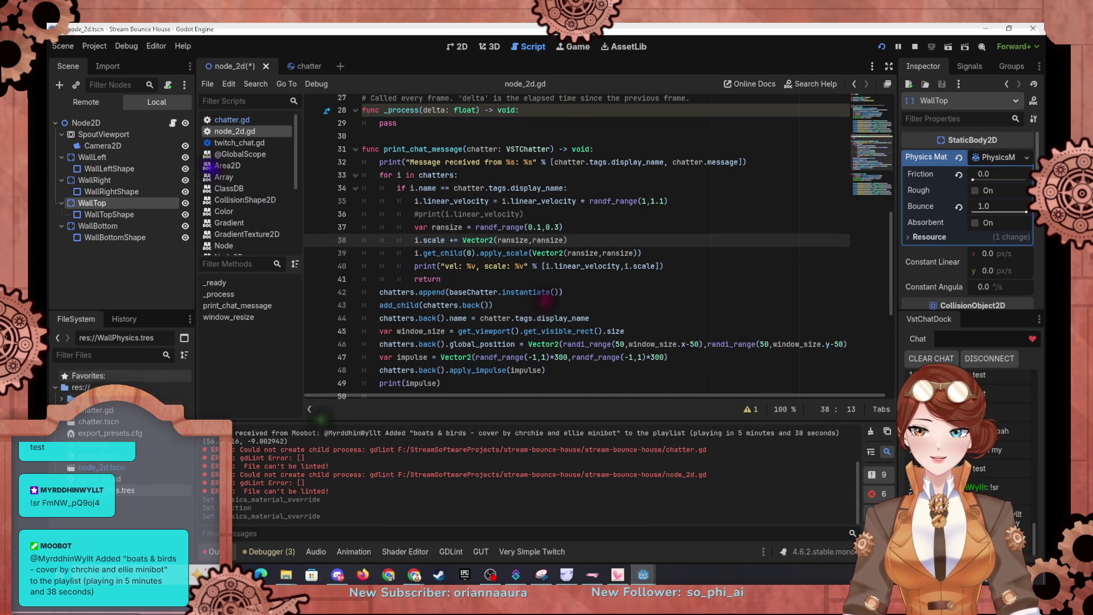
left_click(91, 225)
left_click_drag(123, 497, 999, 158)
key("ctrl+s")
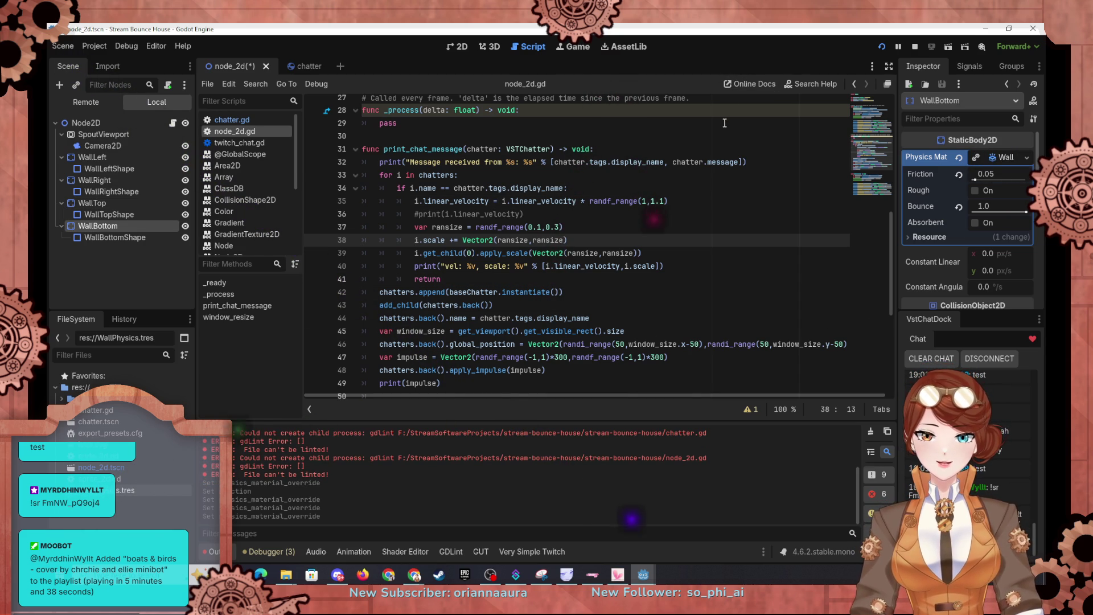
mouse_move(649, 578)
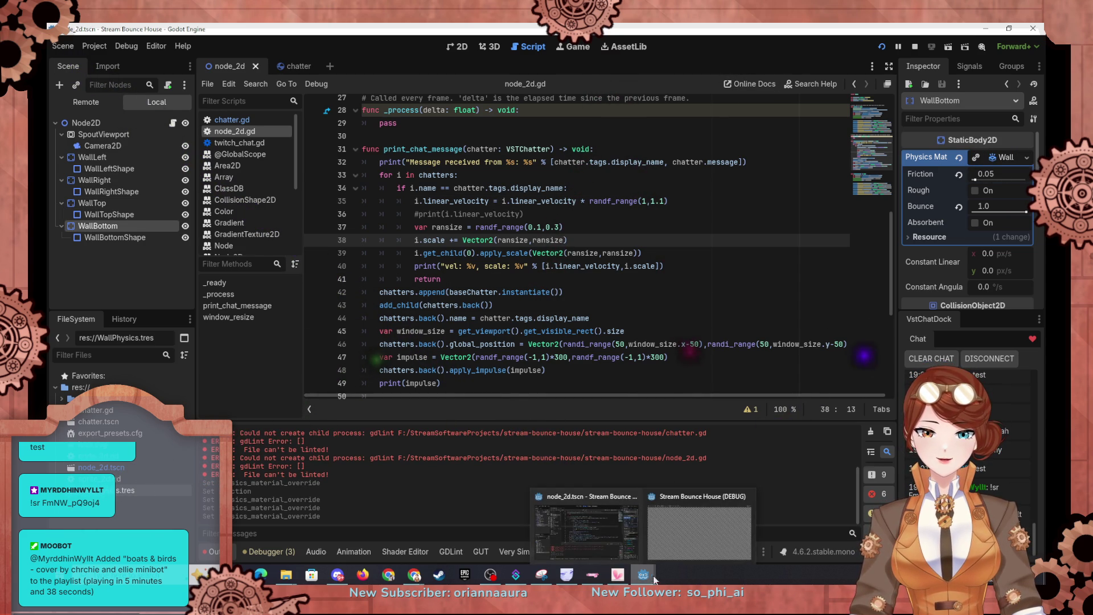
left_click(695, 540)
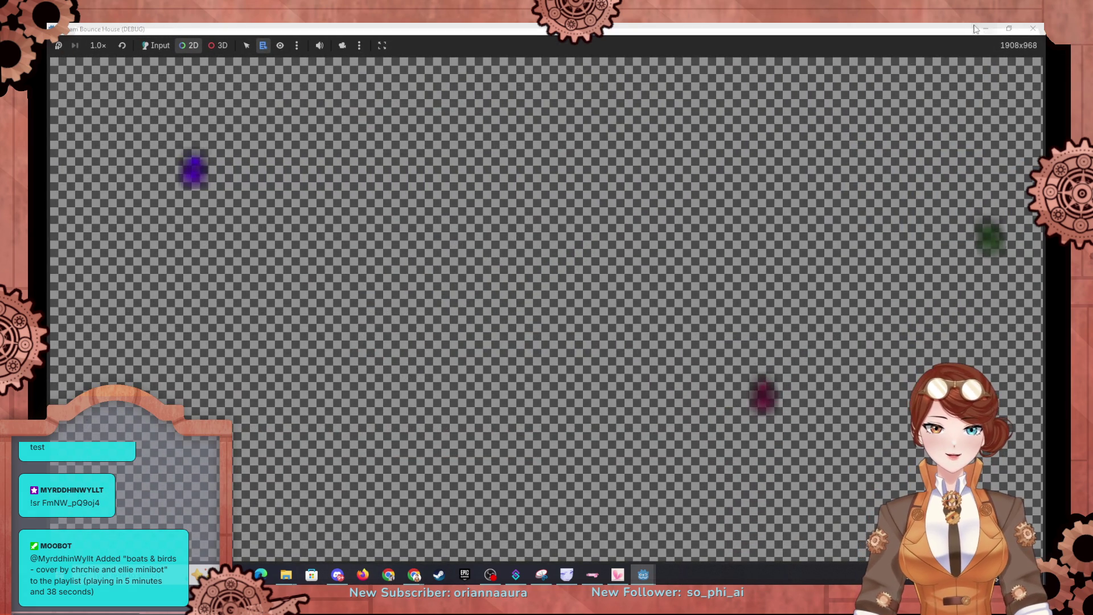
key("alt+Tab")
left_click(995, 173)
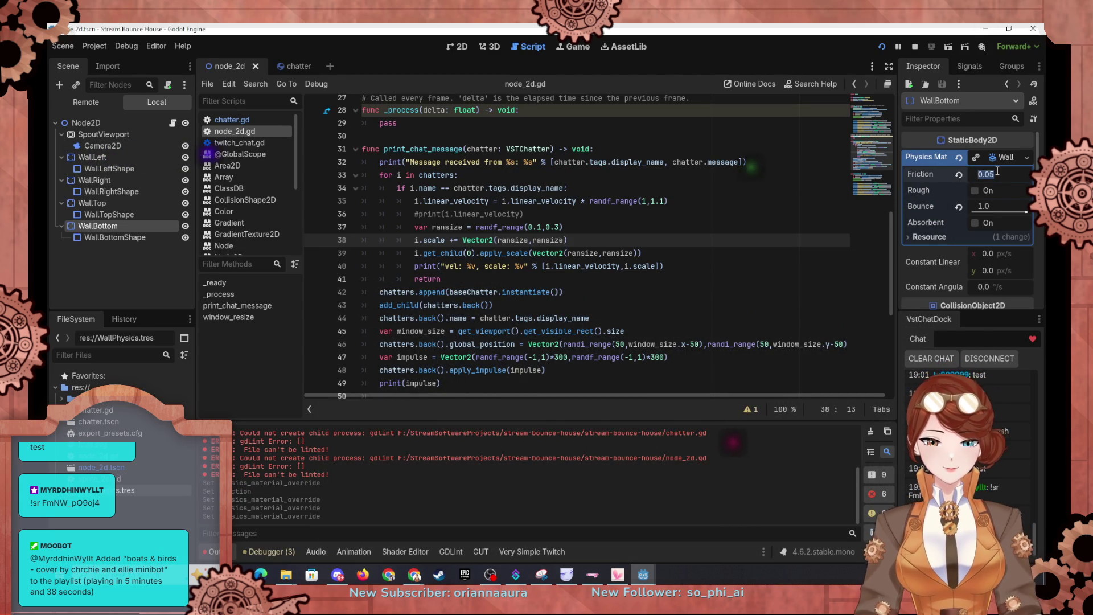
type("1")
key("Return")
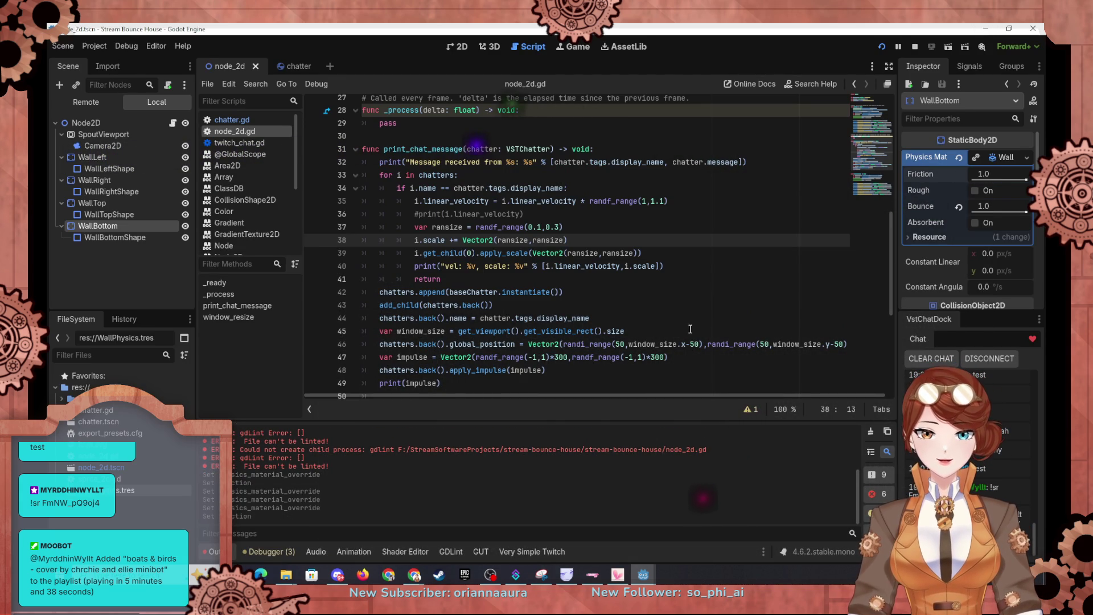
mouse_move(643, 575)
left_click(692, 539)
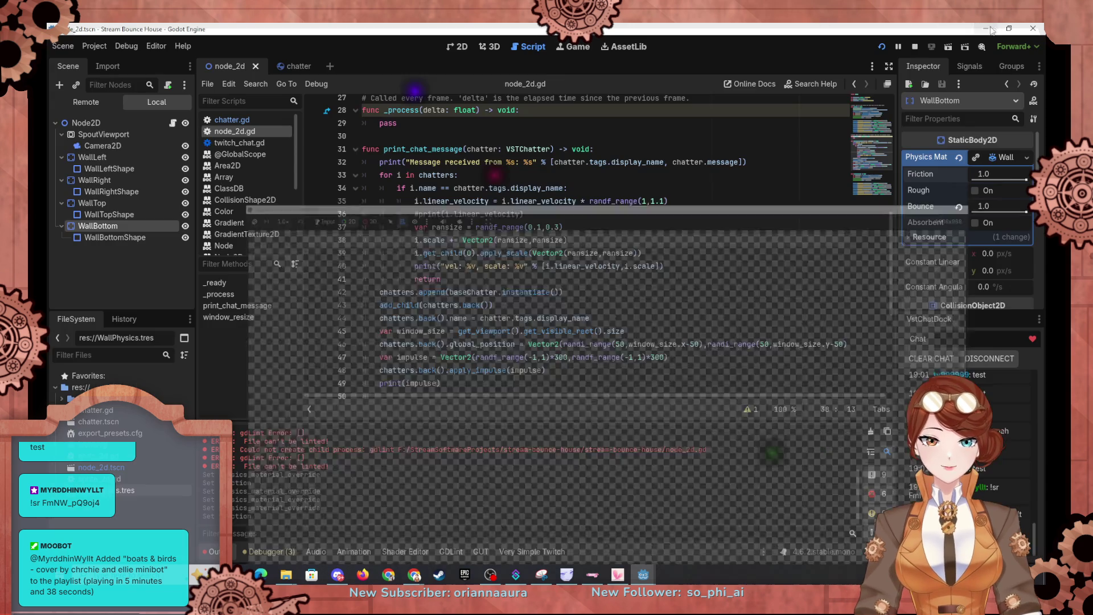
key("alt+Tab")
left_click_drag(1011, 179, 985, 177)
left_click(986, 177)
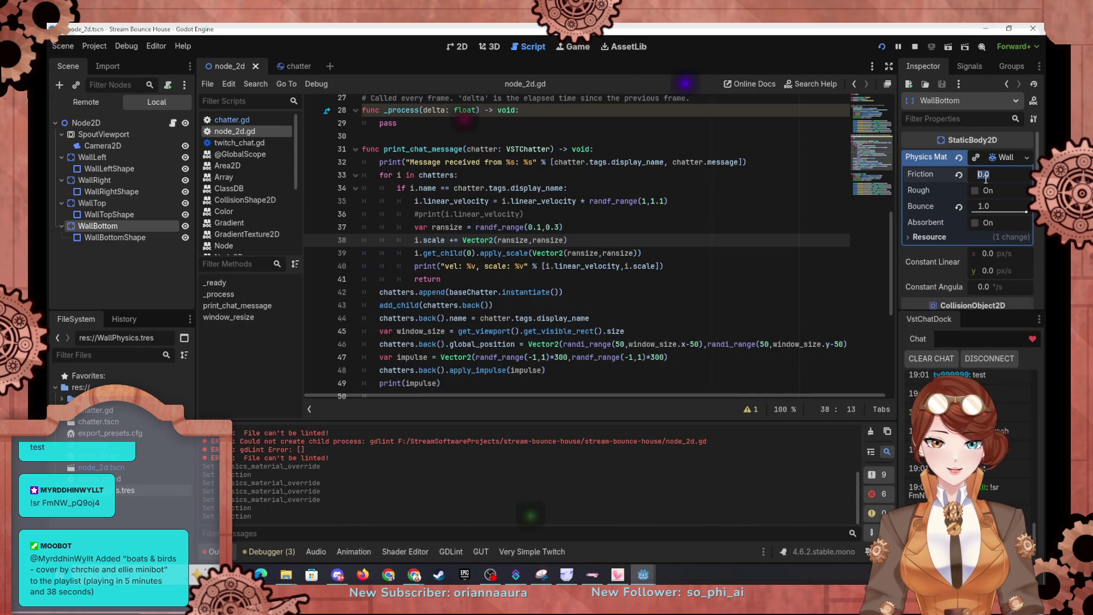
type("5")
key("Return")
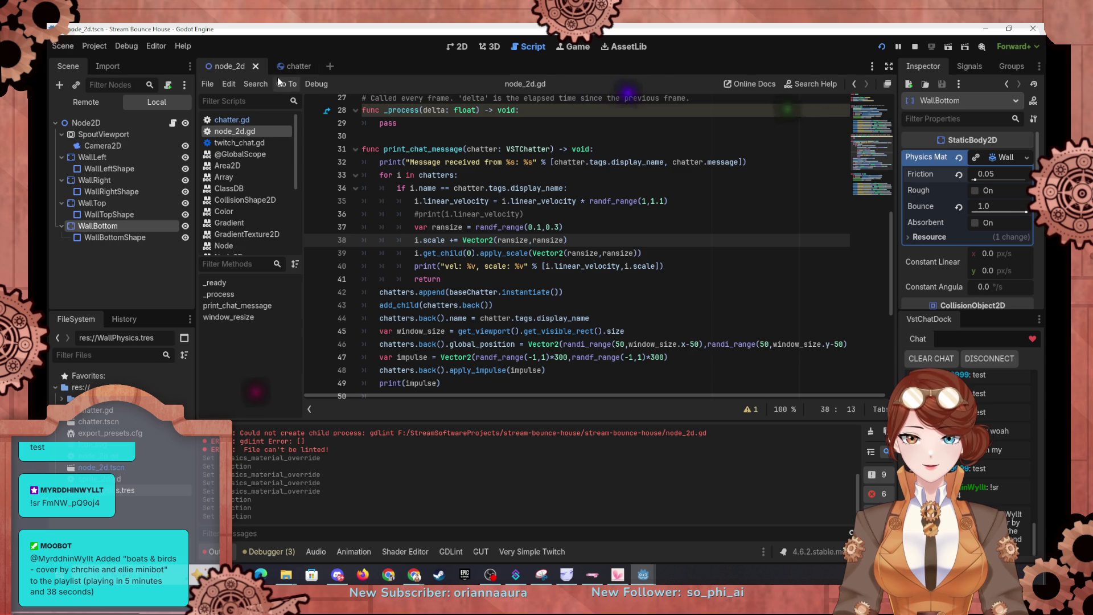
Add a new line 18 reading 'func hit_wall' at the end of chatter.gd.
mouse_move(289, 67)
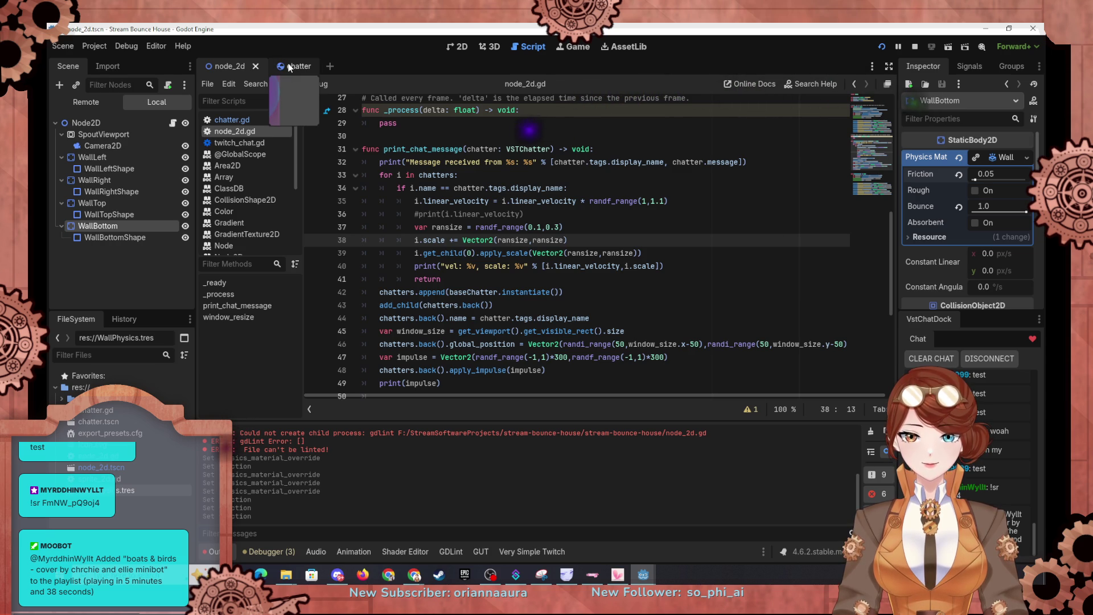
left_click(289, 67)
left_click(663, 330)
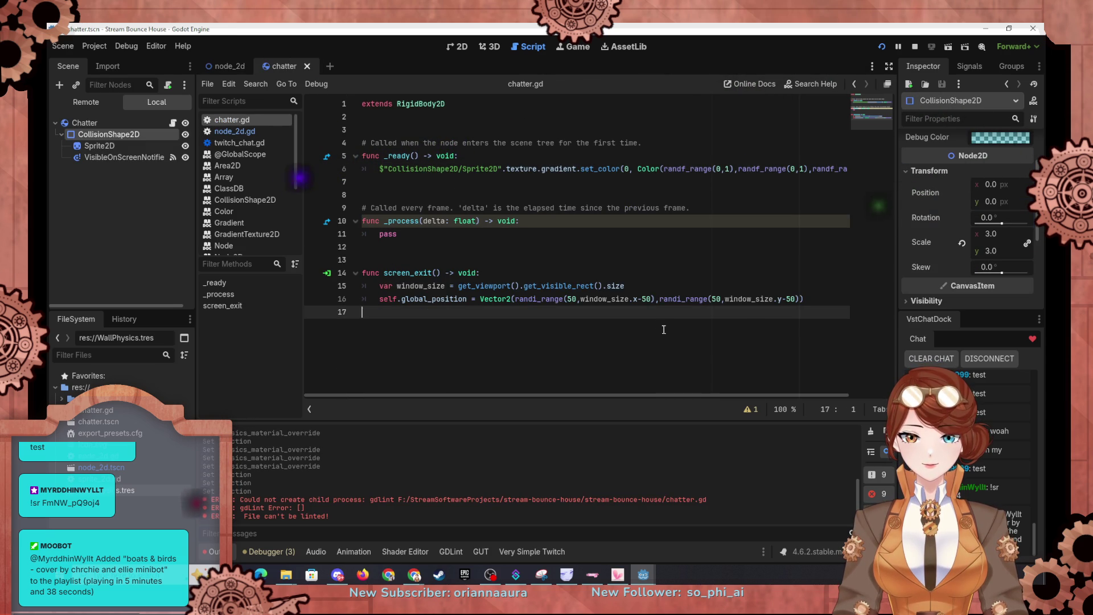
key("Return")
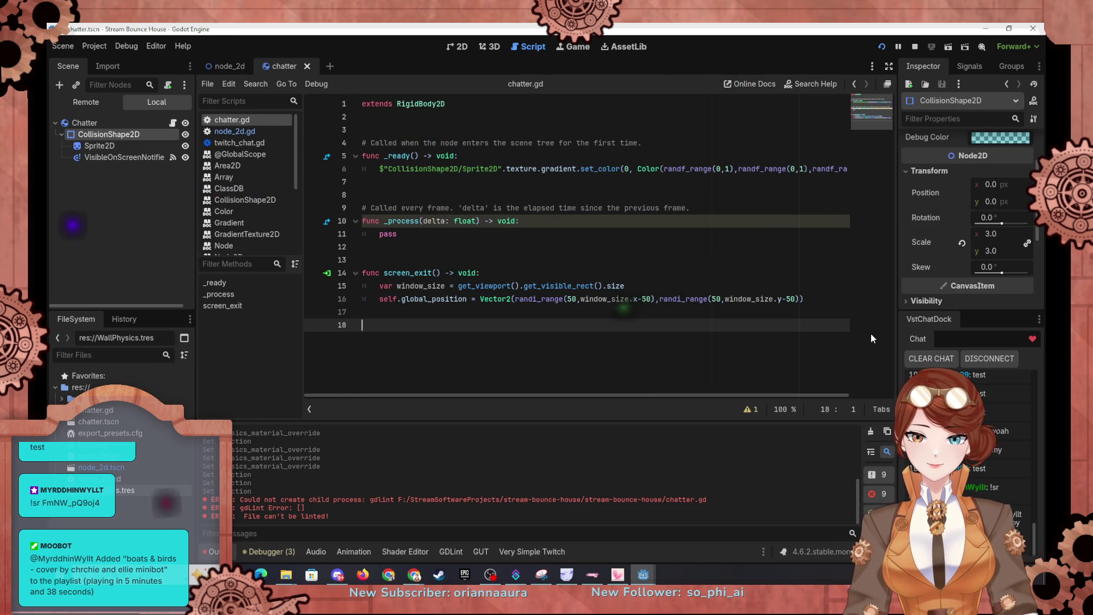
type("func")
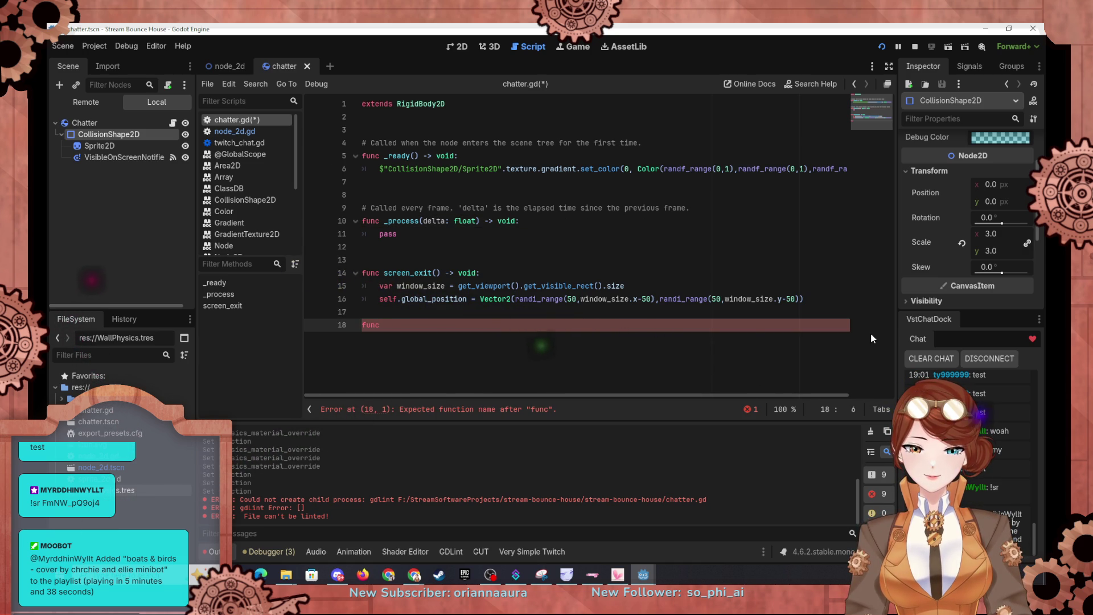
type(" hit_w")
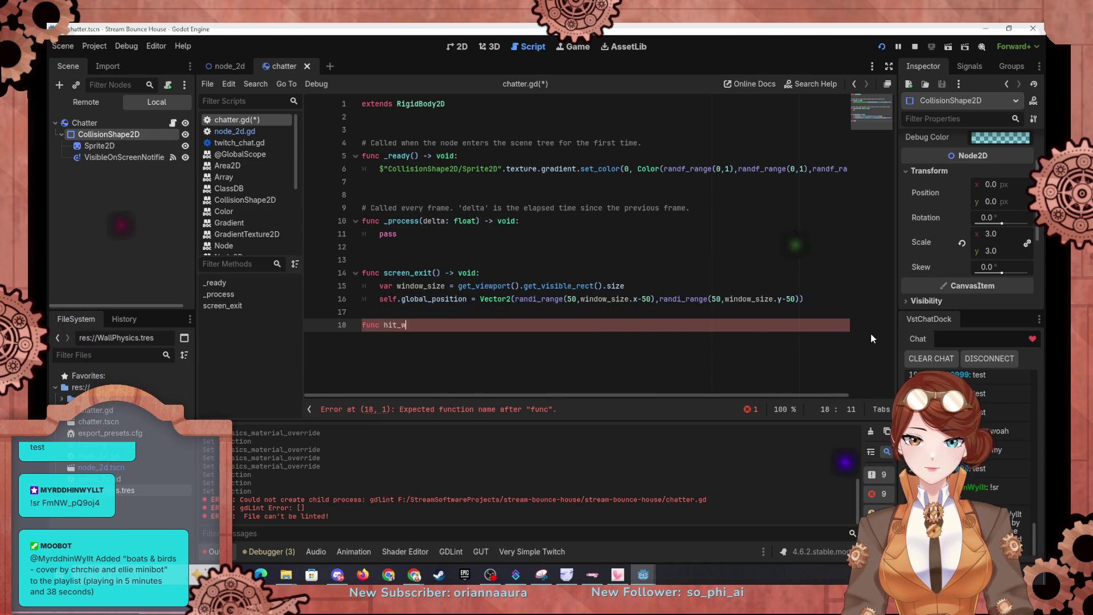
type("all")
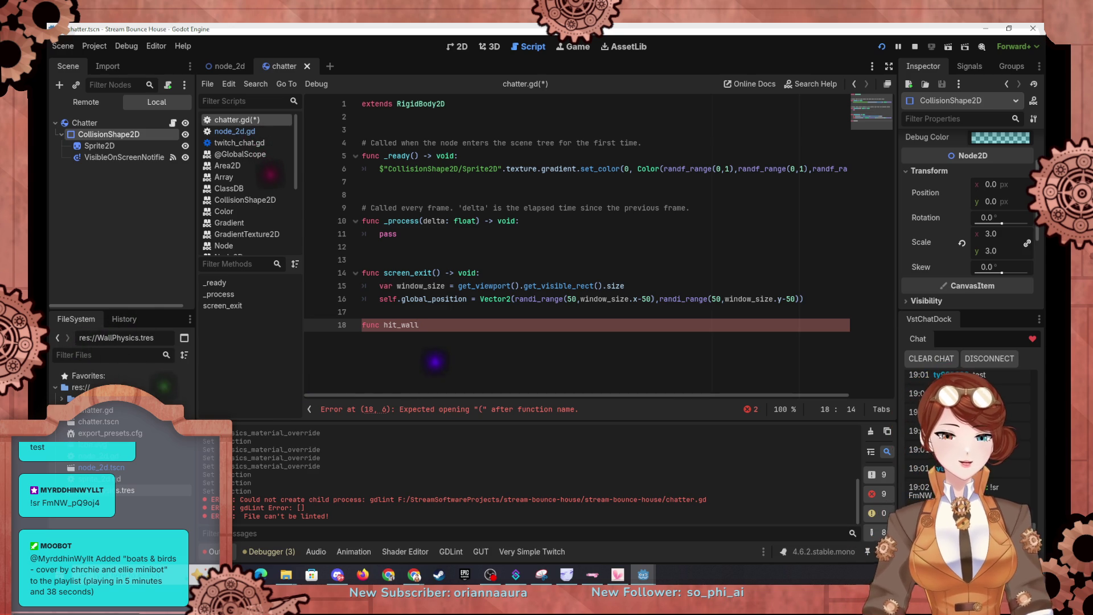
scroll(251, 180, "down", 3)
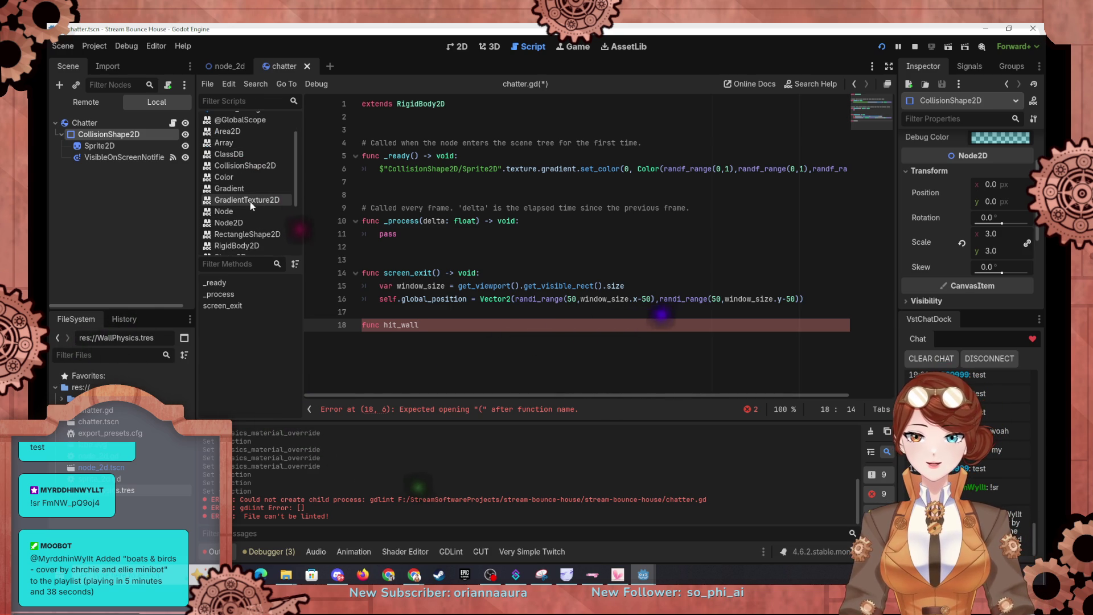
scroll(258, 217, "down", 4)
scroll(256, 220, "down", 1)
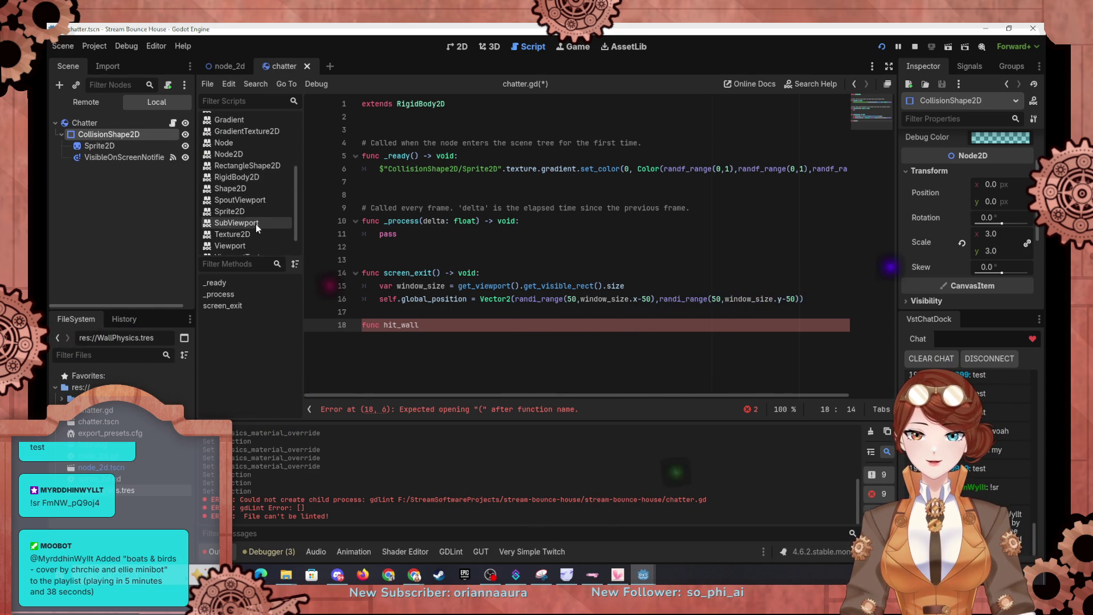
Search the help docs for 'static' and open the StaticBody2D class reference.
left_click(183, 46)
left_click(215, 63)
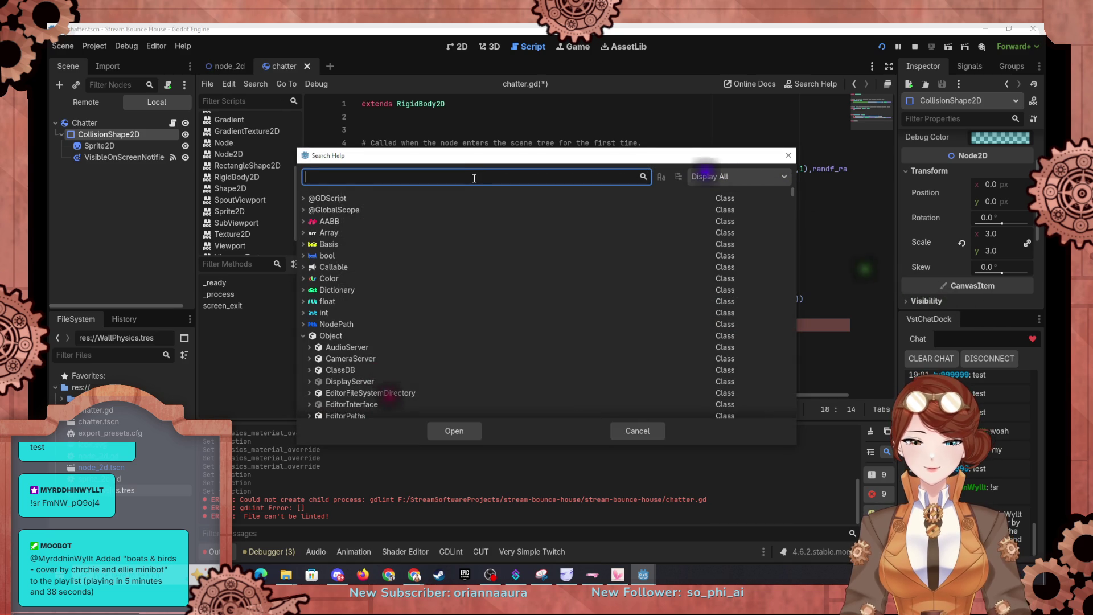
type("stat")
scroll(472, 276, "up", 5)
type("ic")
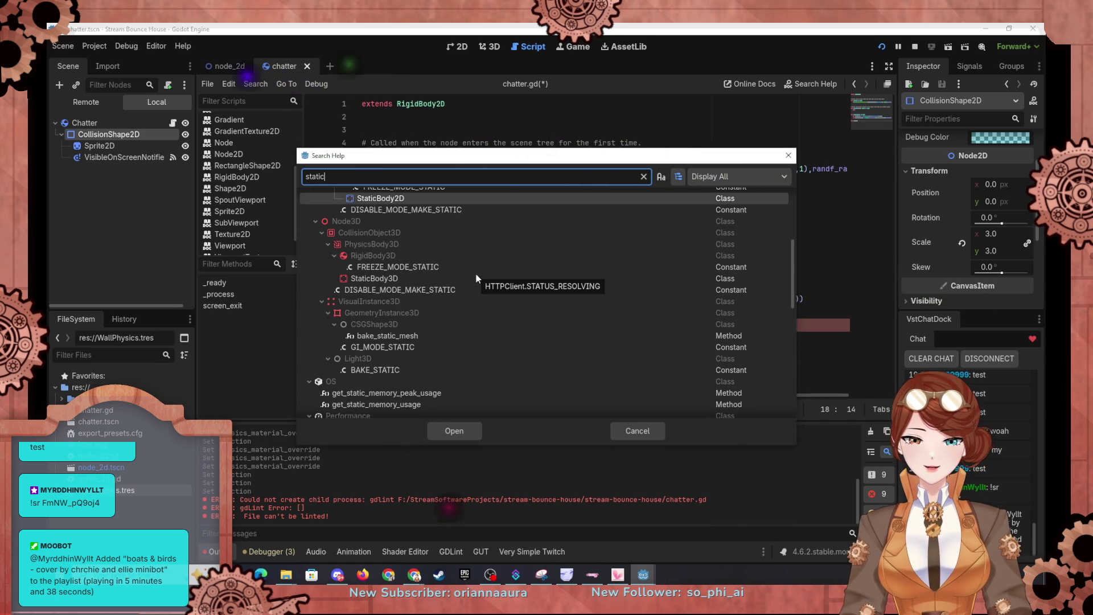
double_click(390, 198)
scroll(447, 332, "down", 6)
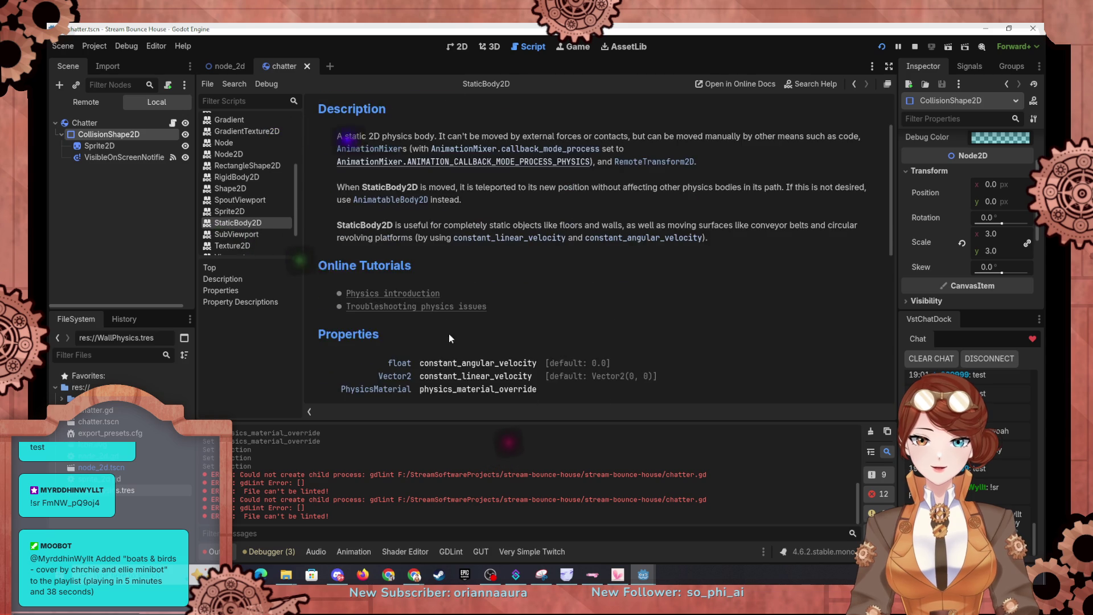
scroll(487, 324, "down", 3)
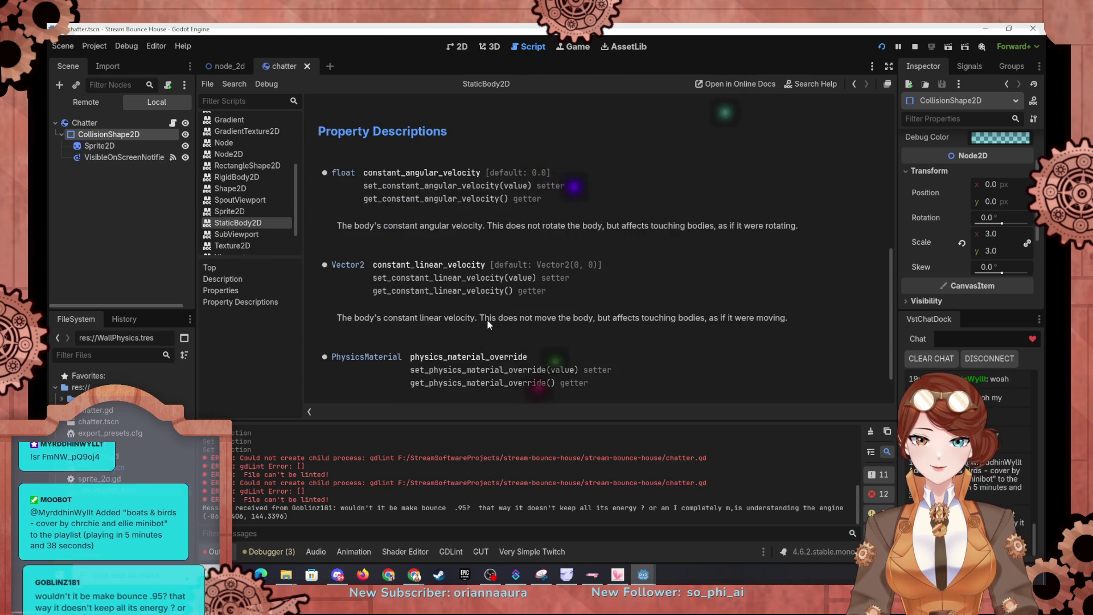
scroll(488, 325, "up", 6)
scroll(477, 230, "up", 4)
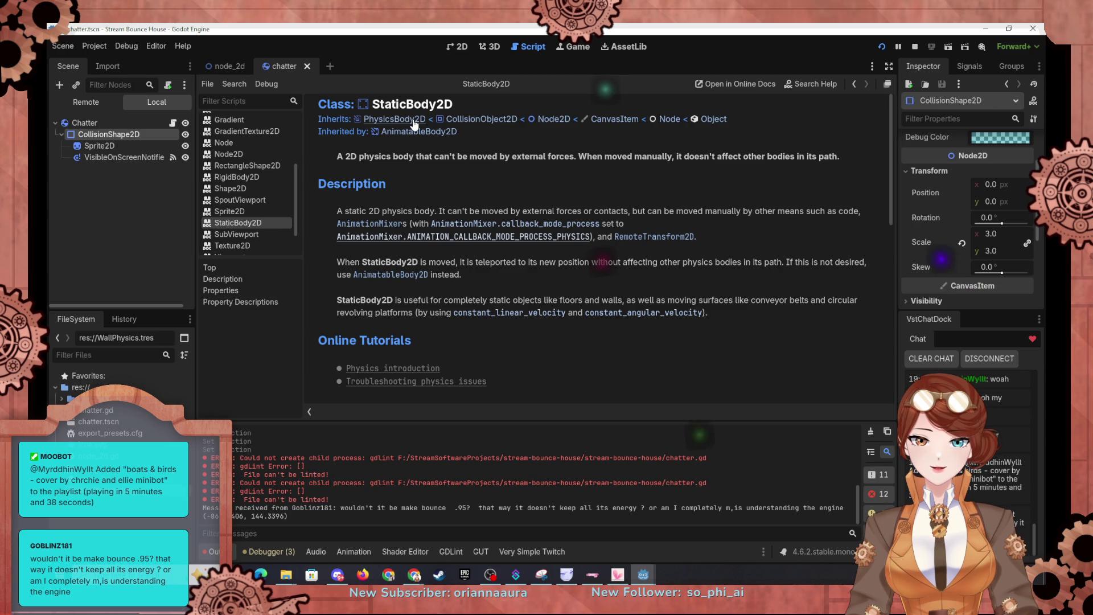
Follow the link to the parent CollisionObject2D reference and read through it.
left_click(484, 120)
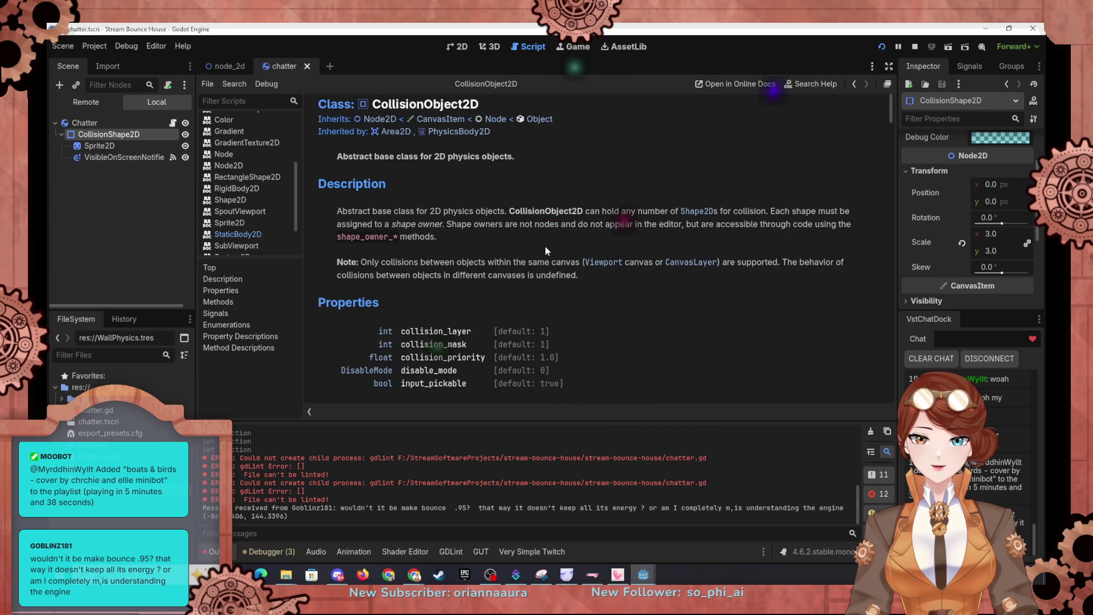
scroll(511, 245, "down", 3)
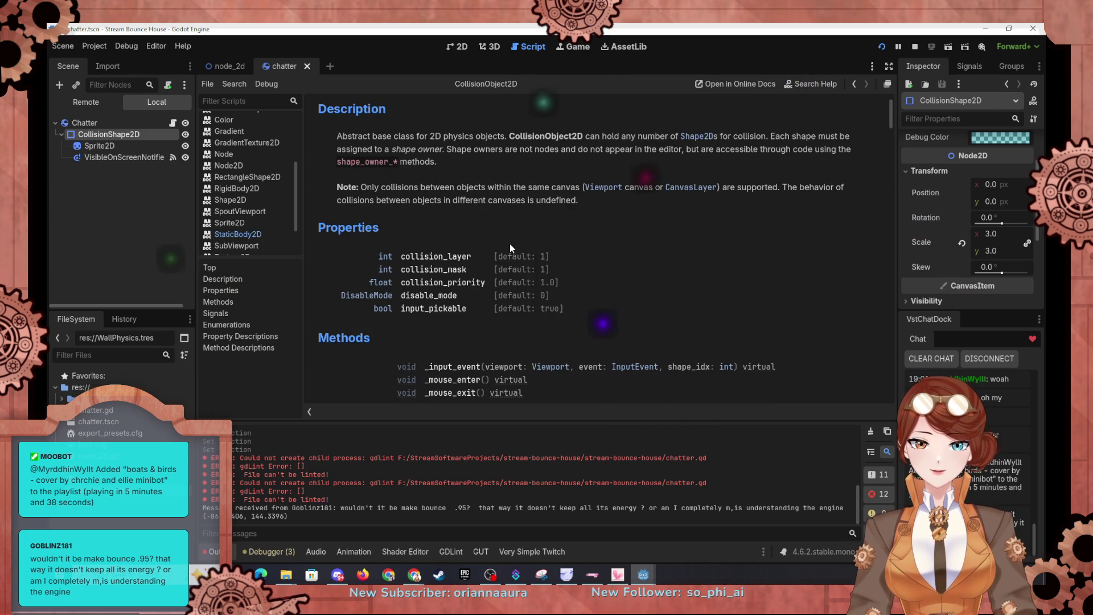
scroll(511, 248, "down", 10)
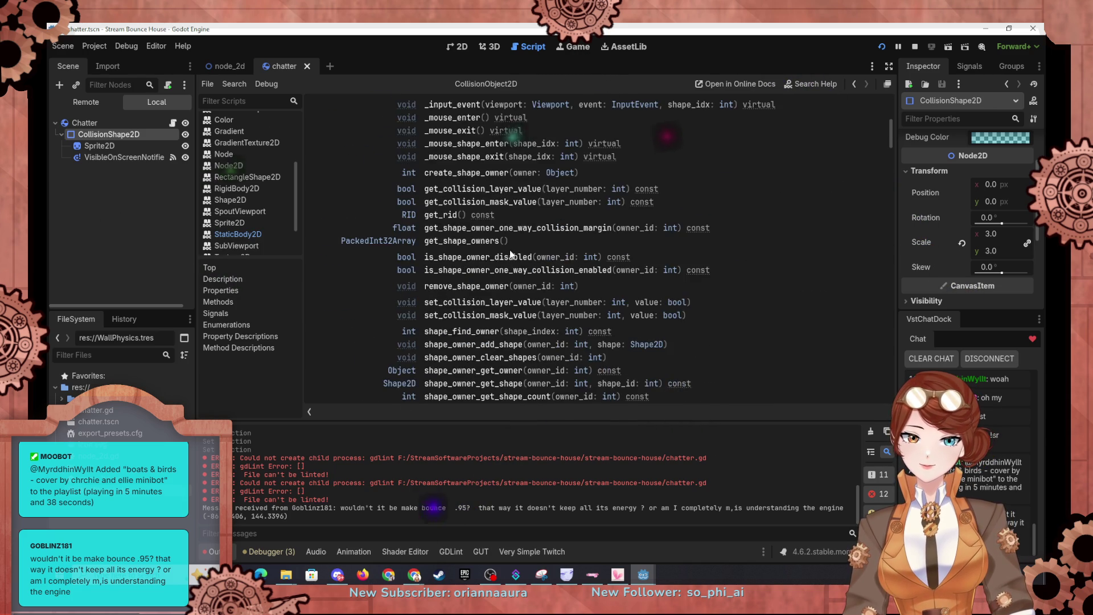
scroll(510, 251, "down", 15)
scroll(510, 251, "down", 6)
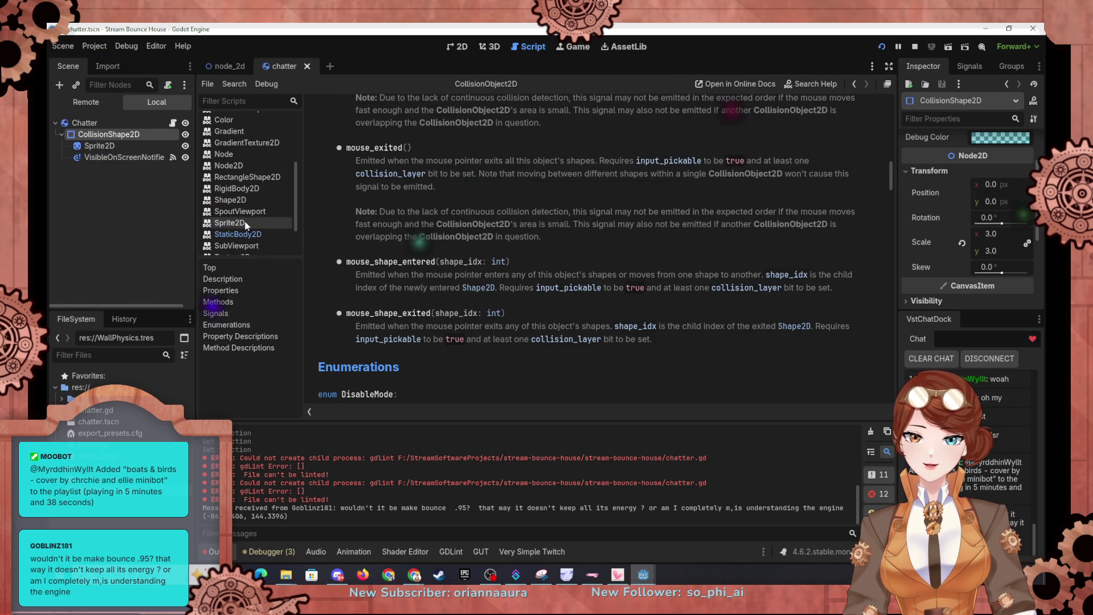
scroll(237, 139, "up", 3)
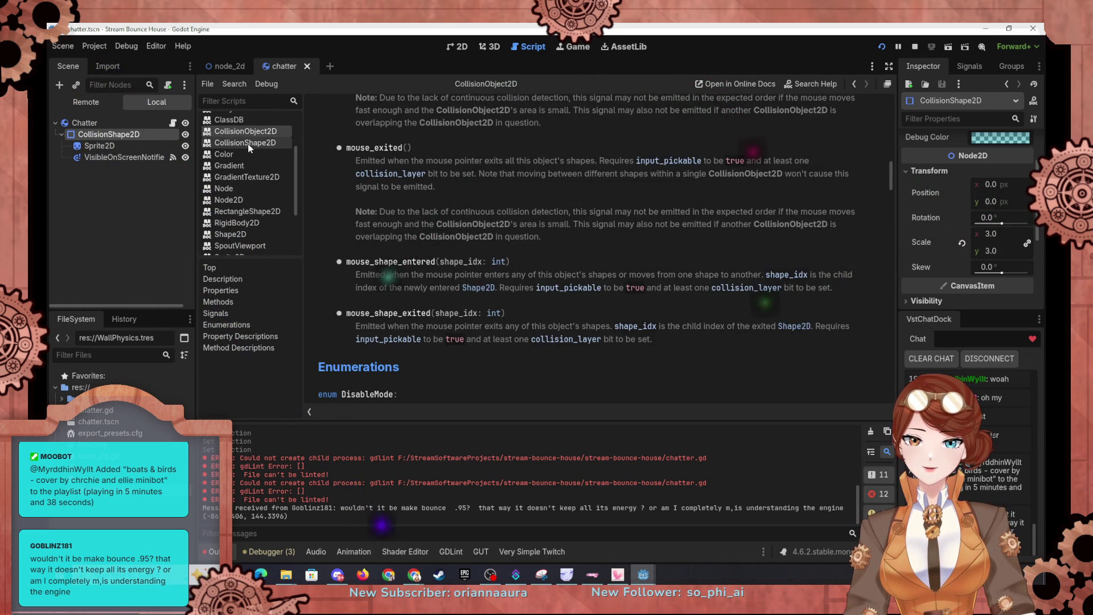
Open the CollisionShape2D class reference page and review its properties.
left_click(248, 144)
scroll(450, 176, "up", 10)
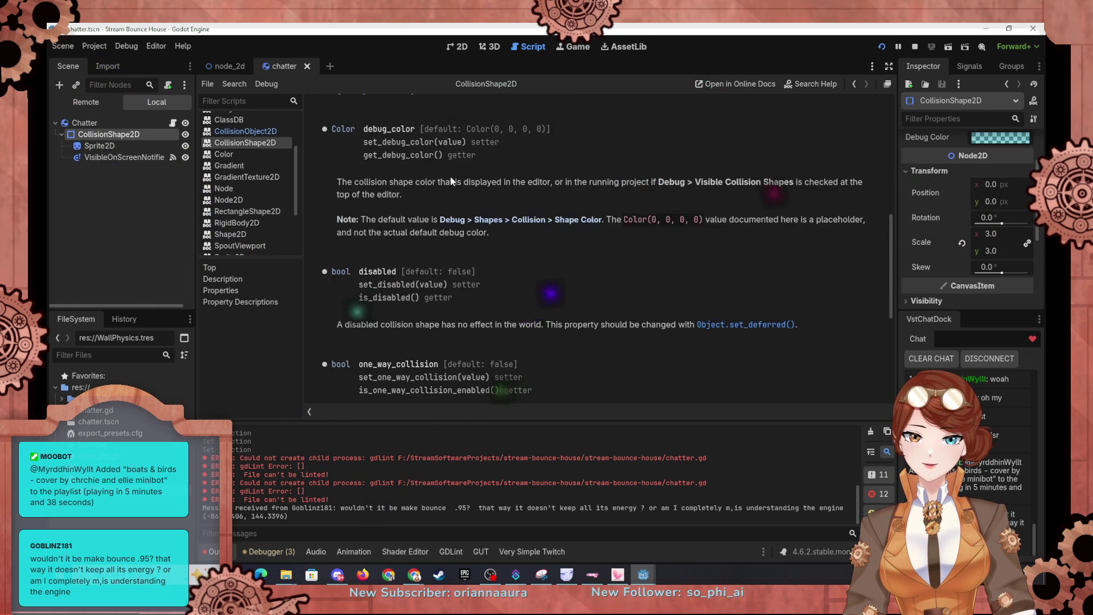
scroll(452, 173, "up", 3)
scroll(254, 147, "up", 1)
scroll(254, 147, "down", 5)
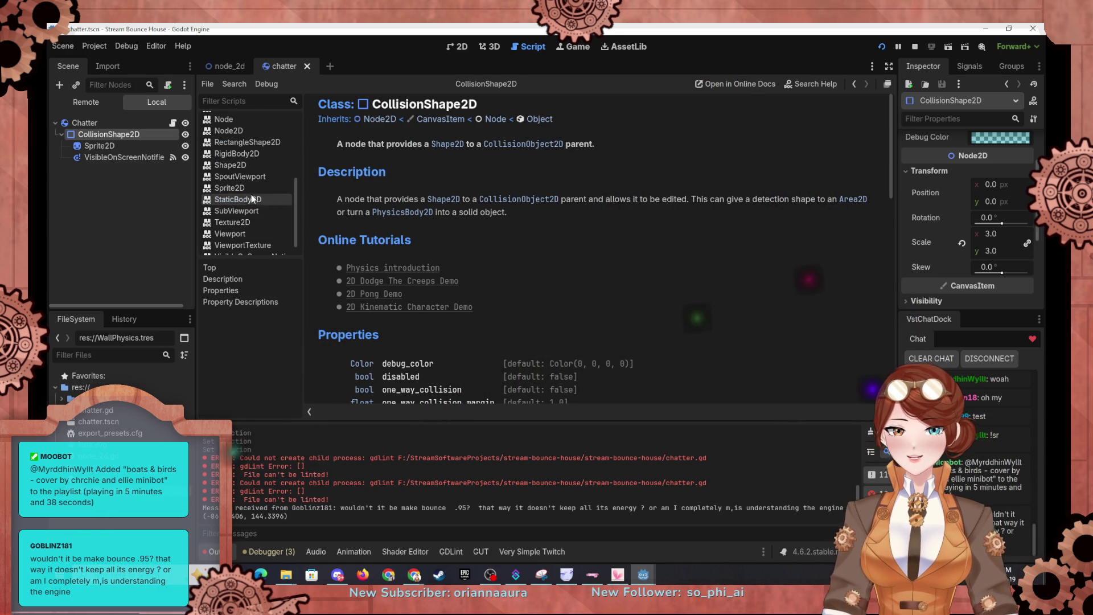
left_click(250, 196)
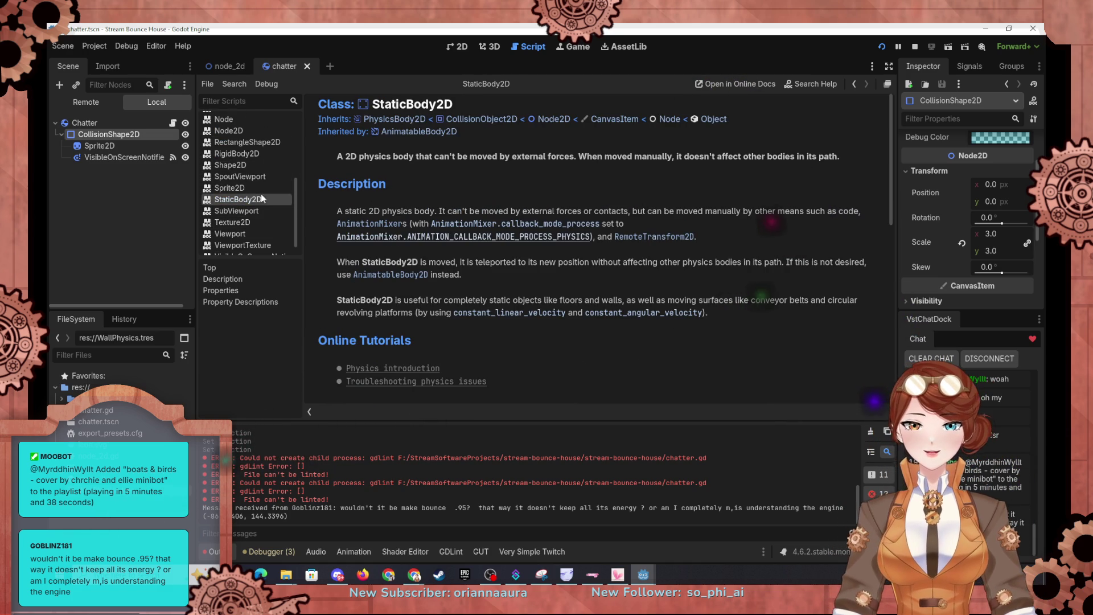
left_click(400, 118)
scroll(497, 208, "down", 5)
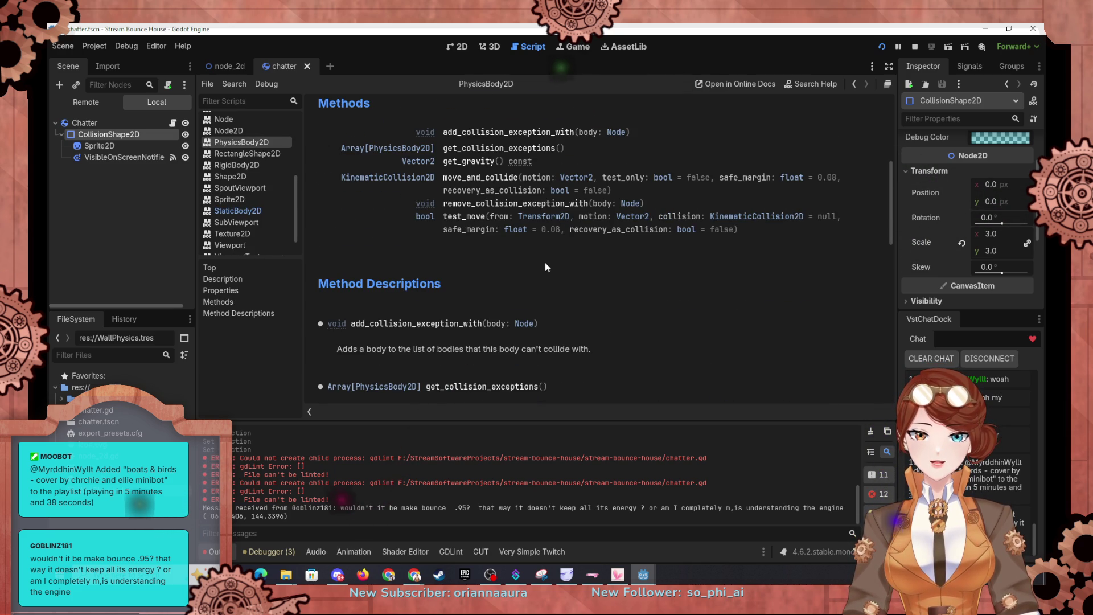
scroll(547, 255, "up", 3)
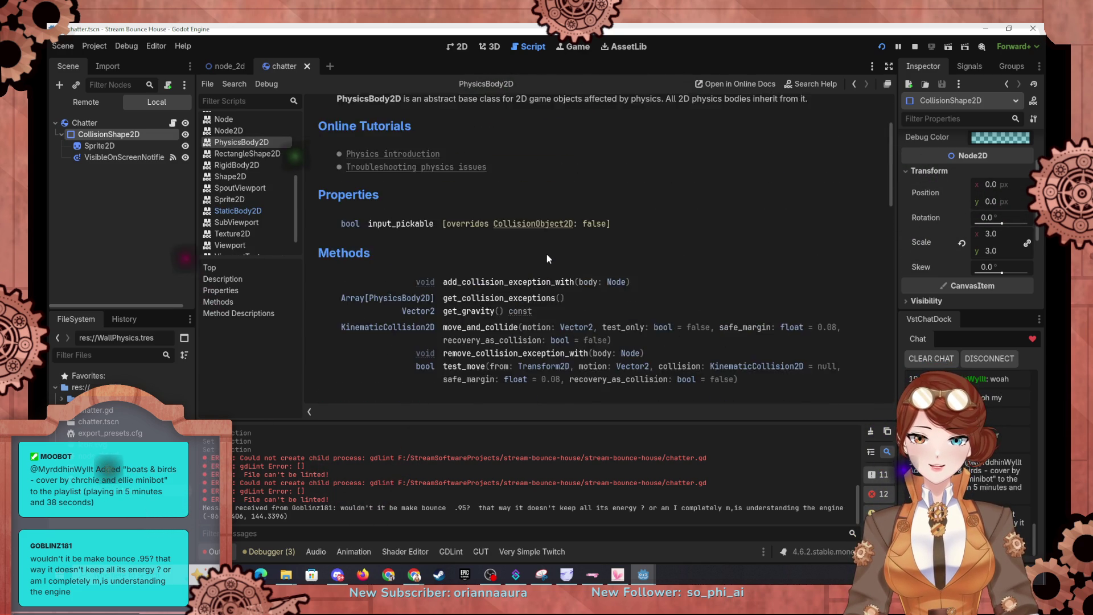
scroll(547, 254, "up", 2)
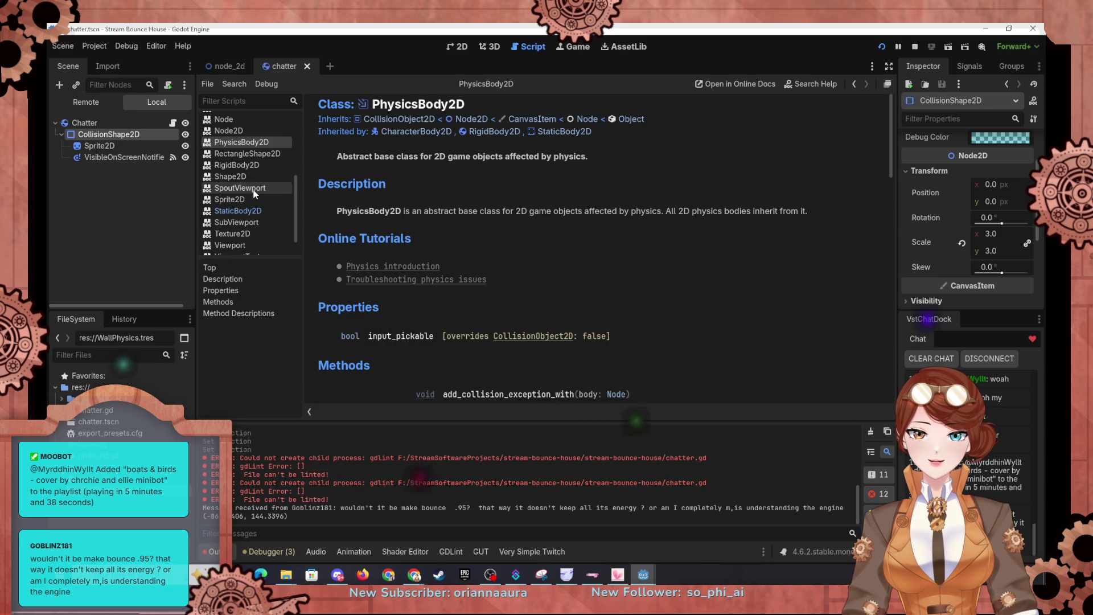
left_click(256, 153)
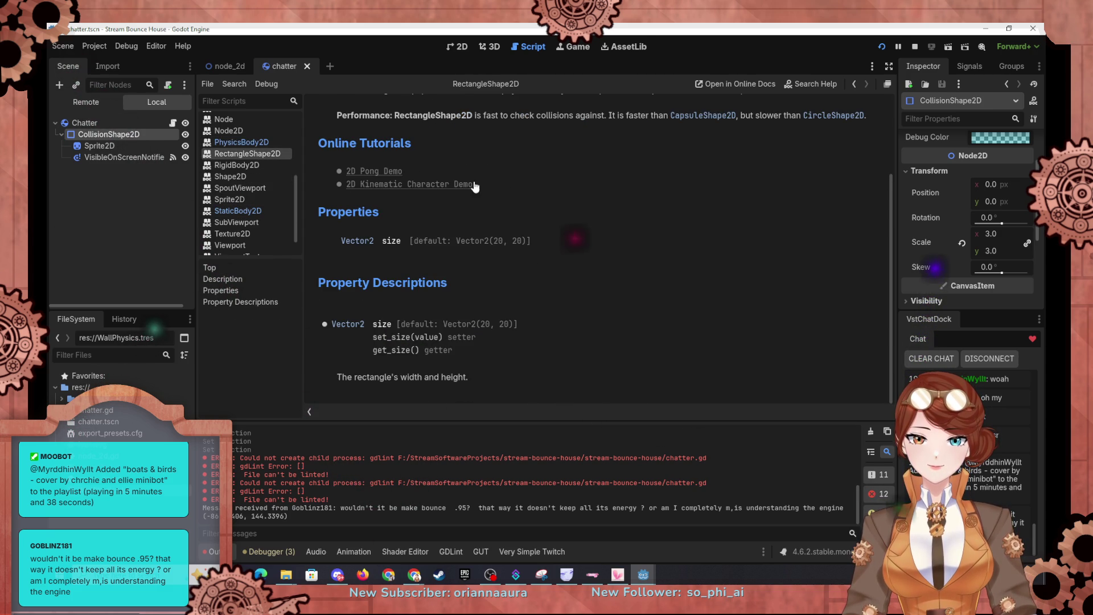
scroll(557, 203, "up", 3)
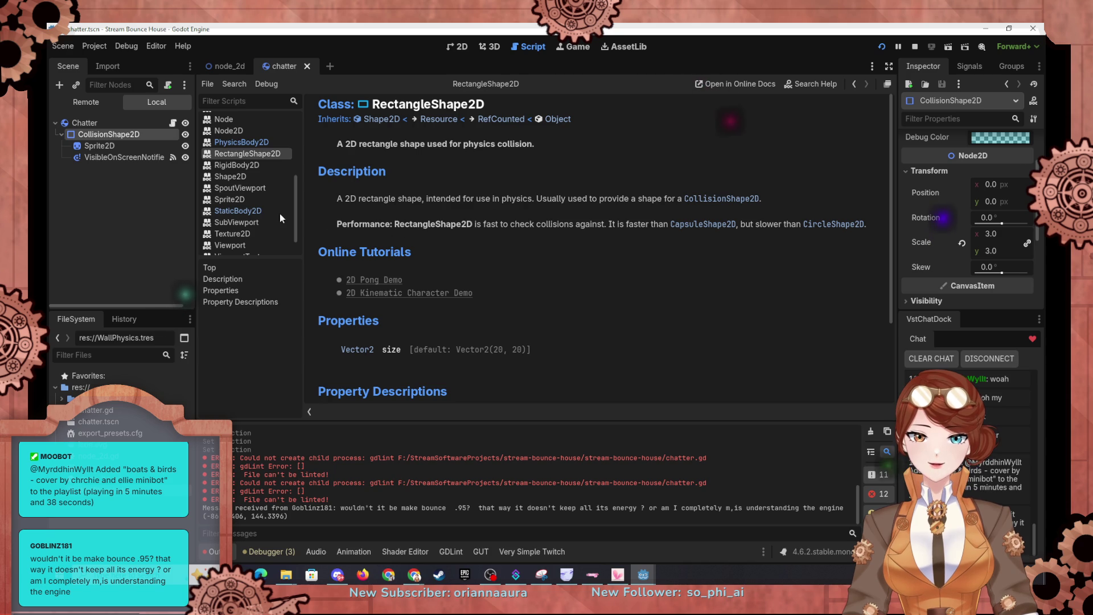
left_click(387, 120)
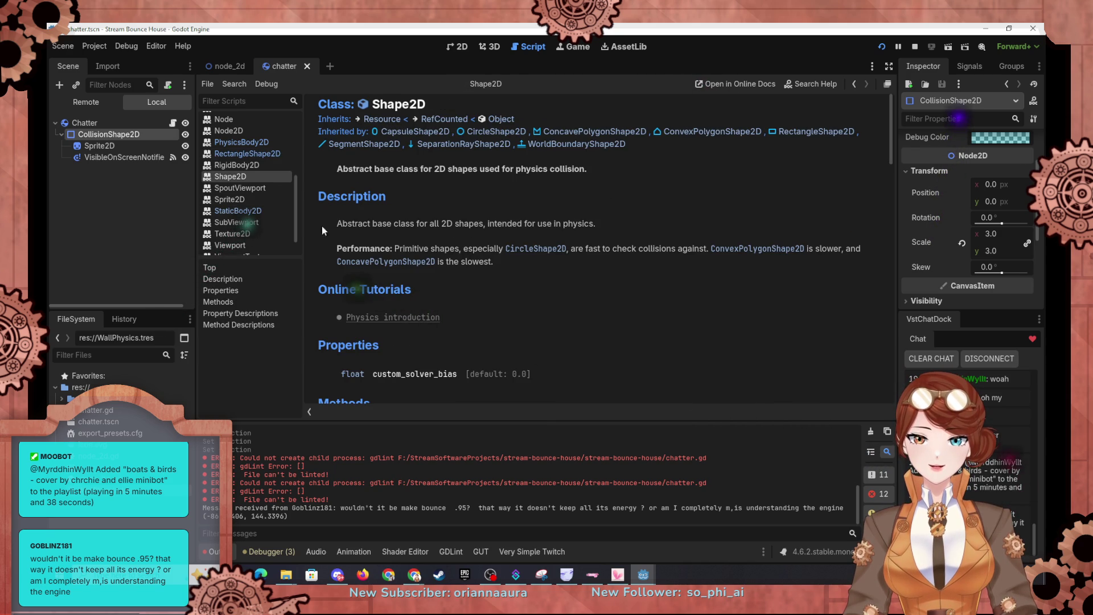
scroll(234, 190, "up", 3)
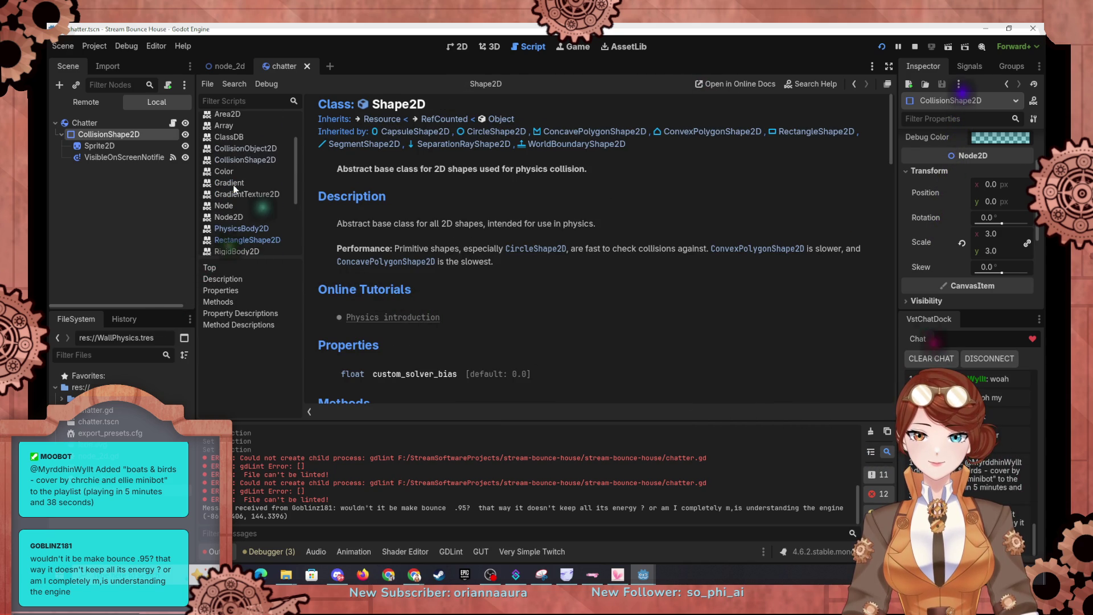
left_click(251, 160)
scroll(524, 225, "down", 4)
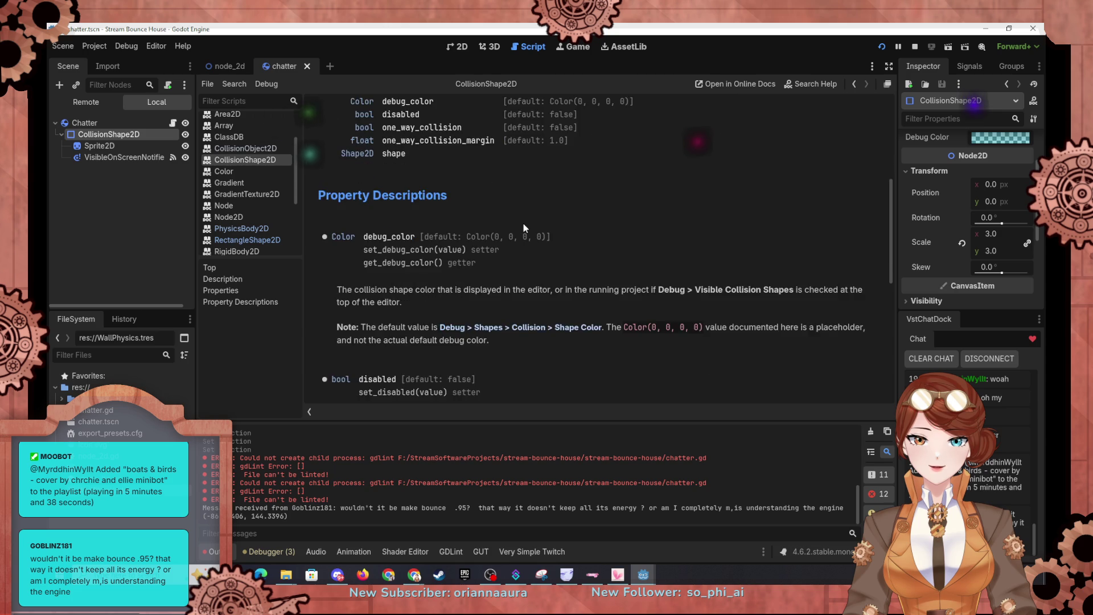
scroll(524, 227, "down", 3)
scroll(524, 227, "up", 7)
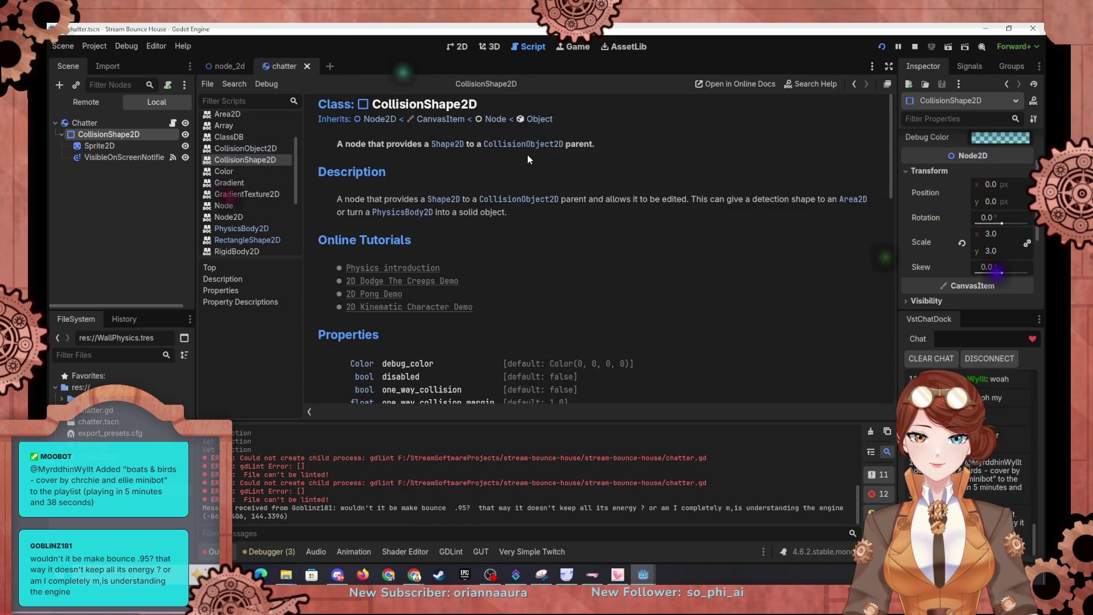
left_click(267, 150)
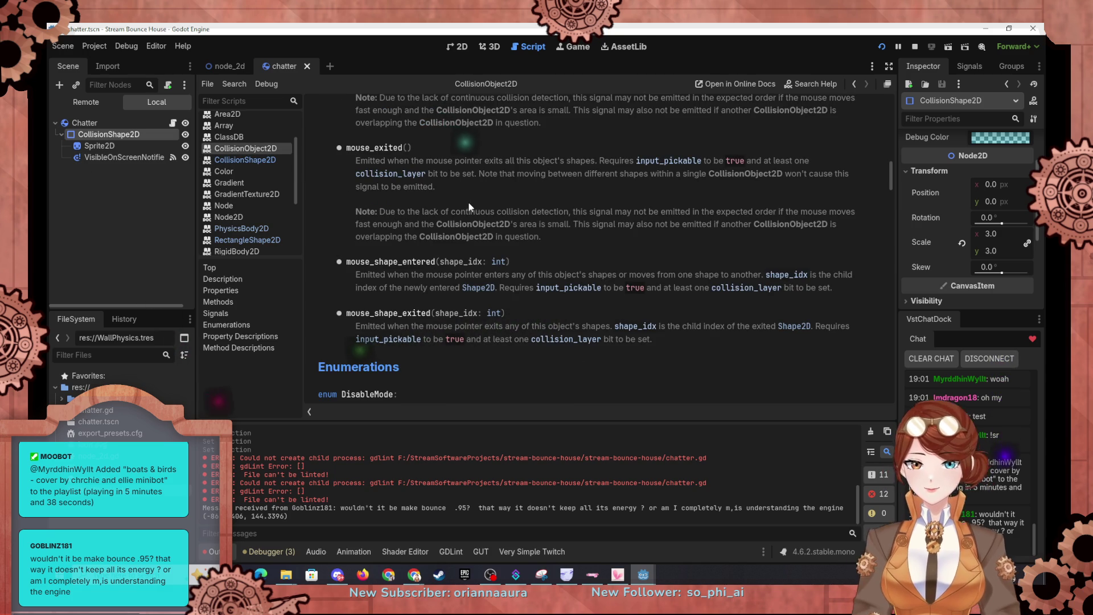
Open the PhysicsBody2D class reference from the 'Inherited by' list.
scroll(468, 203, "up", 3)
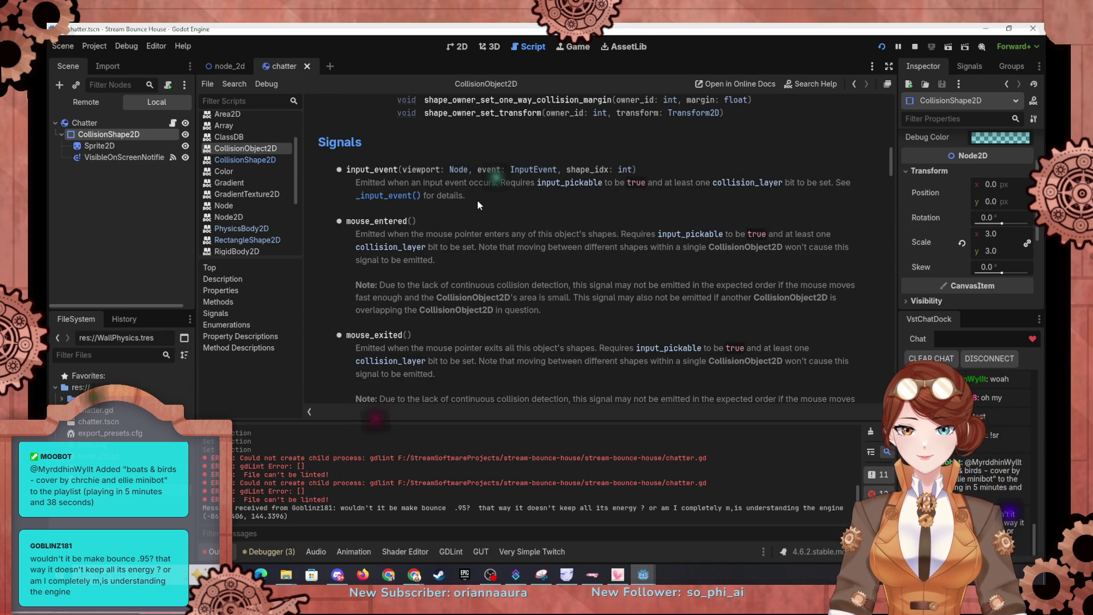
scroll(477, 203, "up", 4)
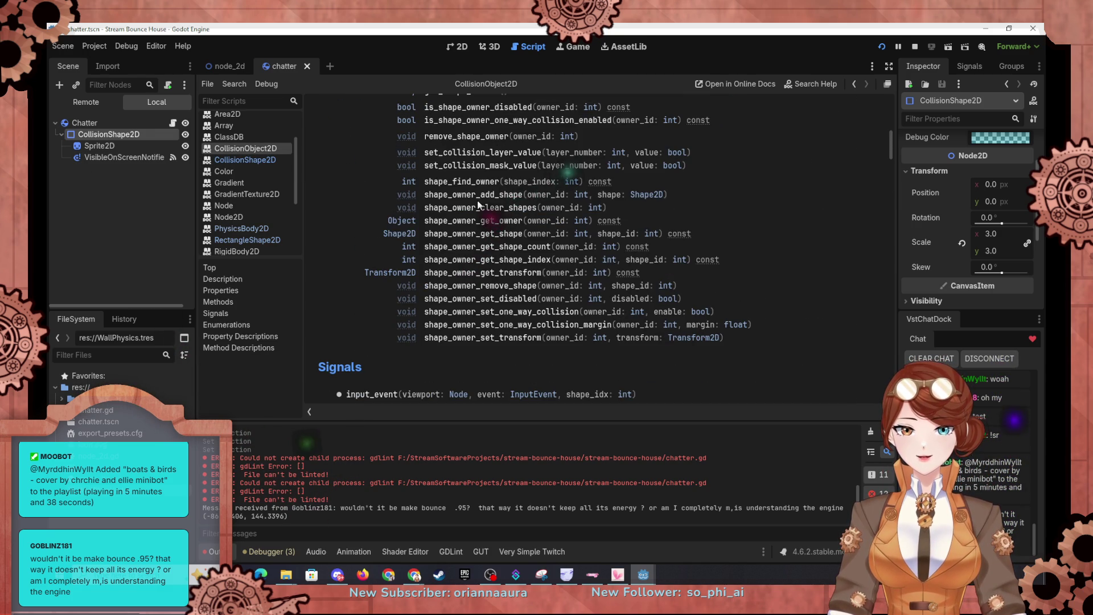
scroll(478, 205, "up", 2)
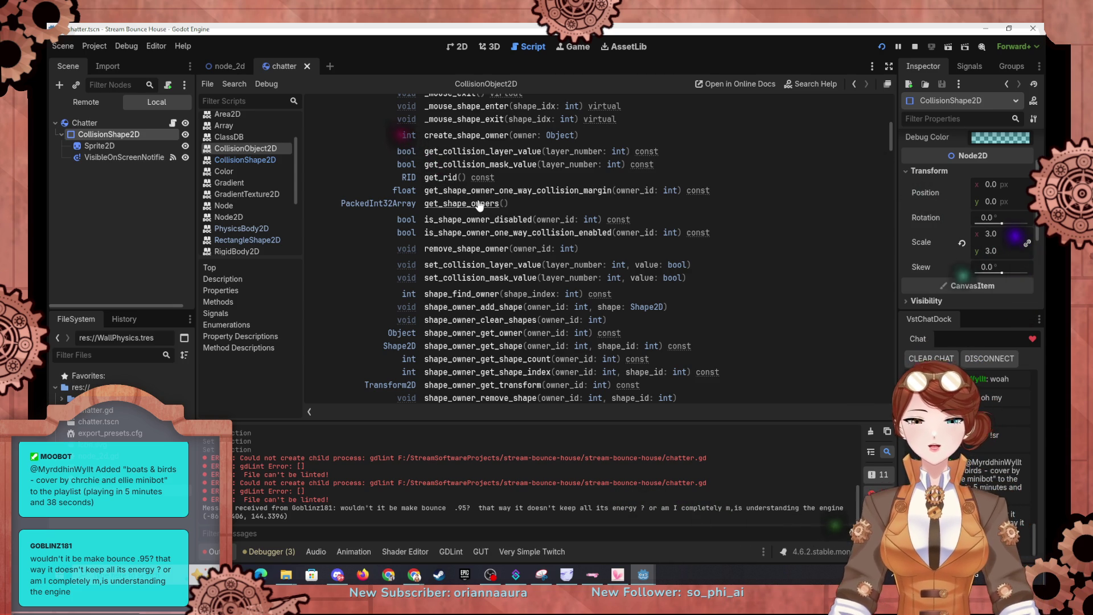
scroll(528, 188, "up", 3)
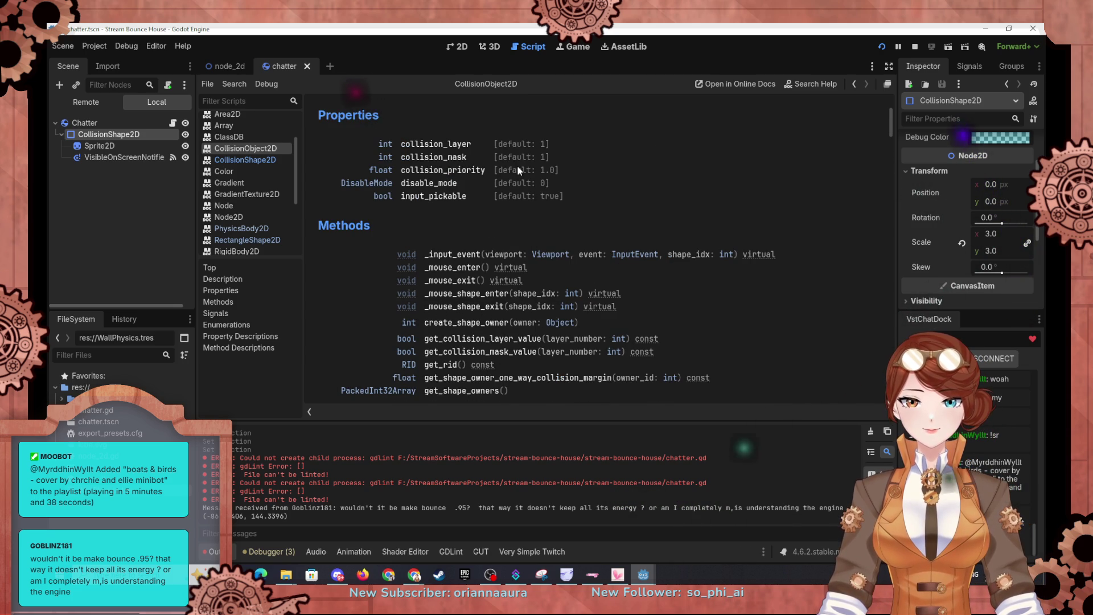
scroll(517, 169, "up", 3)
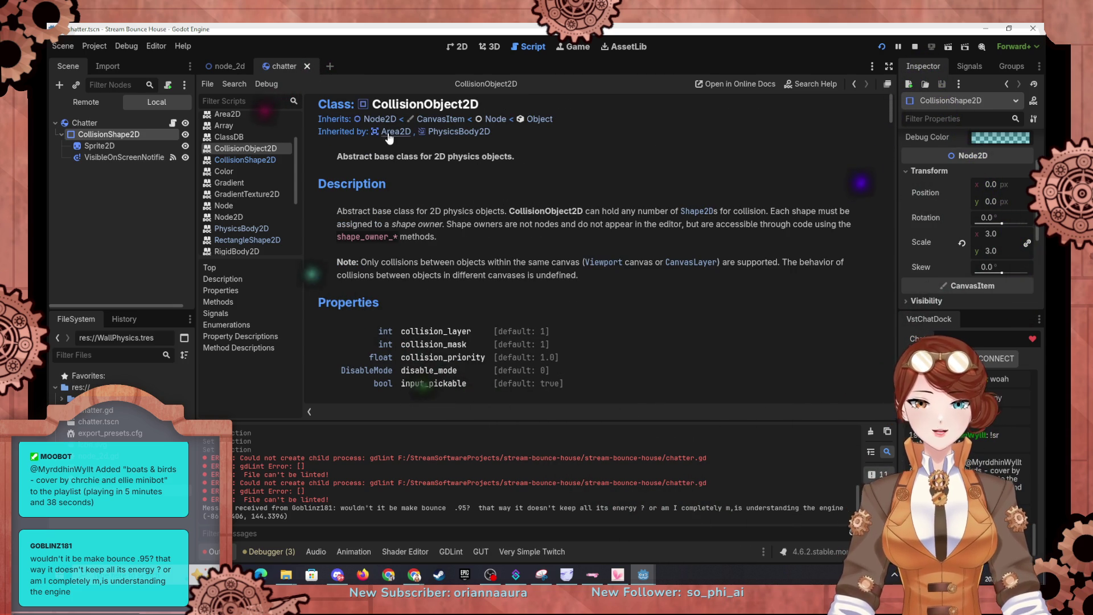
left_click(457, 132)
Read down the PhysicsBody2D page to the move_and_collide method description.
scroll(478, 236, "down", 1)
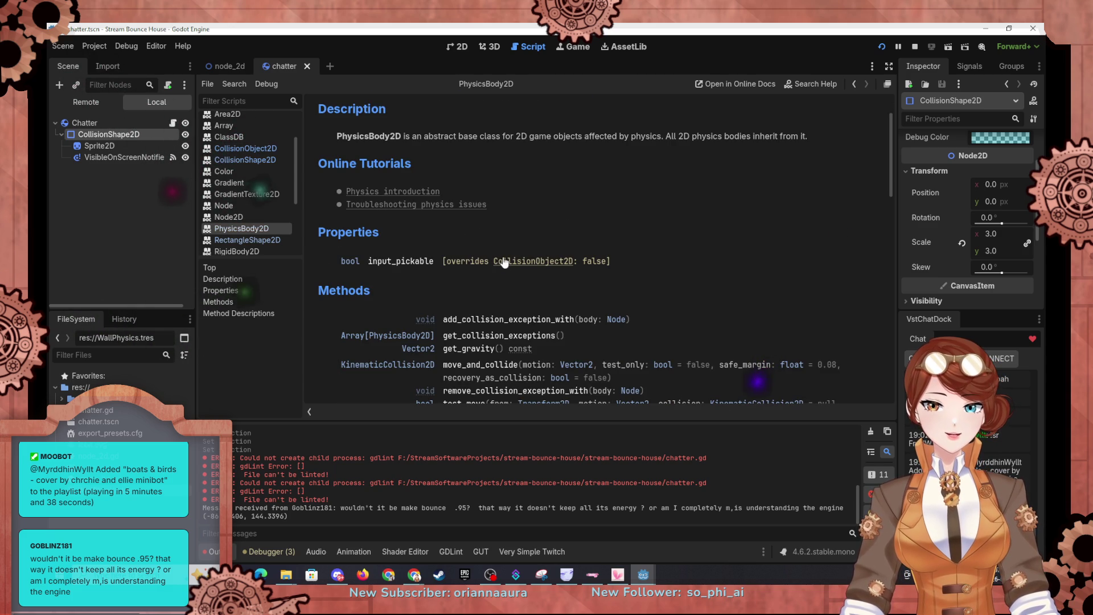
scroll(495, 307, "down", 1)
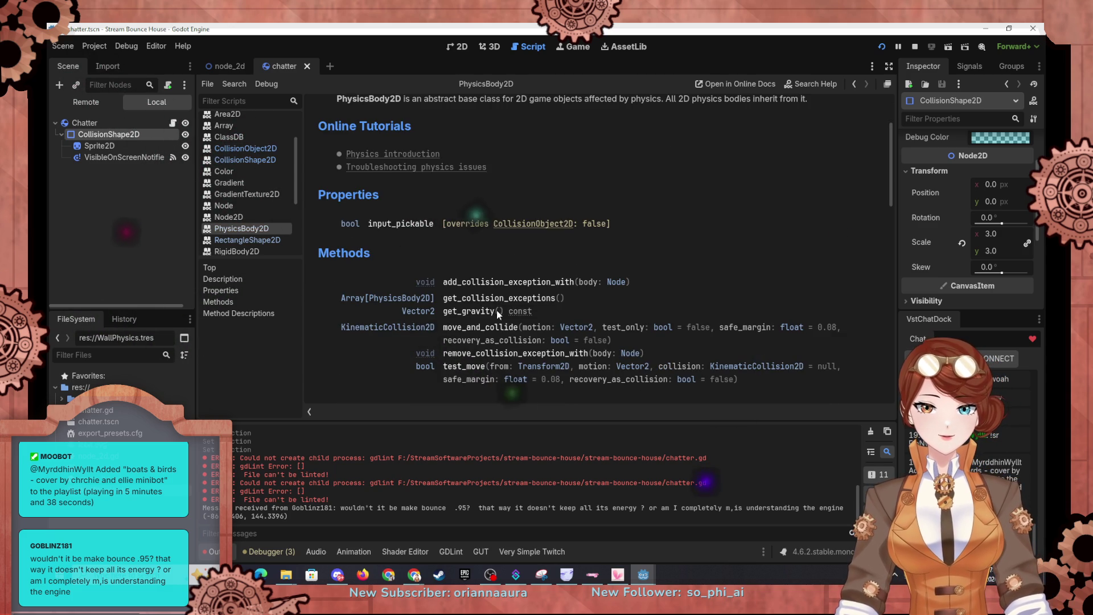
scroll(498, 312, "down", 1)
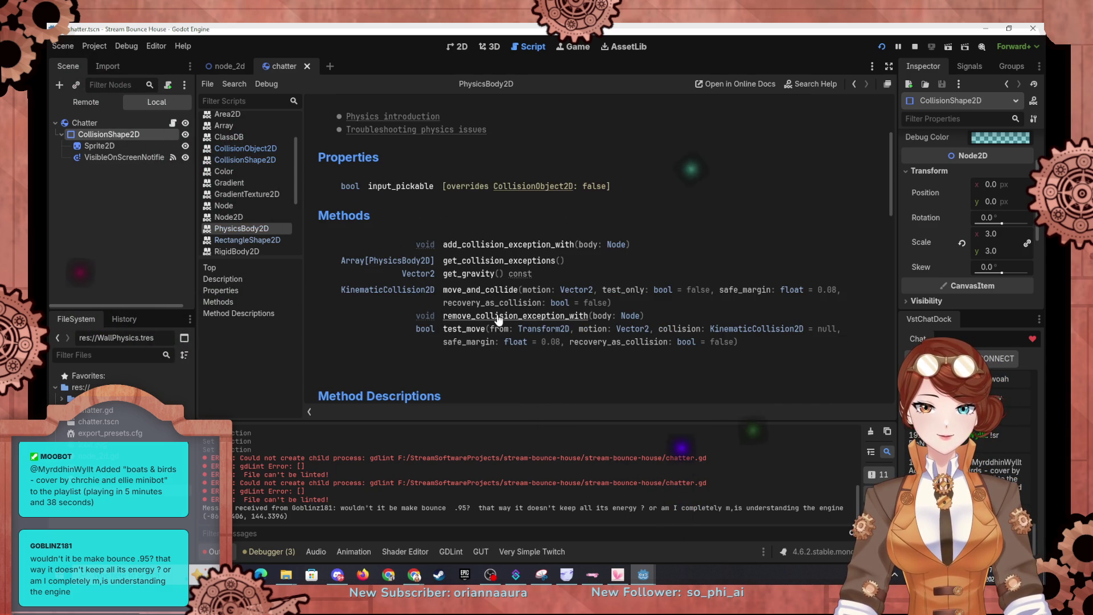
scroll(470, 344, "down", 4)
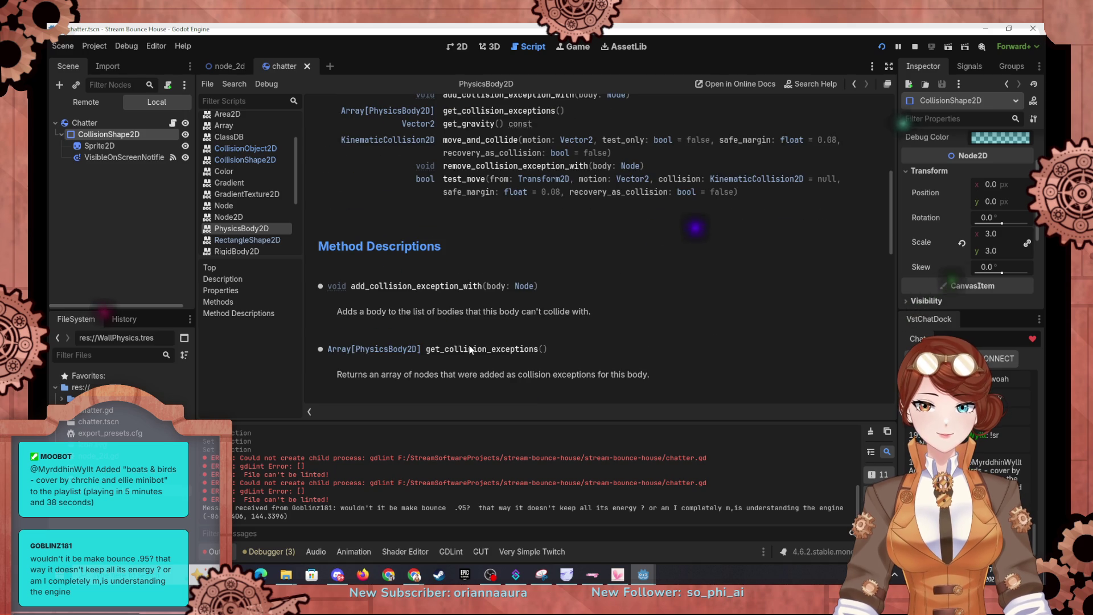
scroll(469, 346, "down", 7)
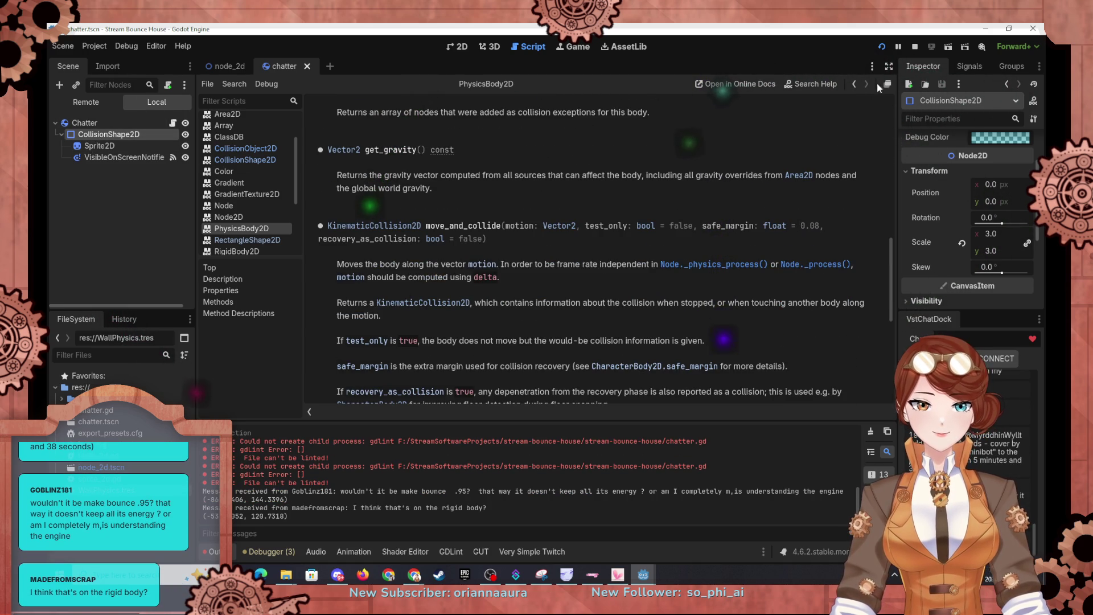
left_click(973, 66)
Review the signals available on the Chatter body in the Signals panel.
scroll(1003, 142, "down", 2)
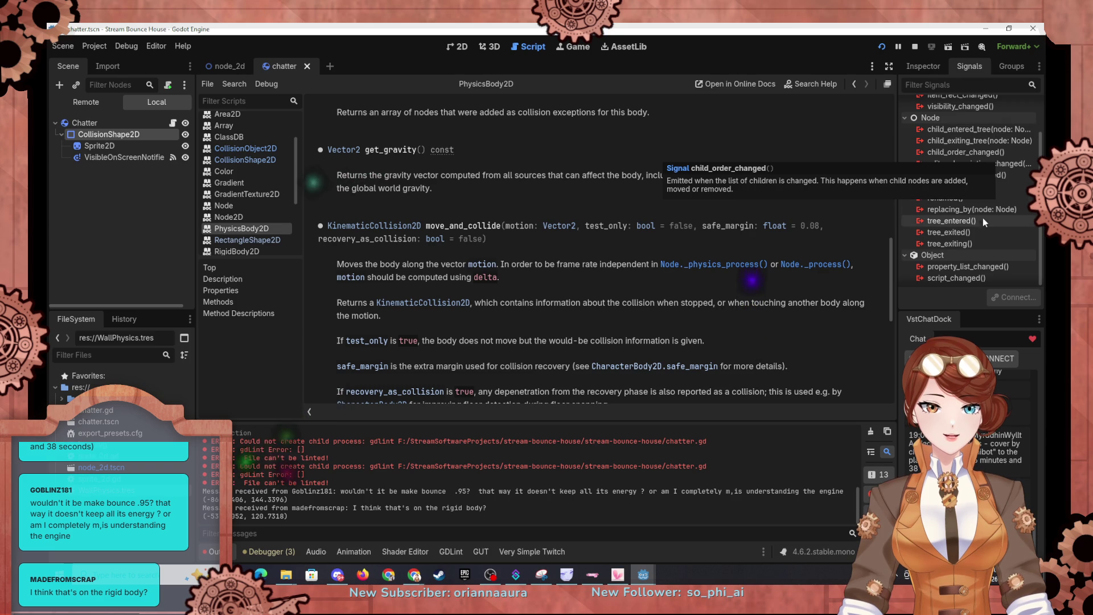
left_click(64, 126)
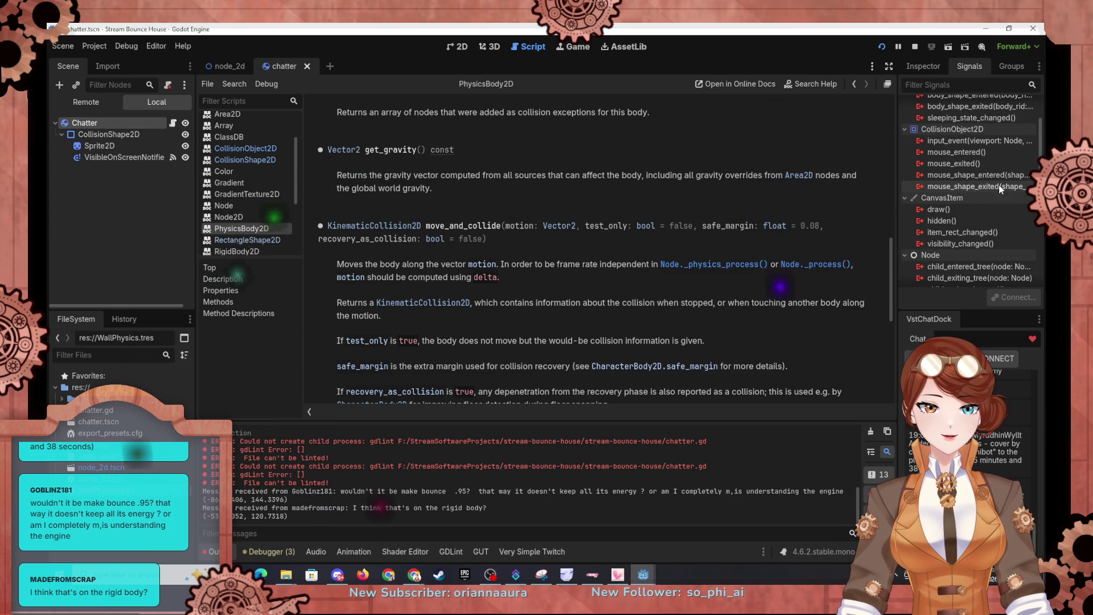
scroll(1008, 183, "up", 2)
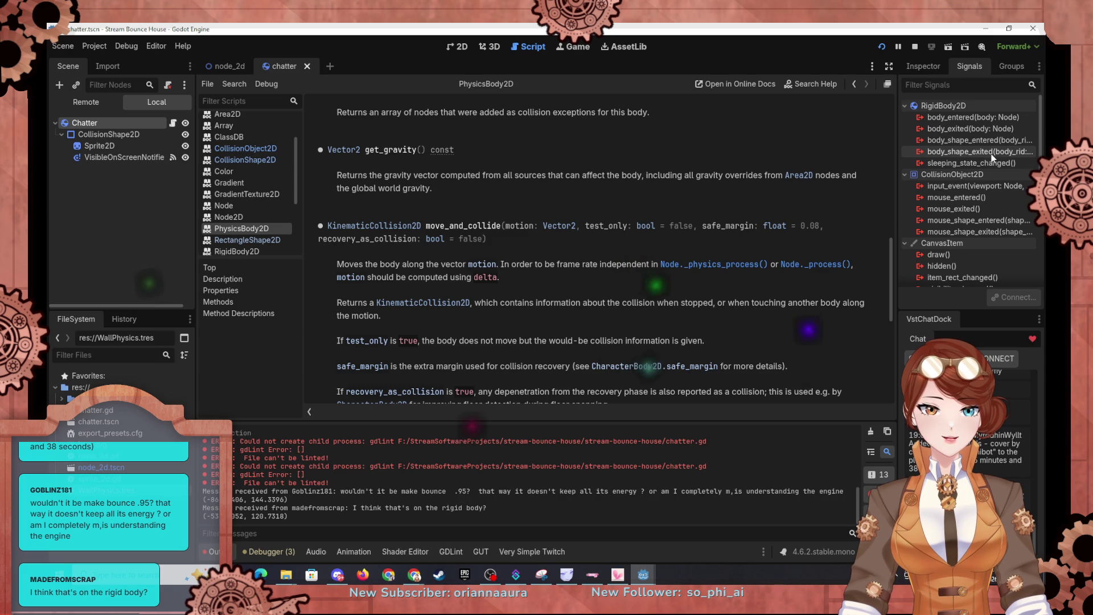
mouse_move(1008, 165)
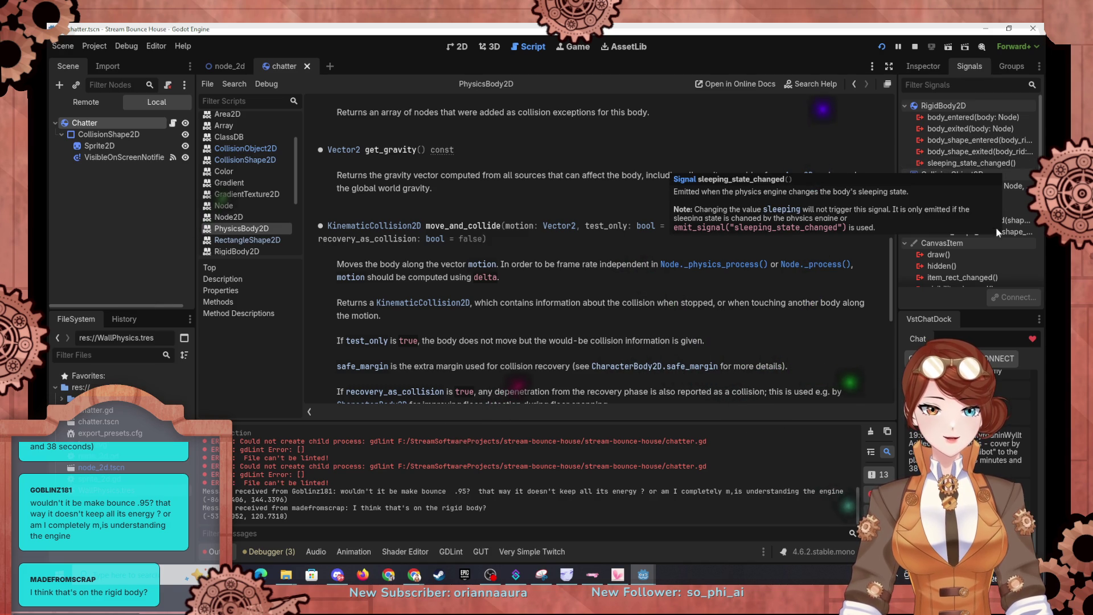
scroll(1004, 259, "down", 2)
scroll(1005, 264, "down", 6)
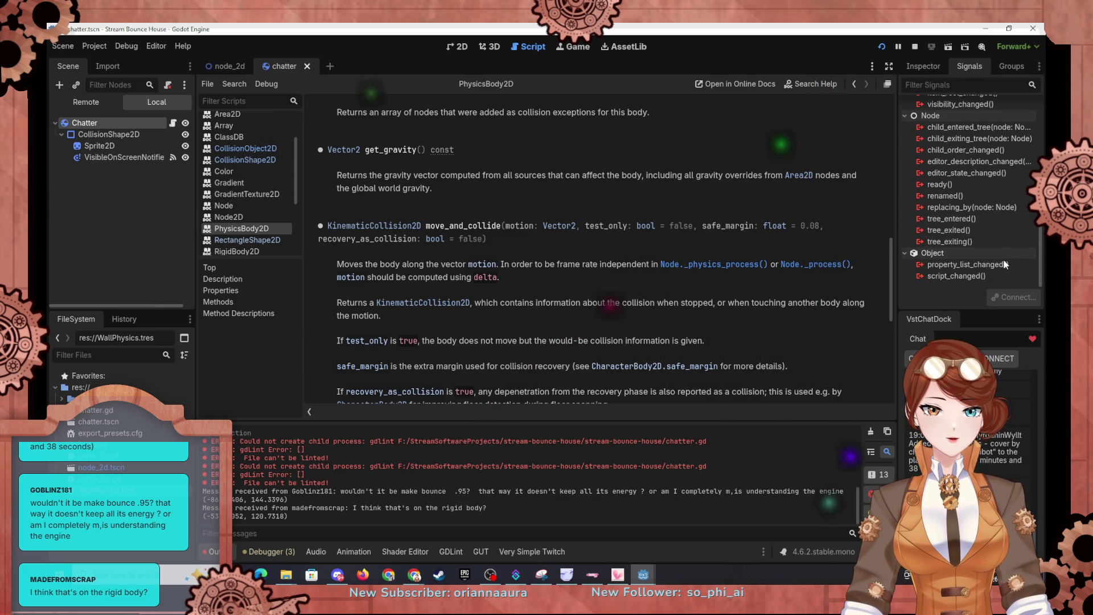
In the node_2d scene, select WallLeft's WallLeftShape and view its properties in the Inspector.
left_click(248, 69)
left_click(108, 162)
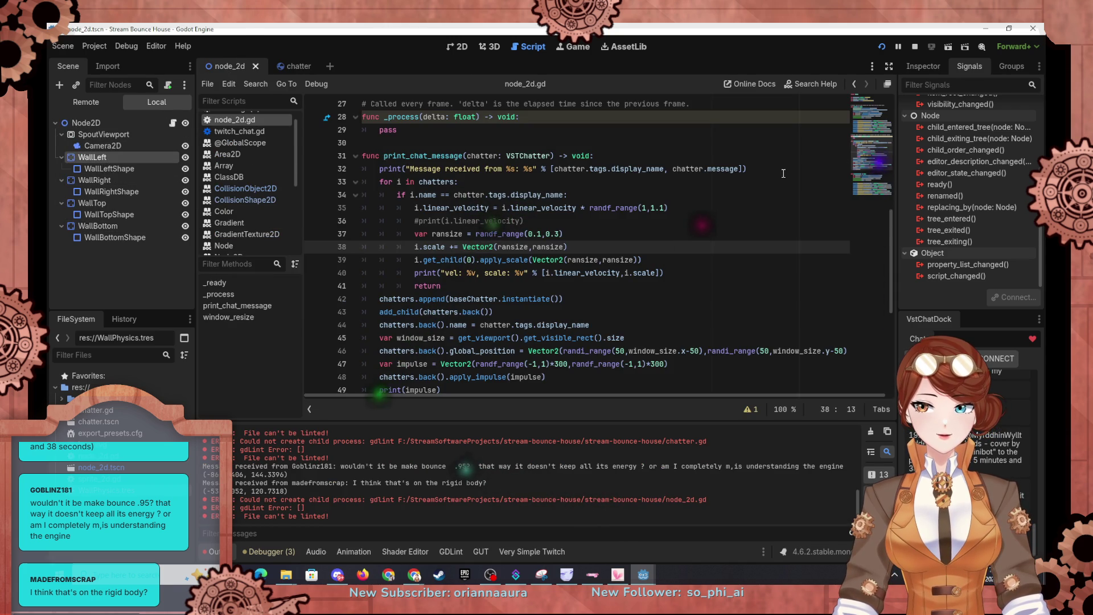
scroll(976, 199, "up", 5)
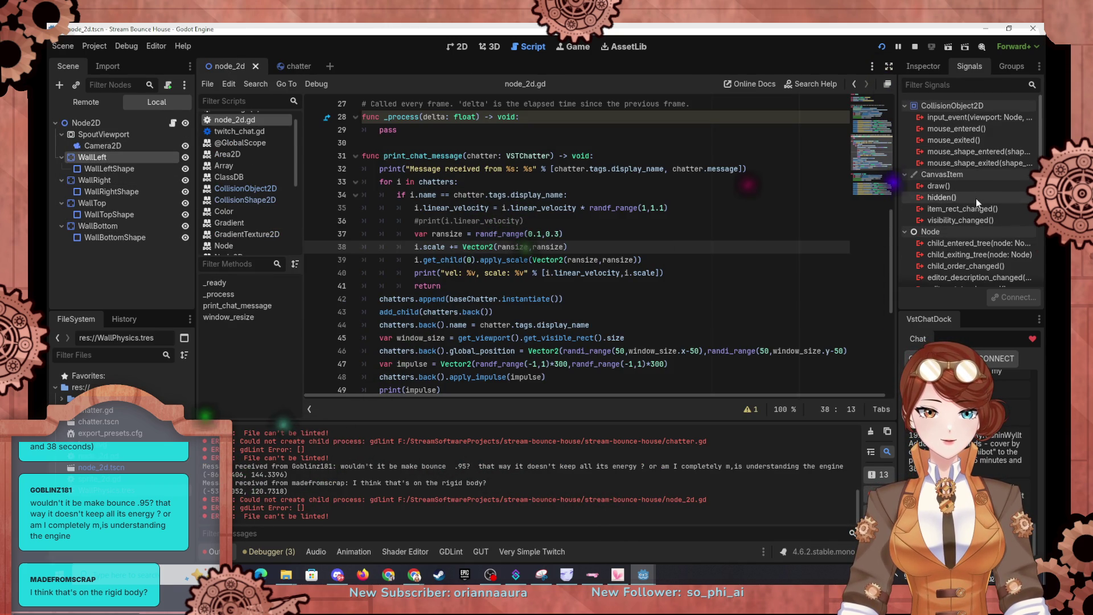
left_click(102, 169)
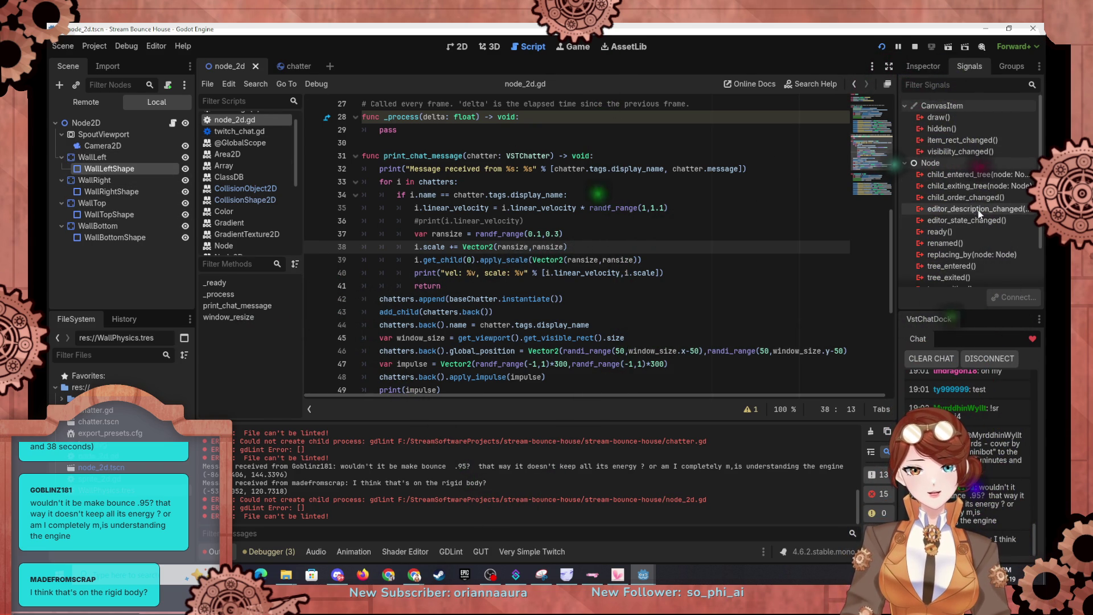
left_click(923, 66)
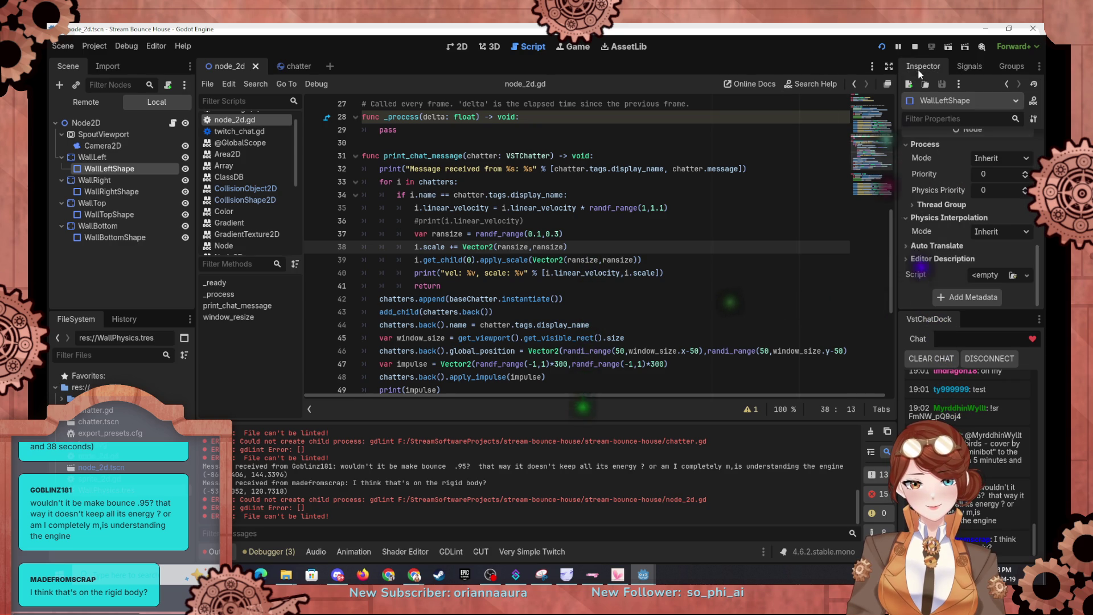
Expand and collapse WallLeftShape's Resource details in the Inspector.
scroll(918, 170, "up", 5)
scroll(918, 165, "up", 3)
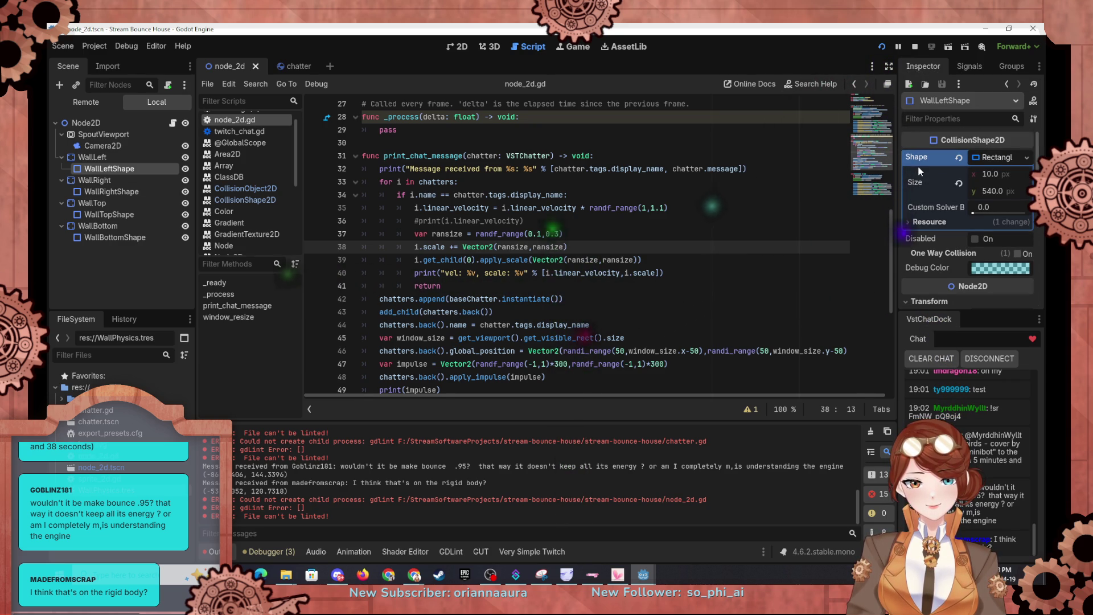
left_click(934, 222)
left_click(934, 222)
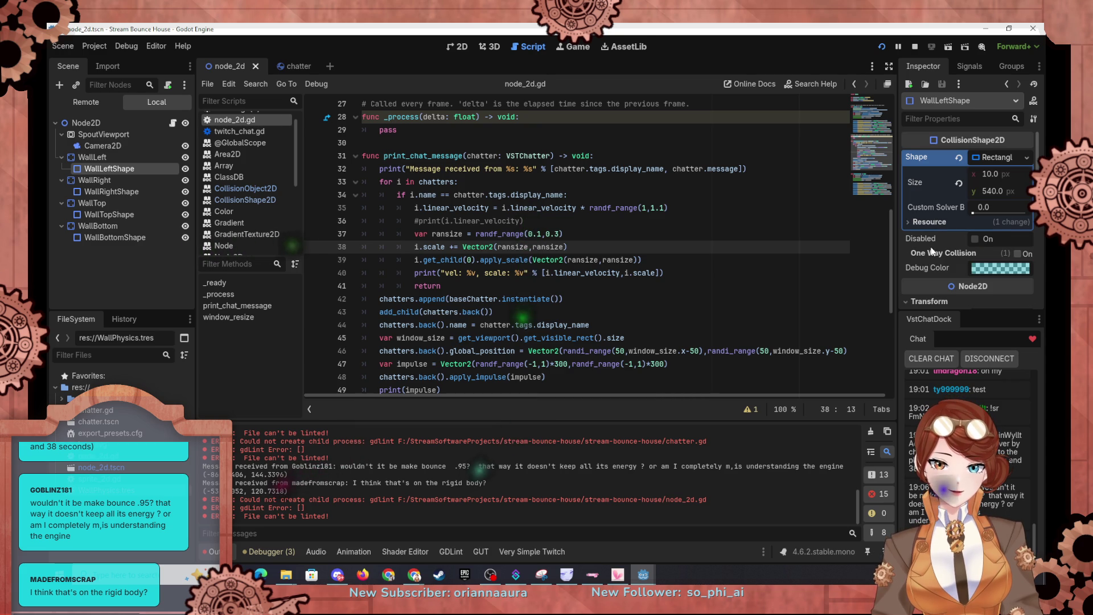
scroll(933, 252, "down", 4)
scroll(931, 253, "down", 4)
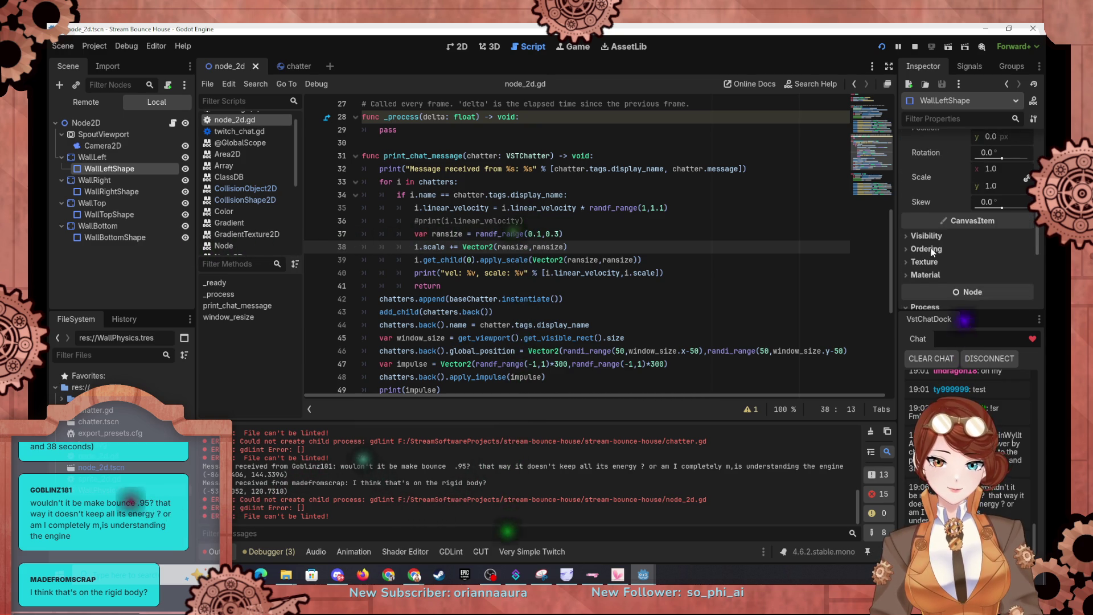
Select WallLeft and look over its Physics Material and Collision settings.
left_click(108, 158)
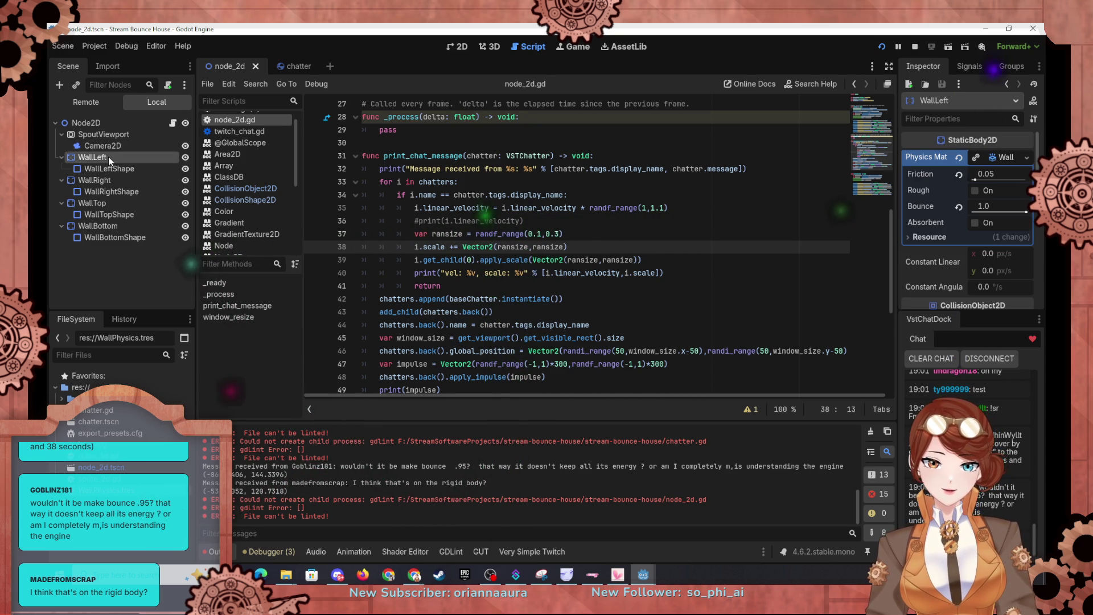
left_click(934, 238)
scroll(938, 240, "down", 1)
scroll(937, 233, "down", 5)
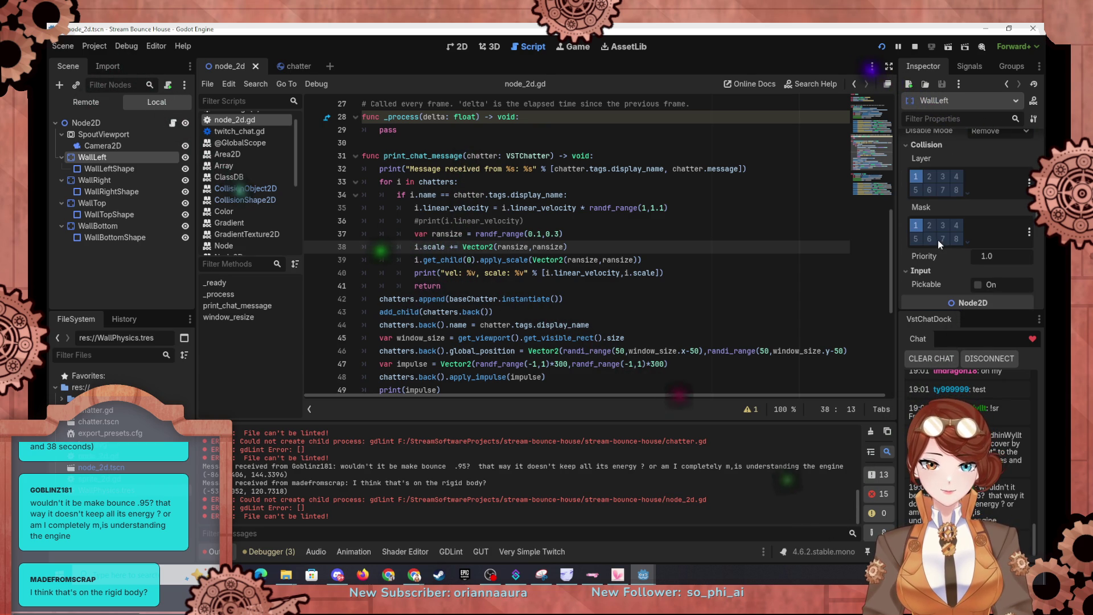
mouse_move(935, 284)
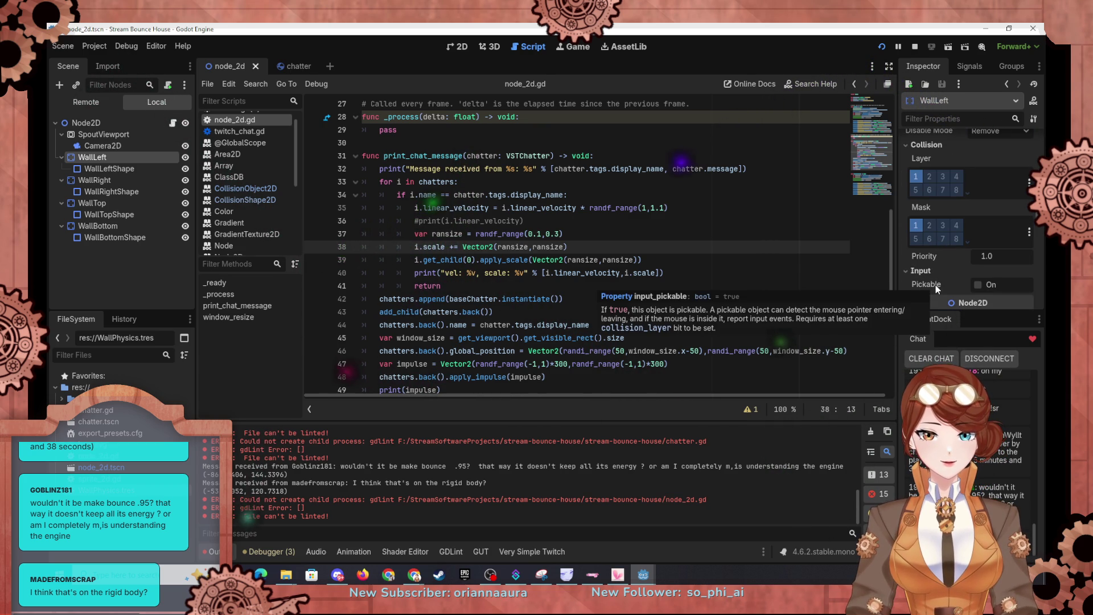
scroll(935, 284, "up", 5)
scroll(961, 238, "down", 5)
scroll(939, 254, "down", 5)
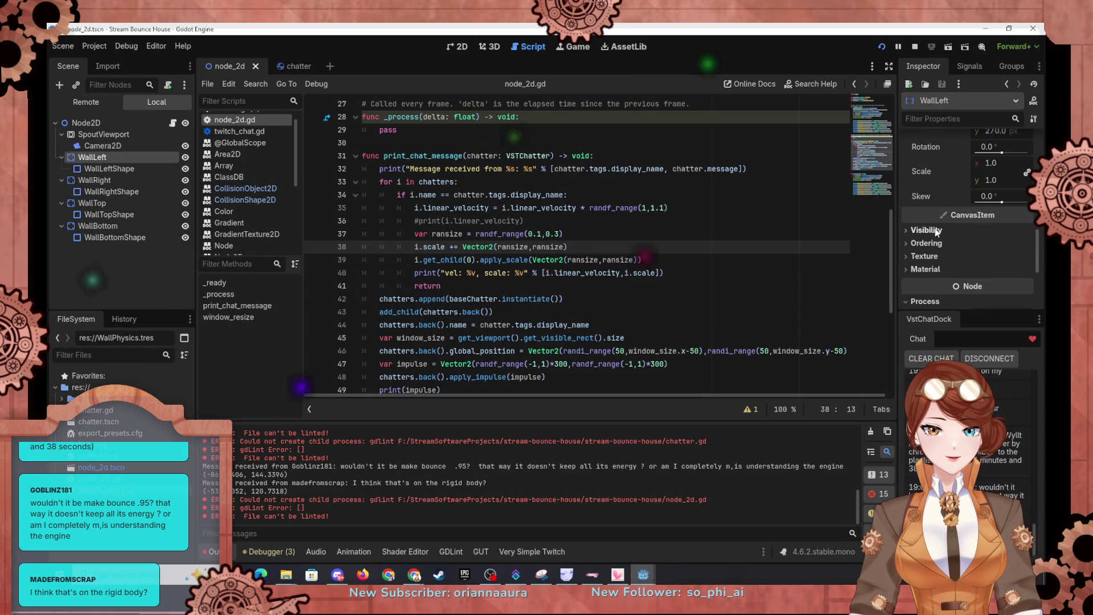
Expand WallLeft's Visibility settings and check Physics Interpolation Mode, leaving it on Inherit.
left_click(936, 231)
scroll(927, 258, "down", 3)
scroll(927, 259, "down", 5)
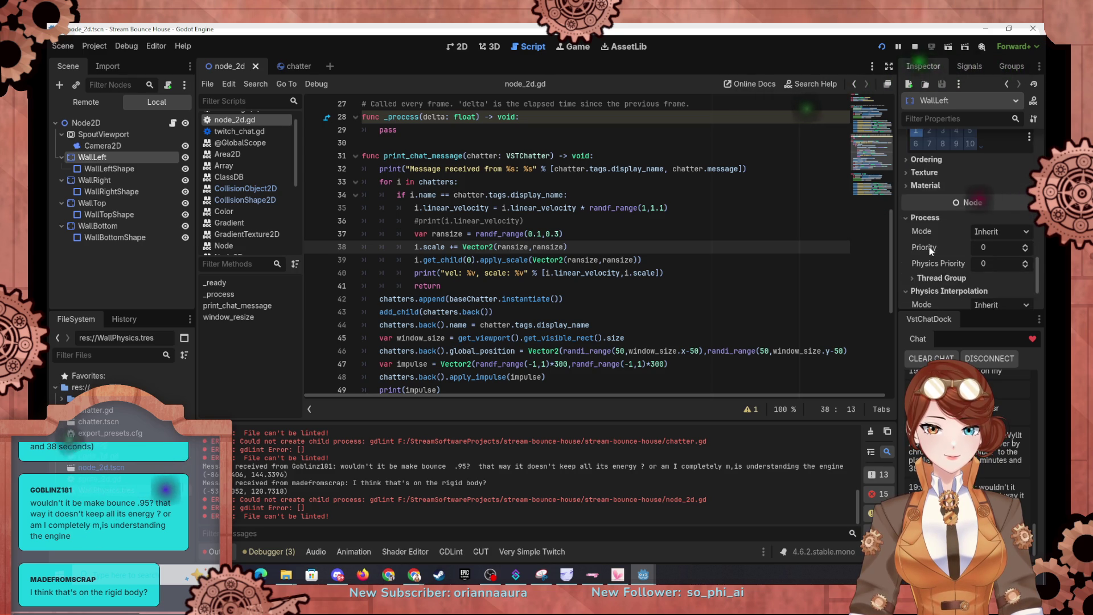
scroll(929, 250, "down", 2)
scroll(944, 240, "down", 1)
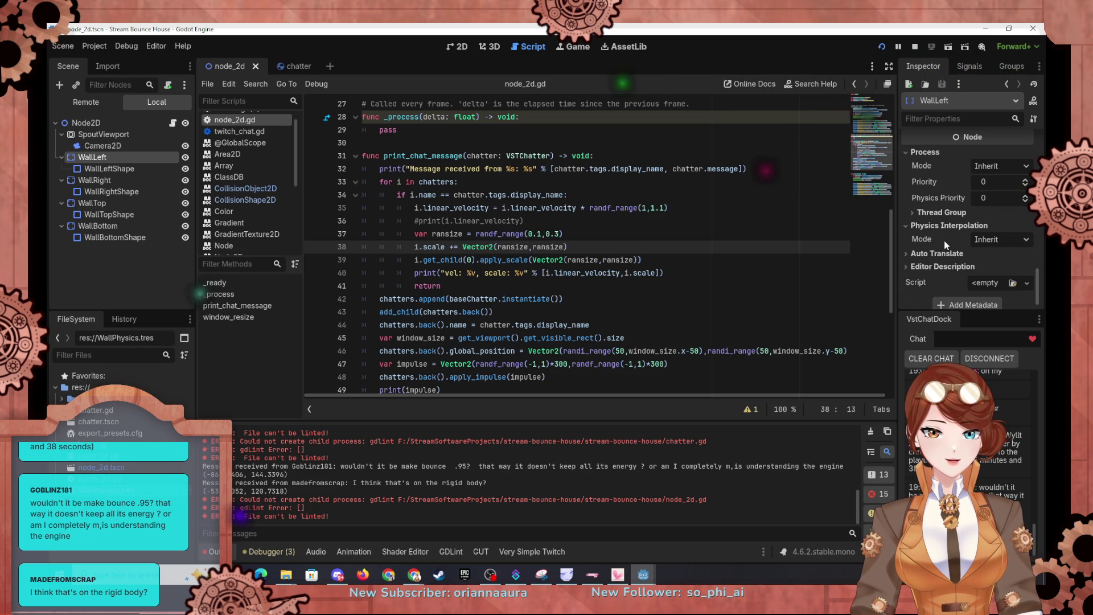
left_click(997, 241)
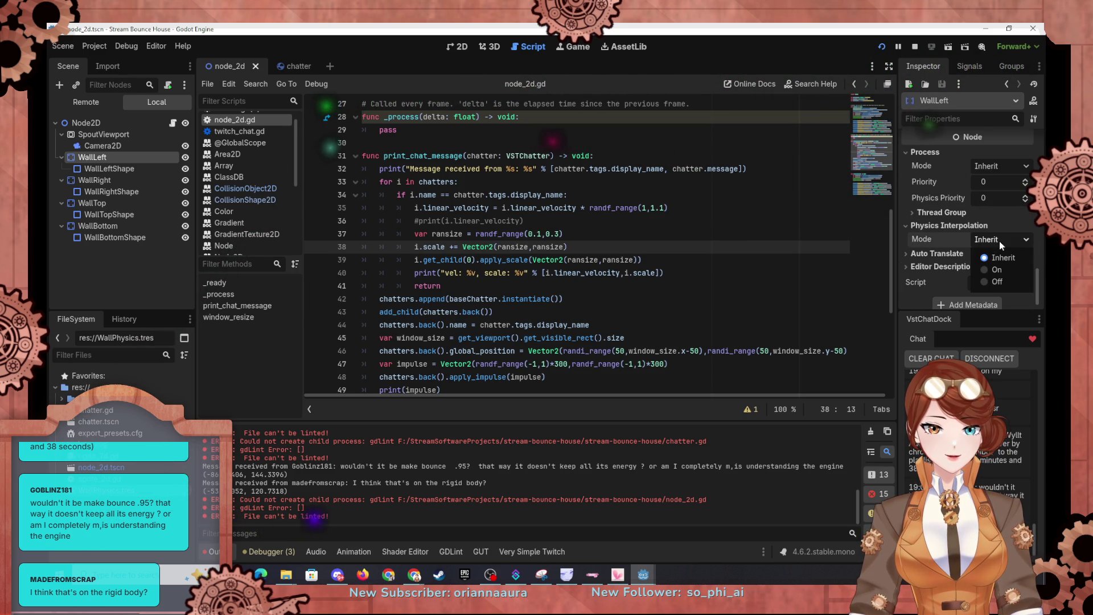
left_click(936, 244)
mouse_move(926, 243)
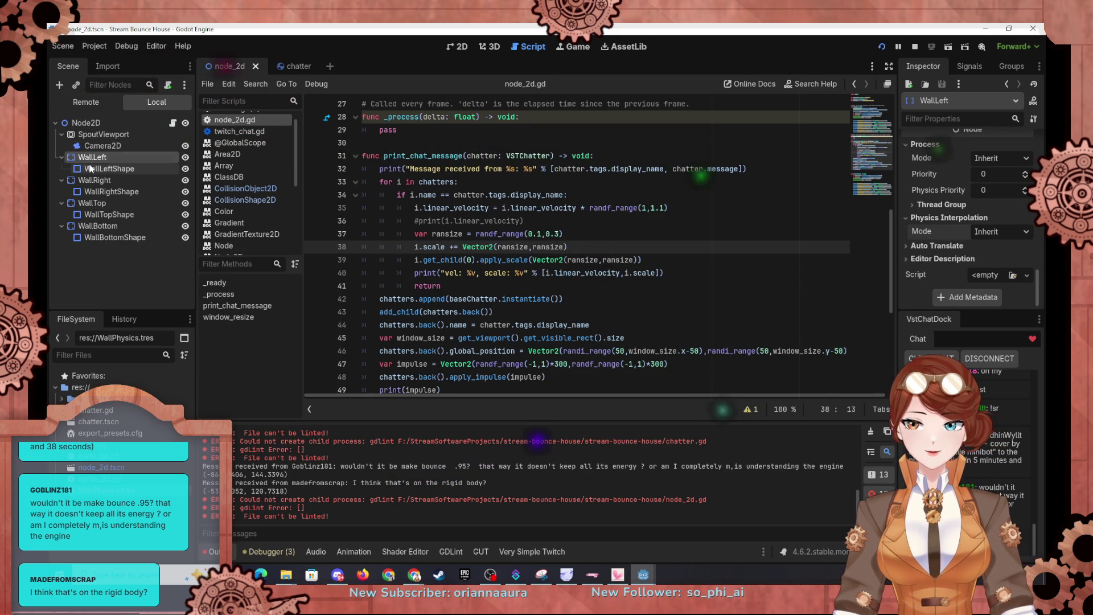
Recheck WallLeftShape's Thread Group settings, then view the chatter body's collision layer and mask.
left_click(109, 169)
scroll(939, 248, "down", 1)
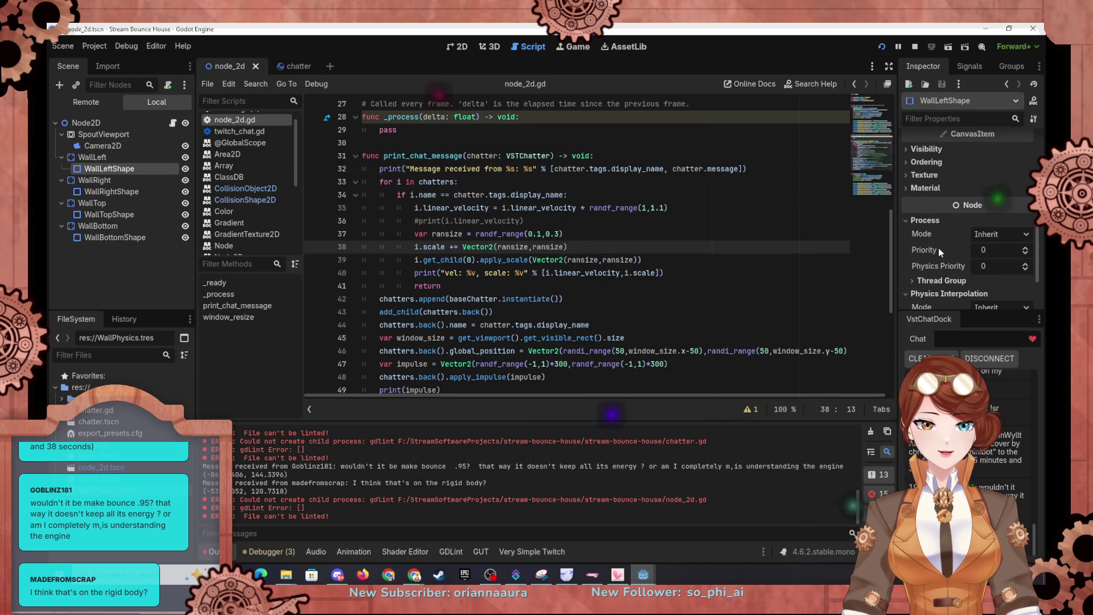
left_click(935, 238)
scroll(935, 238, "up", 5)
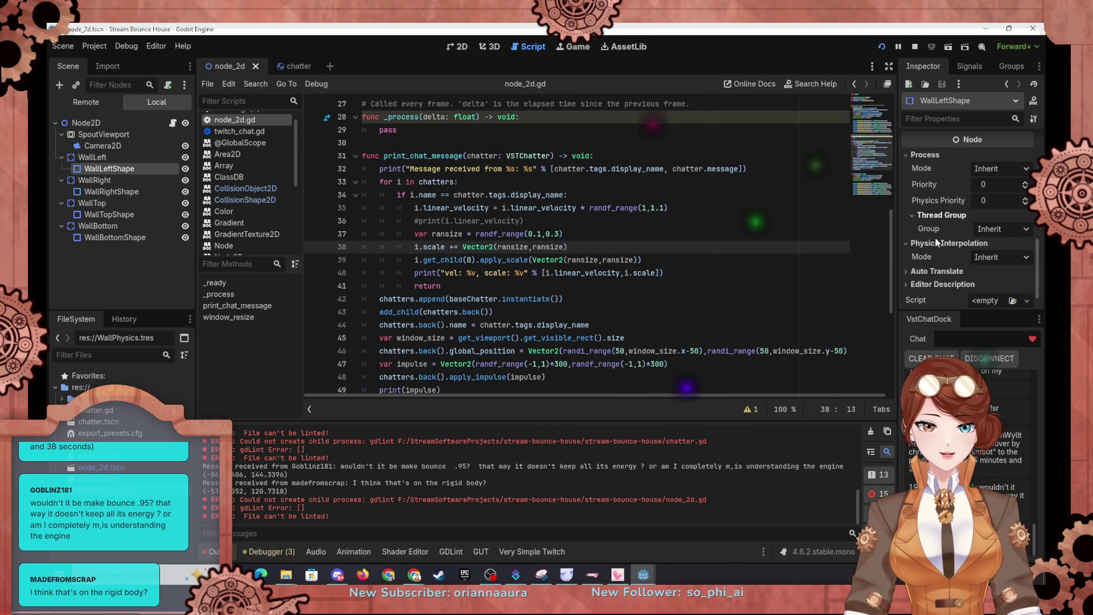
scroll(935, 238, "up", 4)
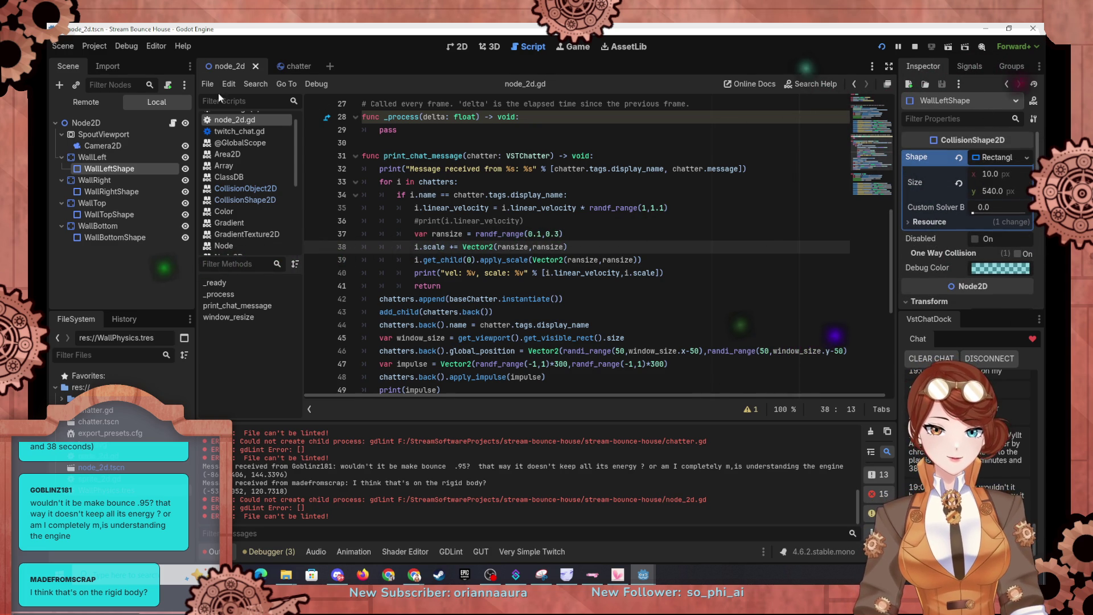
left_click(293, 66)
left_click(923, 150)
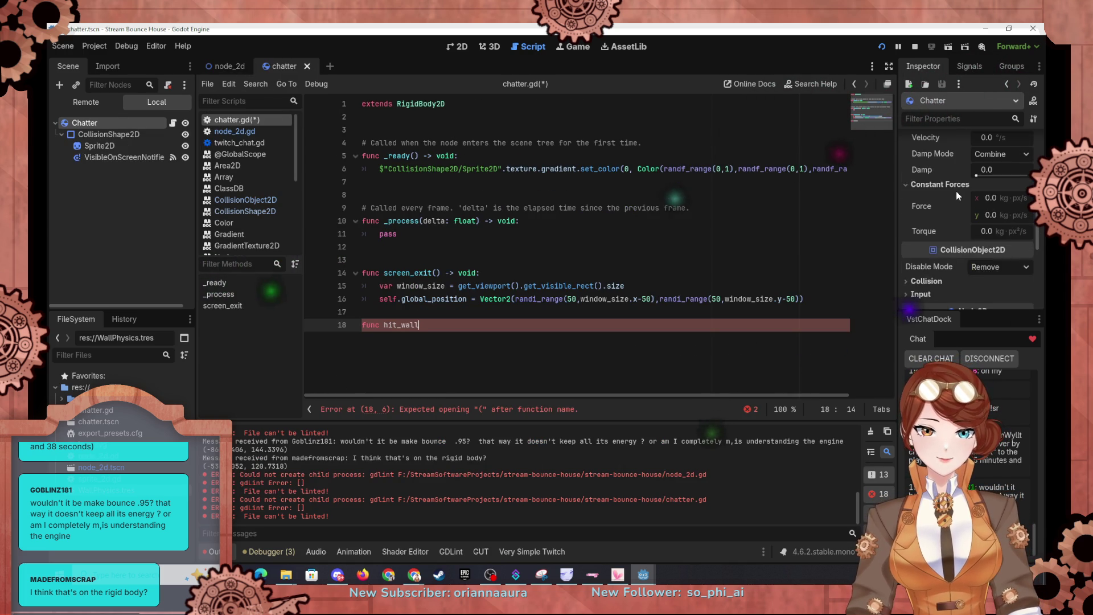
scroll(924, 269, "up", 2)
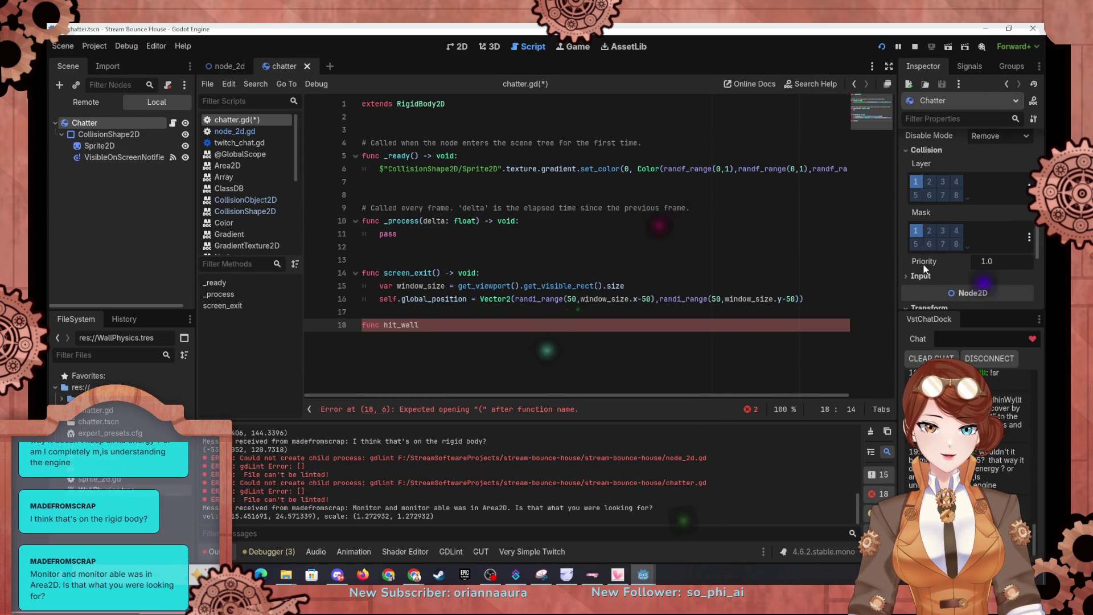
scroll(927, 256, "down", 3)
mouse_move(921, 224)
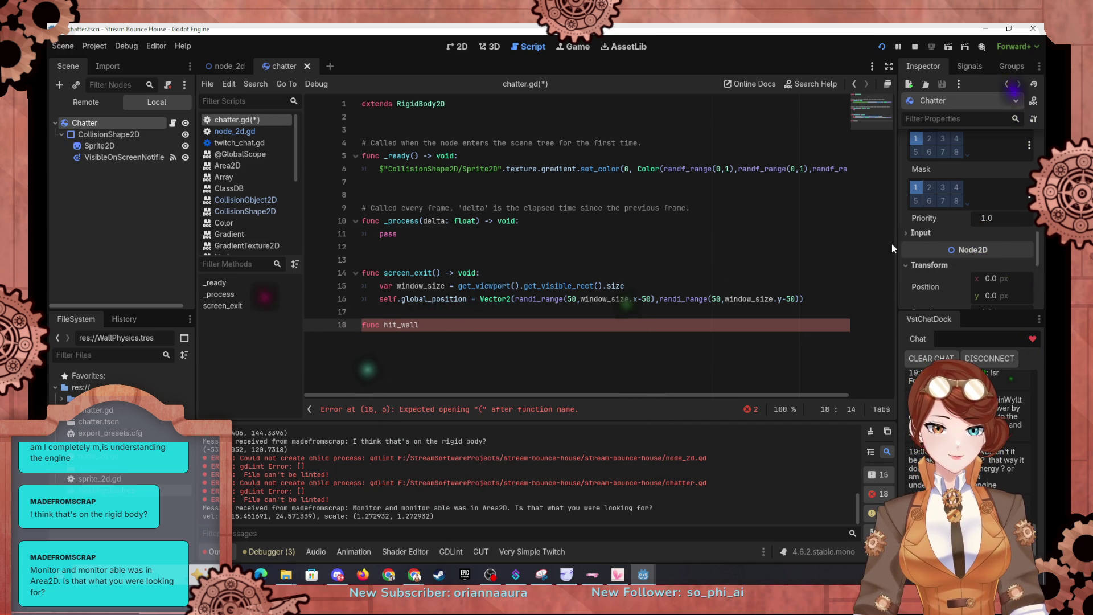
left_click(927, 237)
scroll(951, 227, "up", 5)
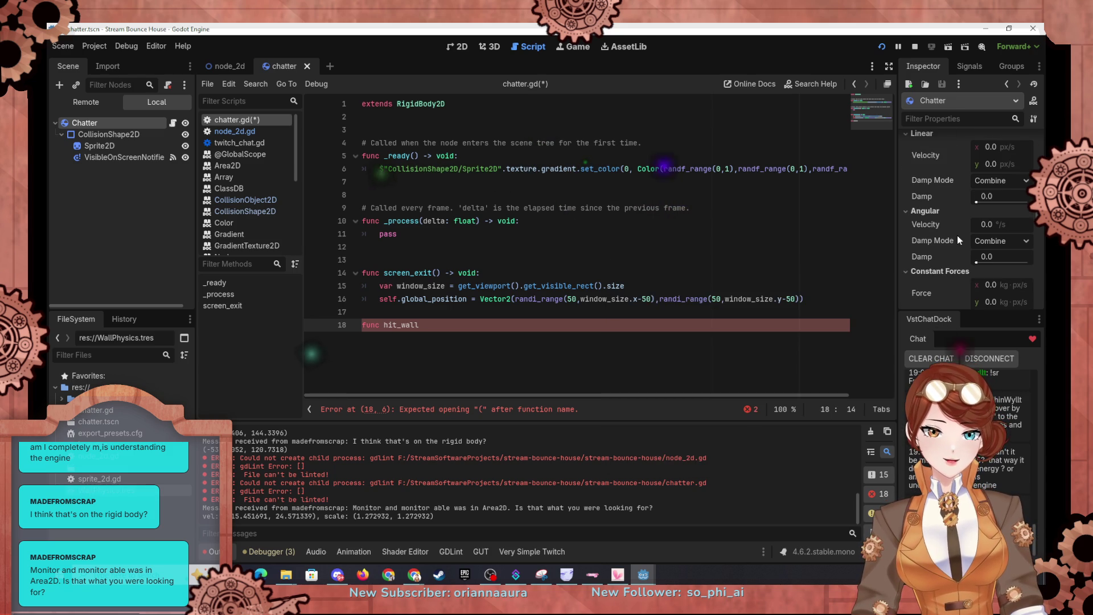
scroll(958, 235, "up", 5)
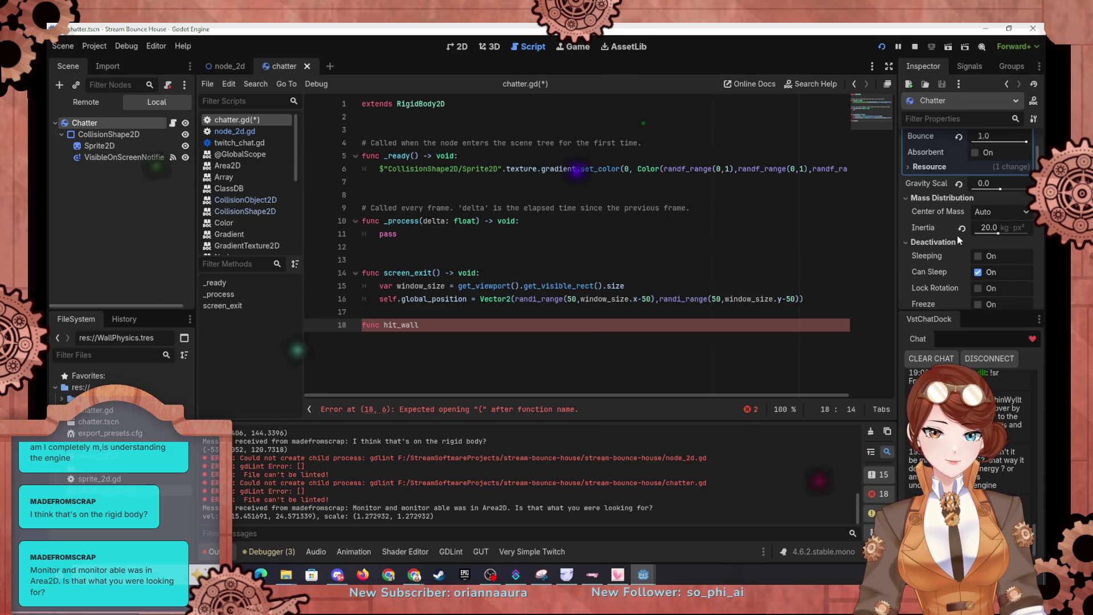
scroll(957, 234, "down", 2)
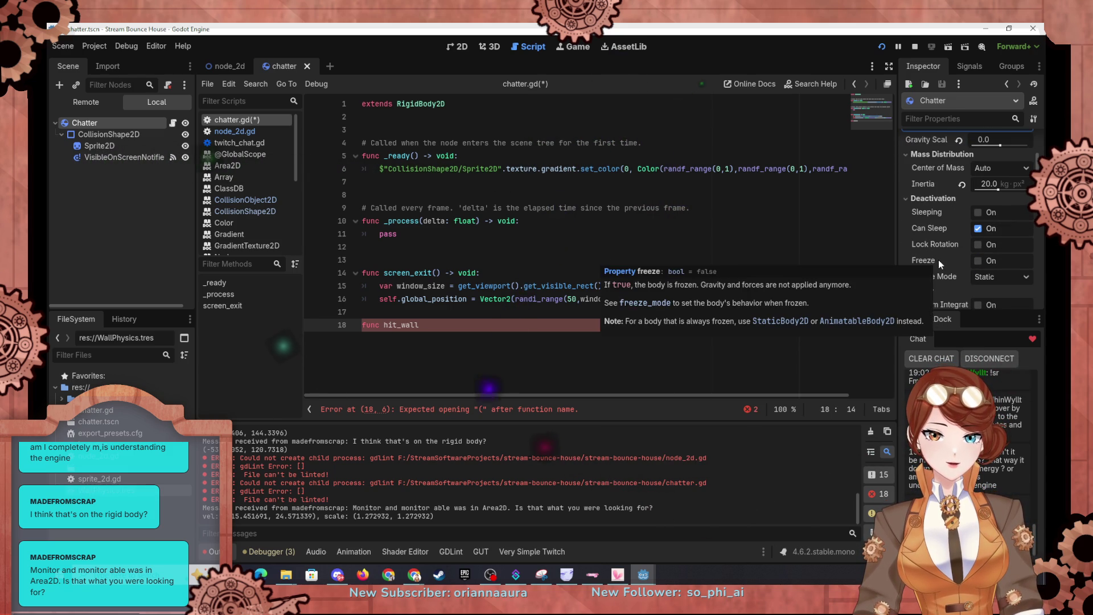
scroll(938, 260, "up", 5)
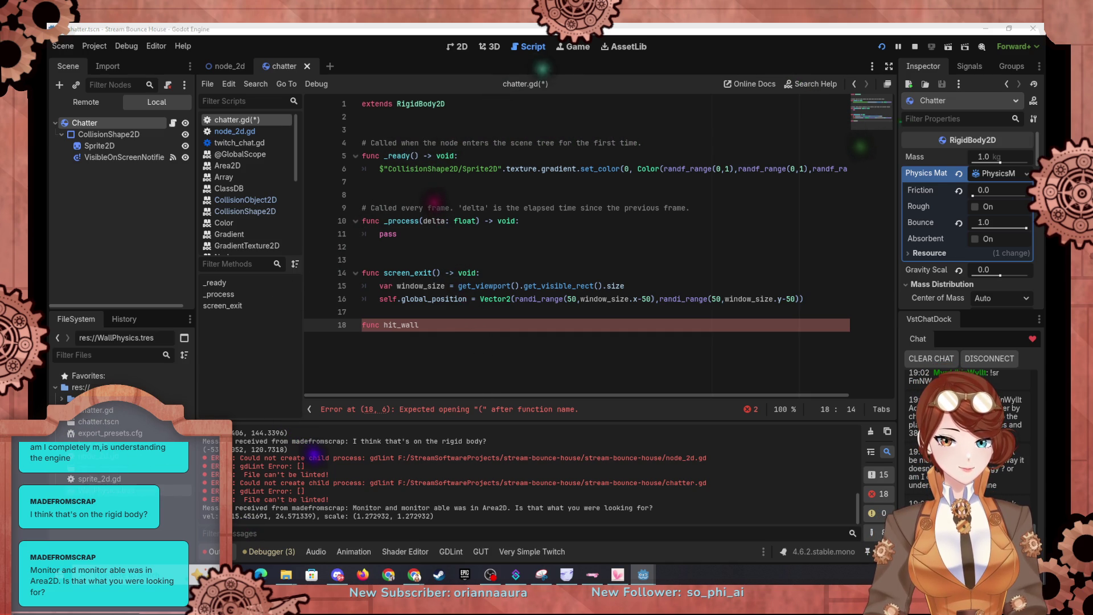
key("alt+Tab")
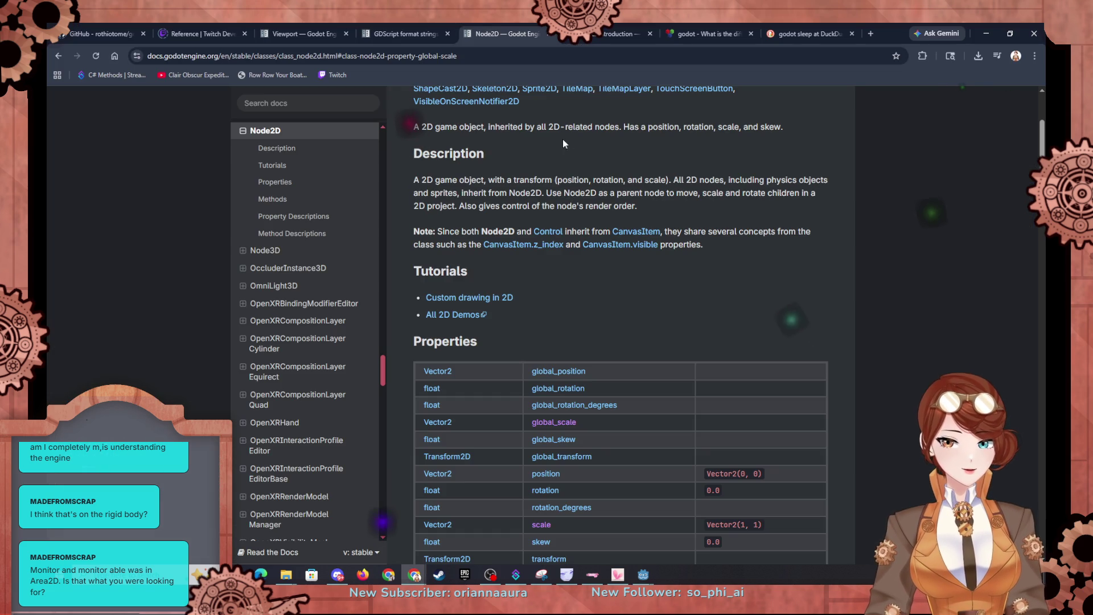
Search the web for 'godot collision signal' in Chrome.
left_click(802, 31)
left_click(807, 57)
type("godot ")
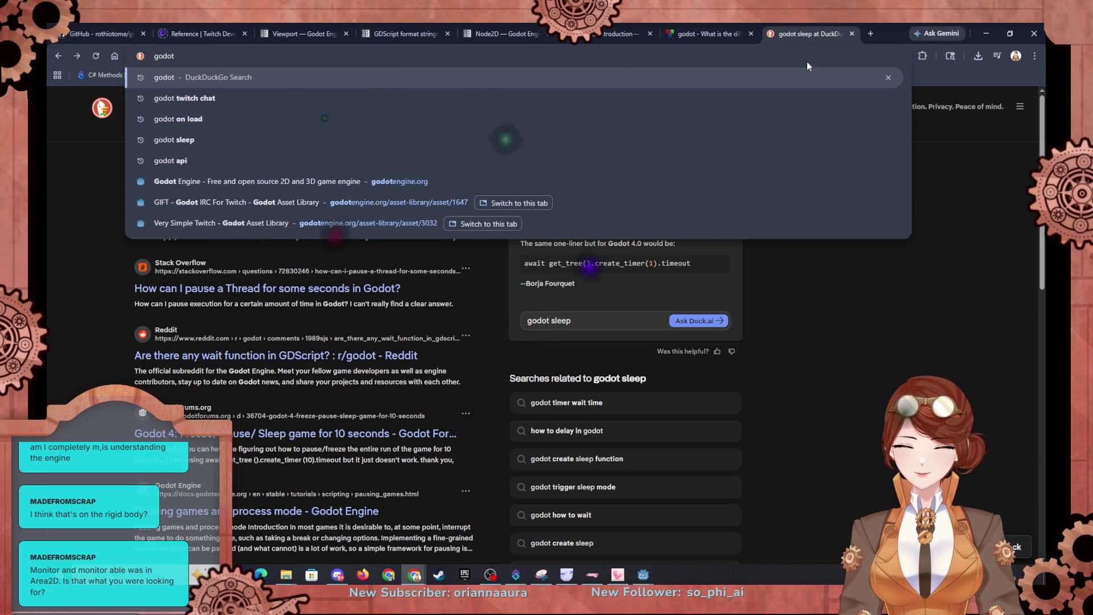
type("co")
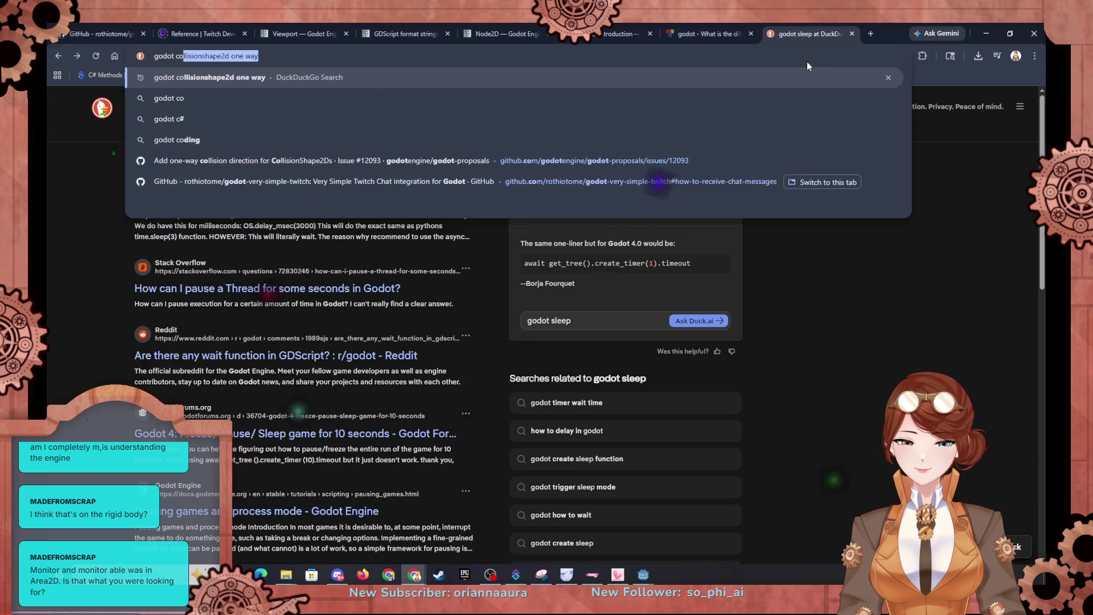
type("llision signal")
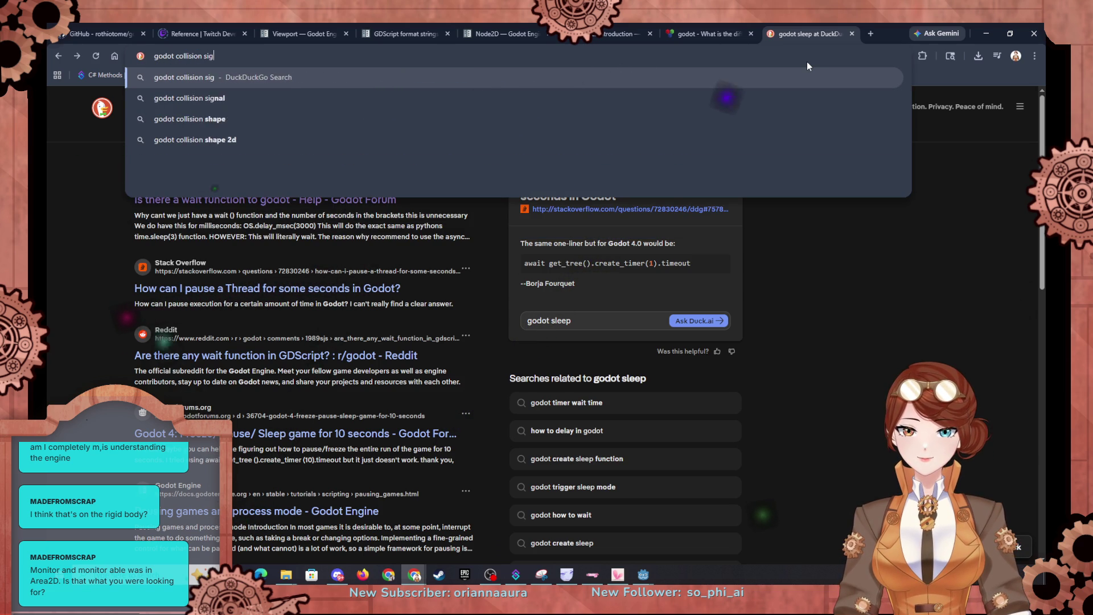
key("Return")
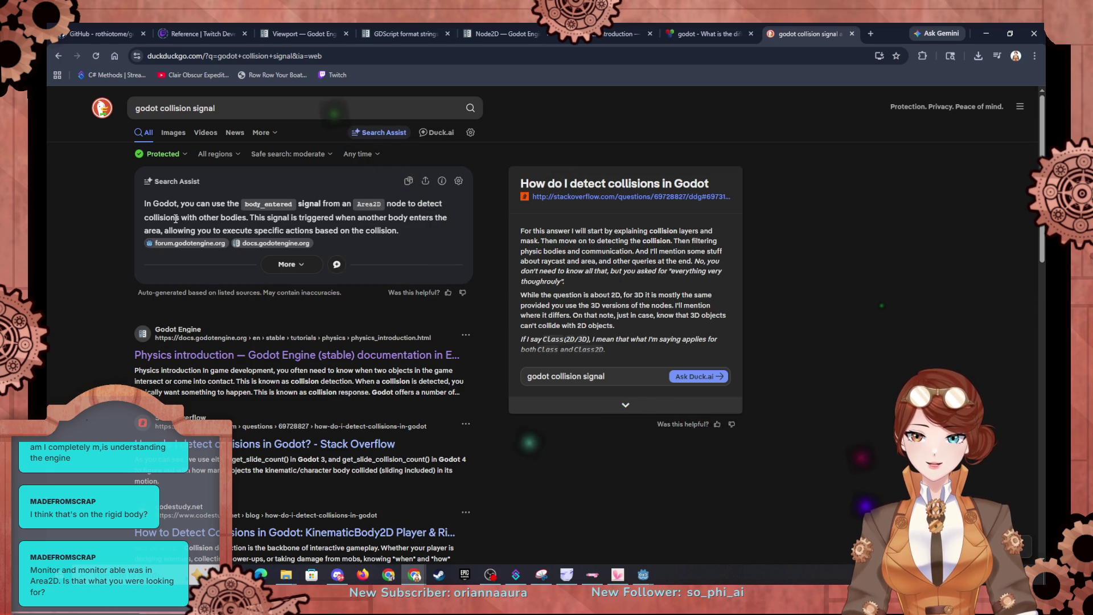
Open Godot's Physics introduction docs and read down to the RigidBody2D section.
left_click(393, 355)
scroll(555, 317, "down", 3)
scroll(555, 317, "down", 10)
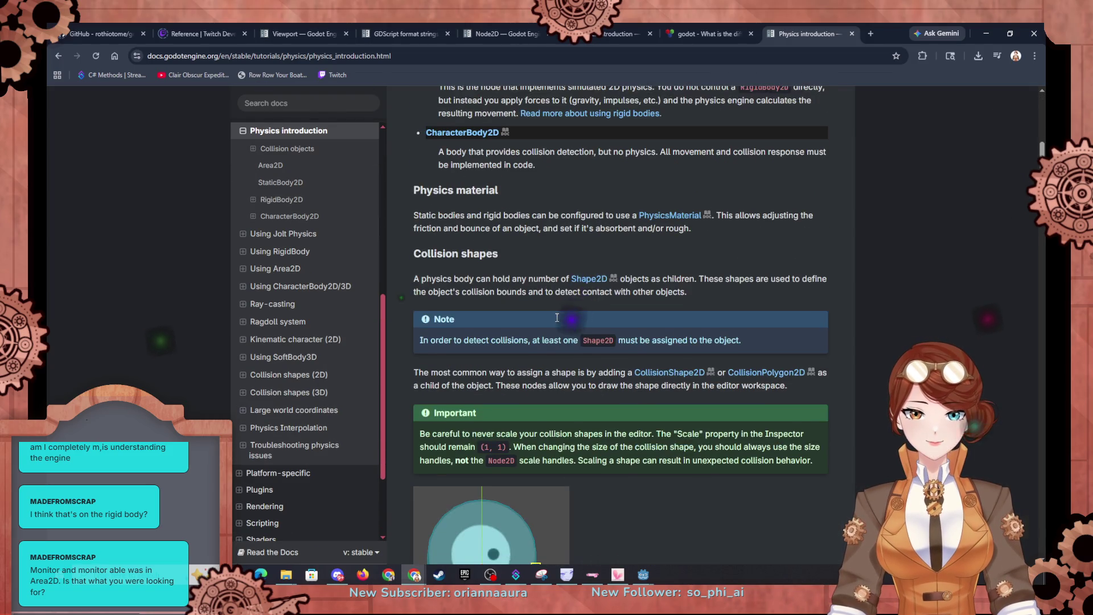
scroll(556, 317, "down", 6)
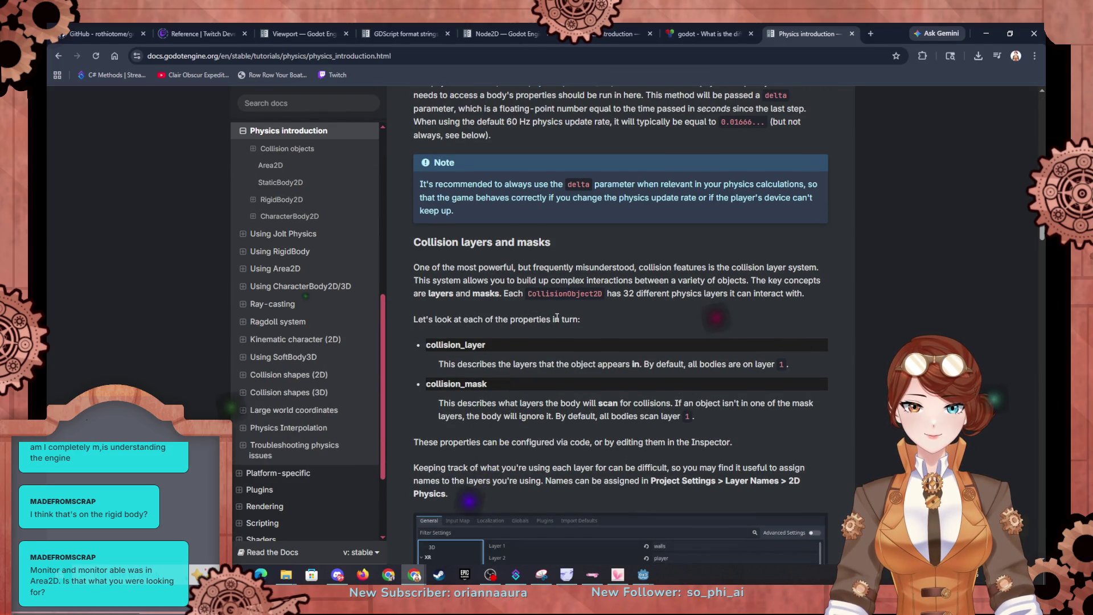
scroll(557, 318, "down", 3)
scroll(557, 318, "down", 15)
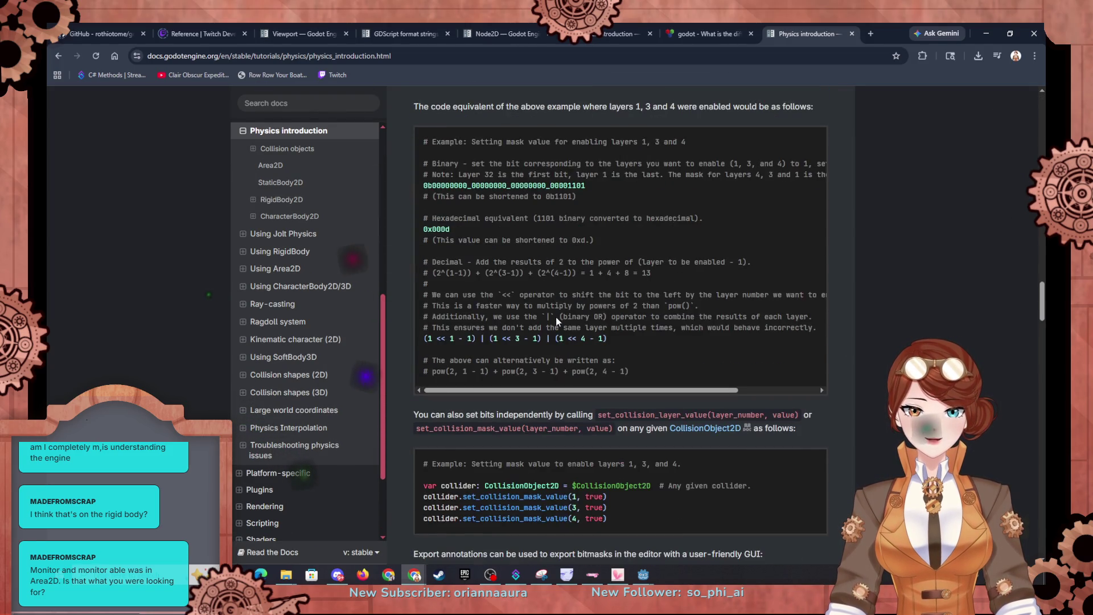
scroll(556, 316, "down", 6)
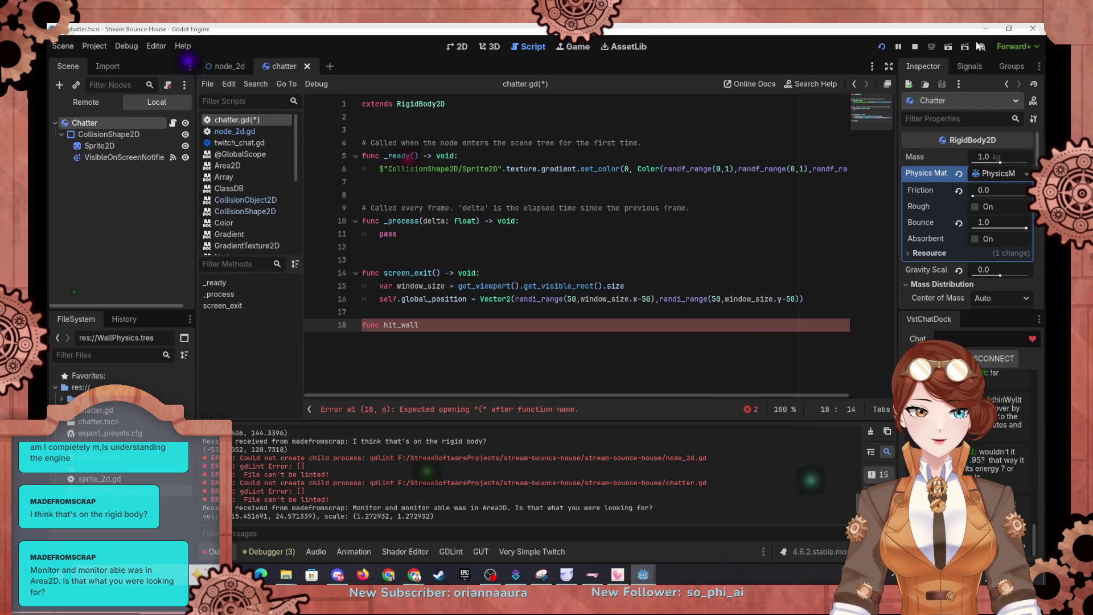
left_click(986, 33)
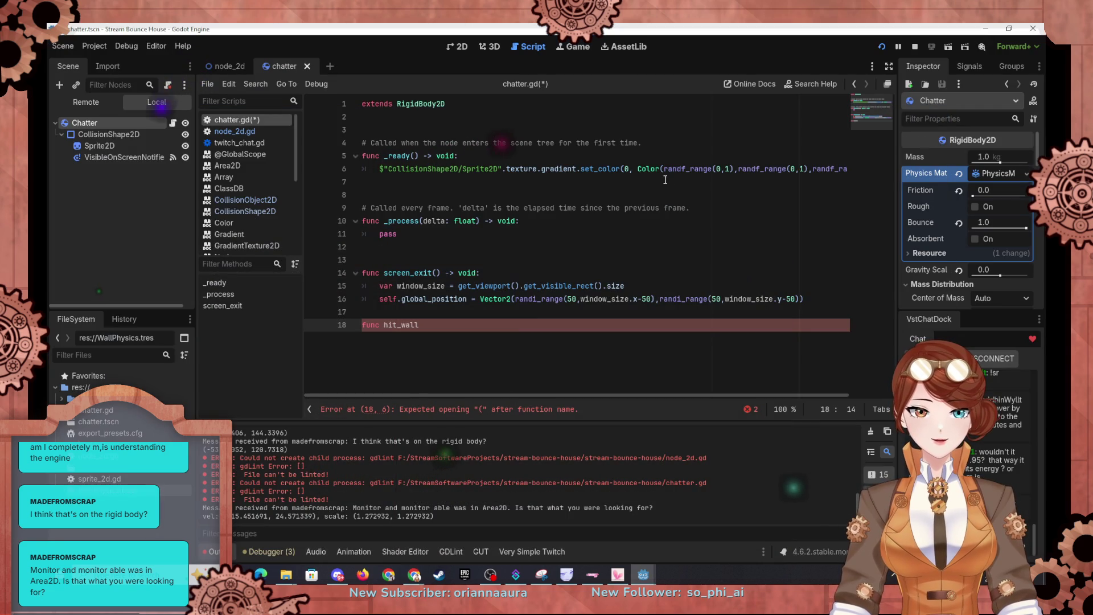
List the Chatter body's signals and look at the body_entered signal.
left_click(963, 65)
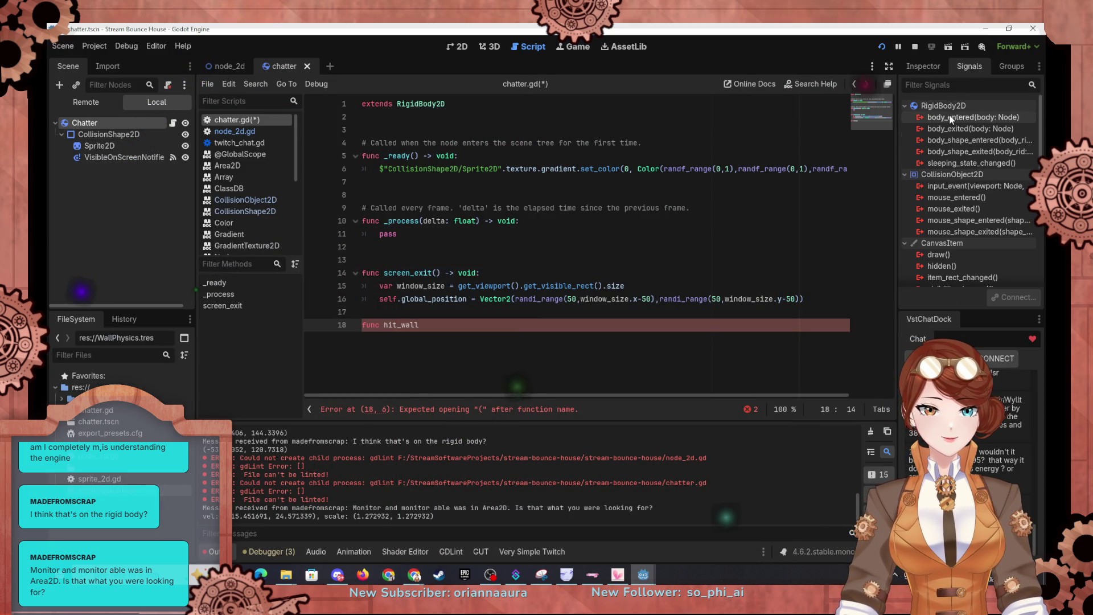
mouse_move(951, 117)
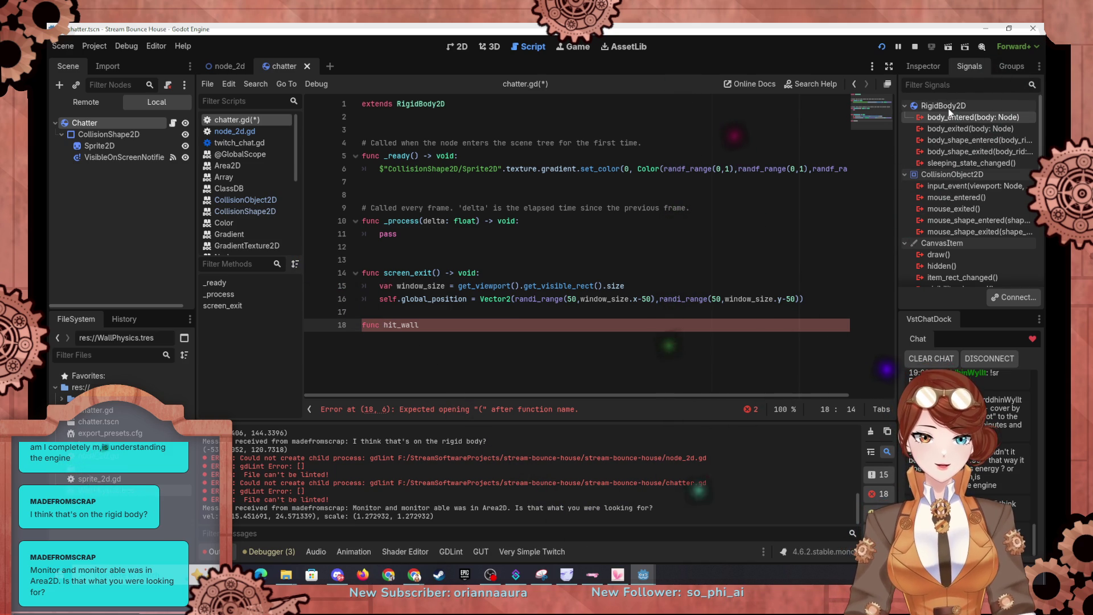
mouse_move(959, 117)
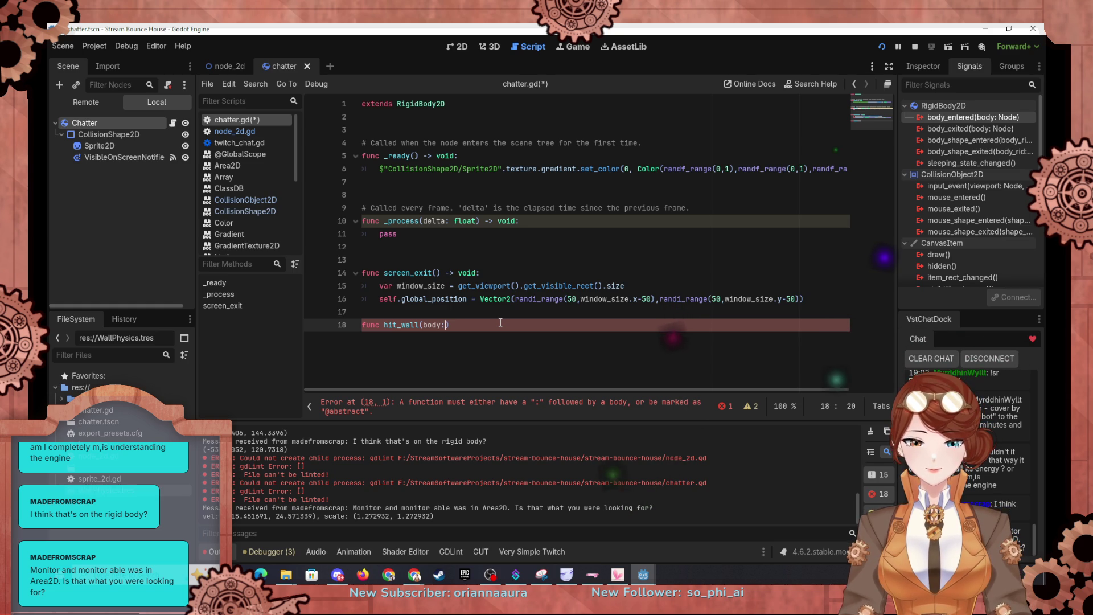
Complete line 18 as 'func hit_wall(body: Node) -> void:' with body 'print(body.name)'.
type(")")
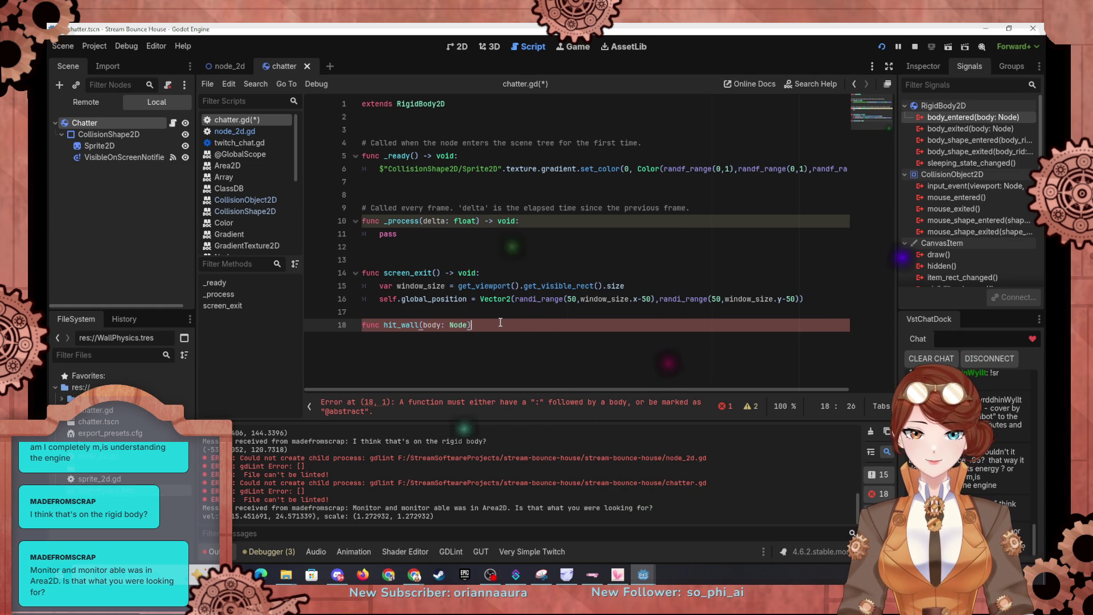
key("BackSpace")
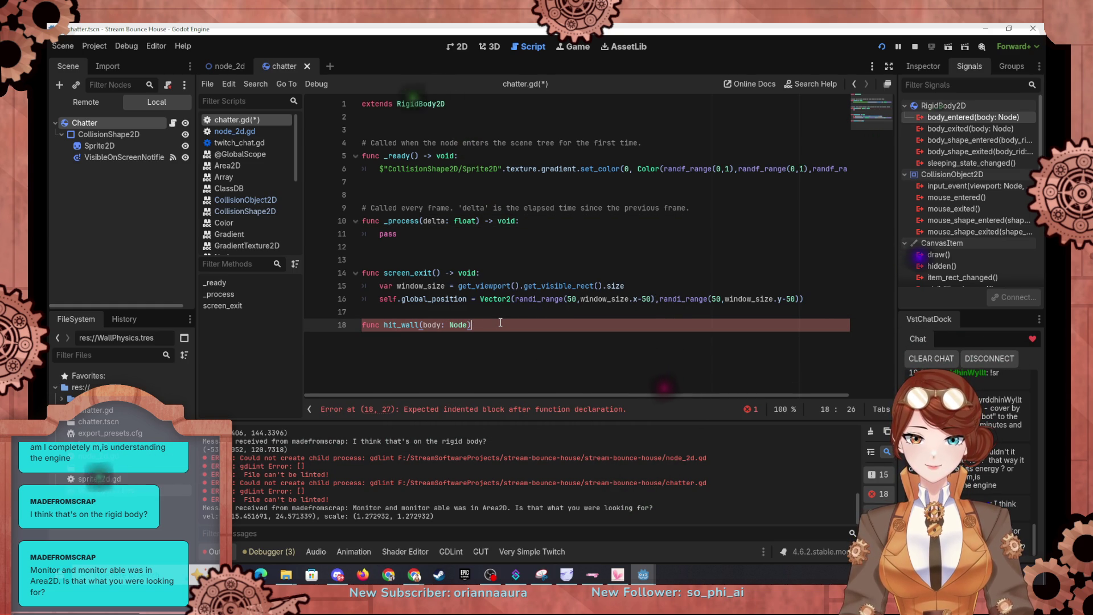
type(" ->")
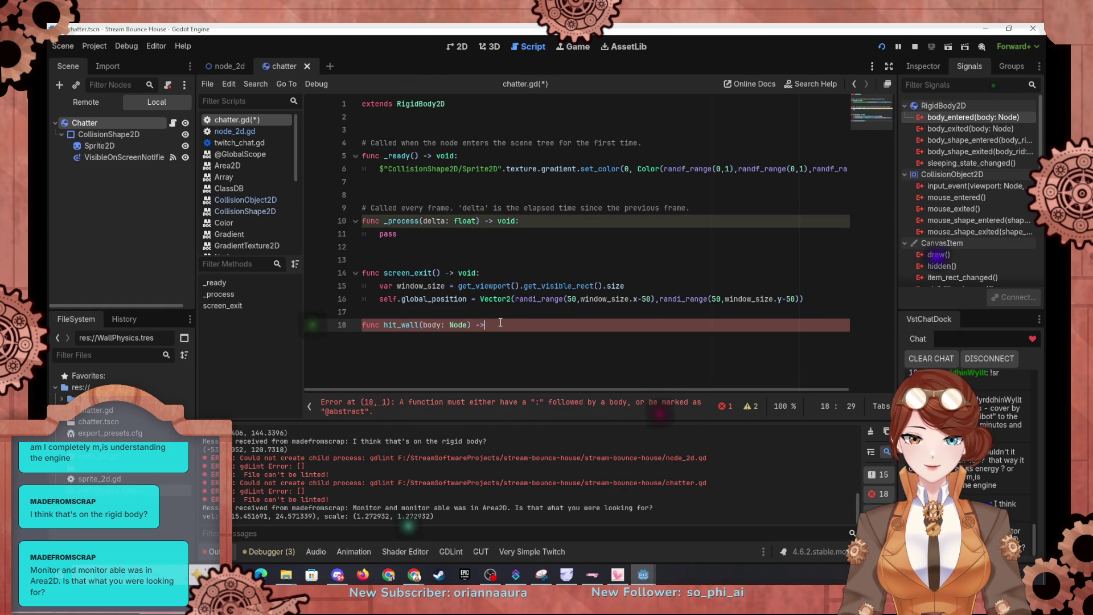
type(" :")
key("Return")
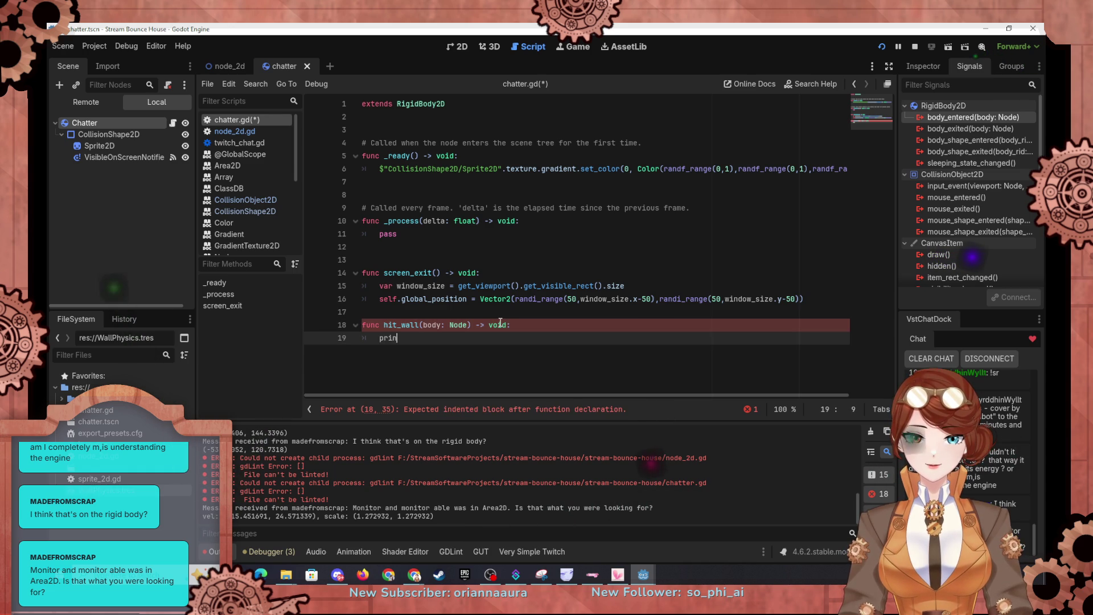
type("t")
key("Return")
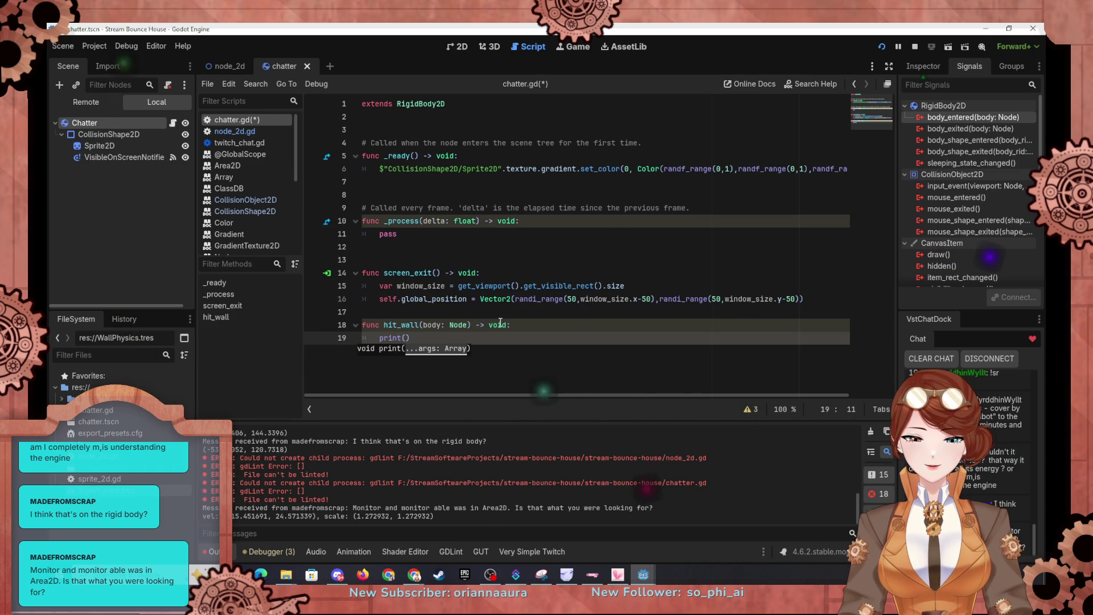
type("body.name")
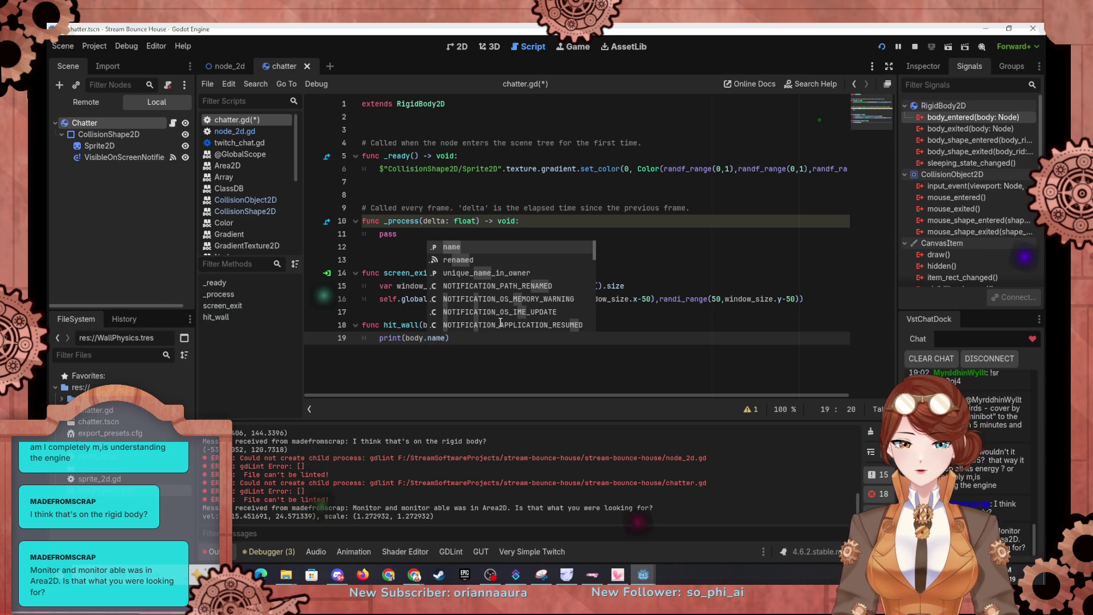
left_click(663, 290)
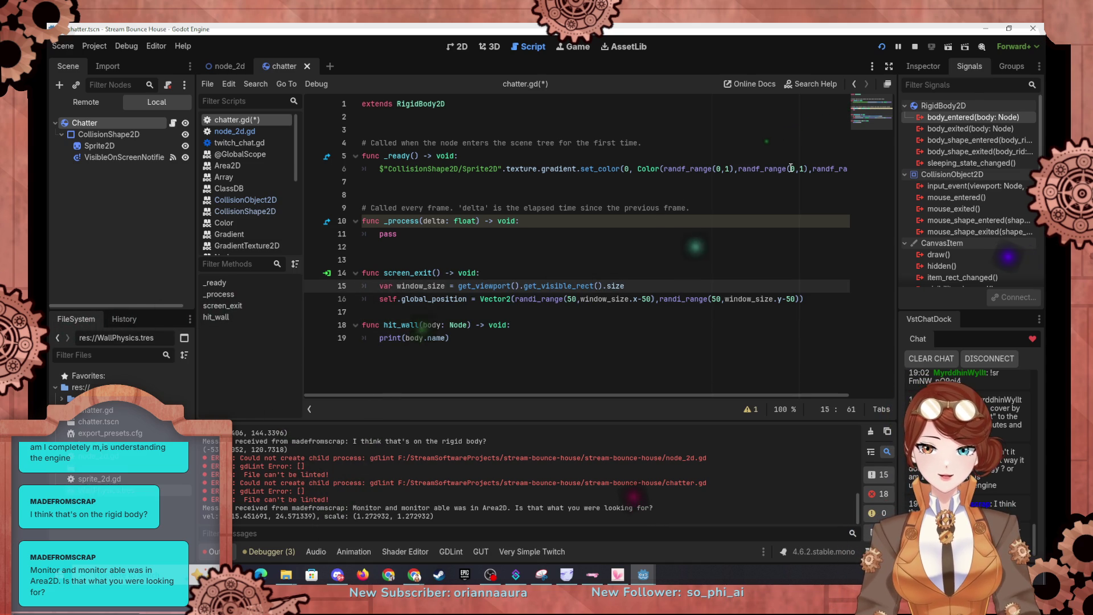
left_click_drag(851, 169, 848, 169)
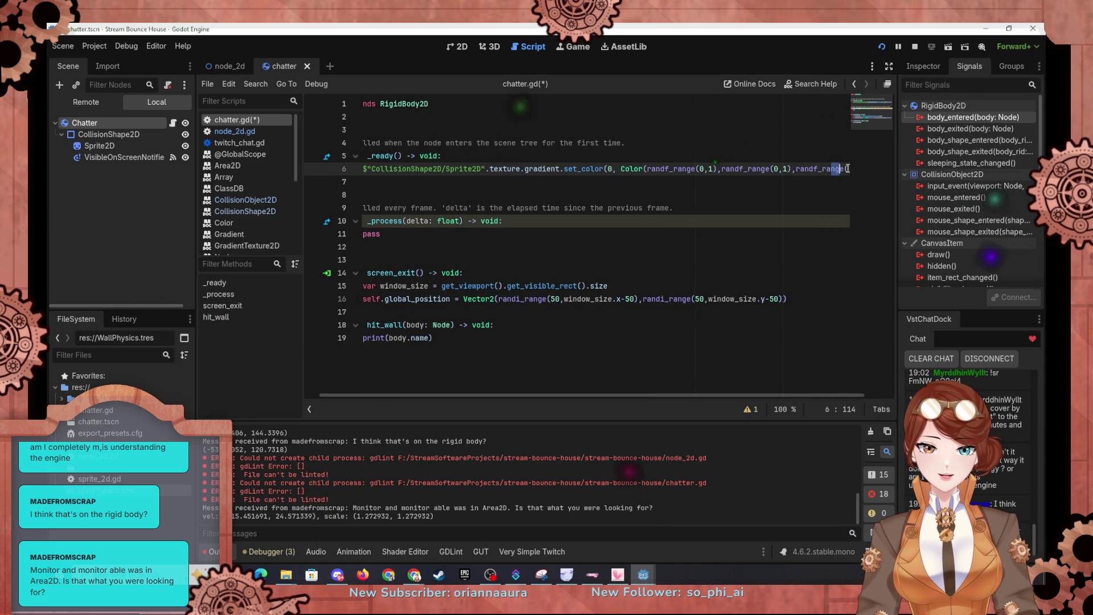
Add 'get_parent().get_child(1).body_entered.connect(hit_wall)' as line 7 of _ready.
key("Return")
type("parent.")
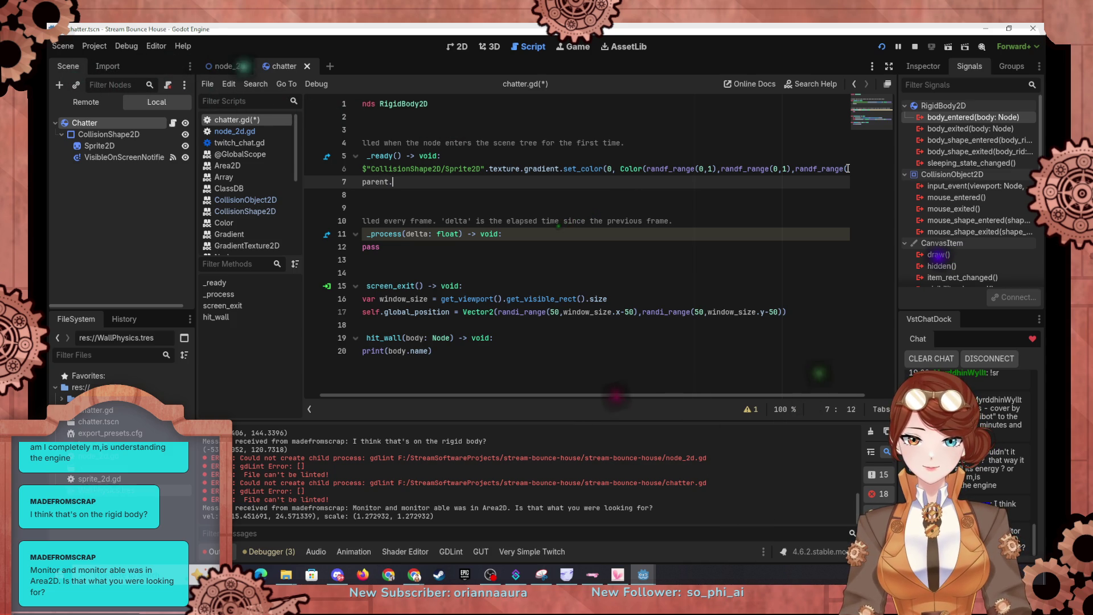
key("BackSpace")
key("BackSpace")
key("BackSpace")
key("BackSpace")
type("ge")
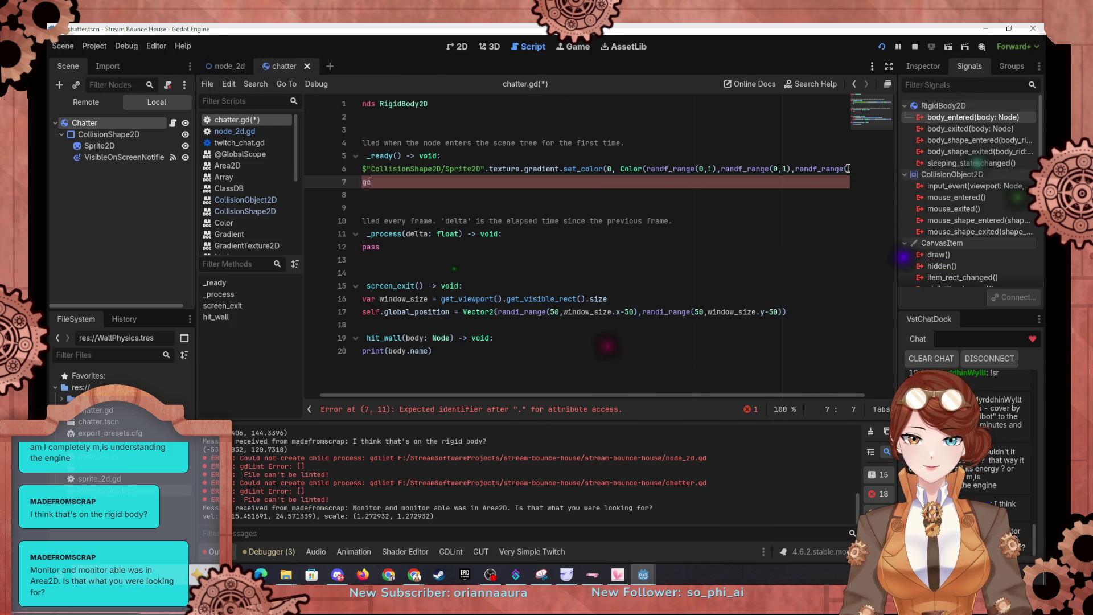
type("t_pa")
key("Return")
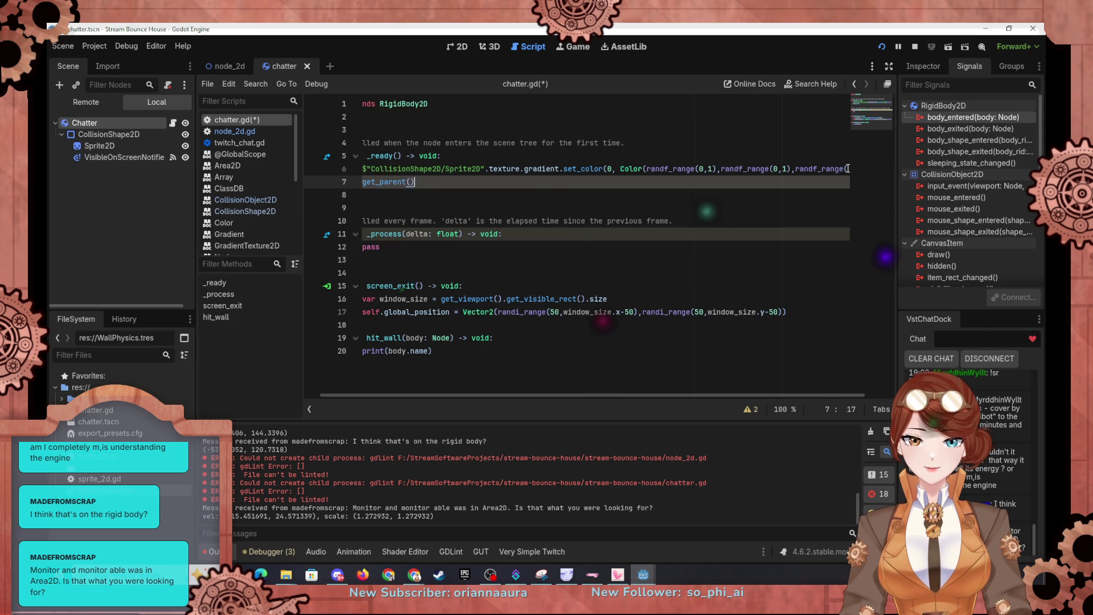
type(".")
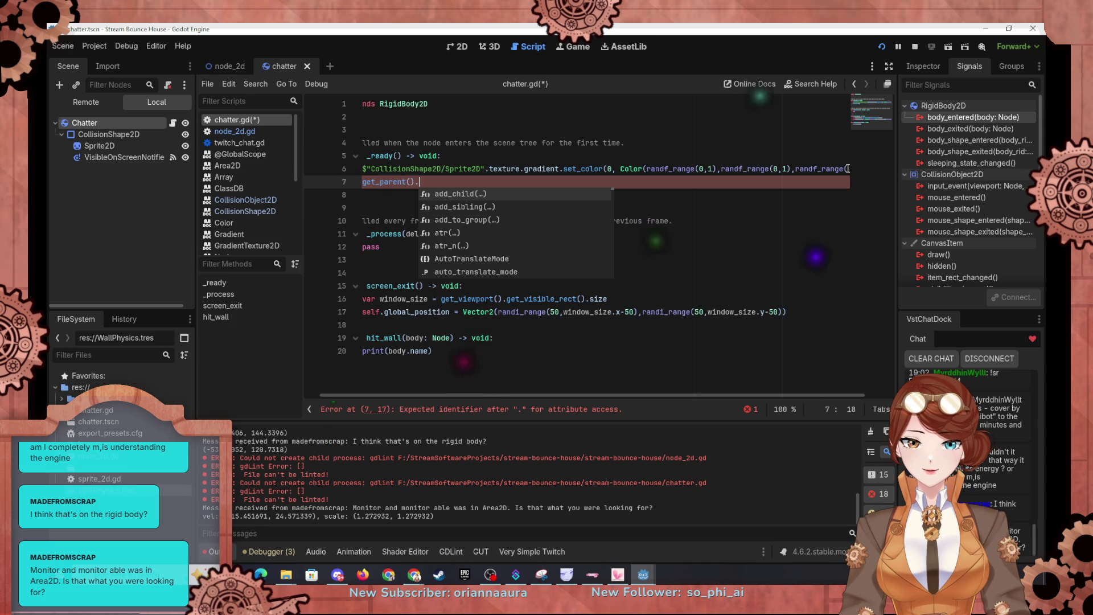
type("g")
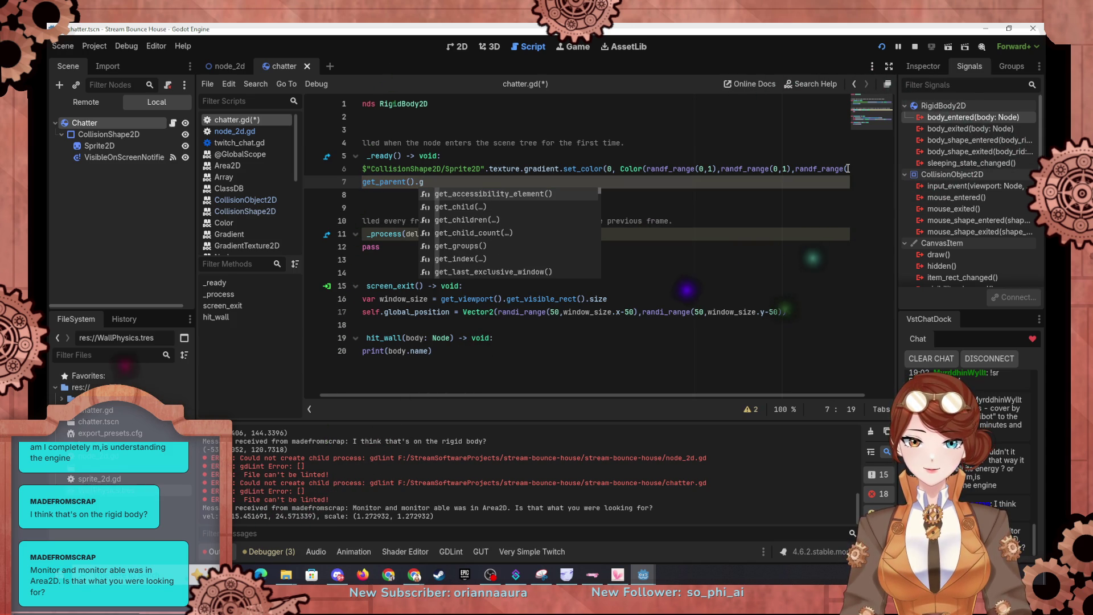
key("Down")
key("Return")
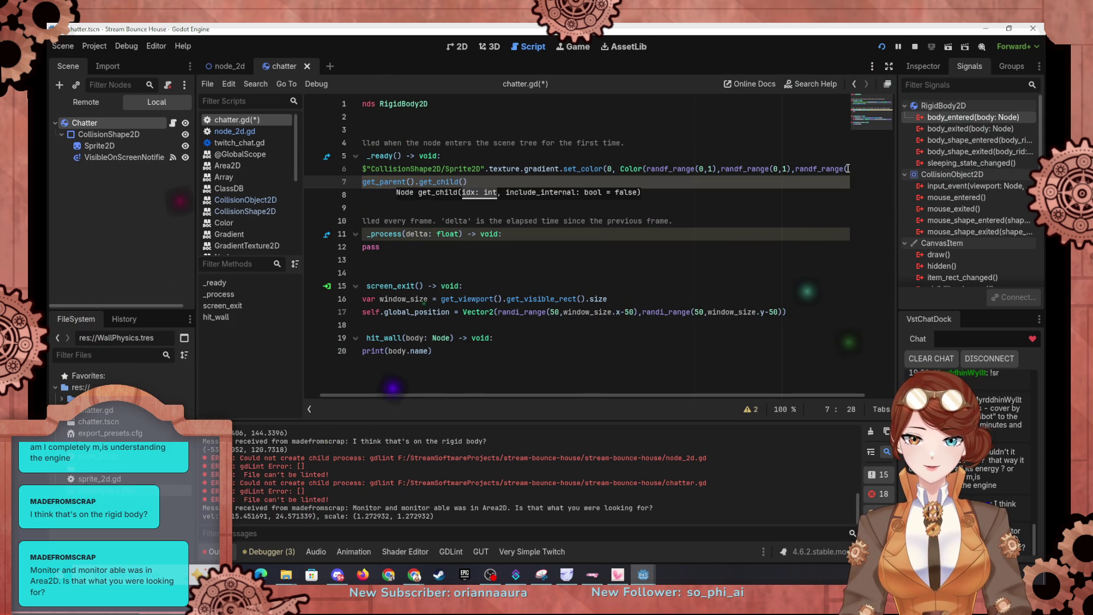
type("1)")
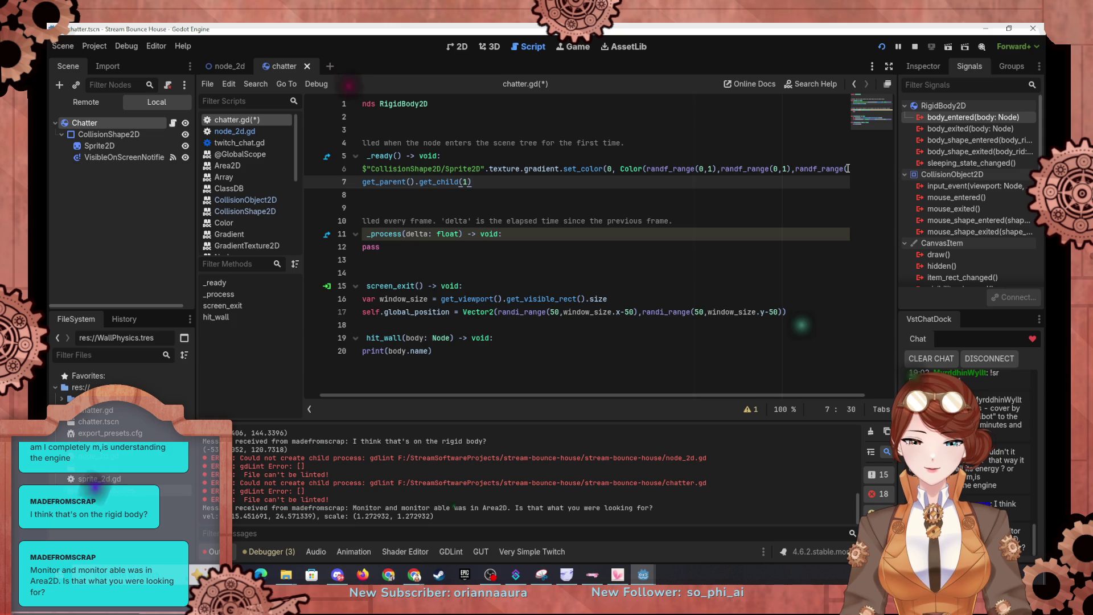
type(".")
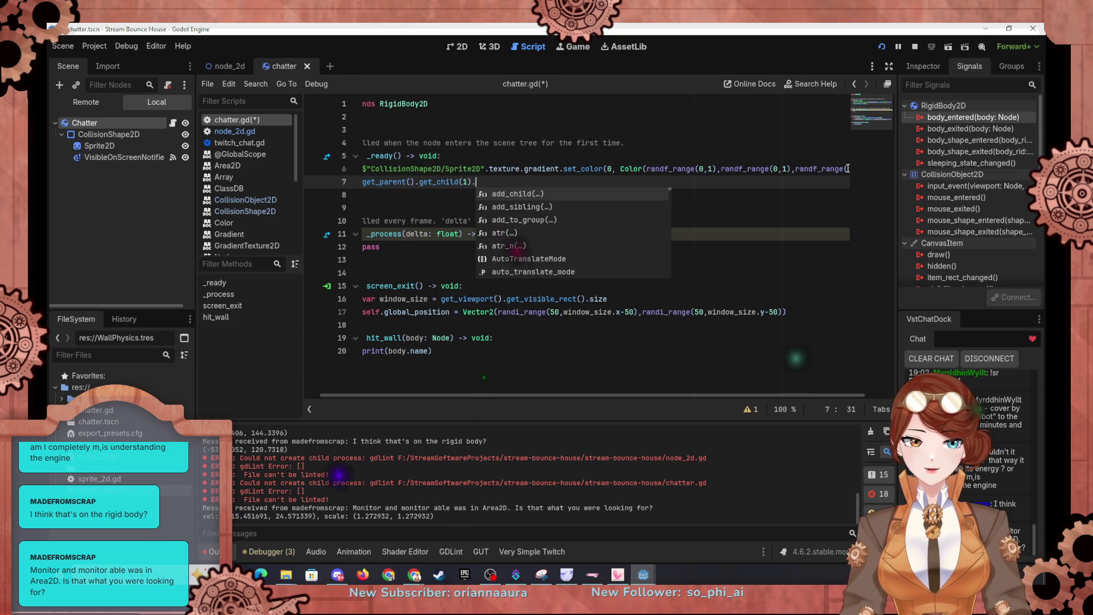
type("body")
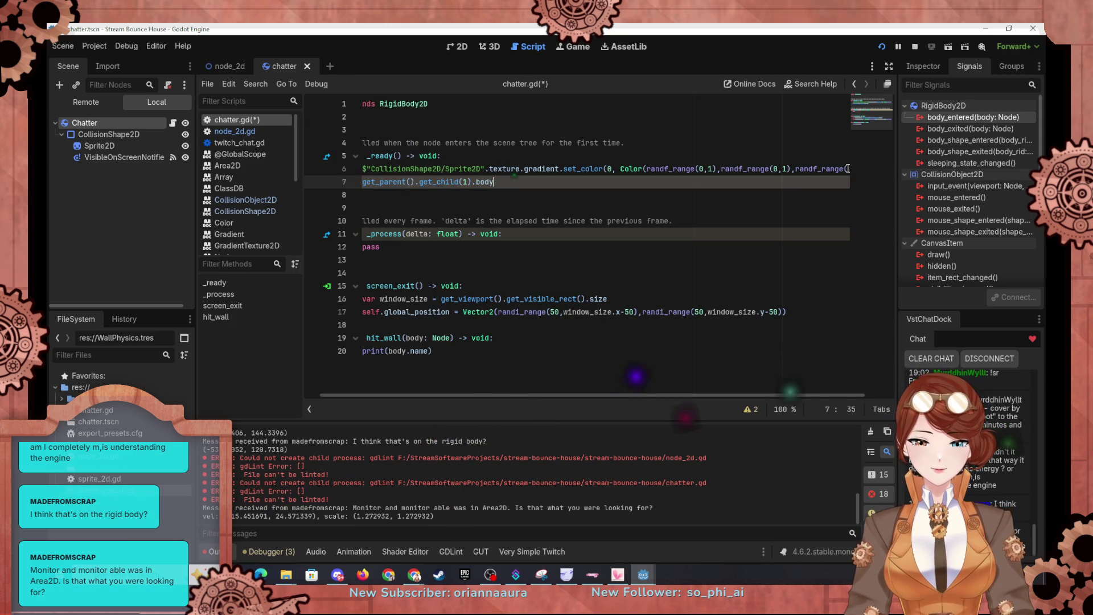
type("_entered.connect(")
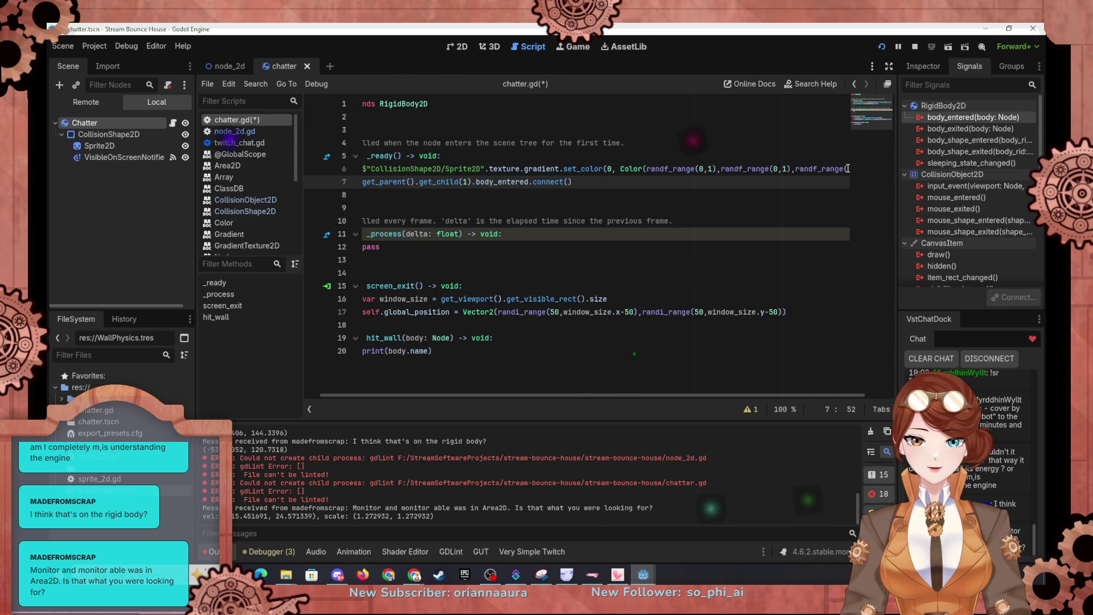
type("hit")
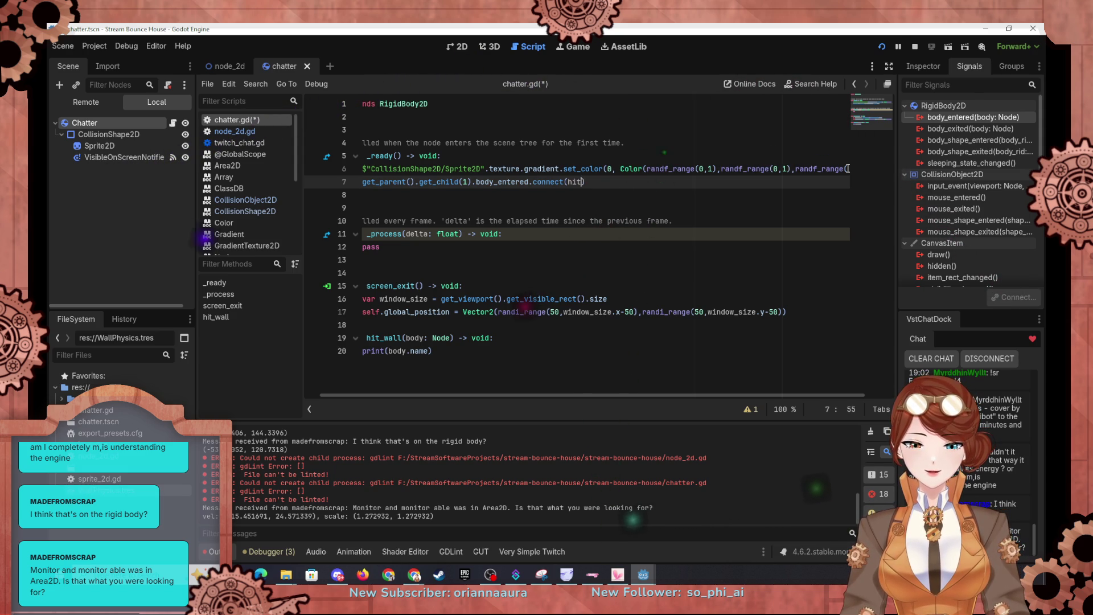
type("_wall)")
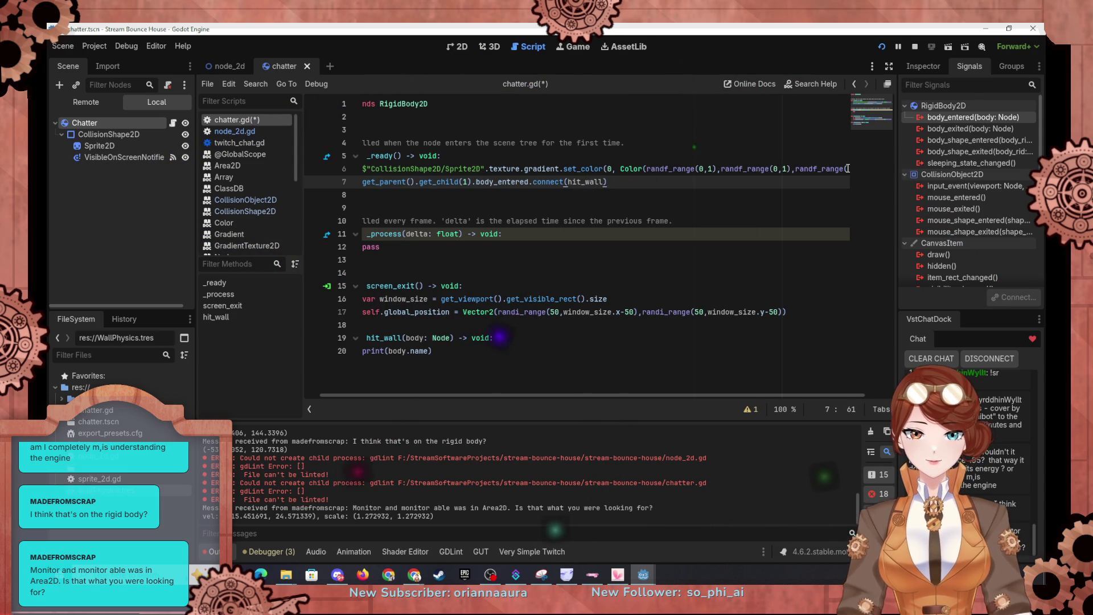
scroll(616, 394, "left", 1)
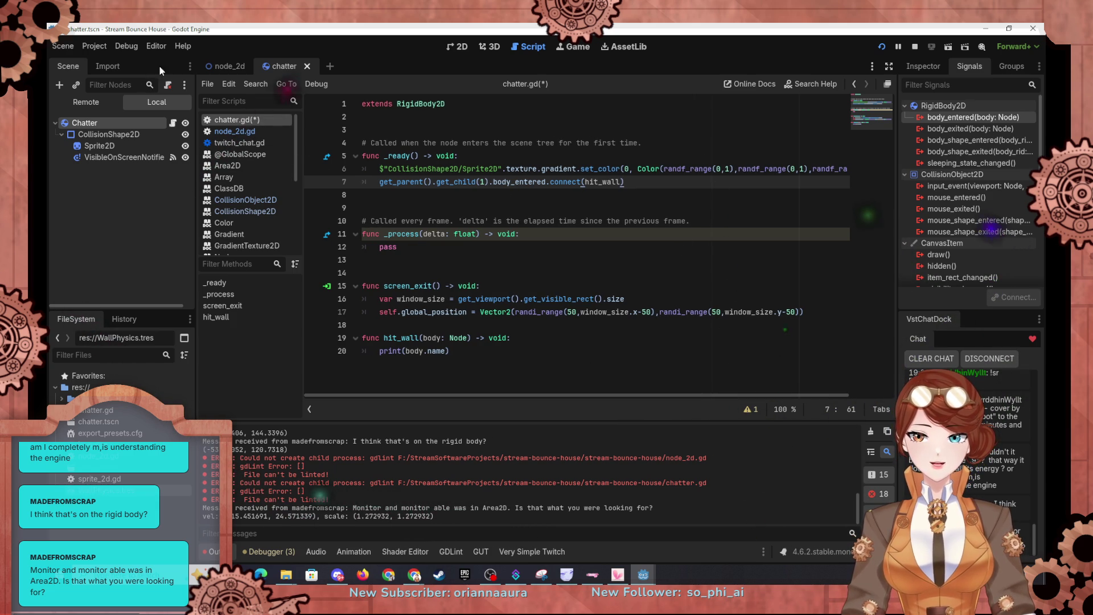
left_click(229, 68)
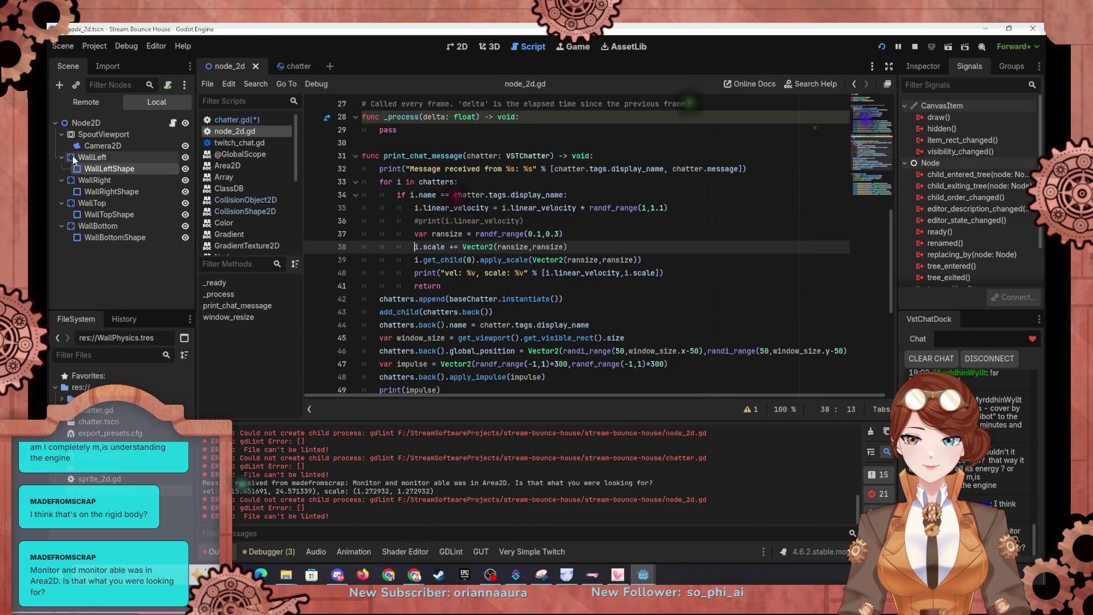
Collapse the SpoutViewport and WallLeft branches in node_2d's scene tree and select WallLeft.
left_click(62, 135)
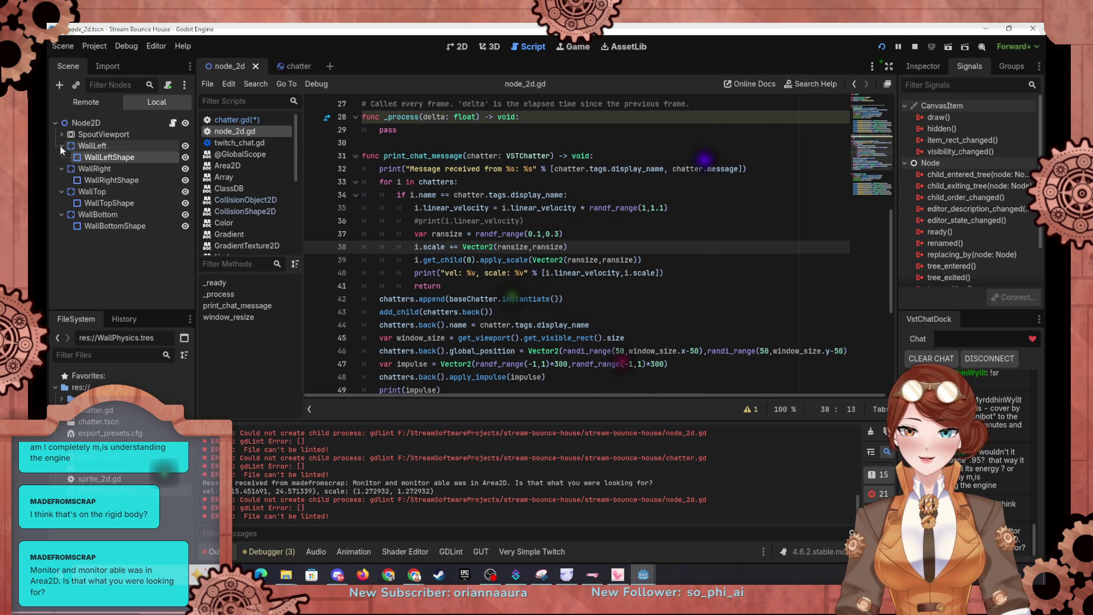
left_click(60, 146)
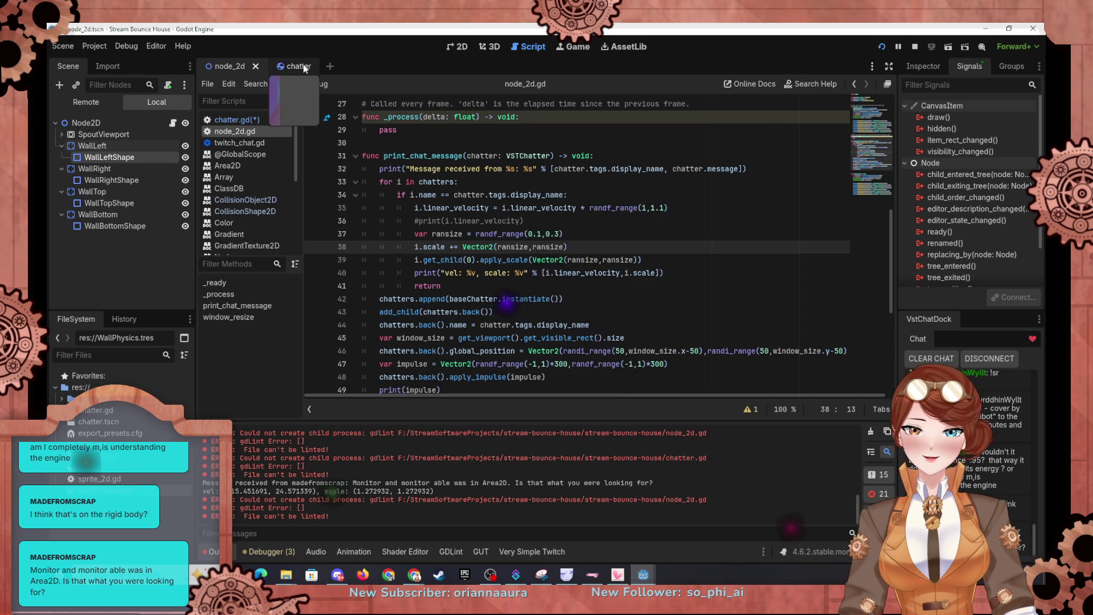
left_click(293, 66)
left_click(228, 68)
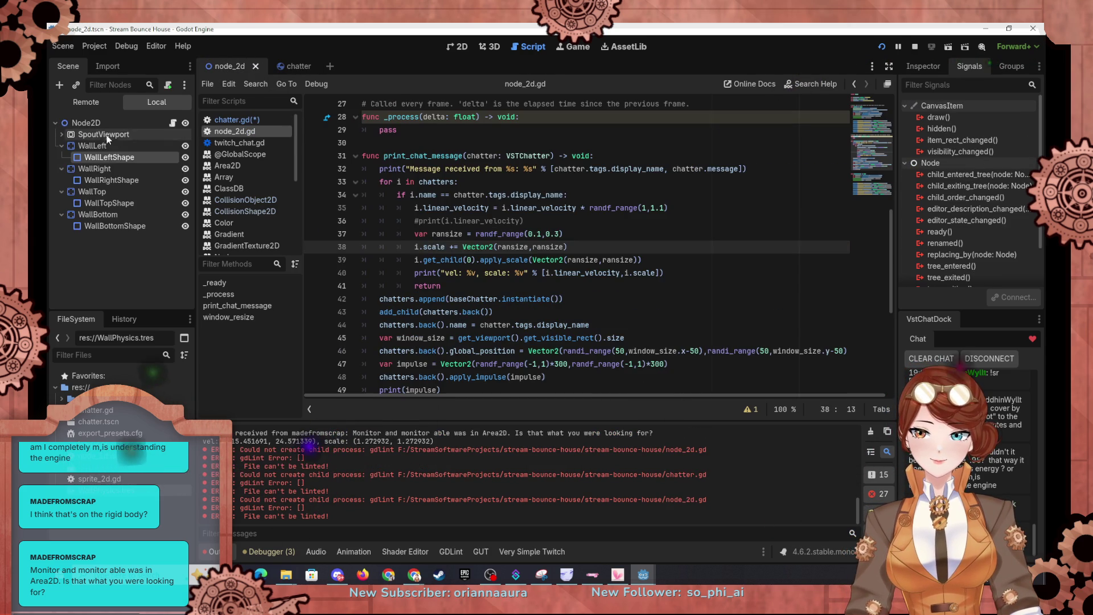
left_click(97, 147)
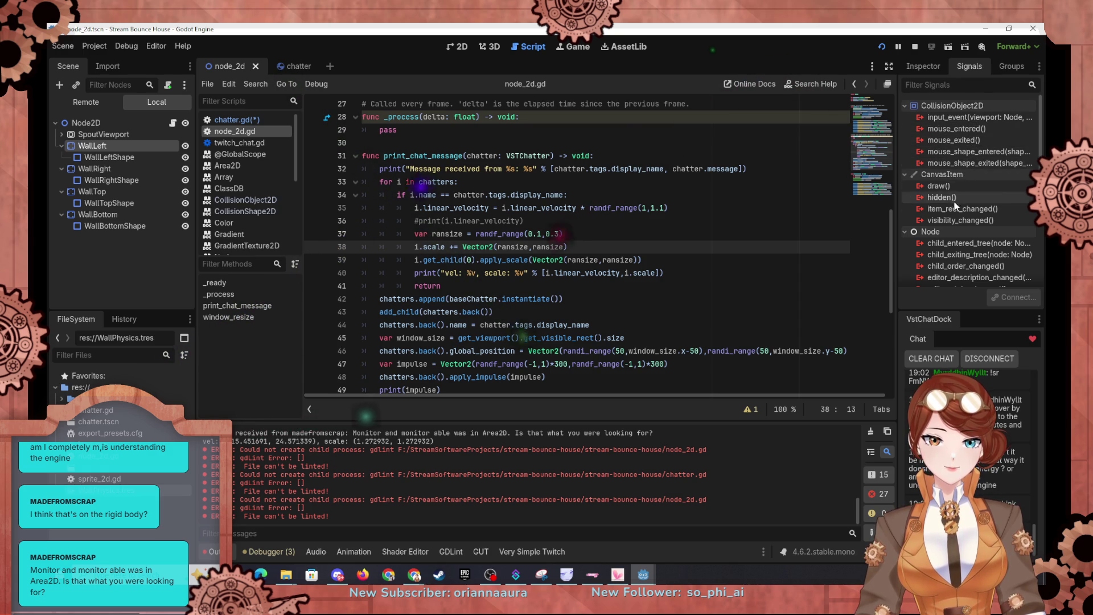
Compare the signals offered by WallLeftShape and WallLeft in the Signals panel.
scroll(963, 231, "down", 1)
scroll(962, 231, "down", 4)
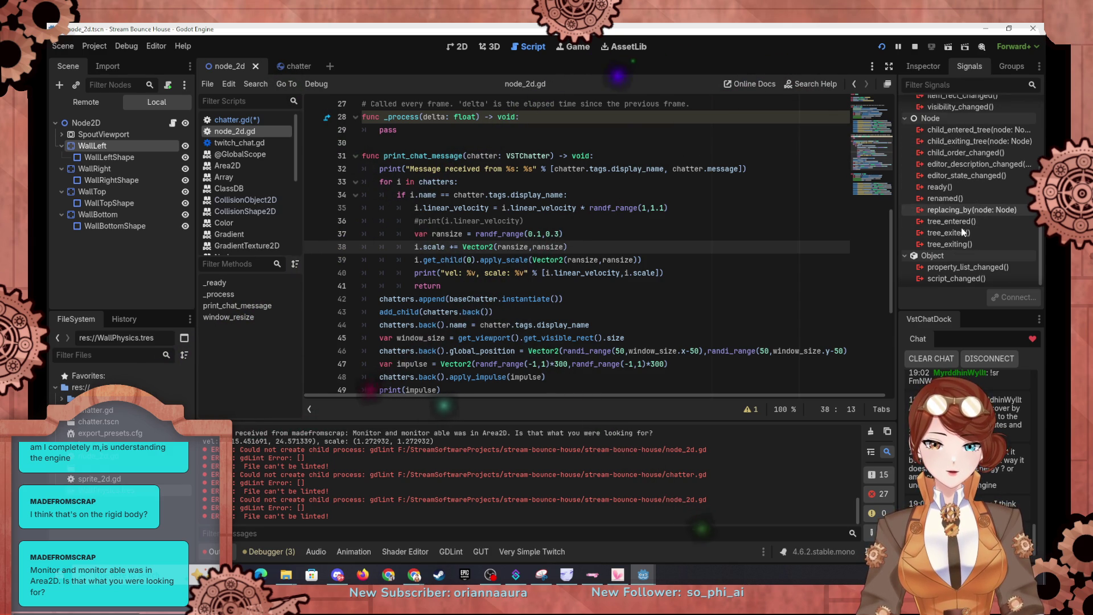
scroll(963, 231, "down", 1)
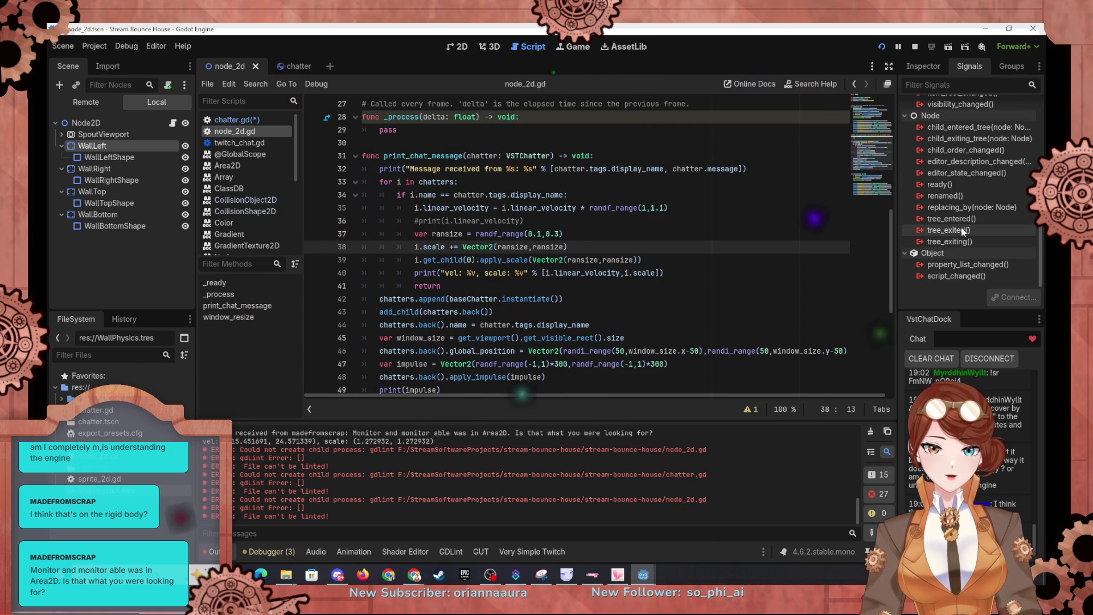
scroll(963, 231, "up", 5)
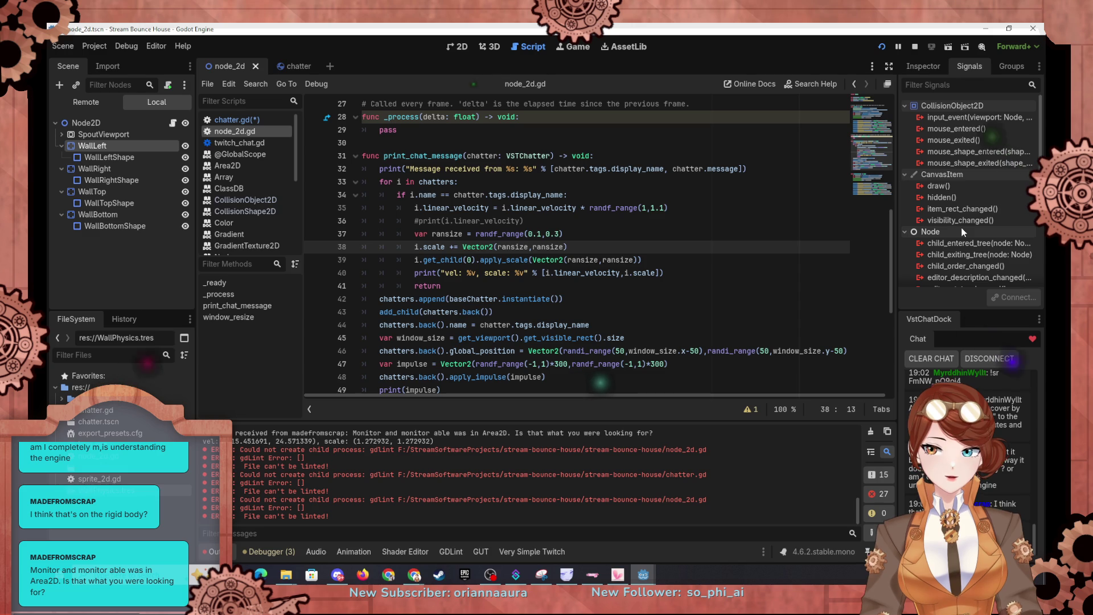
left_click(135, 156)
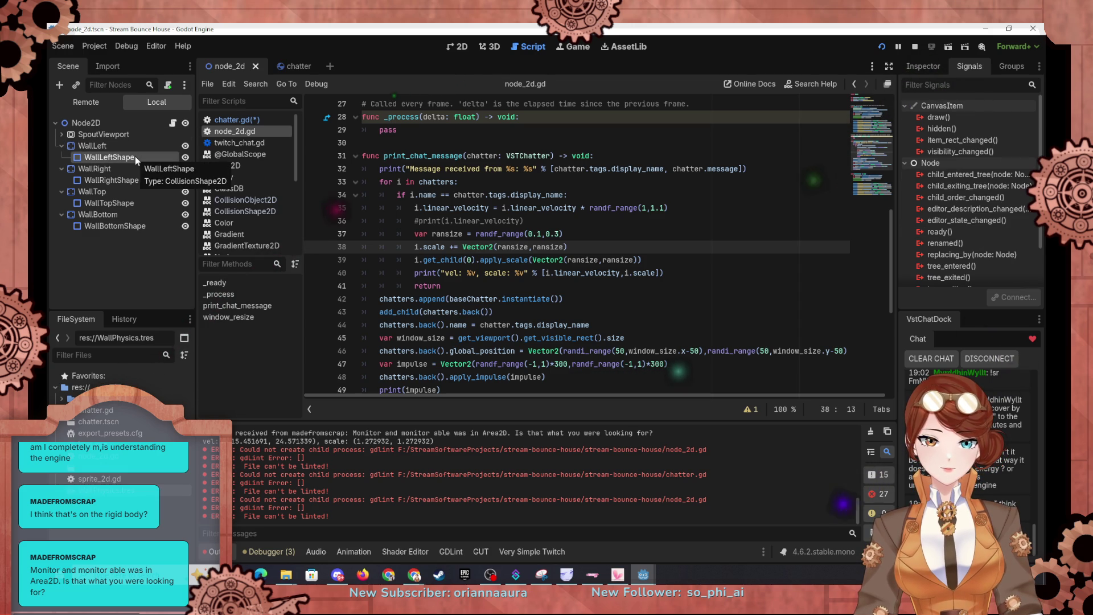
left_click(86, 146)
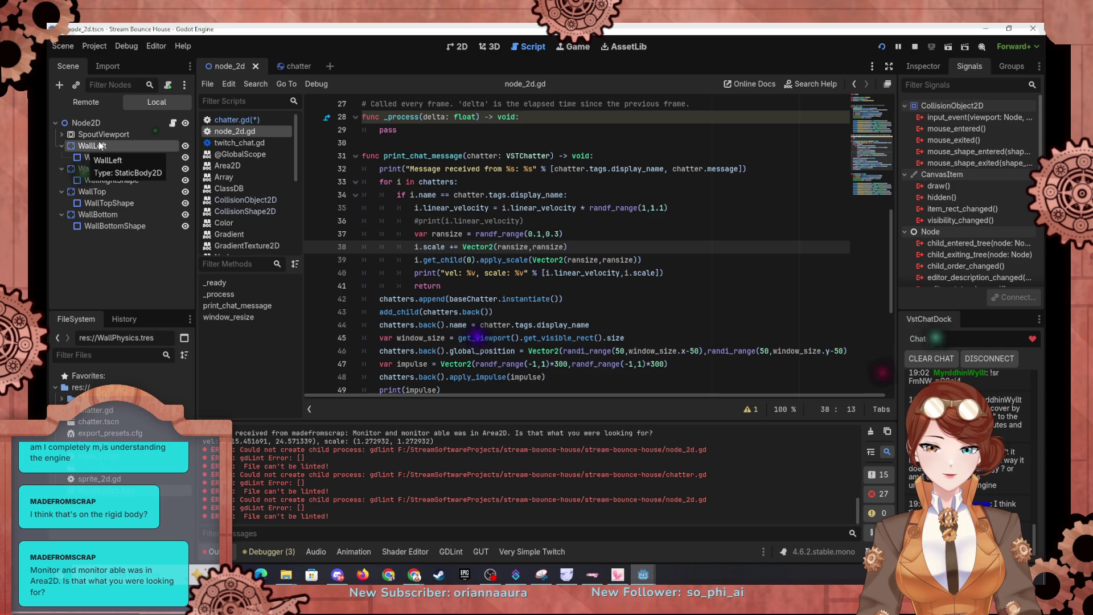
left_click(288, 69)
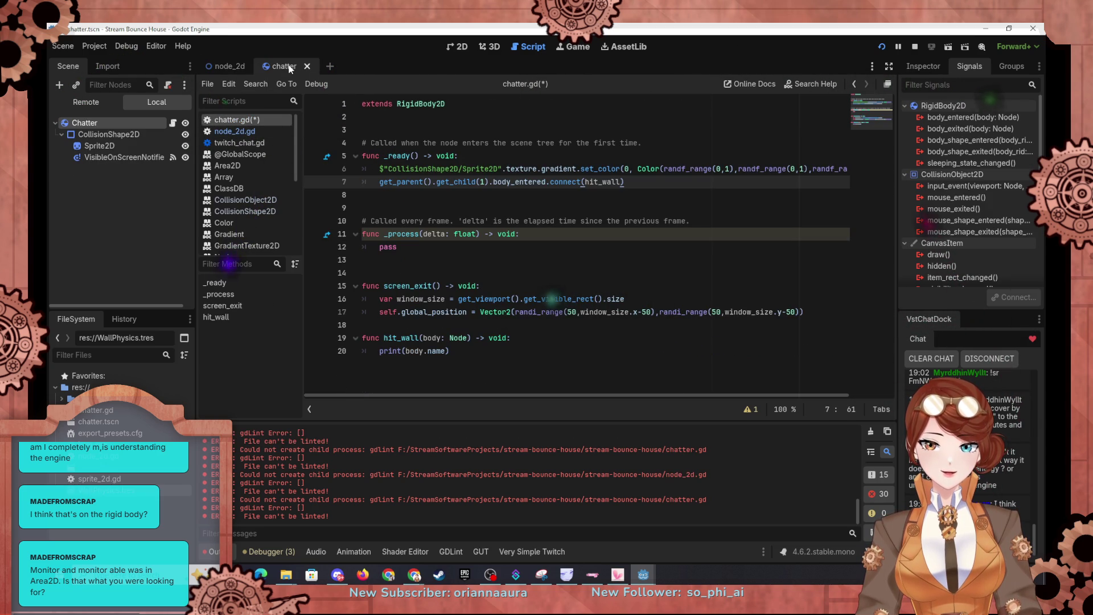
Replace get_parent().get_child(1) on line 7 with self, giving self.body_entered.connect(hit_wall).
mouse_move(969, 152)
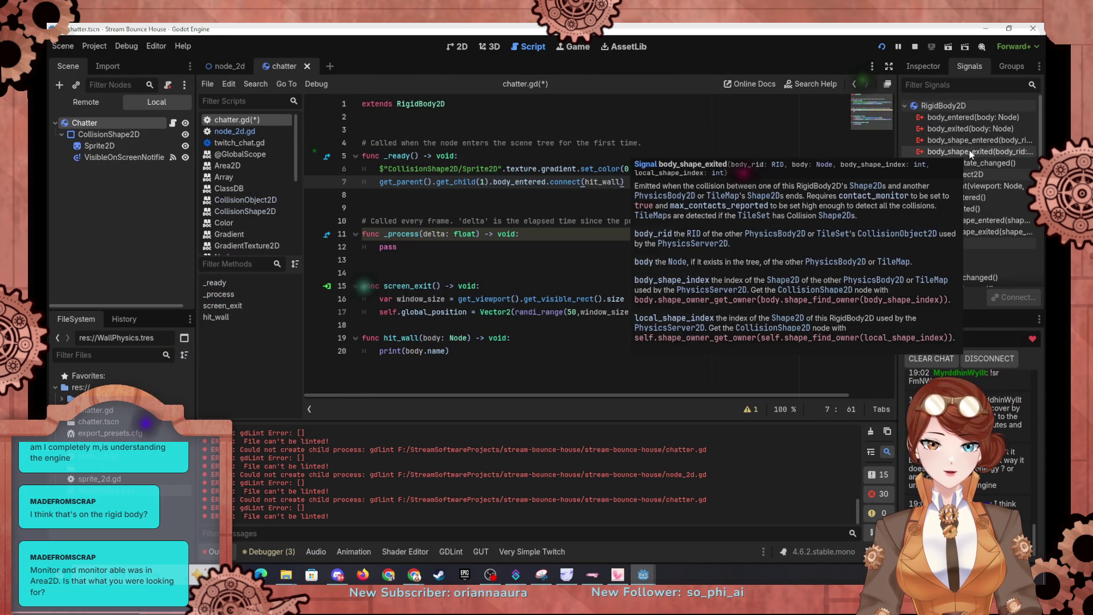
mouse_move(976, 117)
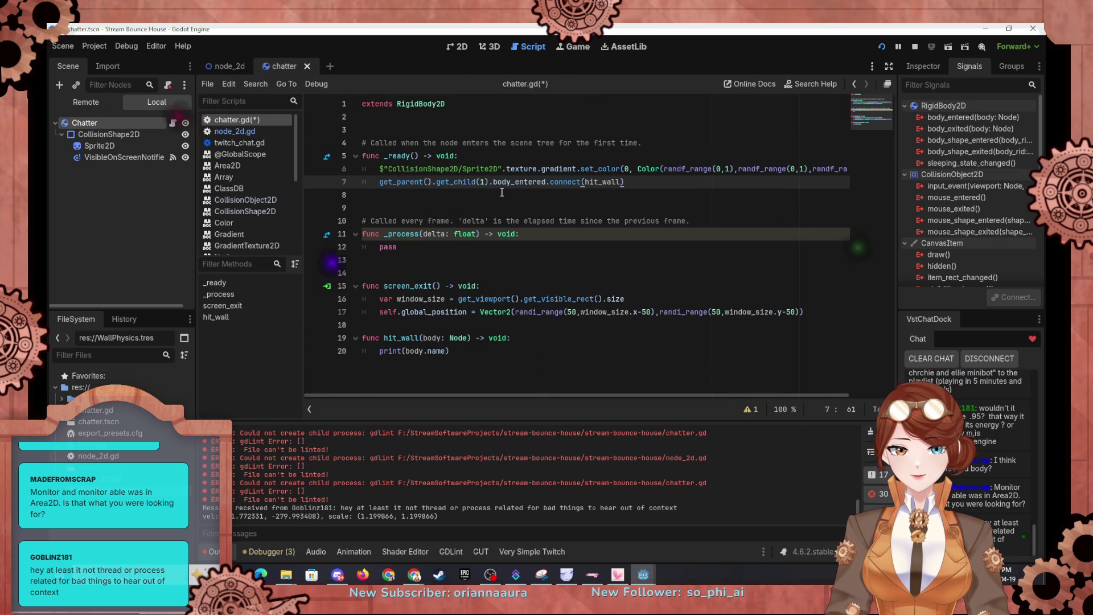
left_click_drag(491, 182, 382, 184)
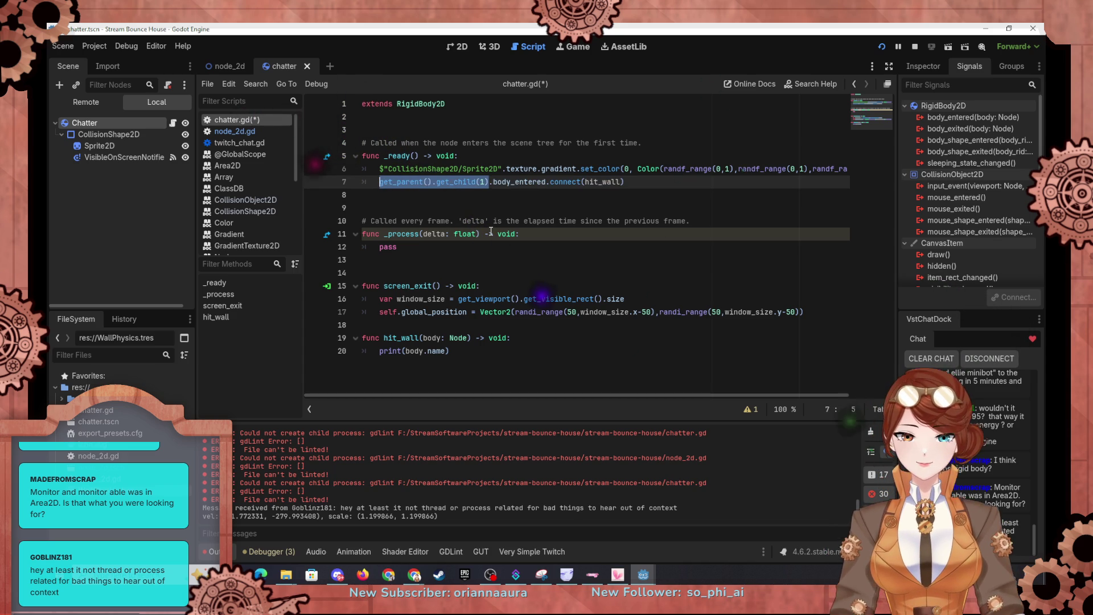
type("self")
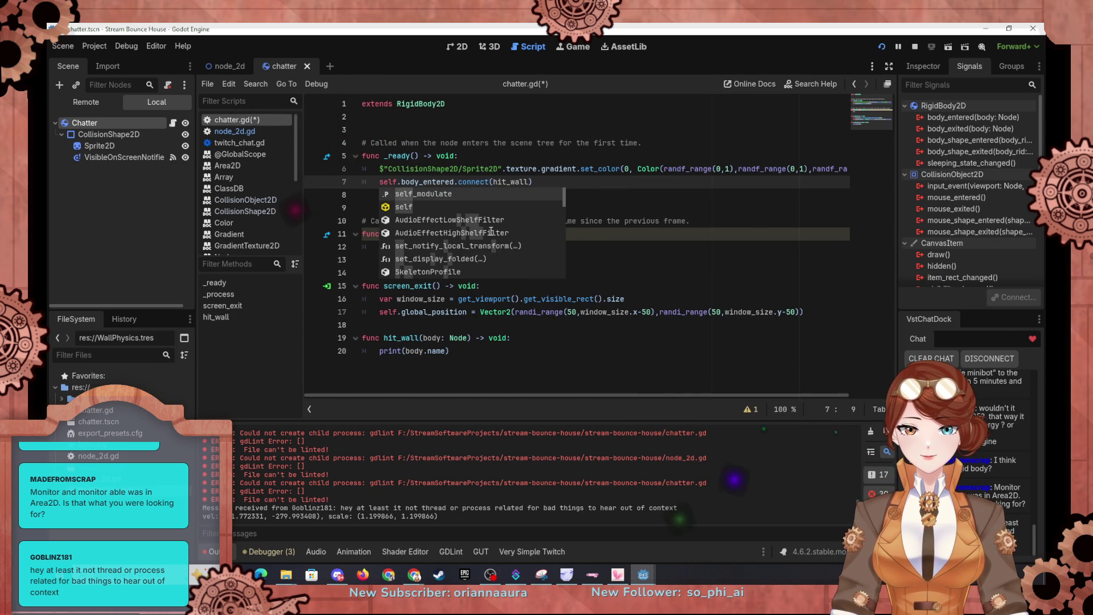
left_click(678, 153)
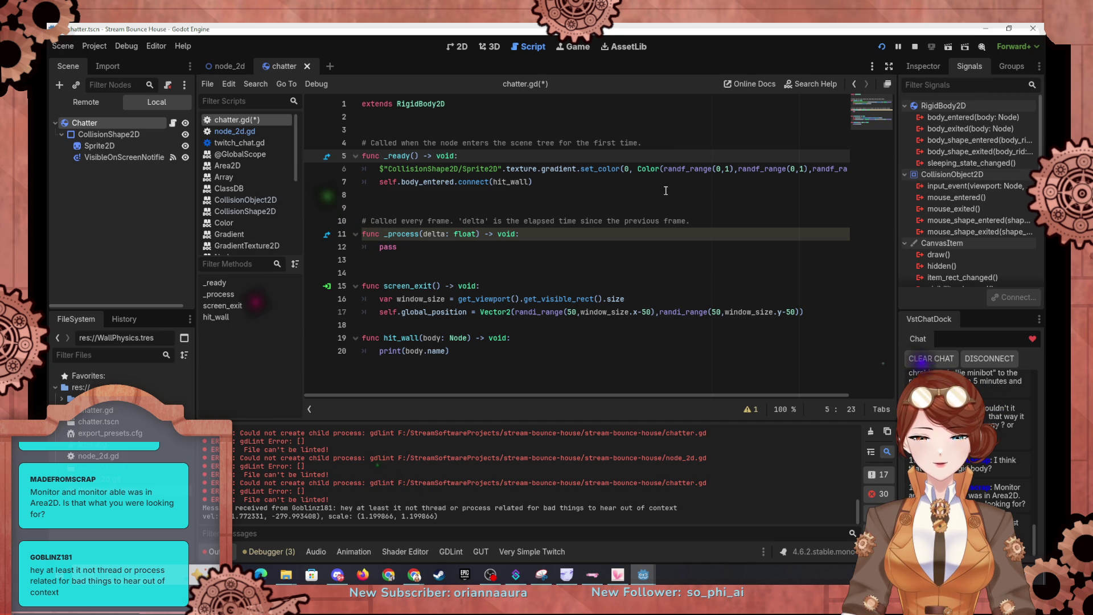
Run the Stream Bounce House project, then minimize the game window.
left_click(883, 47)
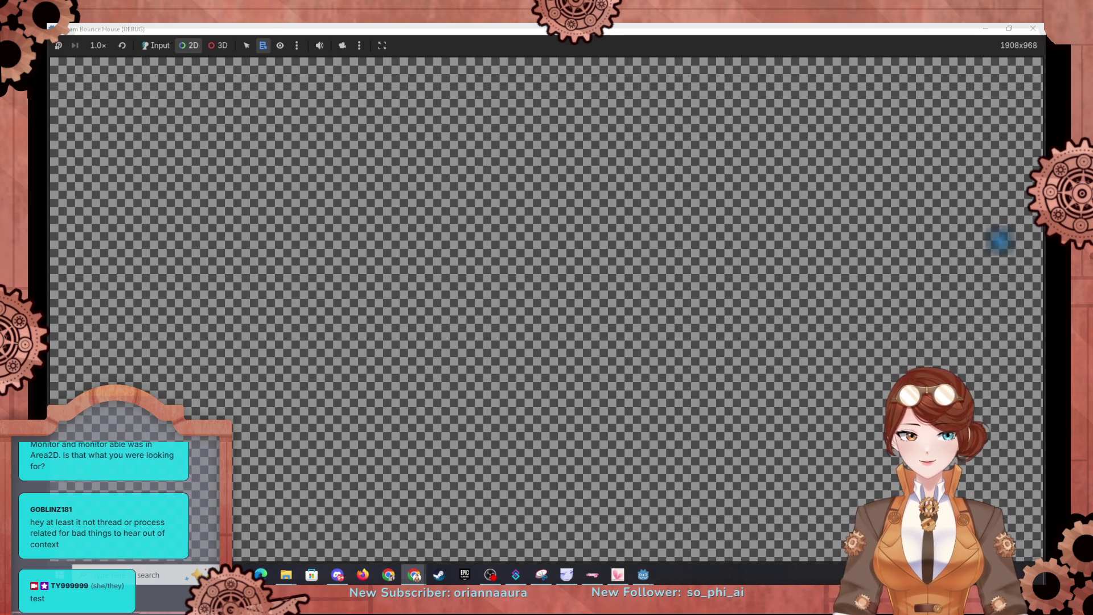
left_click(986, 29)
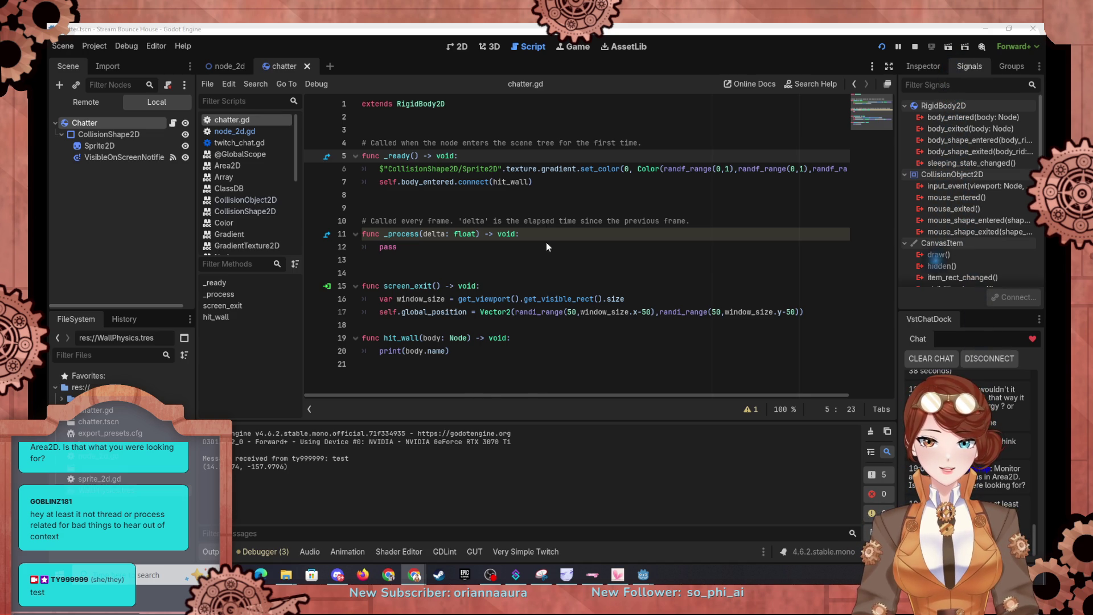
Connect body_entered to the hit_wall method in the Signals dock, then select the scripted connect line.
left_click(946, 117)
left_click(1013, 296)
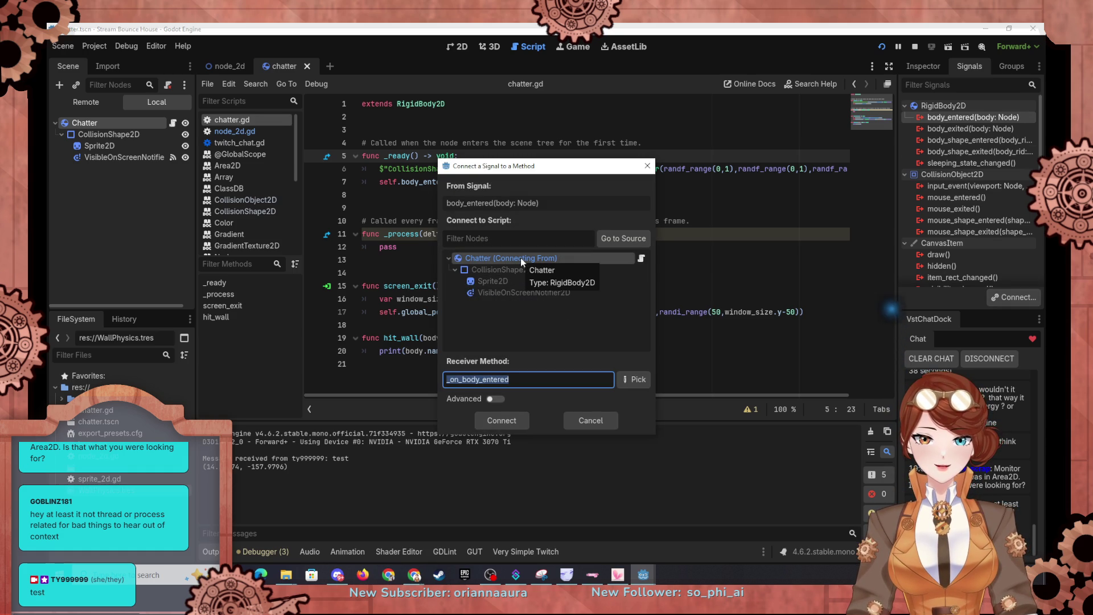
left_click(632, 382)
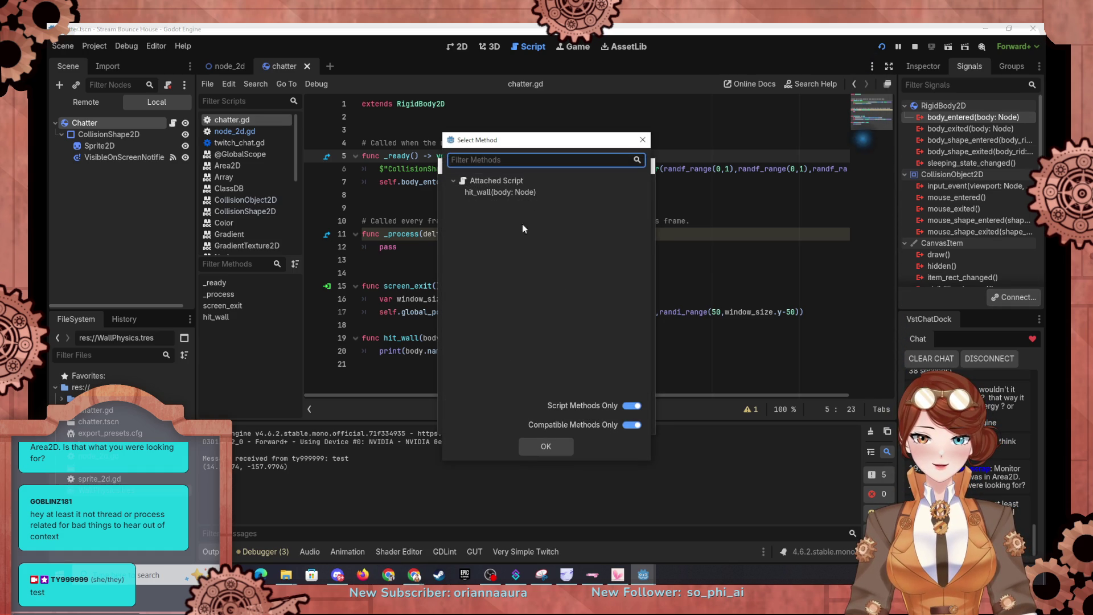
left_click(515, 194)
left_click(552, 449)
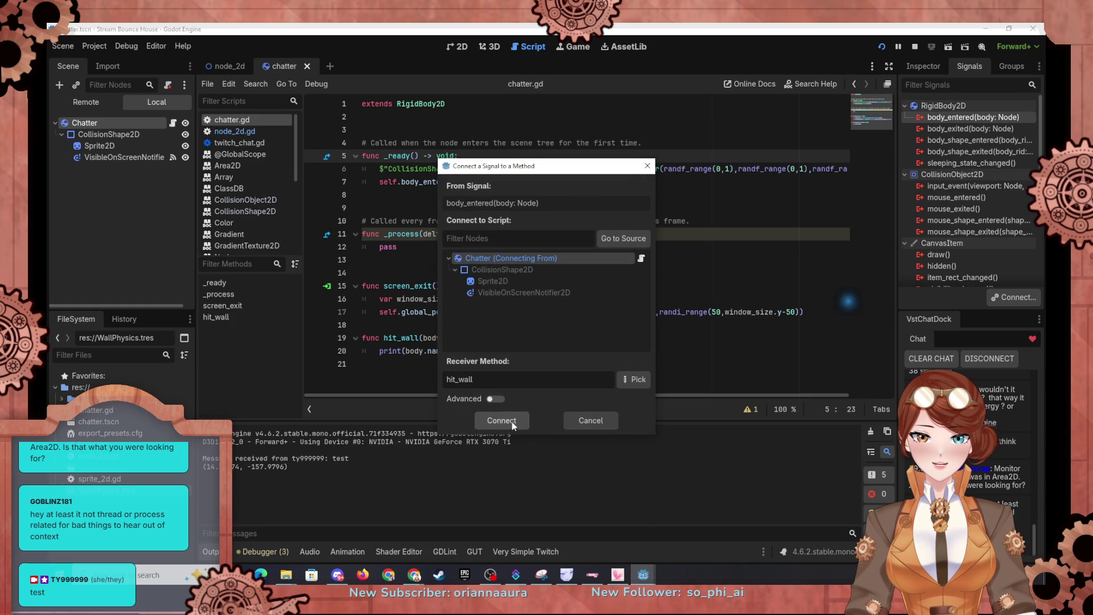
left_click(499, 393)
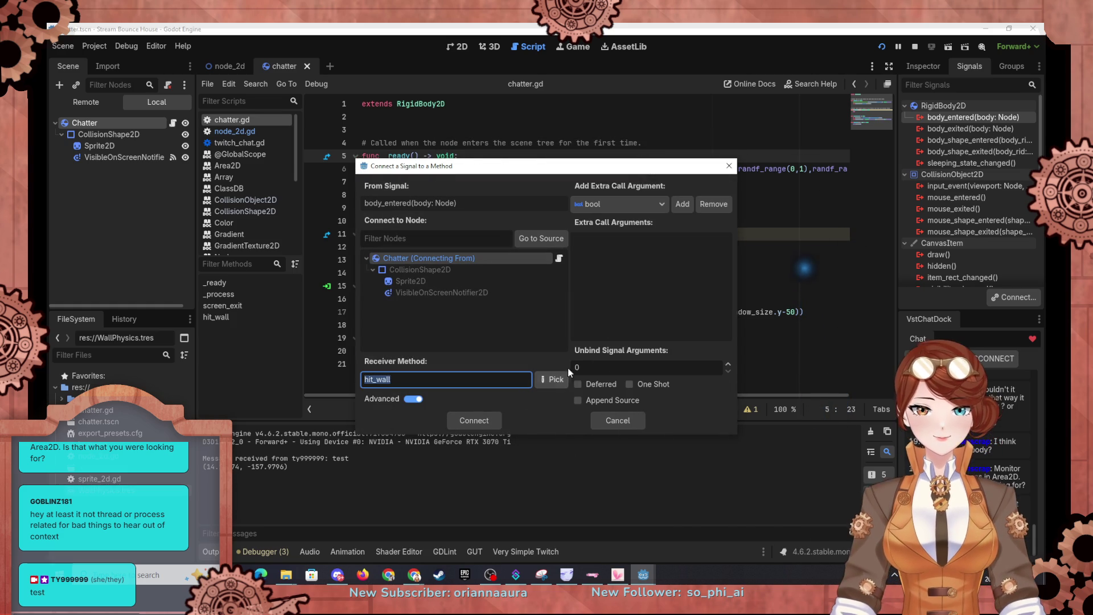
left_click(412, 399)
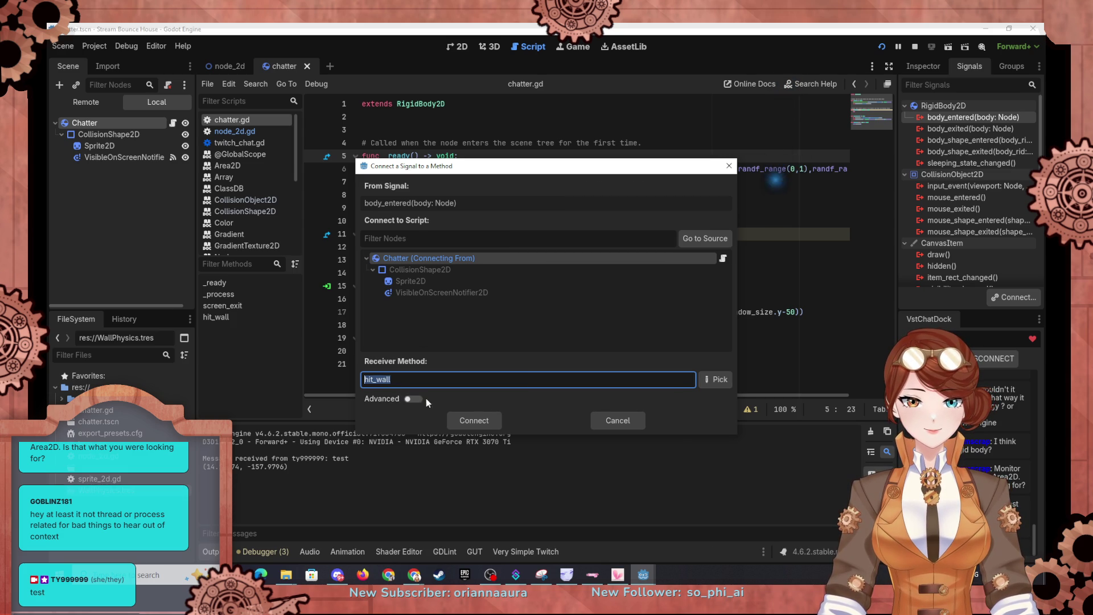
left_click(479, 421)
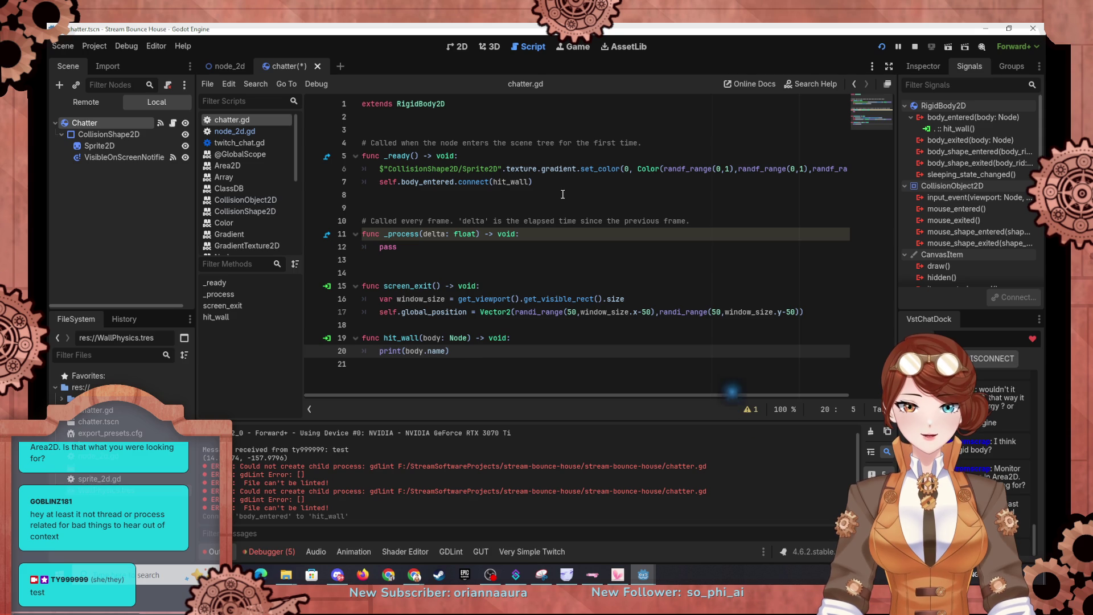
mouse_move(561, 185)
left_mouse_down()
mouse_move(387, 182)
mouse_move(857, 177)
mouse_move(269, 178)
left_mouse_up()
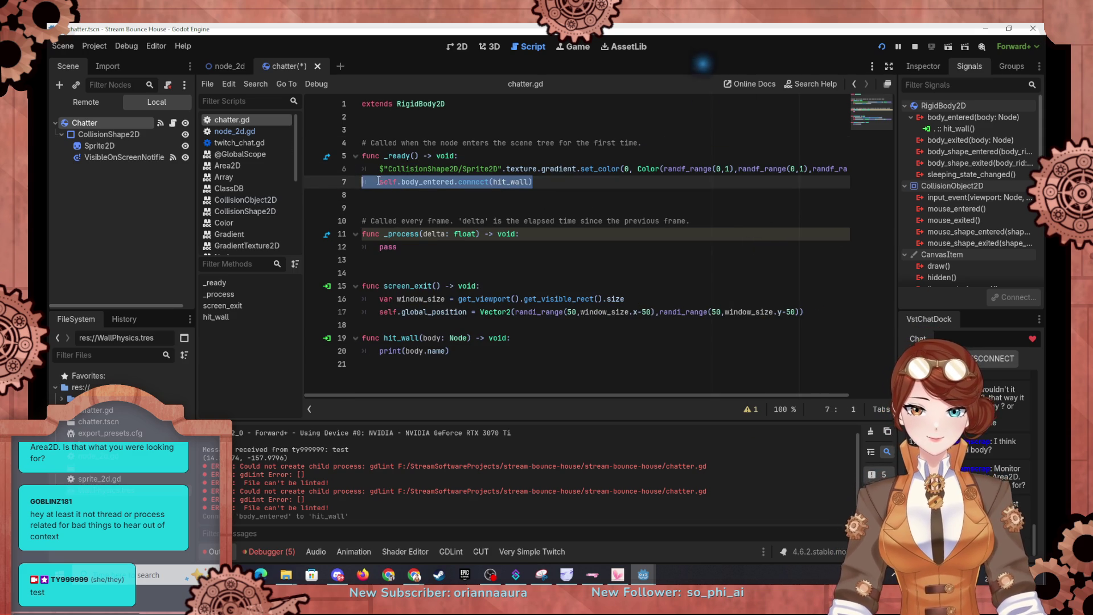
Comment out line 7's self.body_entered.connect(hit_wall), then save, run and maximize the game.
left_click(380, 181)
type("#")
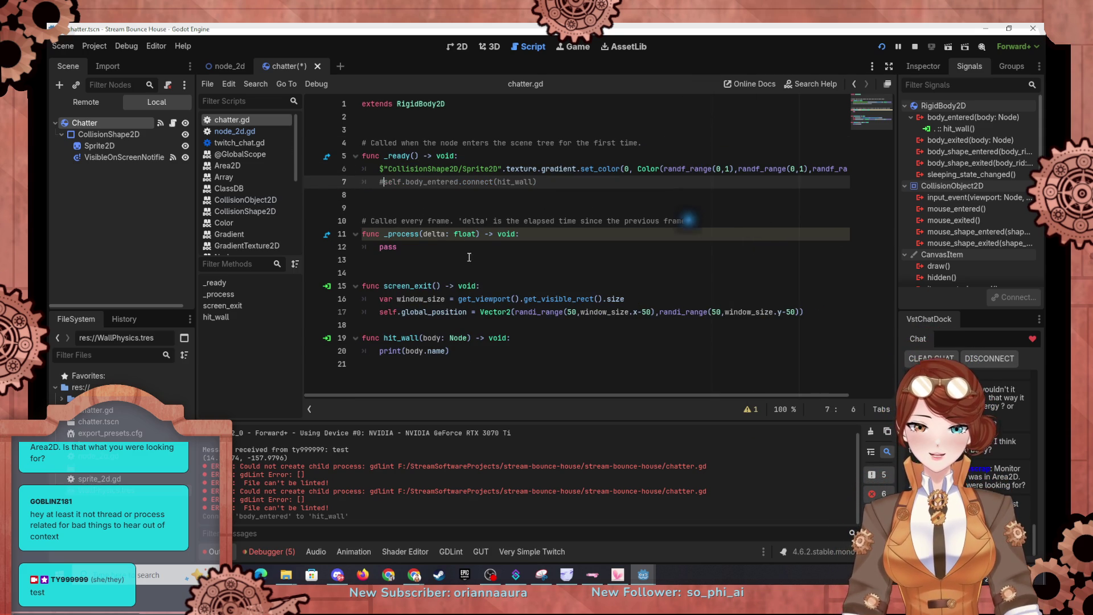
left_click(882, 46)
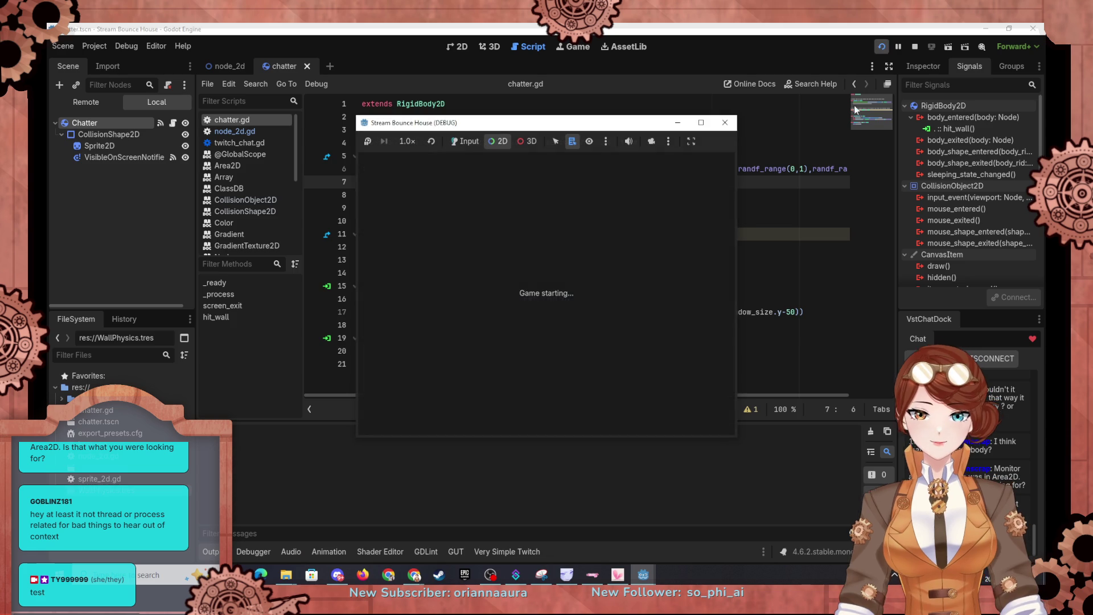
left_click(702, 123)
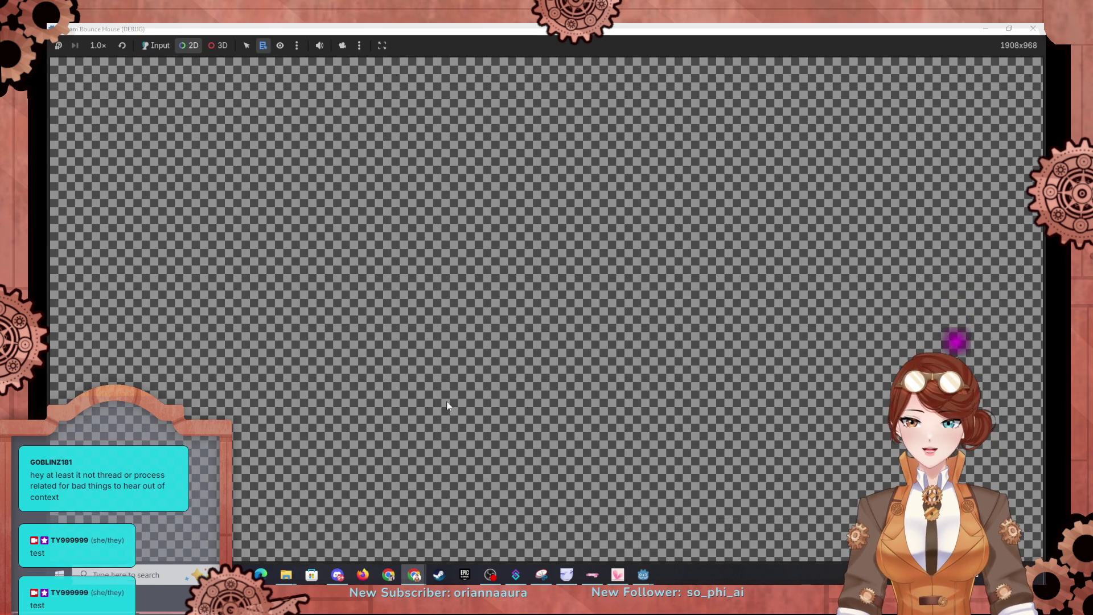
Return to the editor, then bring the running game window back to the front.
left_click(986, 28)
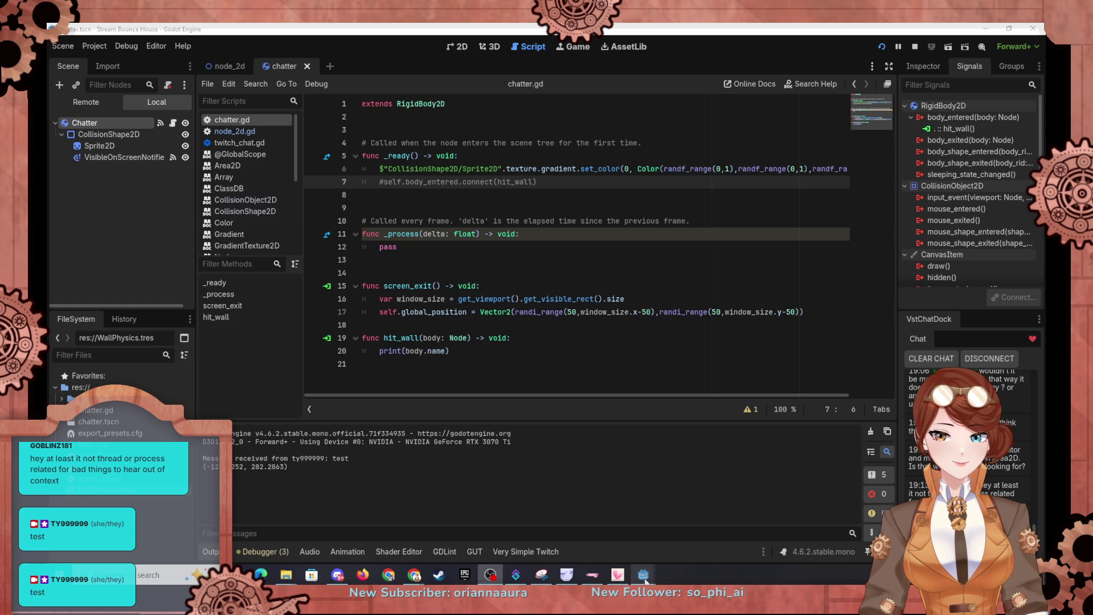
mouse_move(646, 580)
left_click(698, 531)
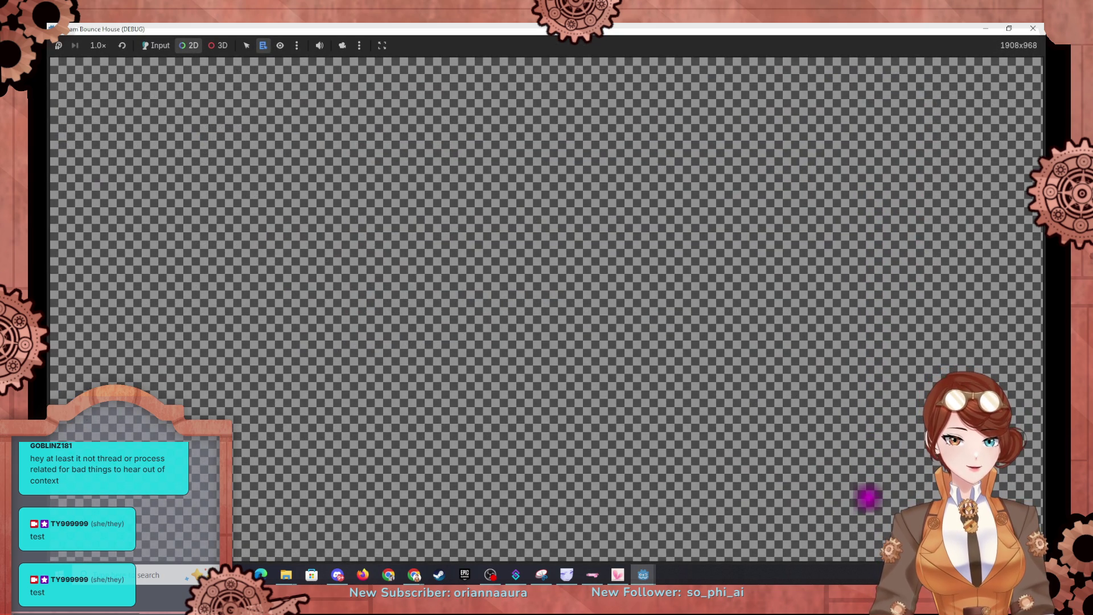
left_click(865, 526)
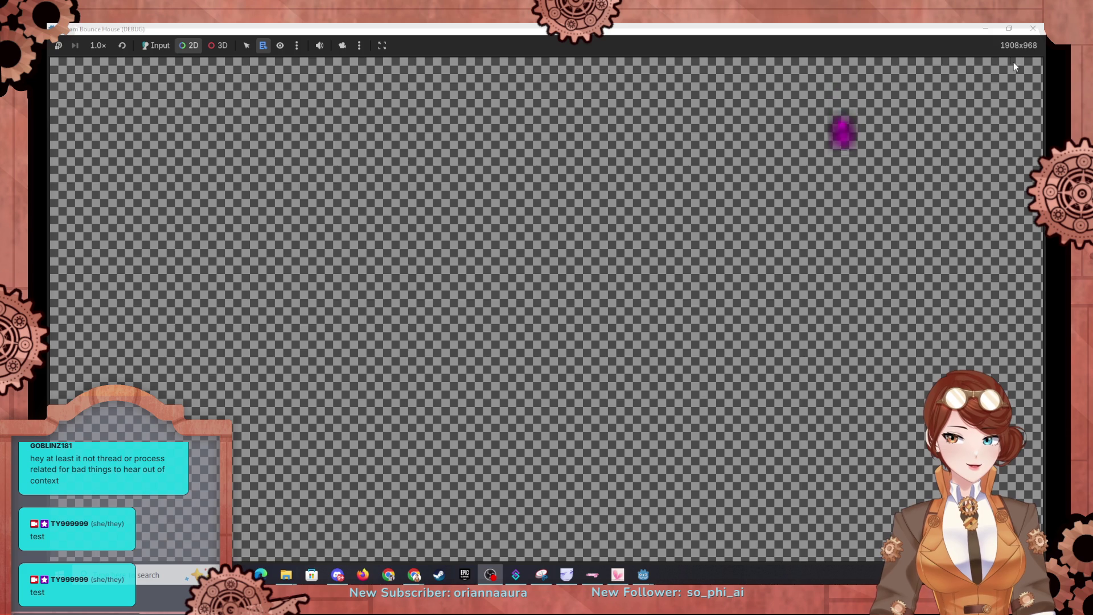
left_click(986, 30)
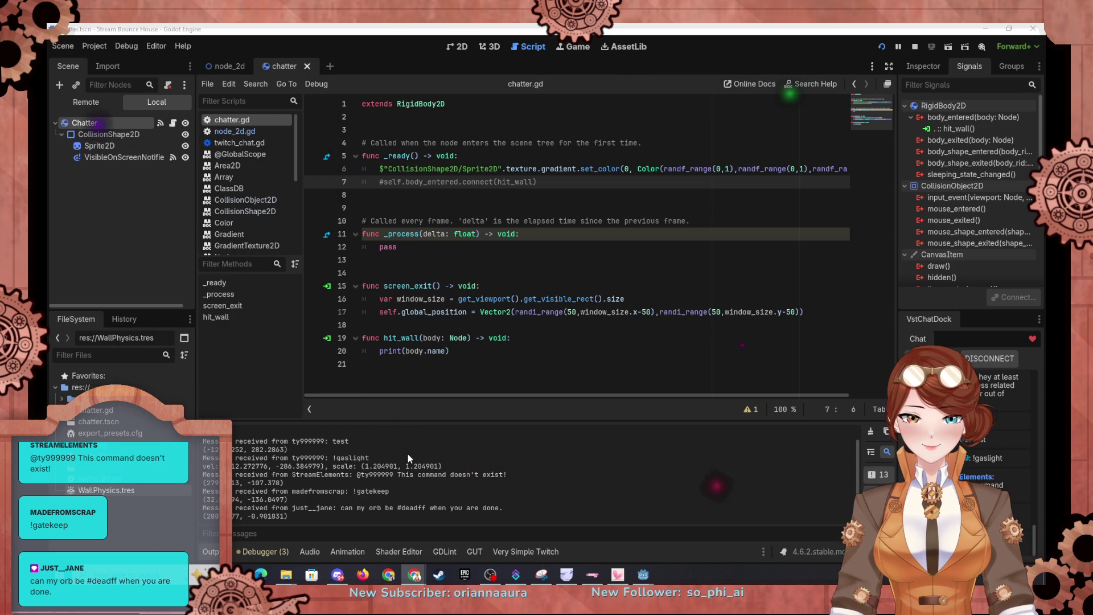
Select and copy the set_color line in chatter.gd.
left_click(211, 69)
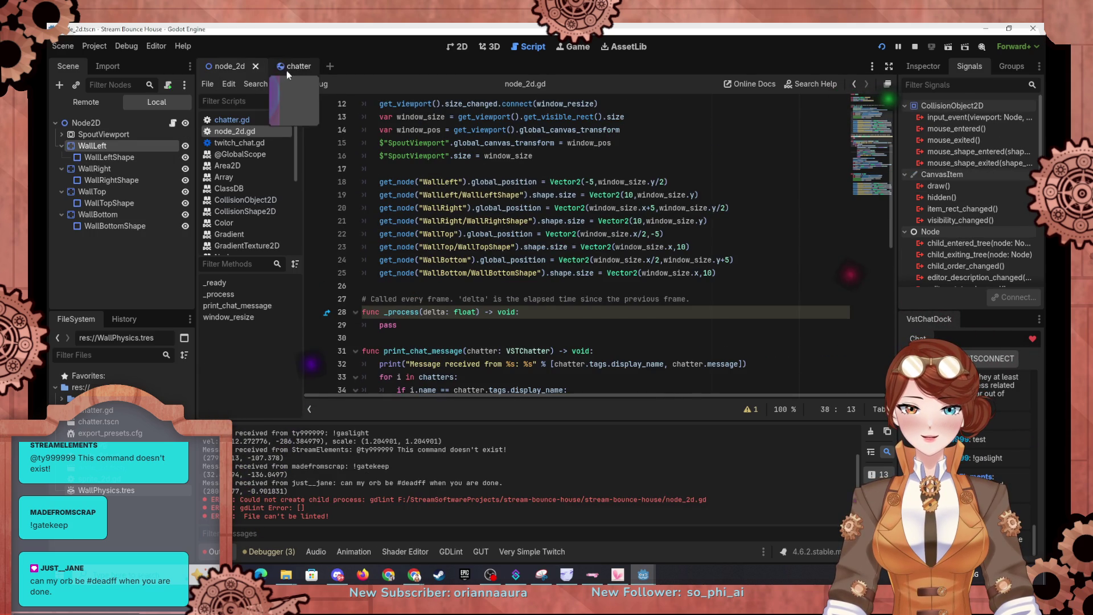
left_click(285, 69)
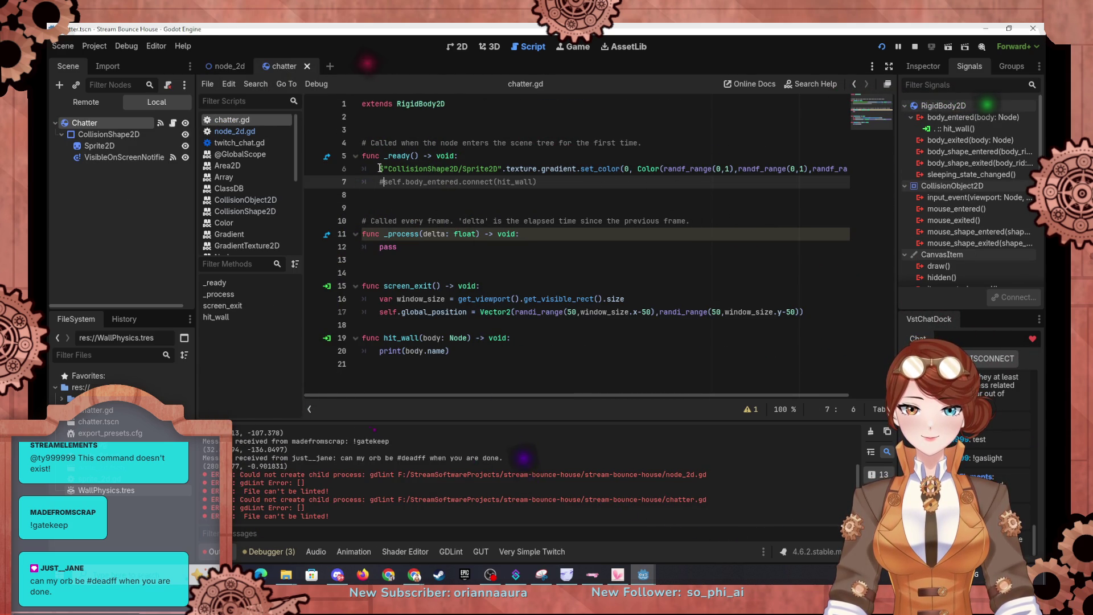
left_click_drag(380, 168, 884, 167)
key("ctrl+c")
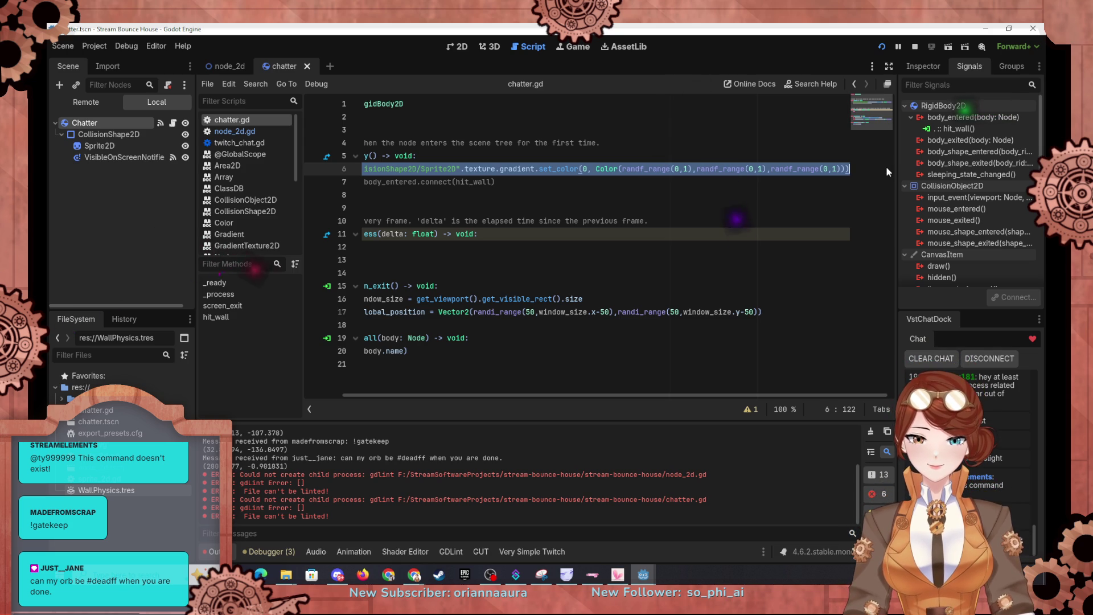
Switch to node_2d.gd and place the cursor at the end of line 49.
left_click(222, 67)
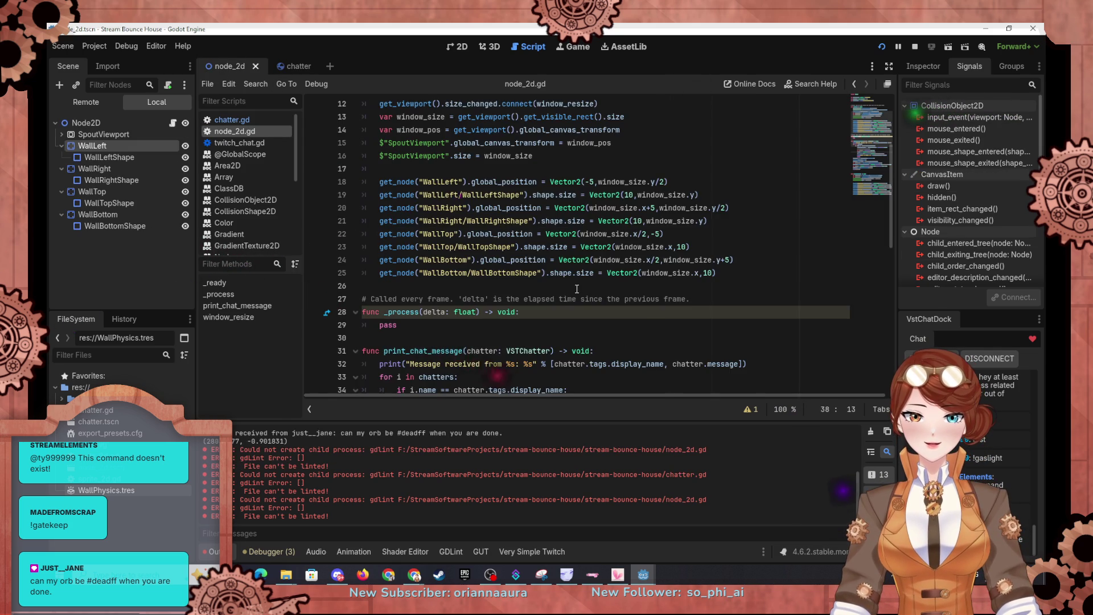
scroll(576, 290, "down", 4)
scroll(579, 279, "down", 1)
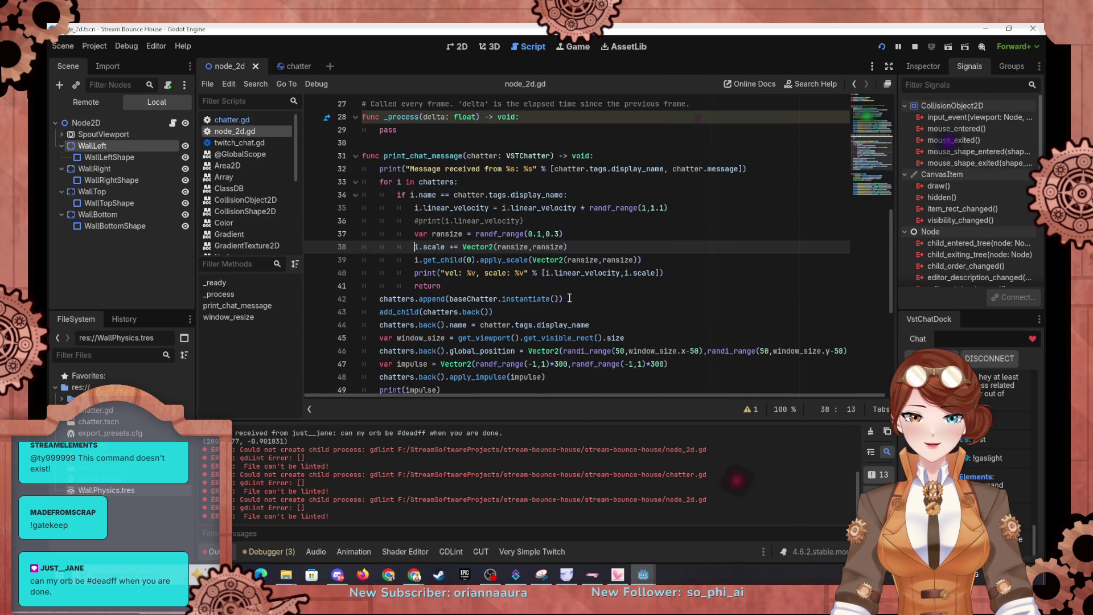
scroll(574, 294, "down", 1)
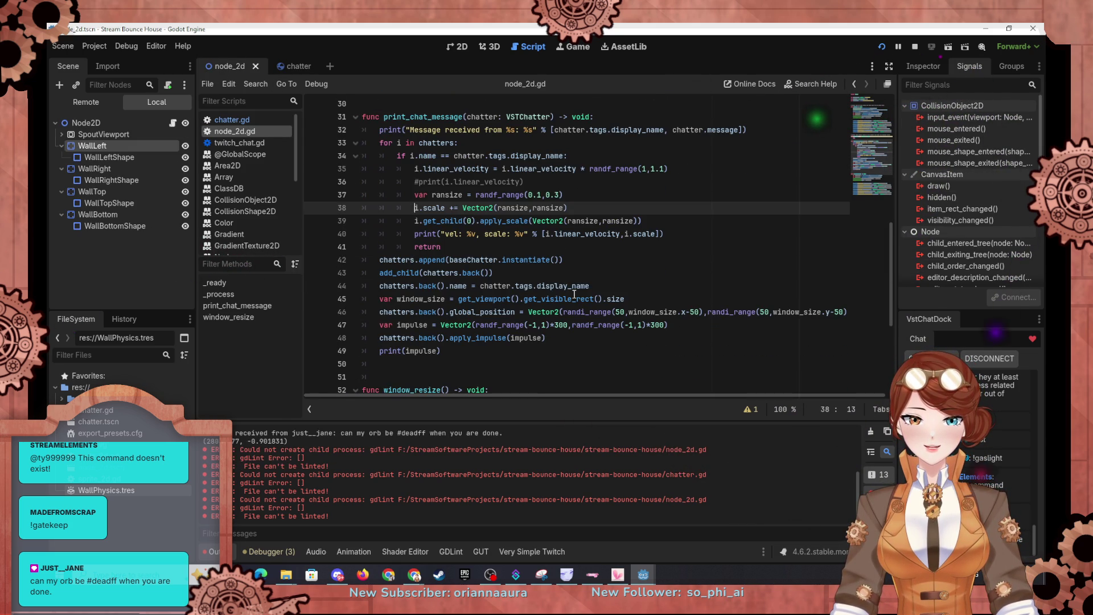
left_click(584, 349)
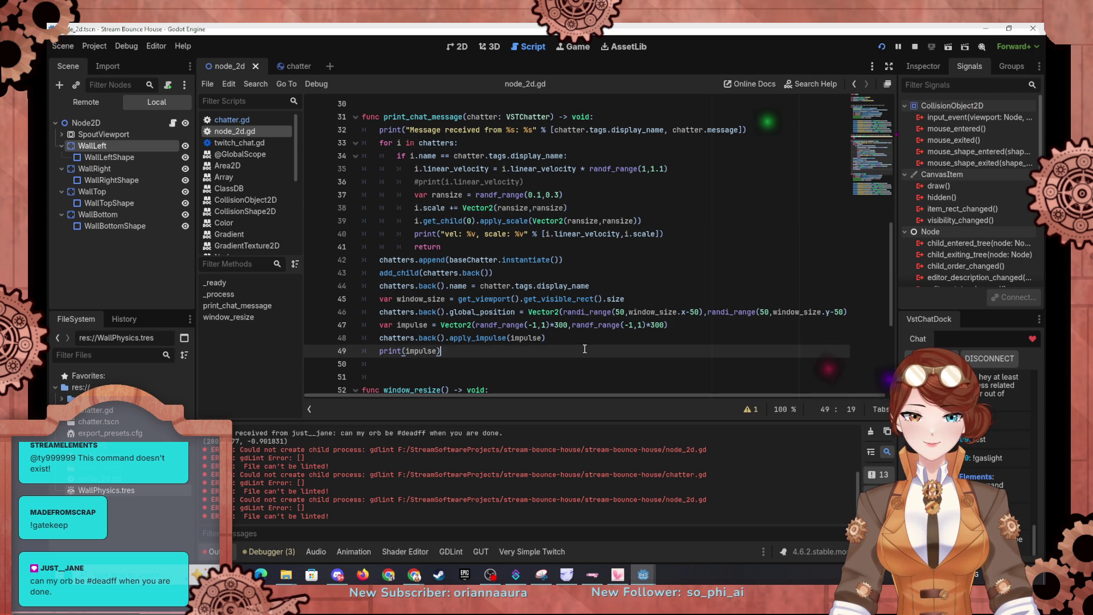
Add a new line checking chatter.tags.display_name against a specific chatter's display name after print(impulse).
key("Return")
key("Return")
type("if")
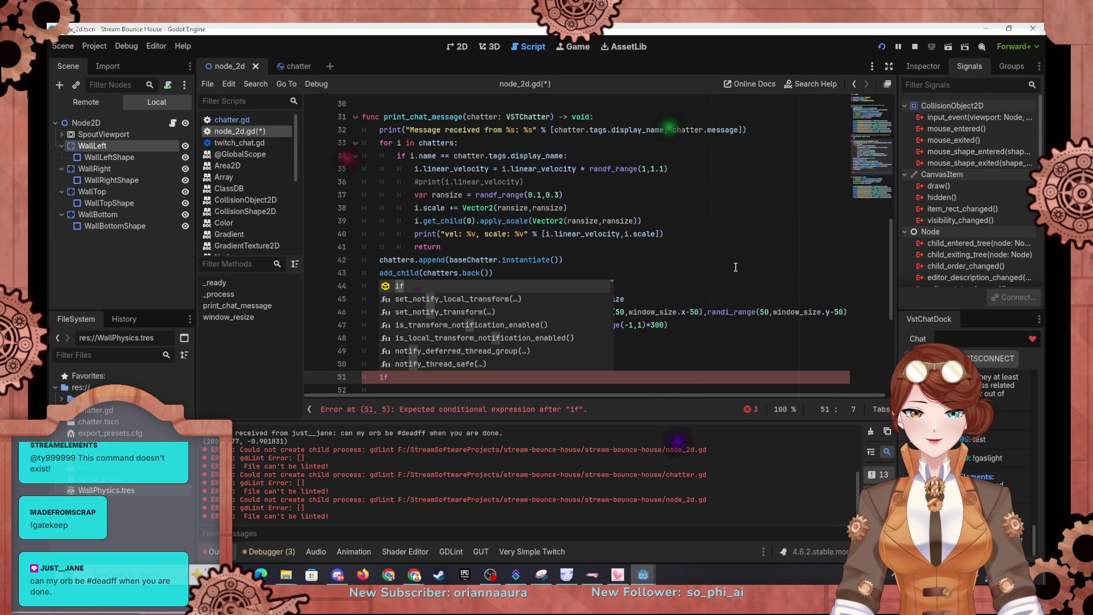
type("c")
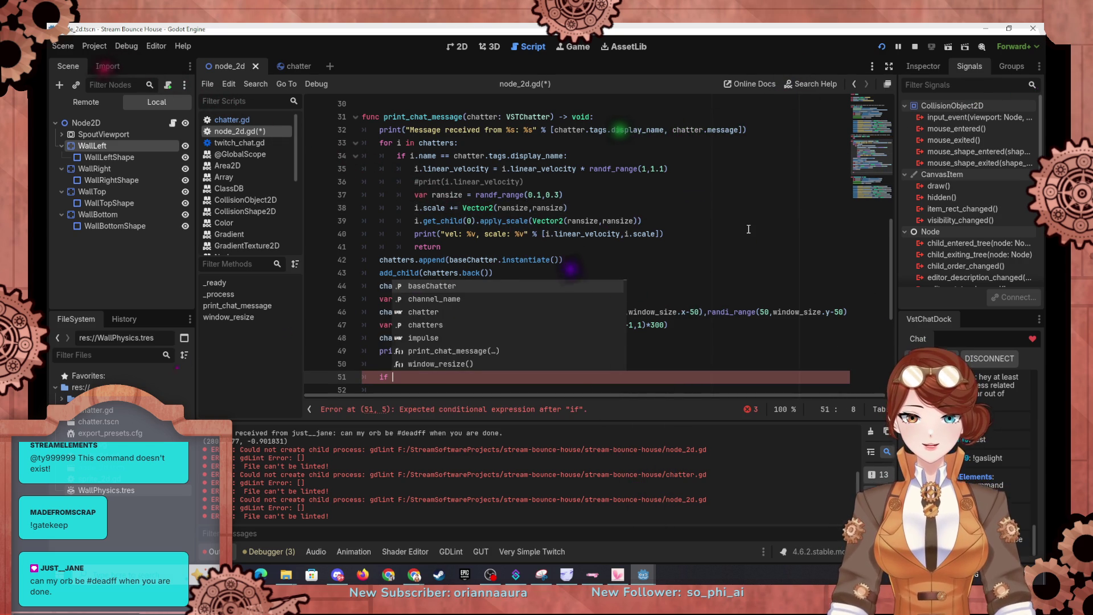
type("hatter.")
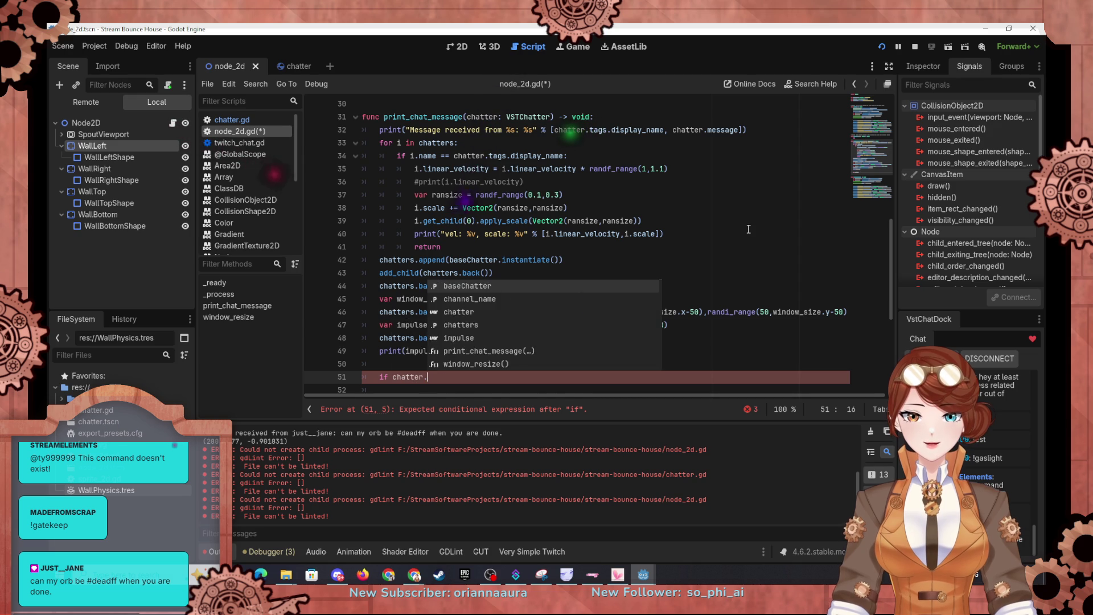
type("tags.")
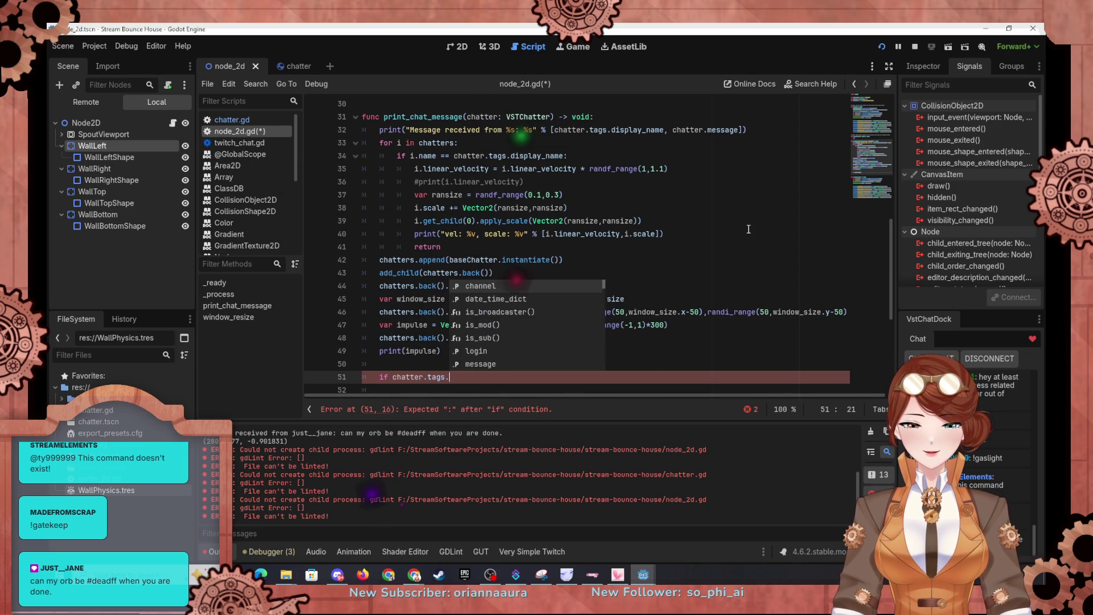
type("dis")
key("Return")
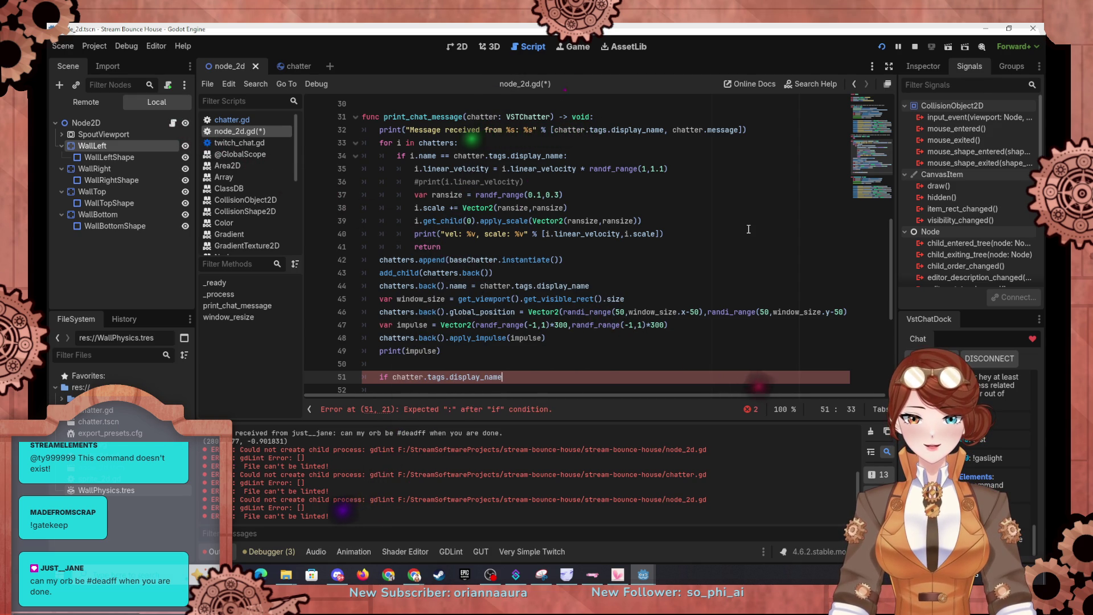
type(" == \"just__")
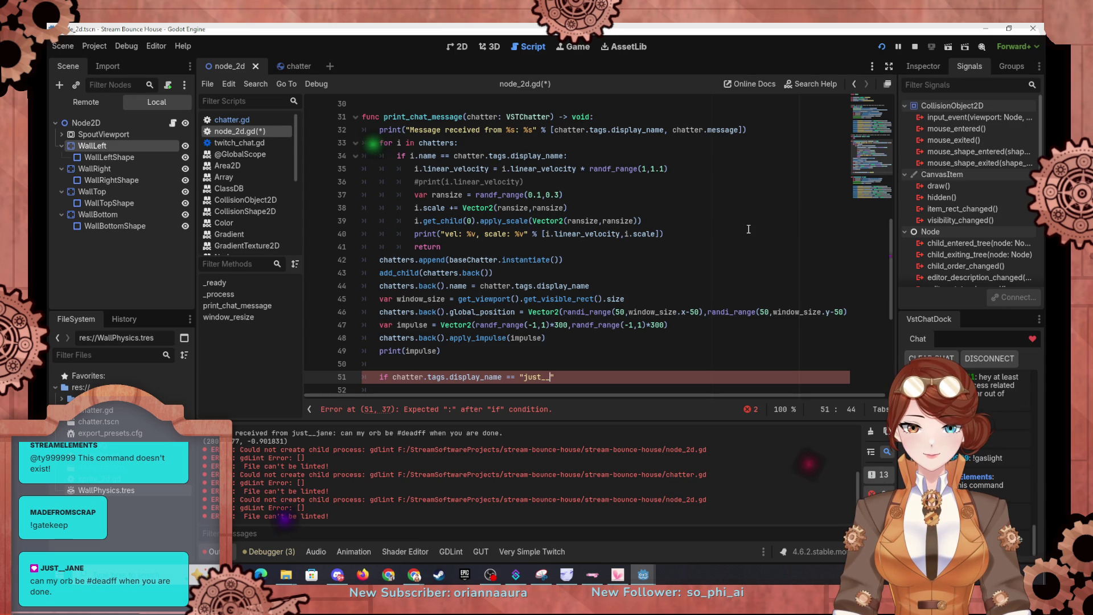
type("\"")
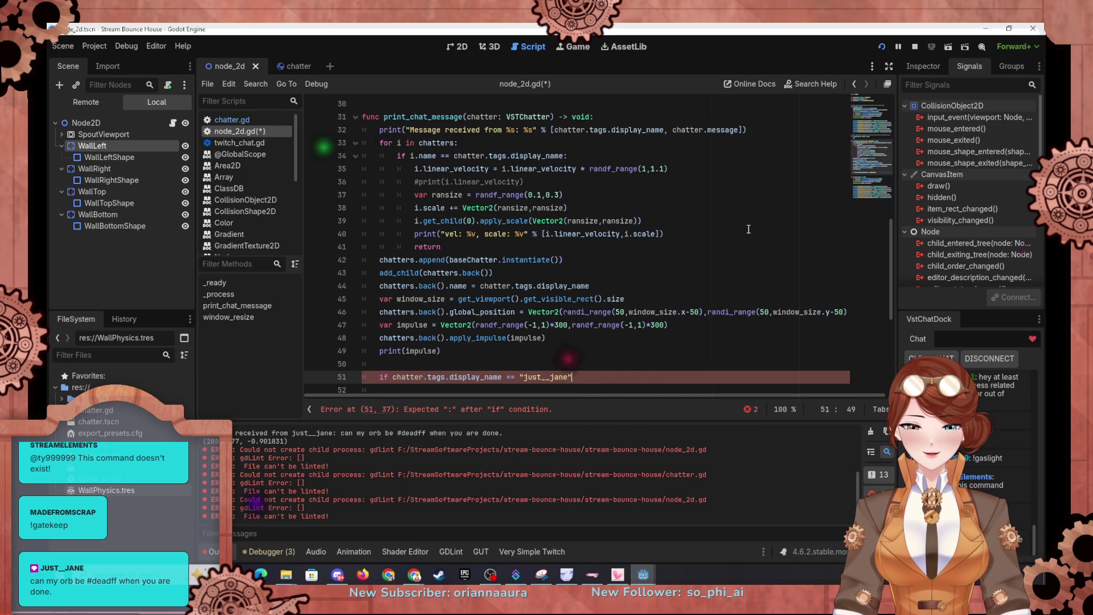
key("Return")
Paste the set_color line, wrap its node path in i.get_node(...), and open the Color reference.
key("ctrl+v")
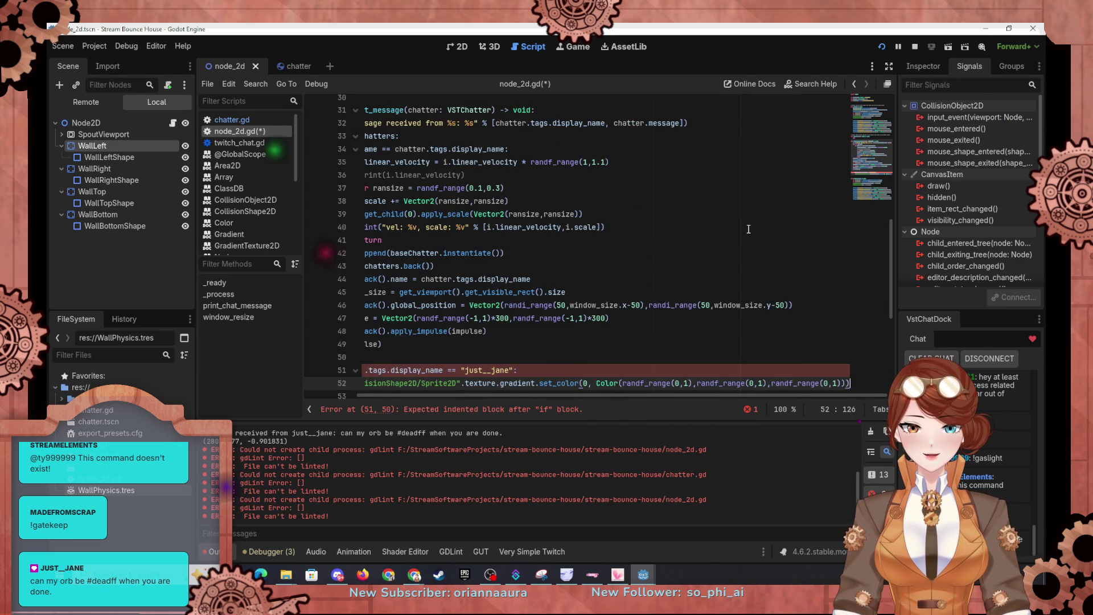
key("Home")
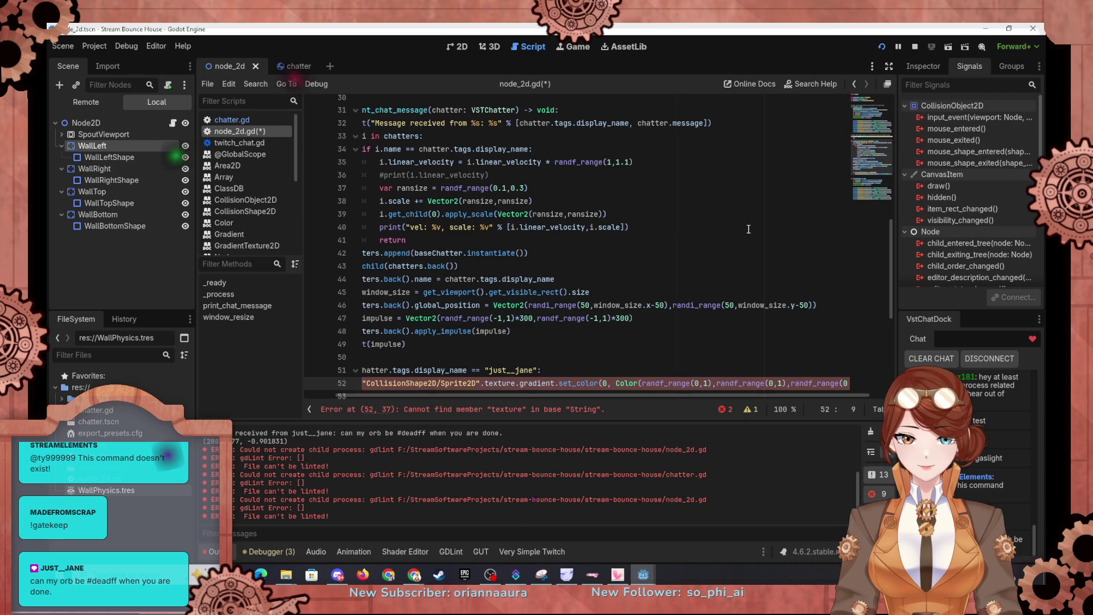
mouse_move(285, 66)
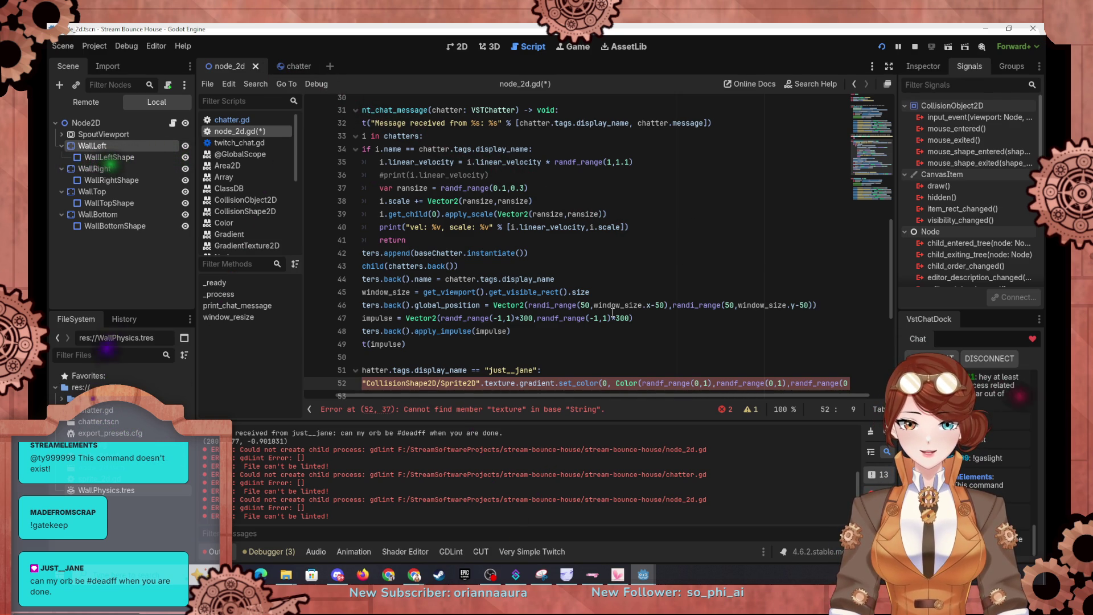
type("i.get")
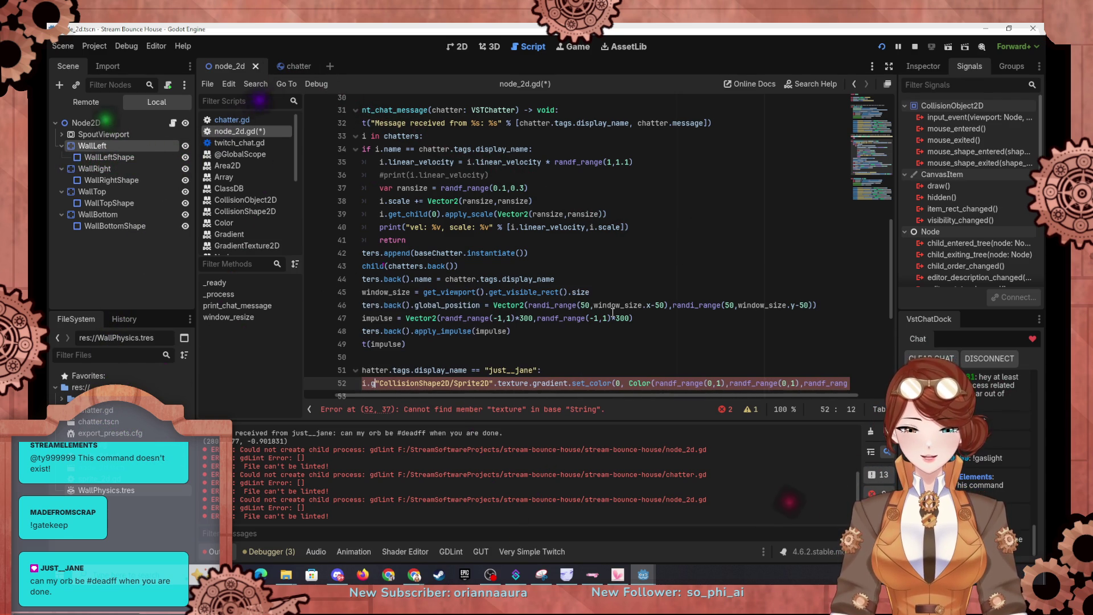
type("_no")
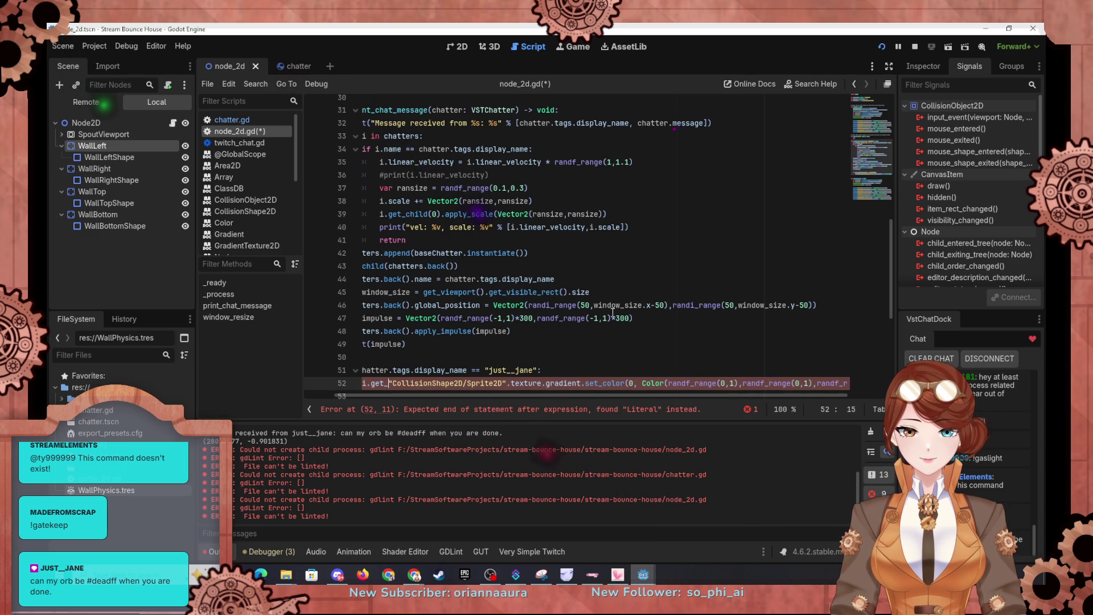
type("de(")
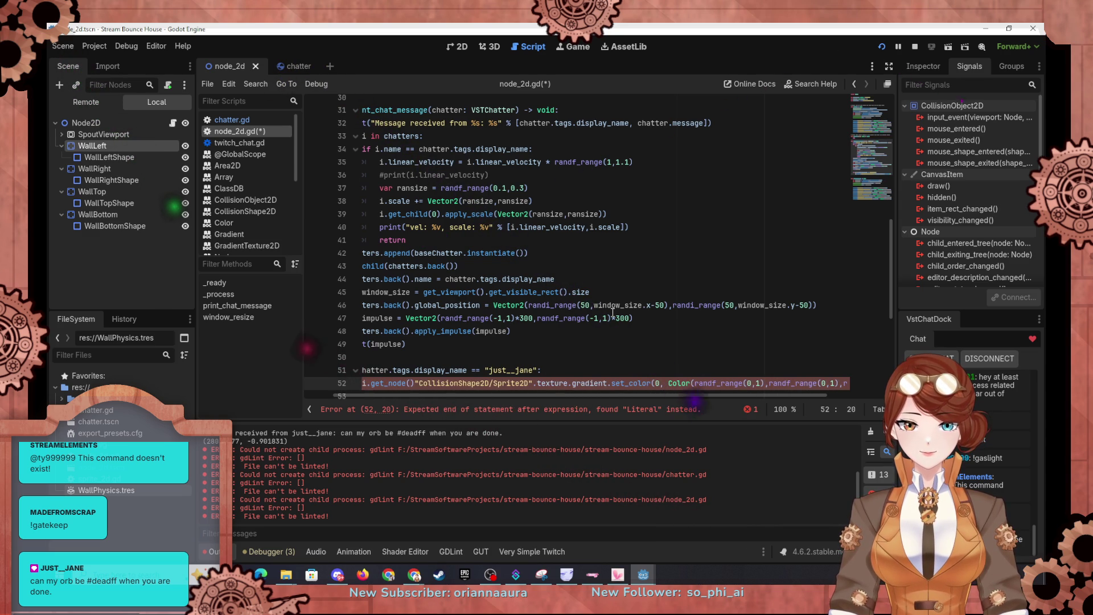
key("Delete")
key("Right")
key("Right")
key("Right")
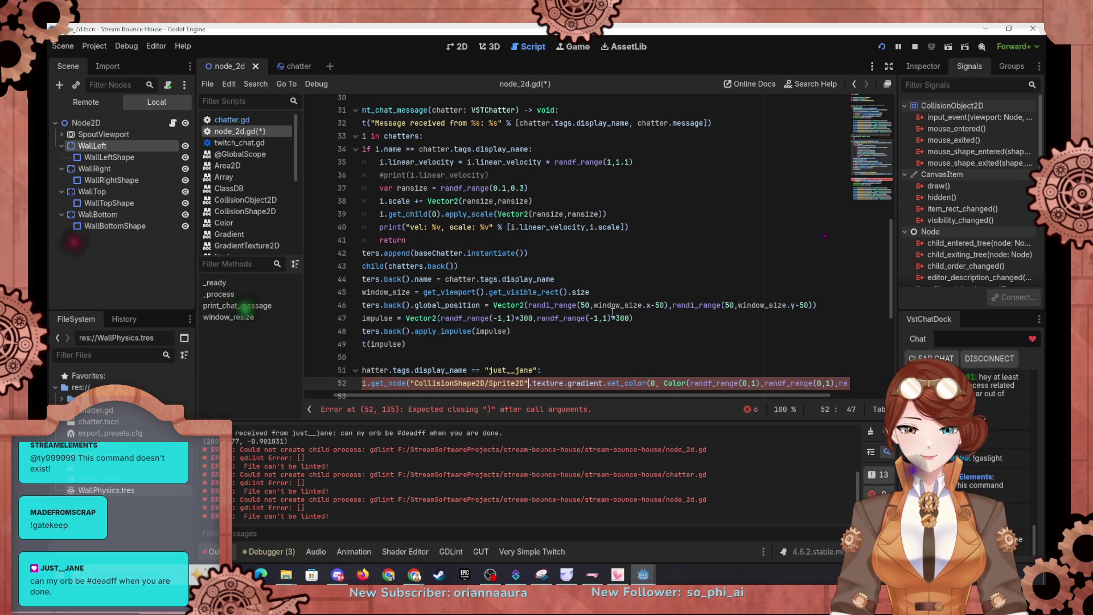
type(")")
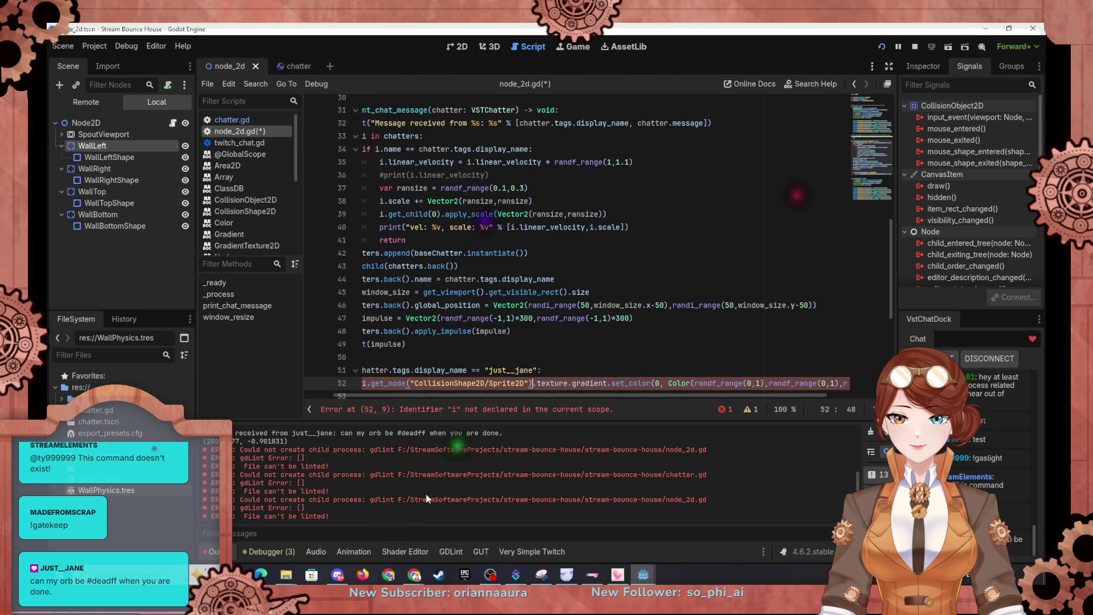
mouse_move(414, 575)
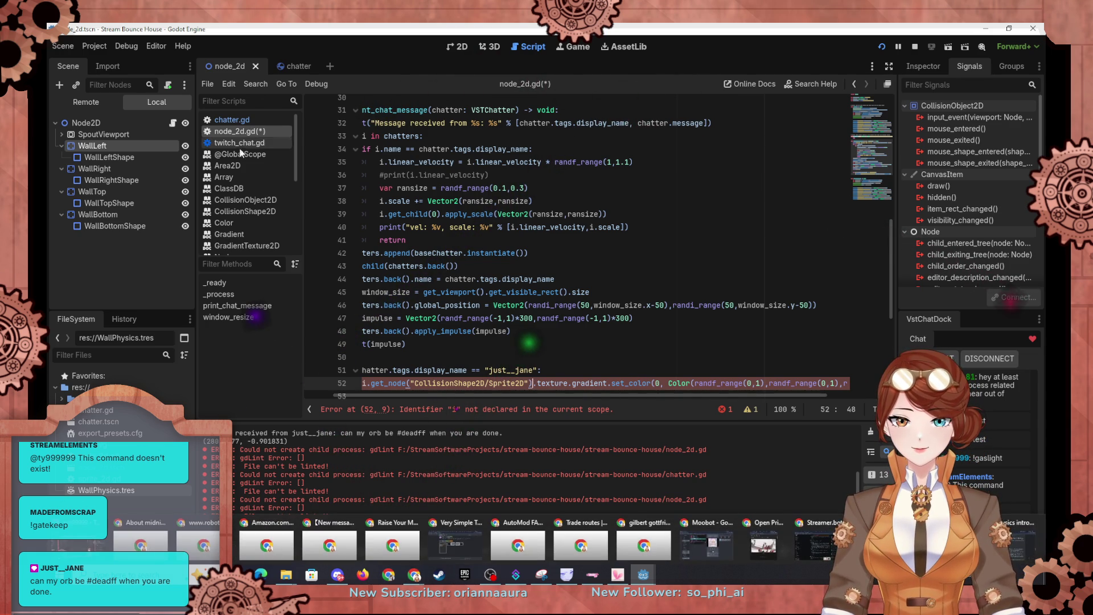
left_click(240, 223)
Scroll the Color reference, peek at String, then jump to the Color constructor descriptions.
scroll(441, 238, "up", 20)
scroll(443, 238, "up", 20)
scroll(444, 238, "up", 20)
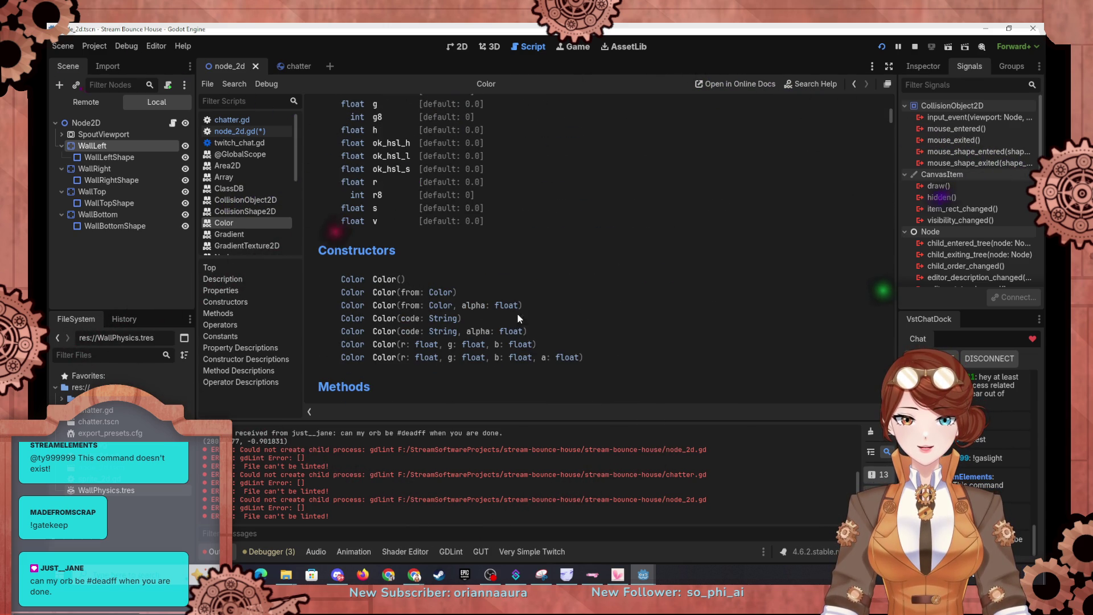
scroll(437, 332, "down", 2)
scroll(435, 318, "down", 2)
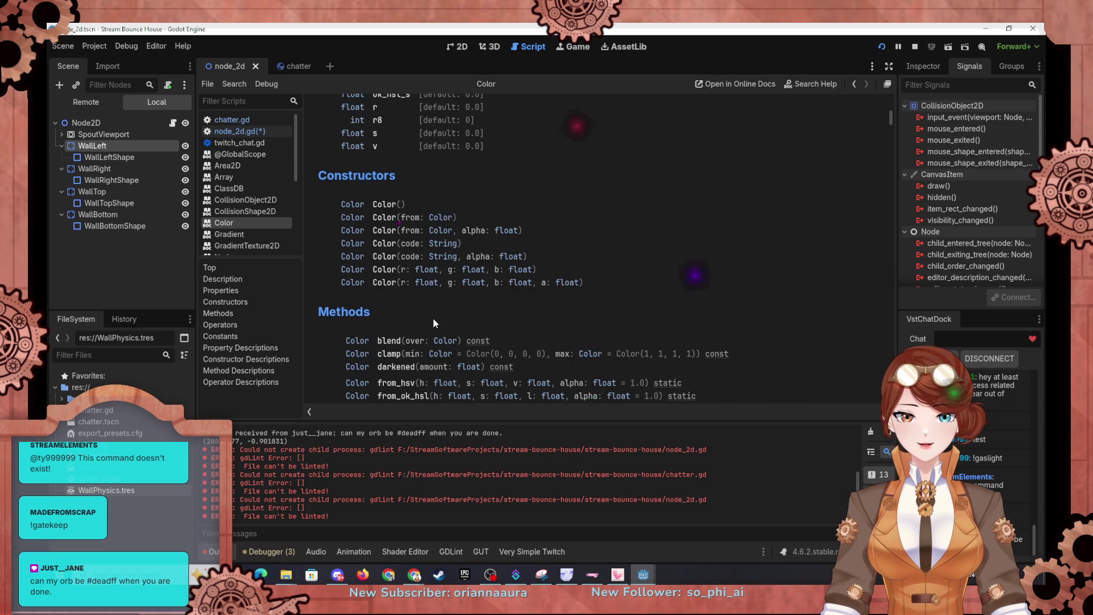
scroll(439, 309, "down", 4)
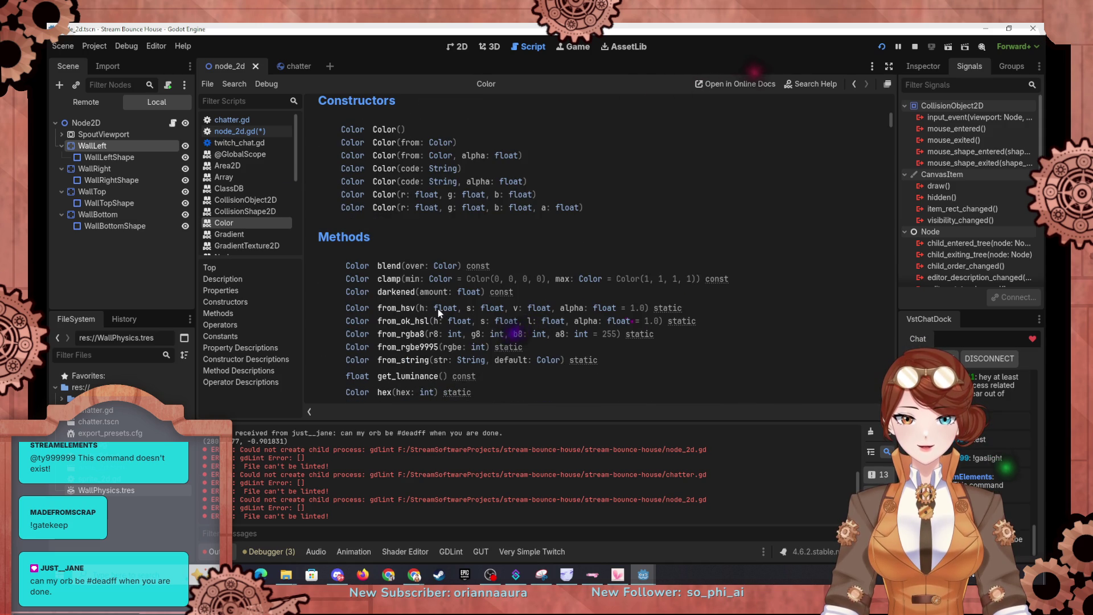
left_click(442, 168)
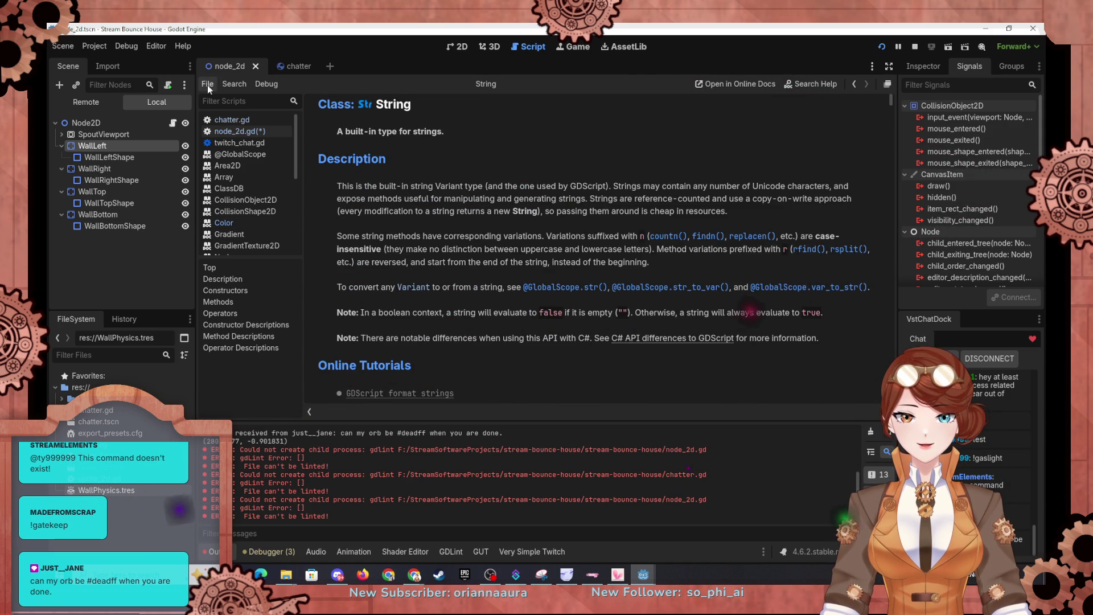
left_click(230, 223)
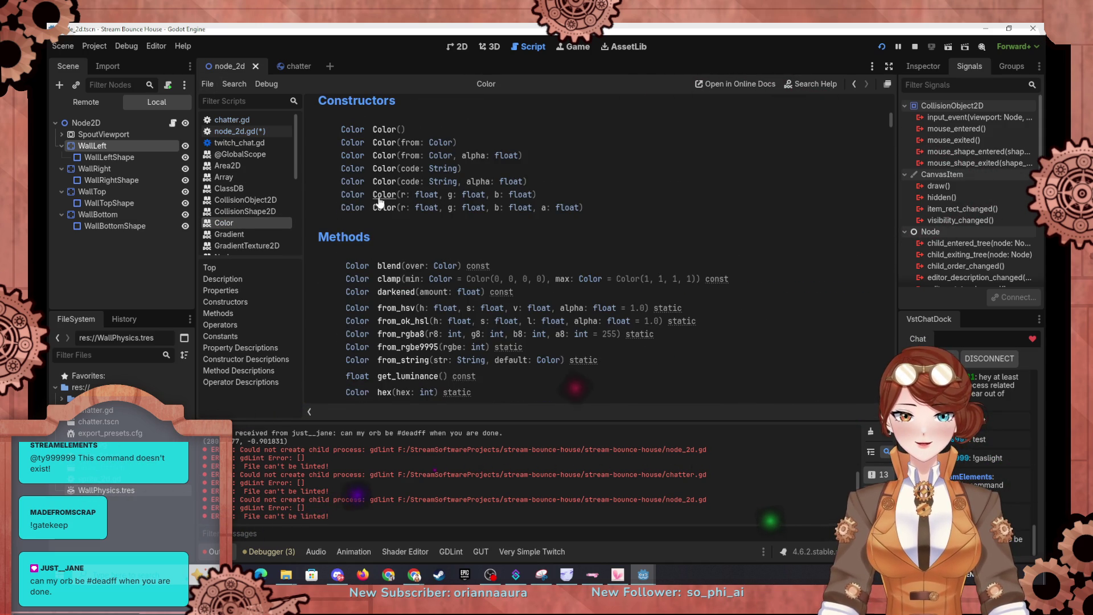
left_click(384, 168)
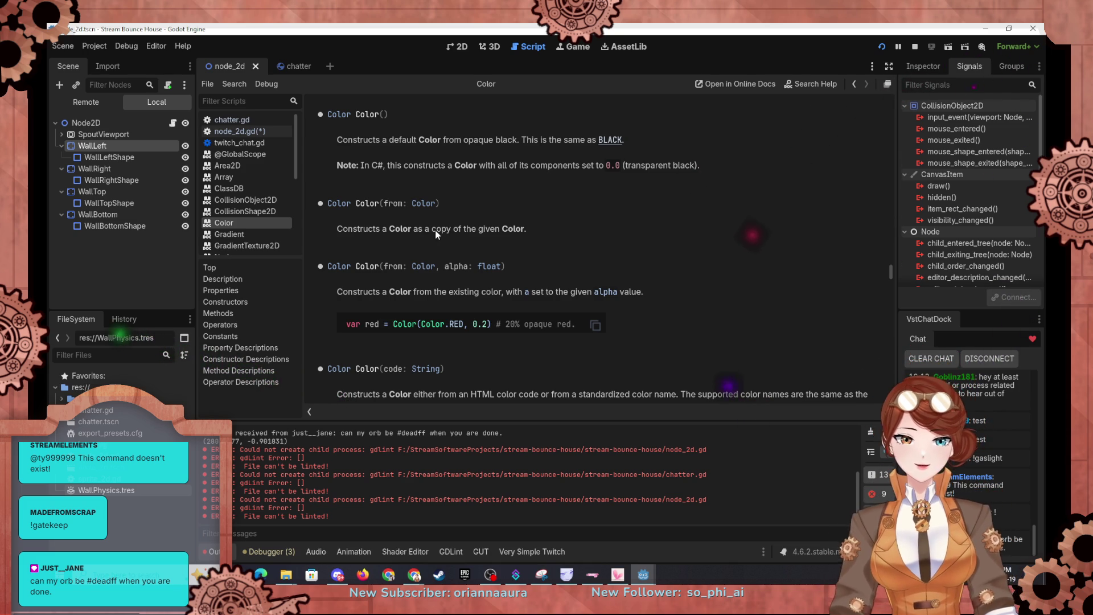
Scroll through the Color constructor and method descriptions.
scroll(590, 305, "down", 3)
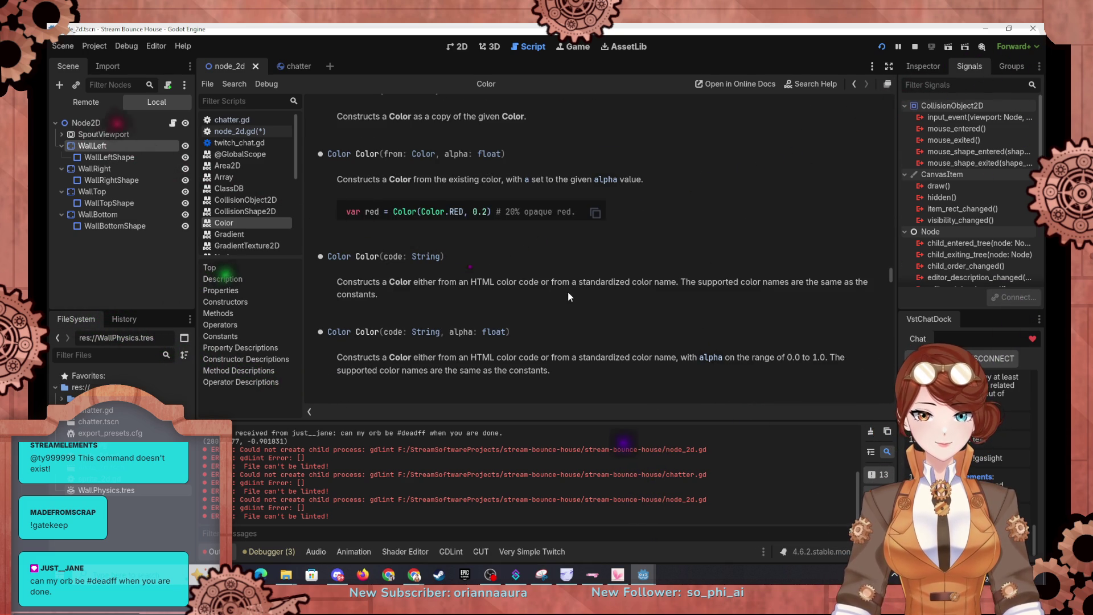
scroll(568, 292, "down", 2)
scroll(571, 293, "down", 3)
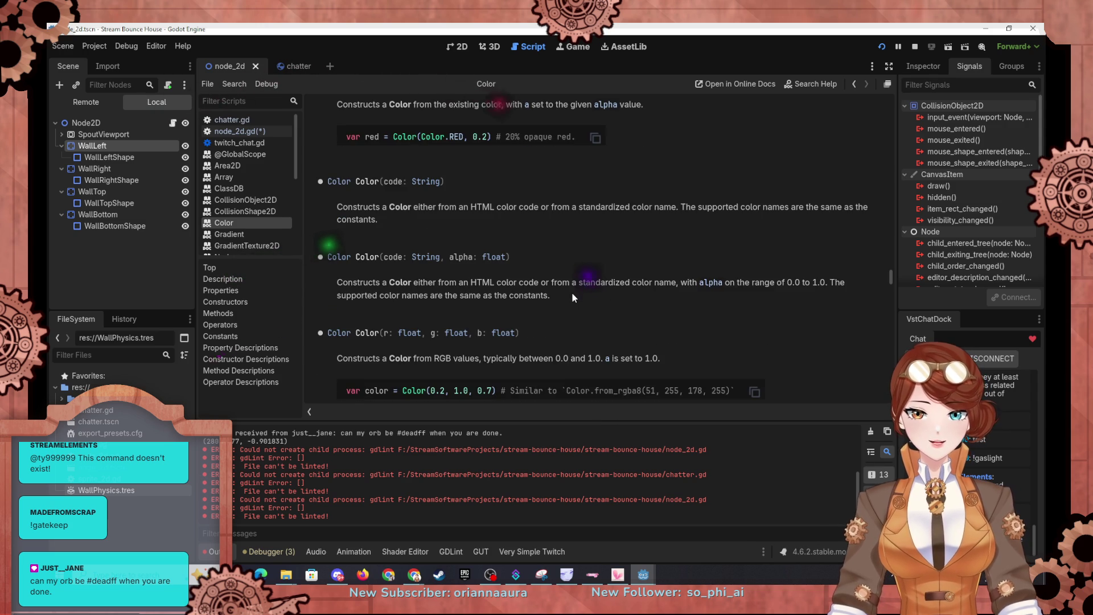
scroll(572, 293, "down", 1)
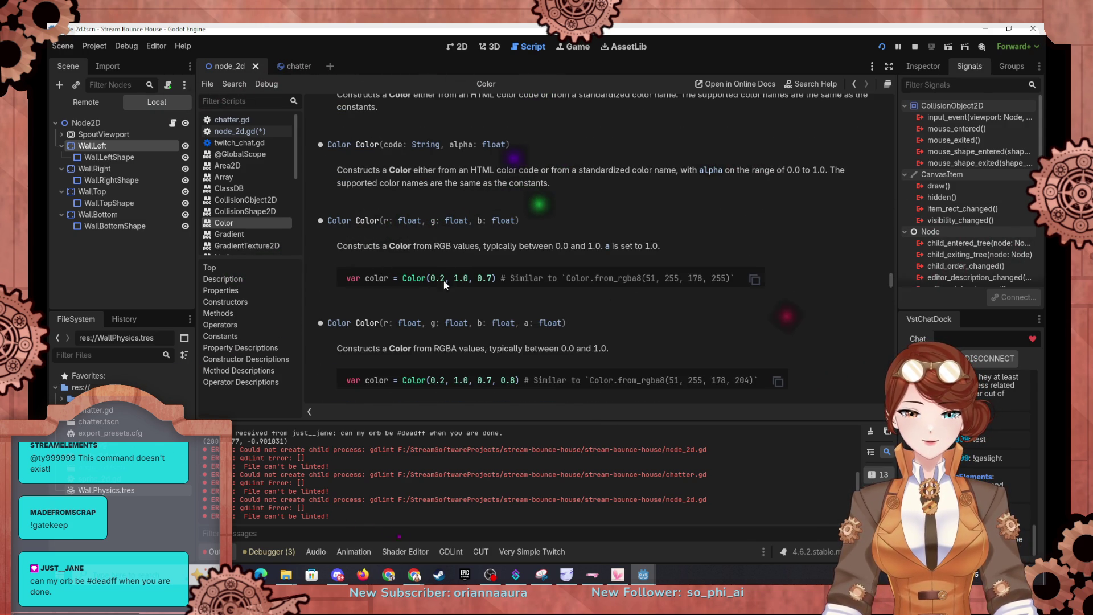
scroll(419, 305, "down", 1)
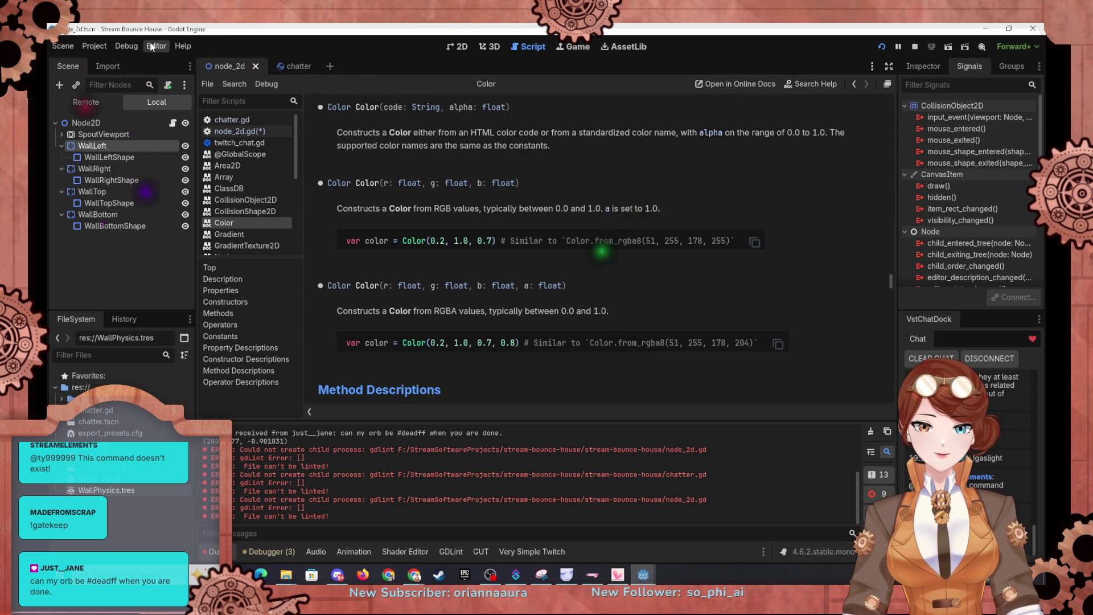
scroll(652, 216, "down", 3)
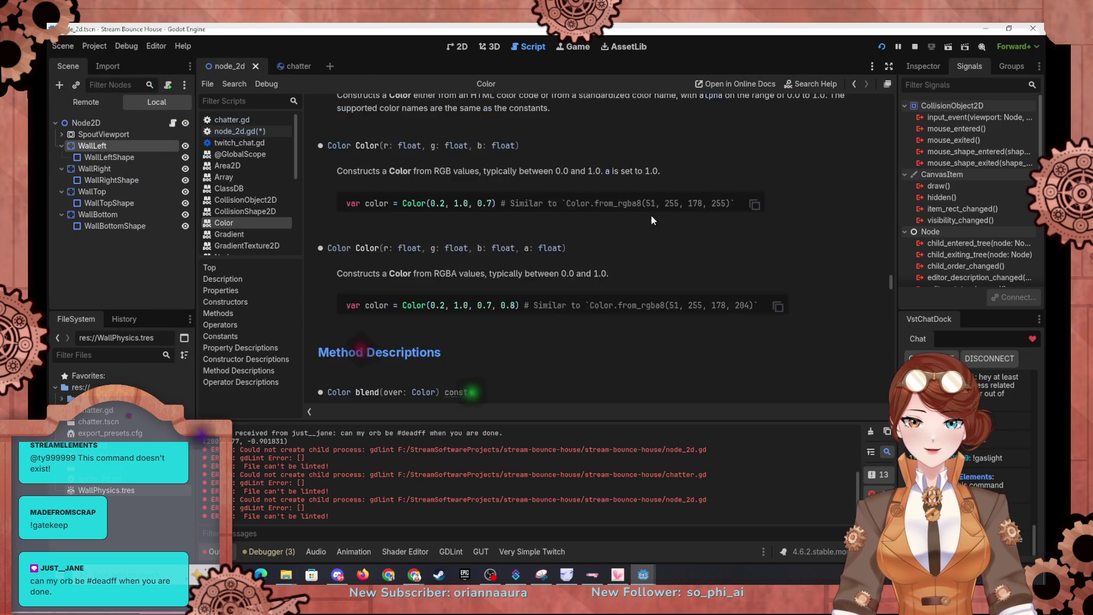
scroll(672, 210, "down", 3)
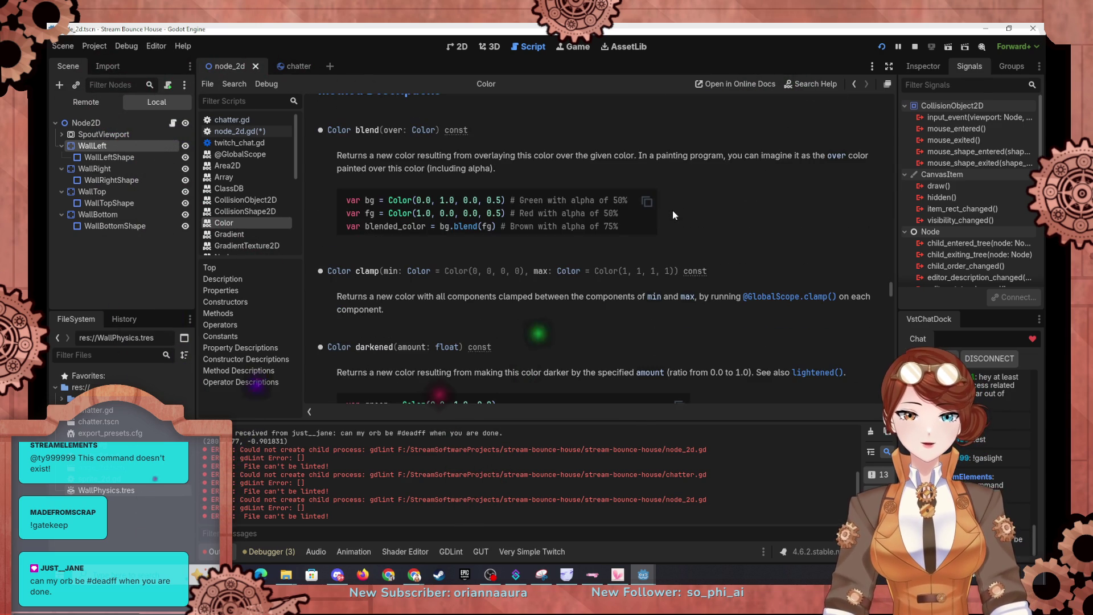
scroll(673, 212, "up", 6)
scroll(672, 214, "down", 10)
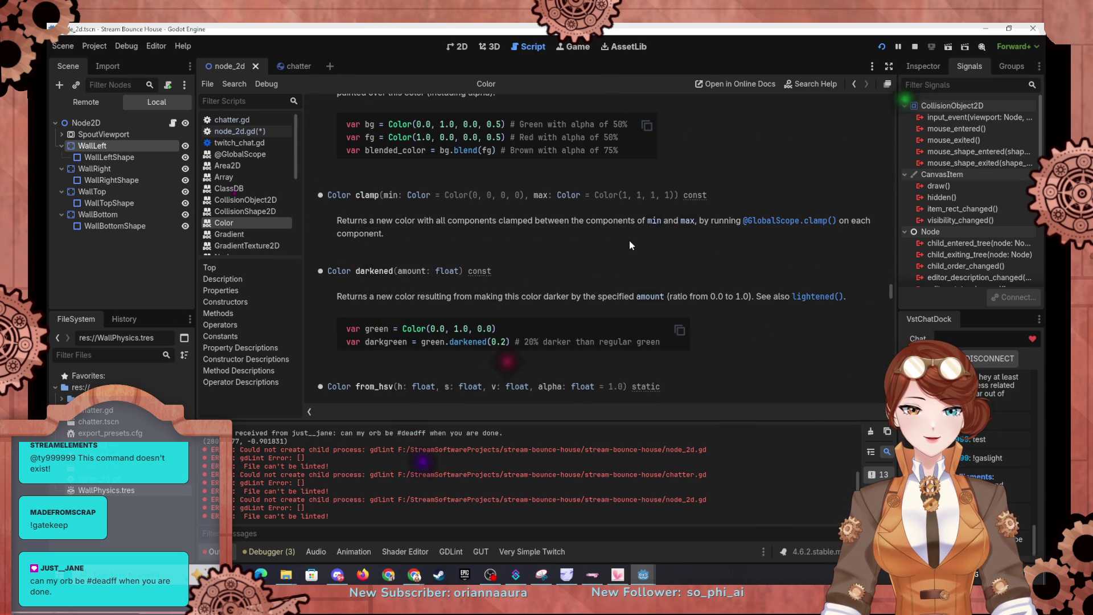
scroll(630, 245, "up", 10)
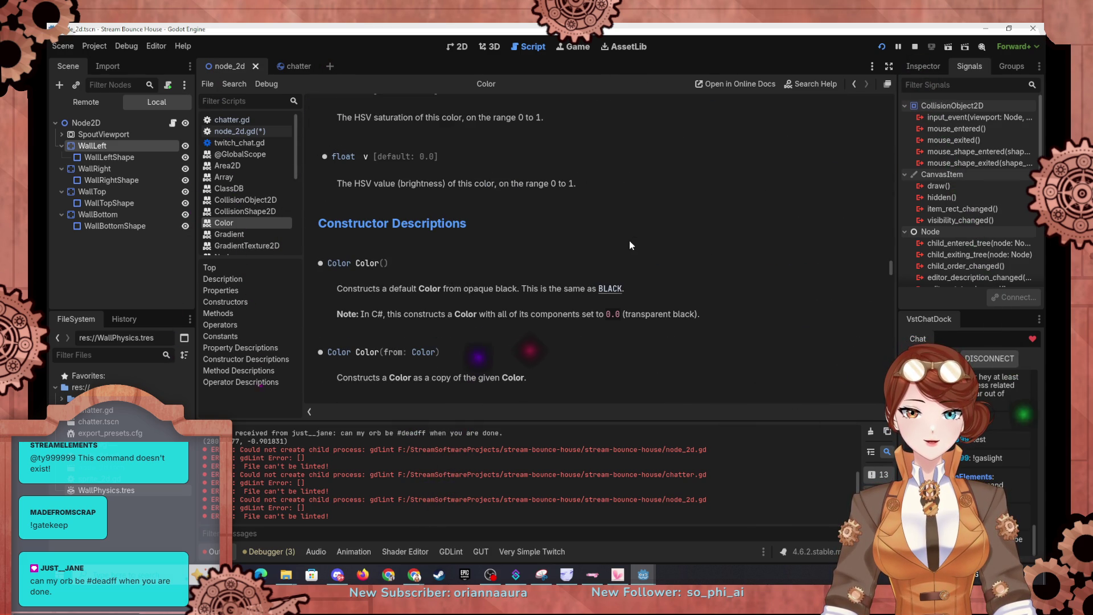
scroll(630, 245, "up", 5)
scroll(630, 245, "up", 10)
scroll(633, 240, "up", 15)
scroll(701, 234, "up", 15)
scroll(700, 234, "up", 15)
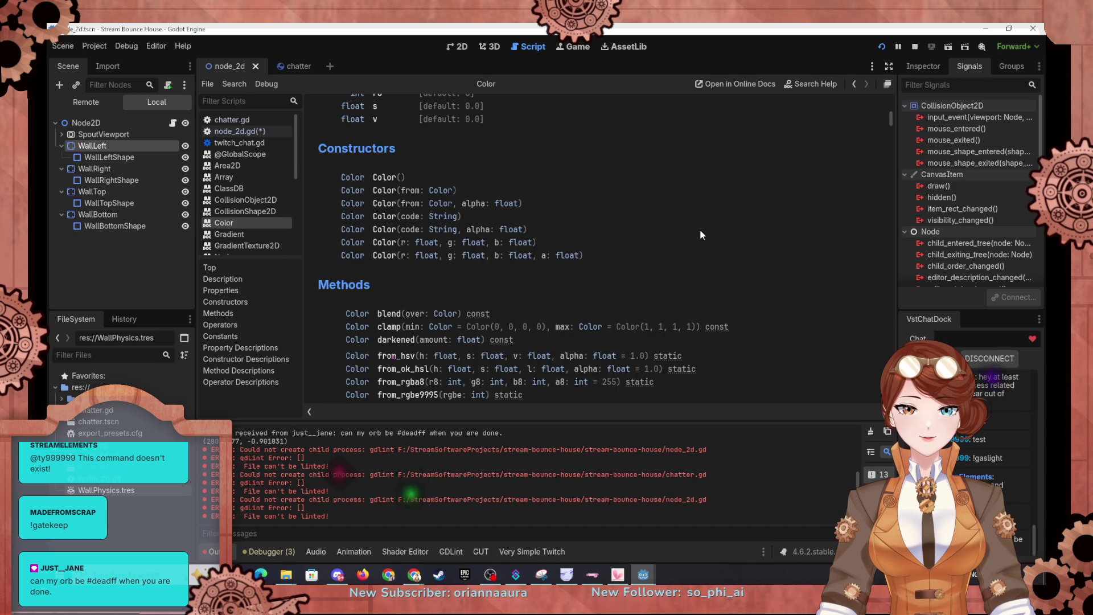
scroll(701, 235, "down", 5)
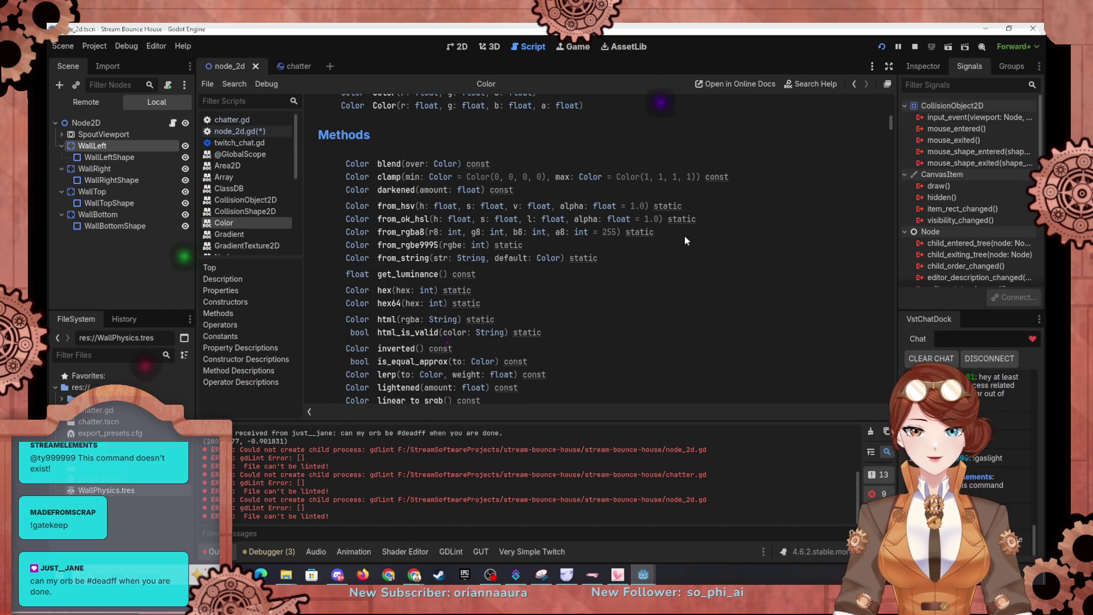
Read the from_hsv, from_ok_hsl and from_rgba8 entries, then open Help > Search Help.
left_click(405, 208)
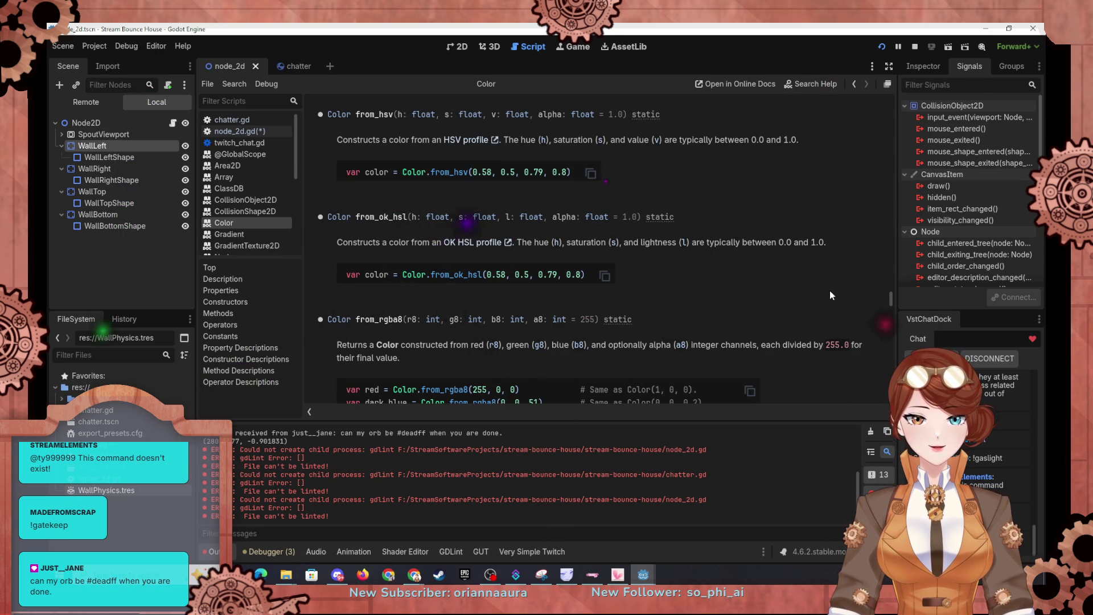
scroll(831, 291, "down", 4)
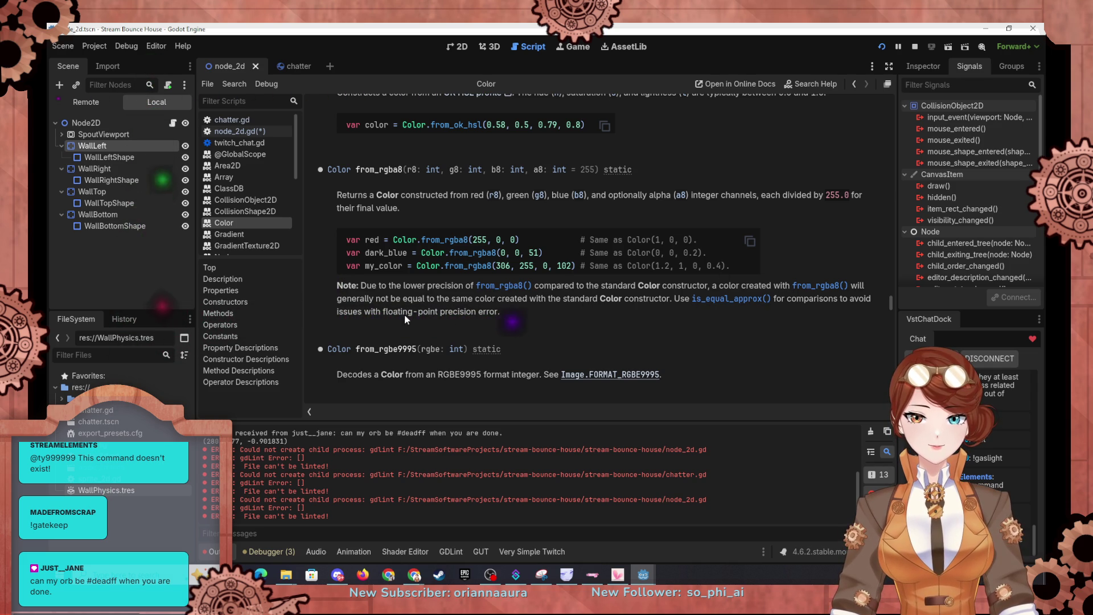
scroll(664, 322, "down", 1)
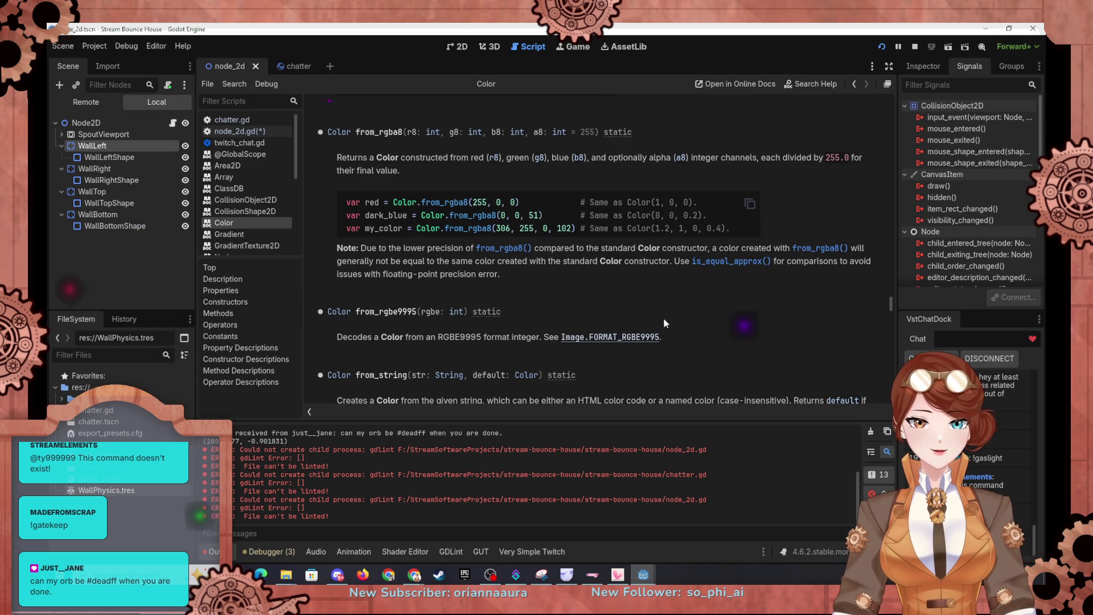
scroll(655, 320, "up", 5)
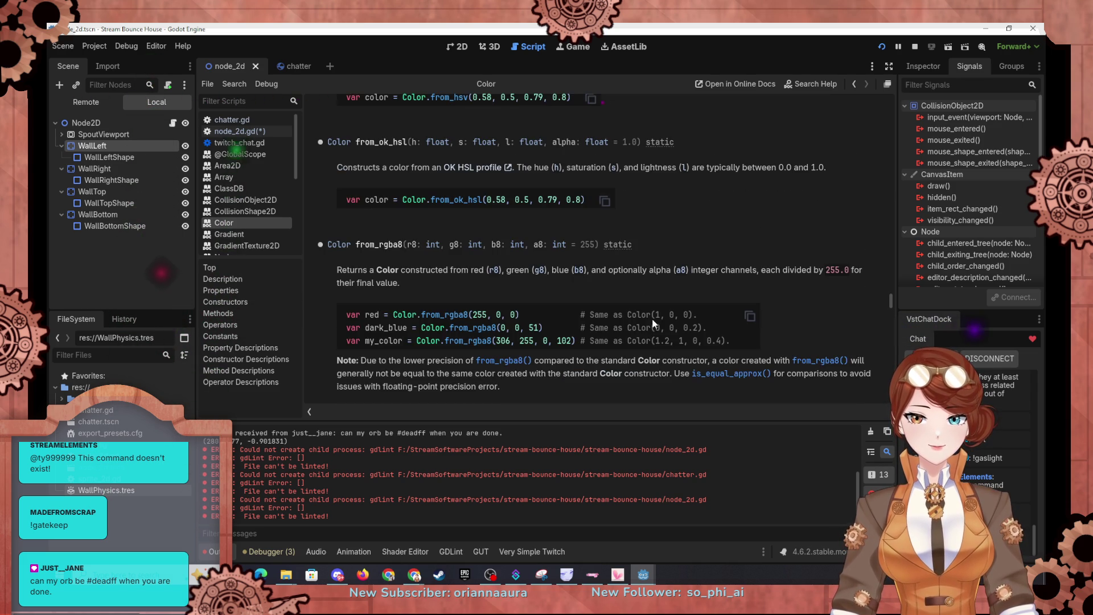
scroll(620, 320, "up", 3)
scroll(619, 319, "down", 2)
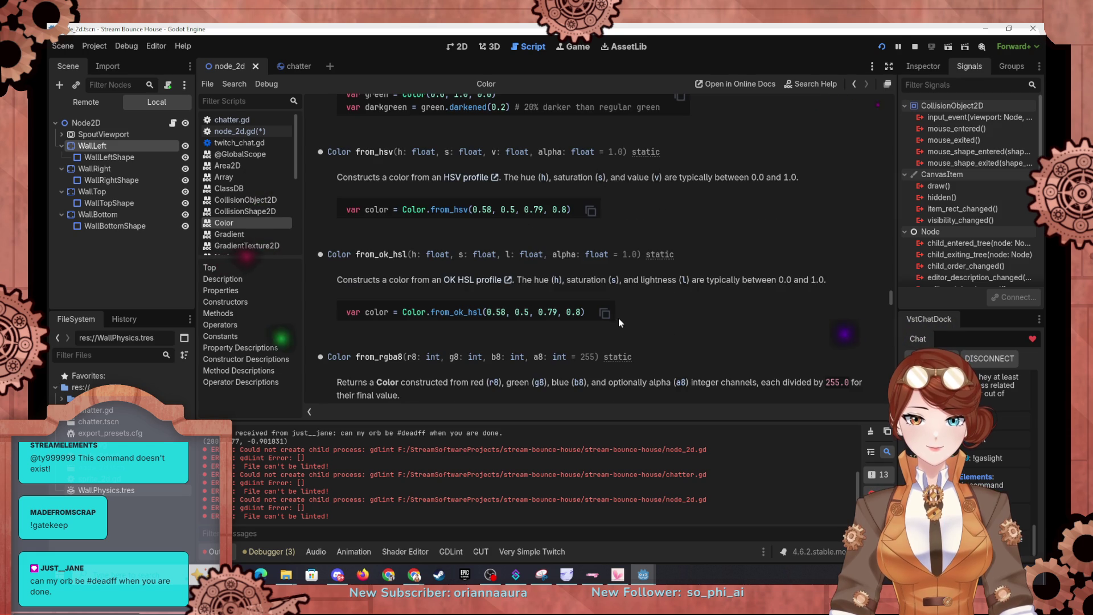
scroll(545, 331, "up", 2)
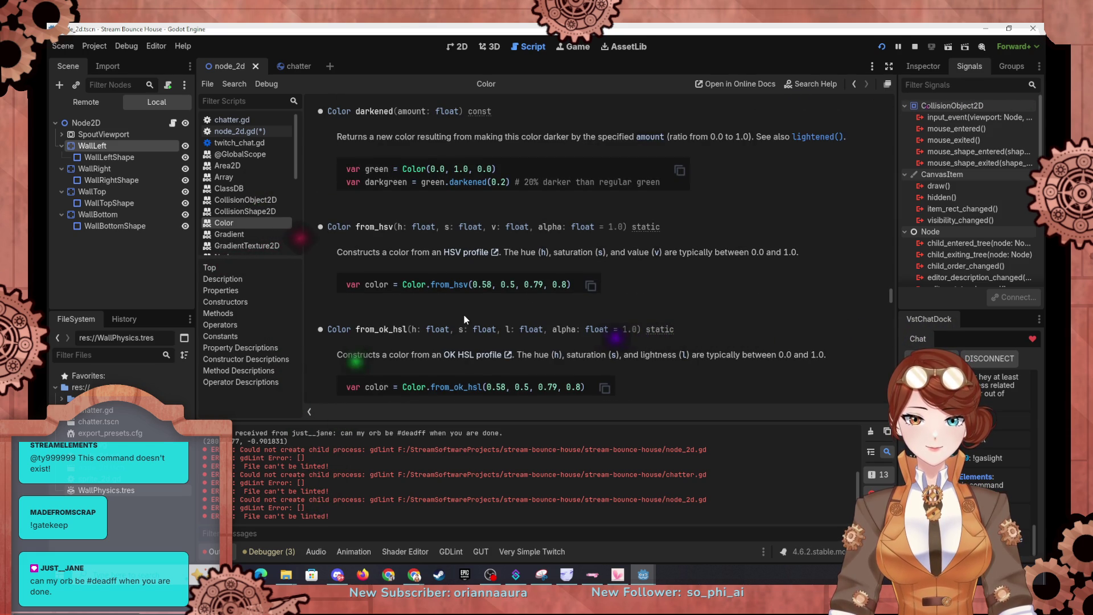
scroll(467, 314, "up", 8)
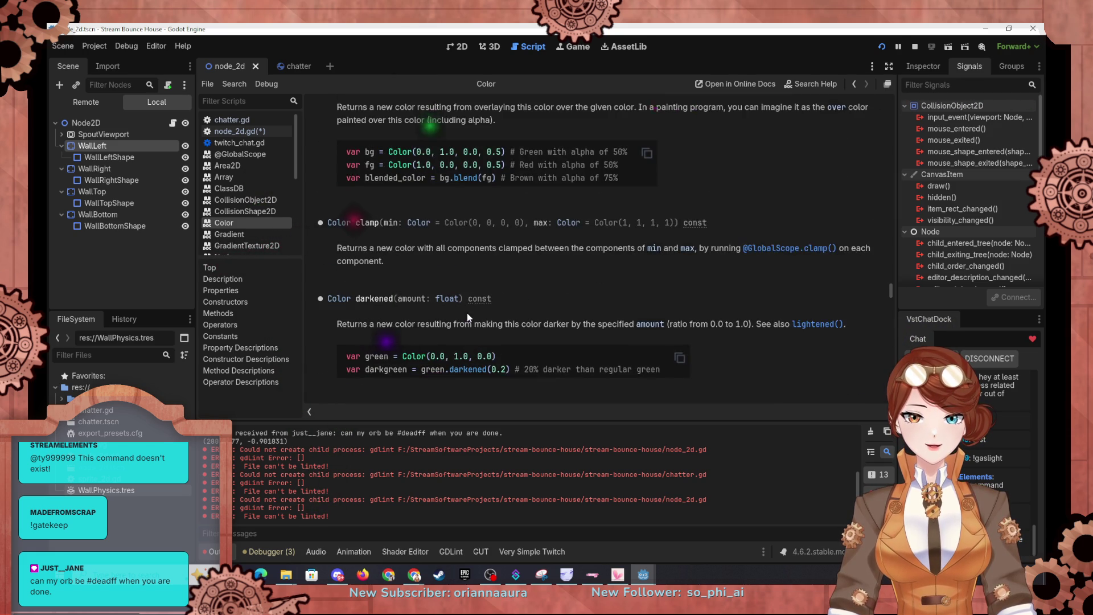
scroll(471, 312, "down", 3)
scroll(471, 310, "down", 5)
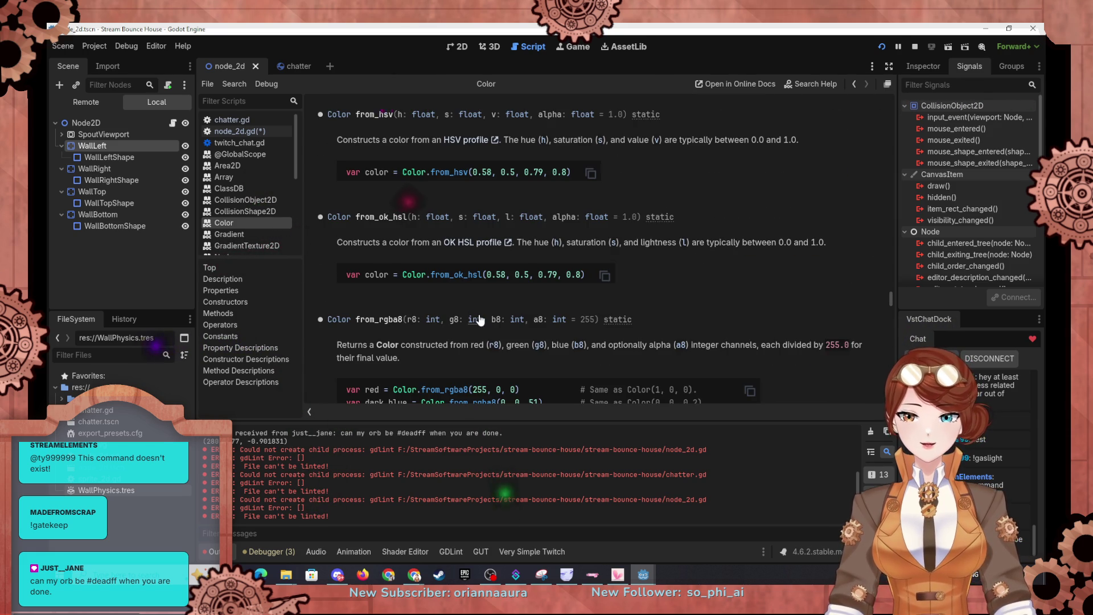
scroll(477, 343, "down", 3)
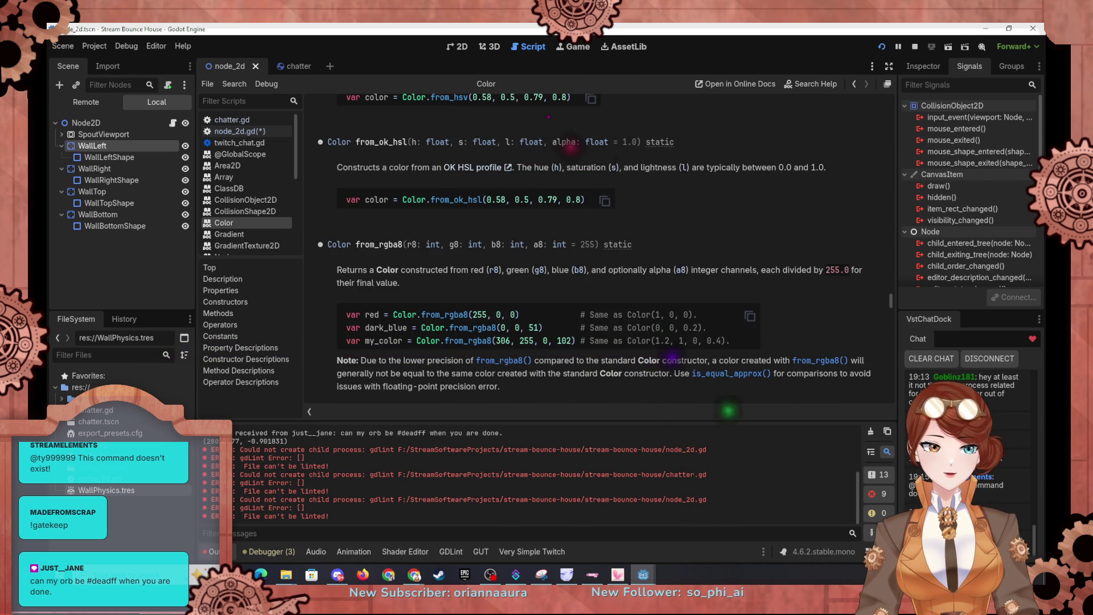
left_click(183, 46)
left_click(293, 54)
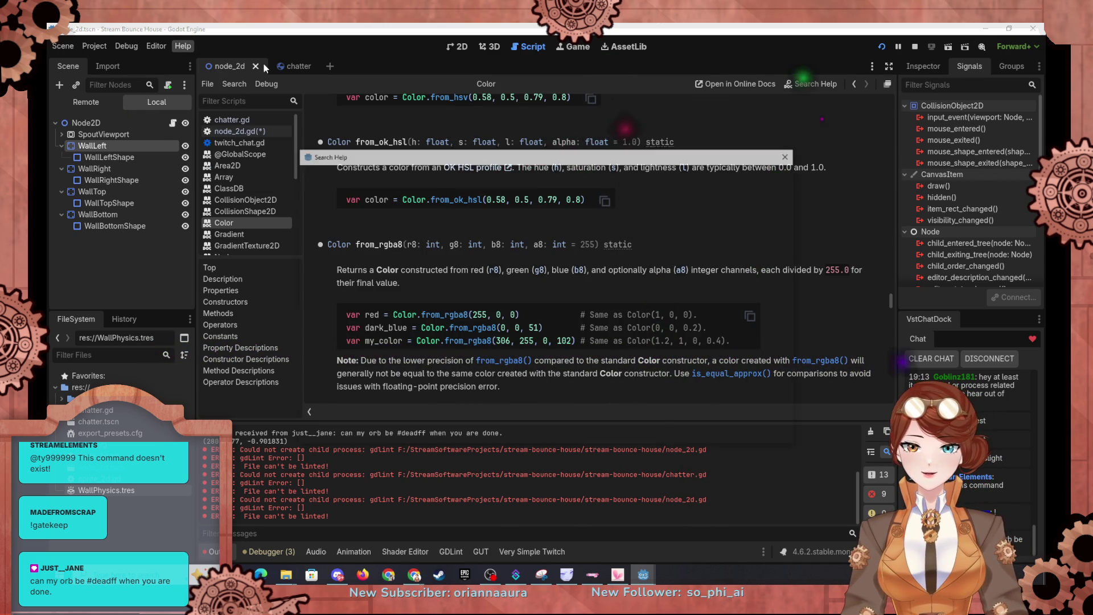
Search help for 'hex', read the Color.hex documentation, then return to chatter.gd.
type("hex")
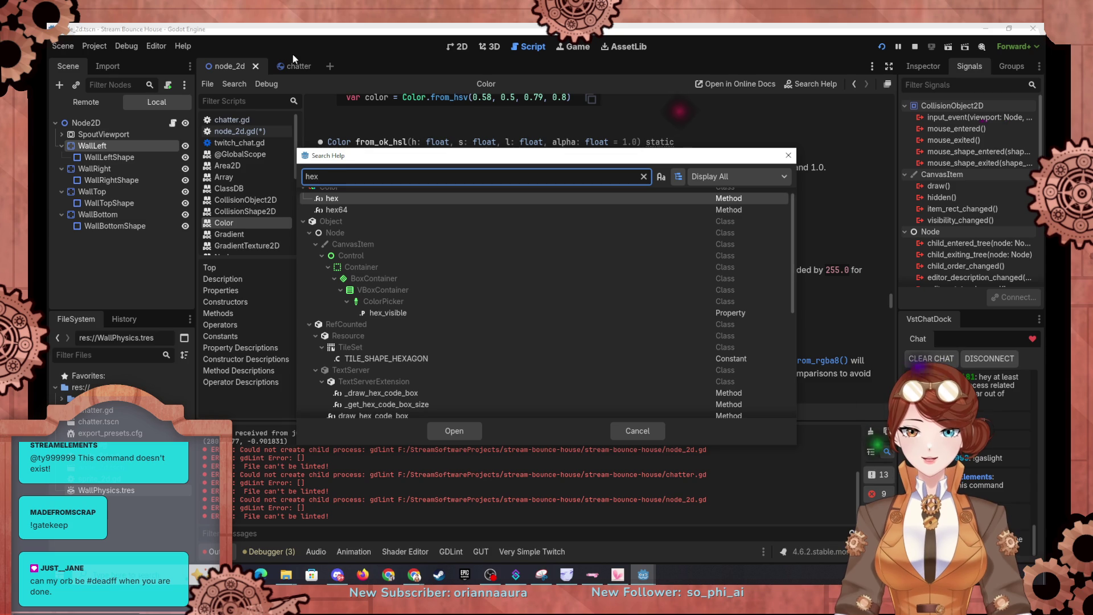
scroll(408, 193, "up", 1)
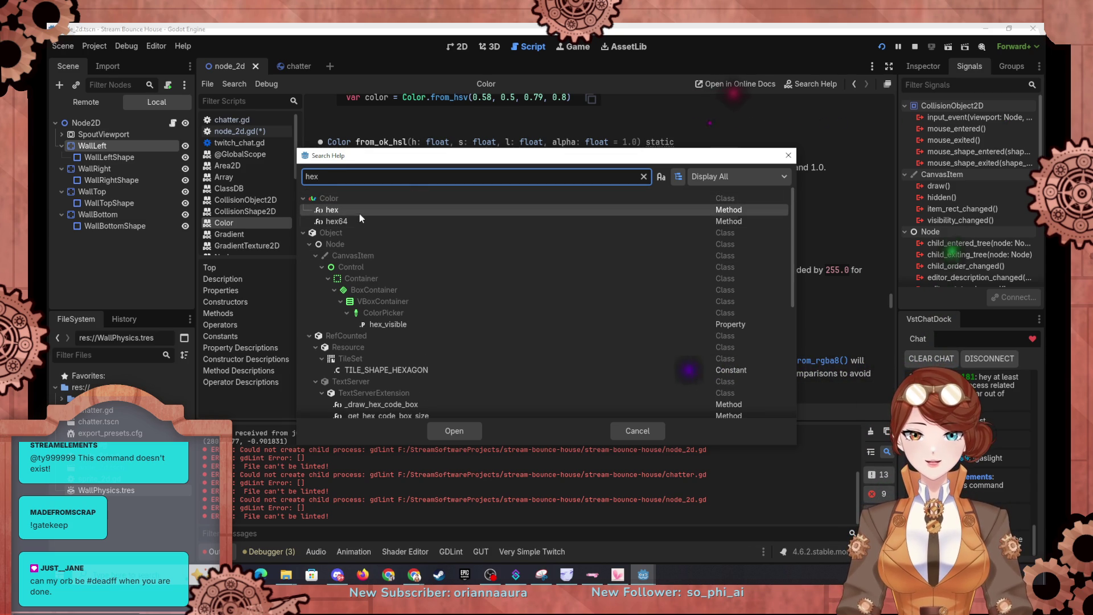
left_click(334, 210)
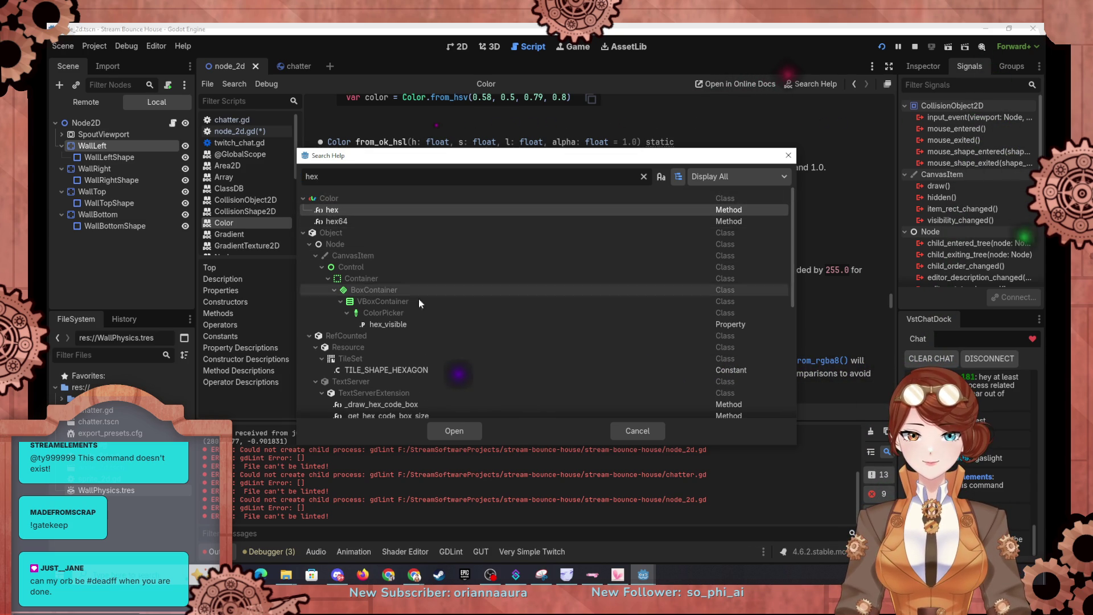
left_click(471, 434)
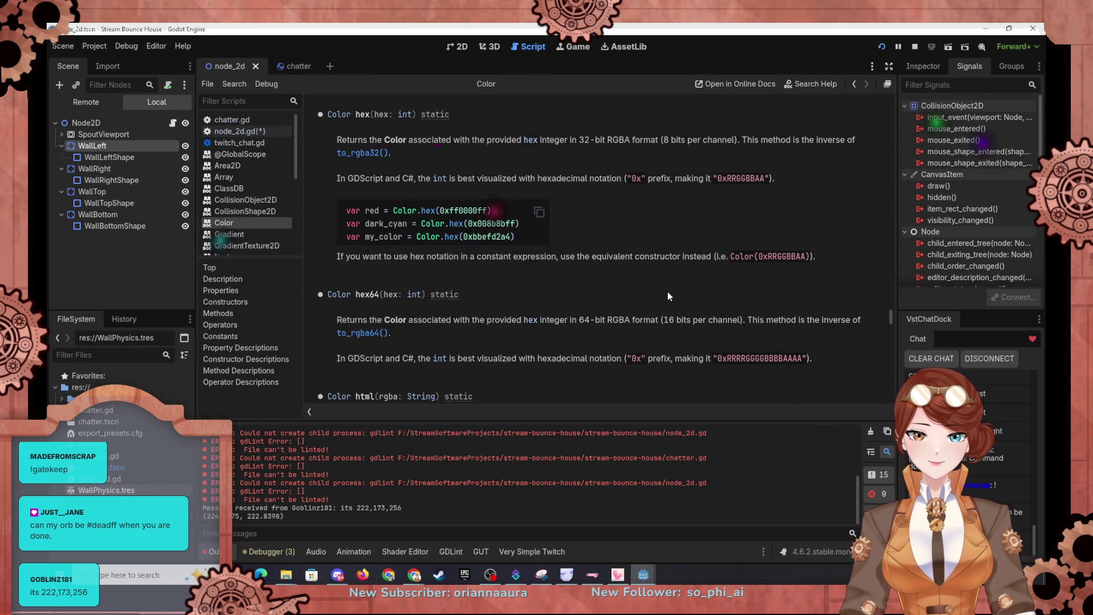
scroll(668, 295, "up", 3)
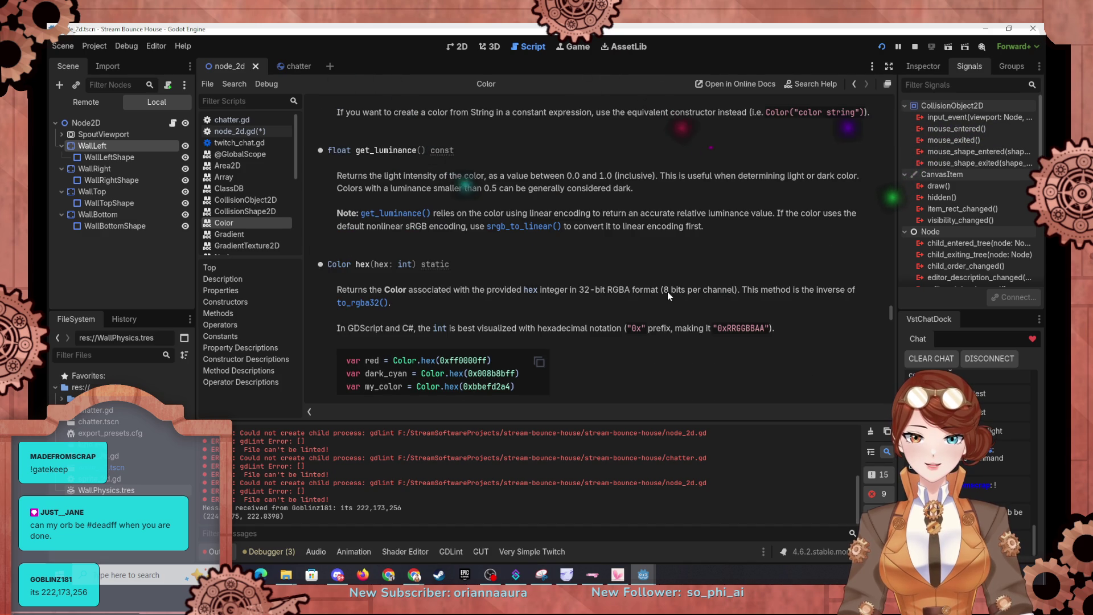
scroll(668, 295, "down", 2)
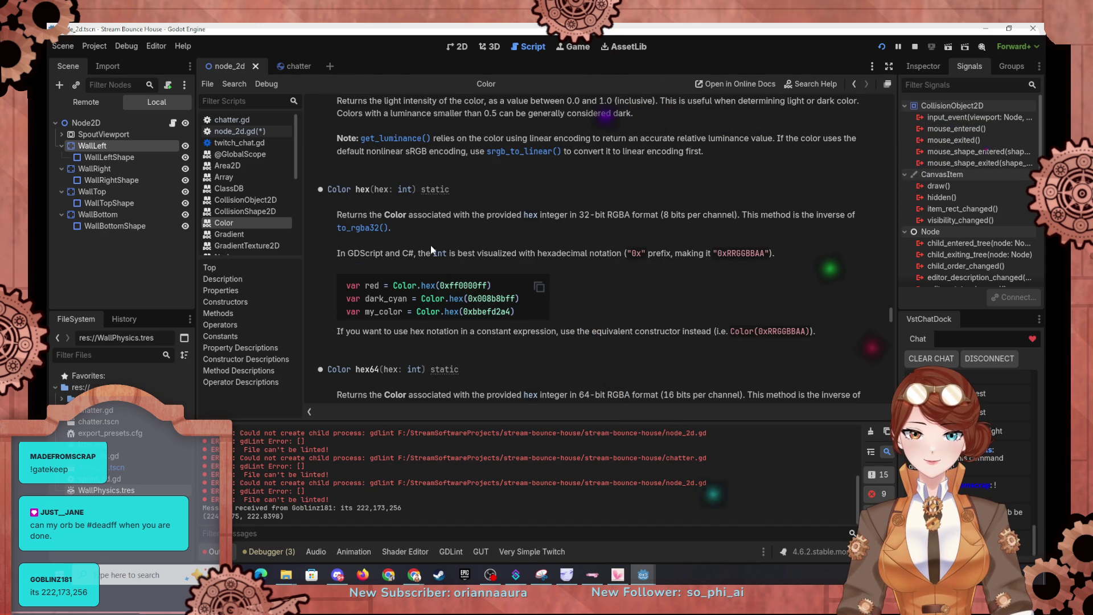
left_click(223, 121)
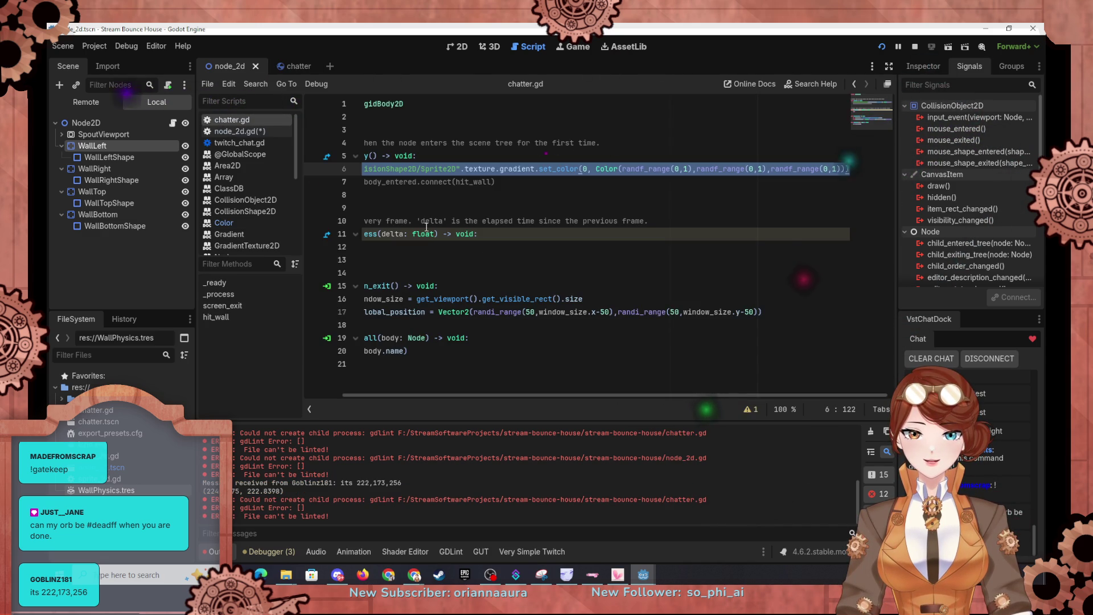
Replace line 52's Color(...) arguments with Color.hex(0xdeadffff), then save and run the game.
left_click(254, 132)
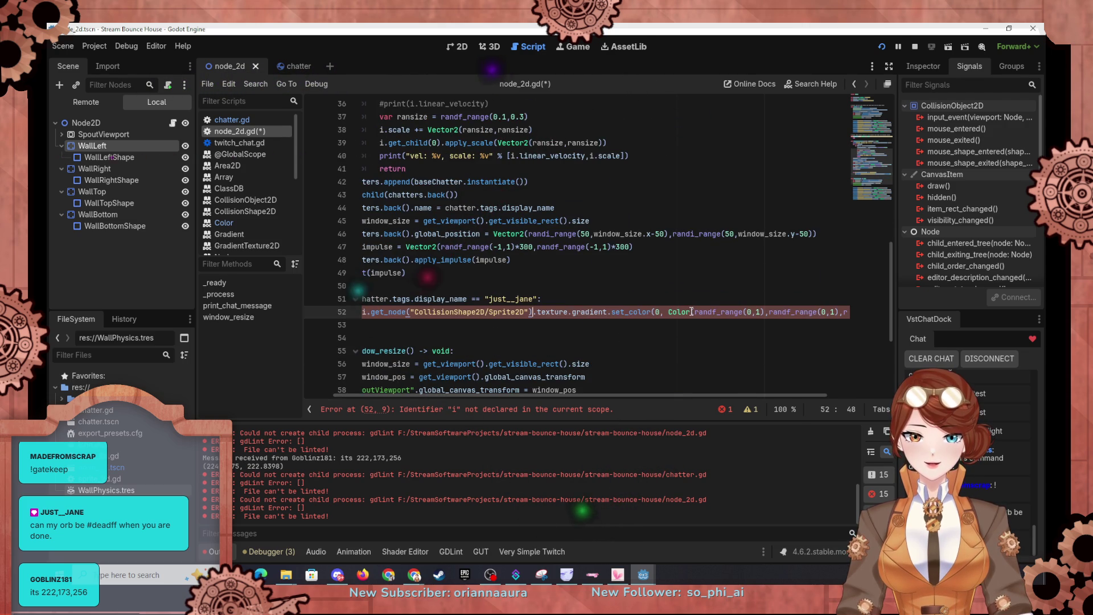
left_click_drag(692, 311, 846, 317)
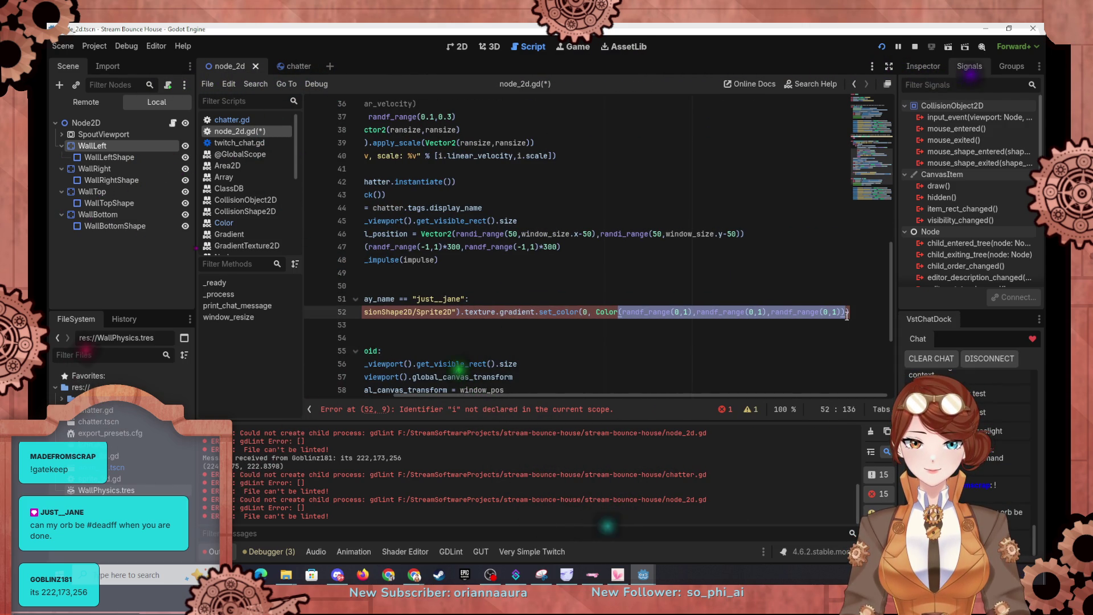
type(".get_node(\"Colli")
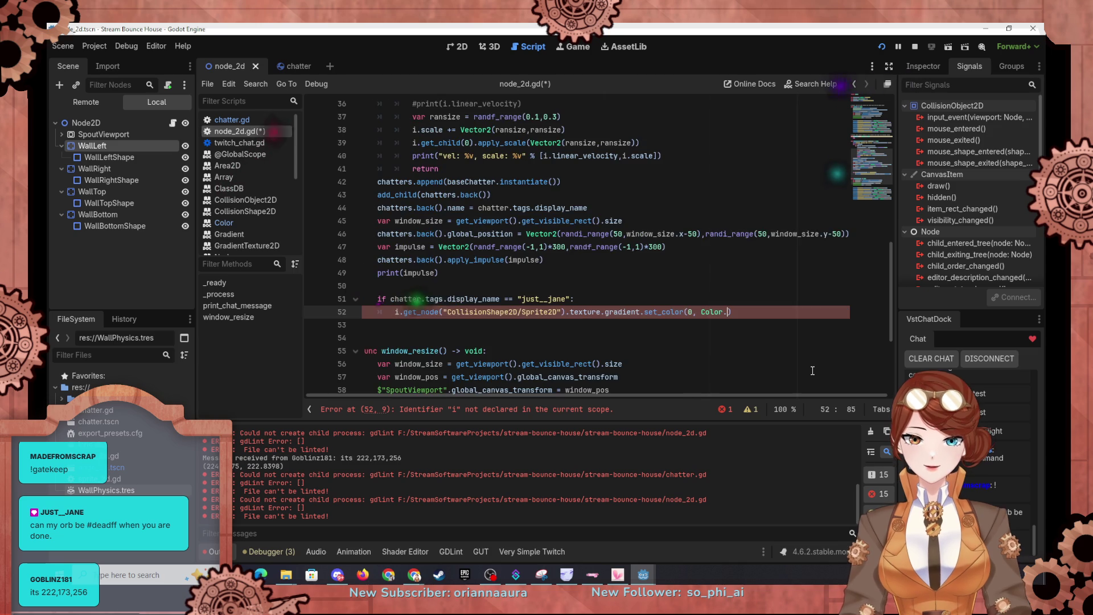
type("he")
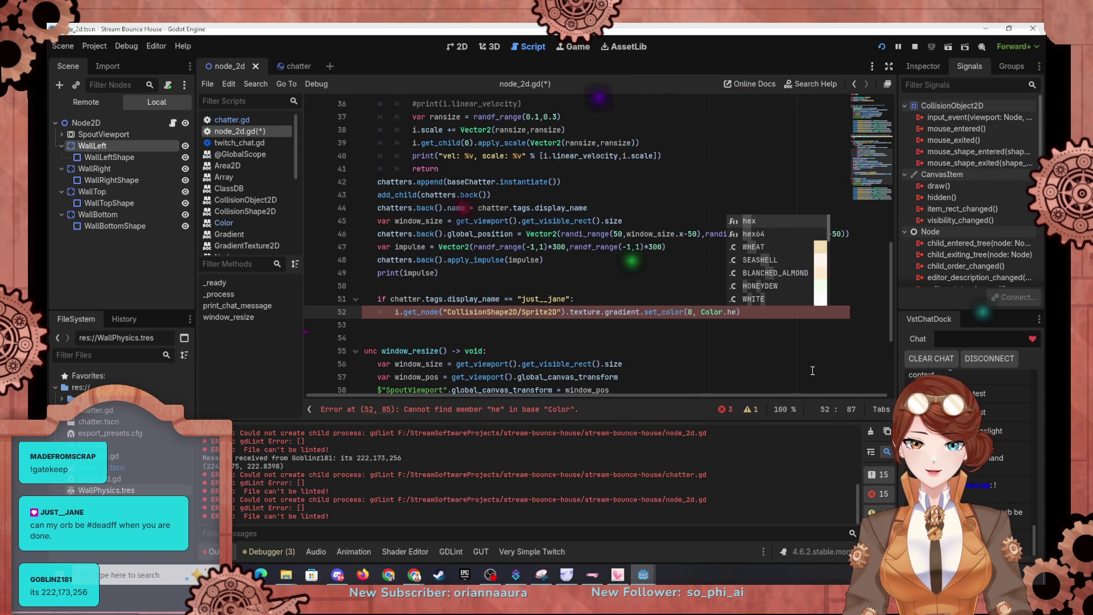
key("Return")
type("0x")
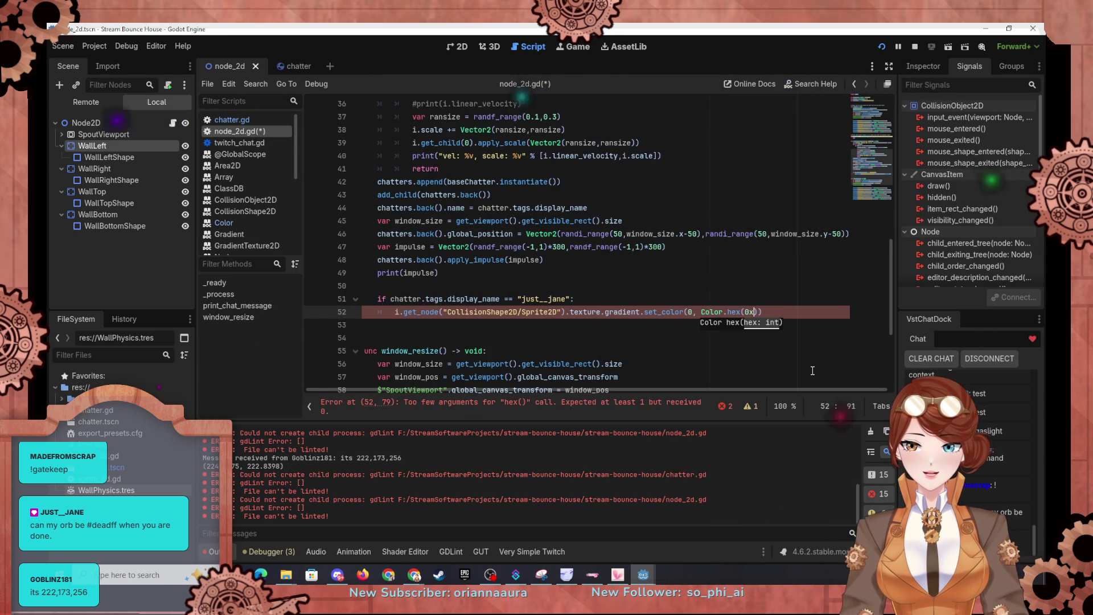
type("deadff")
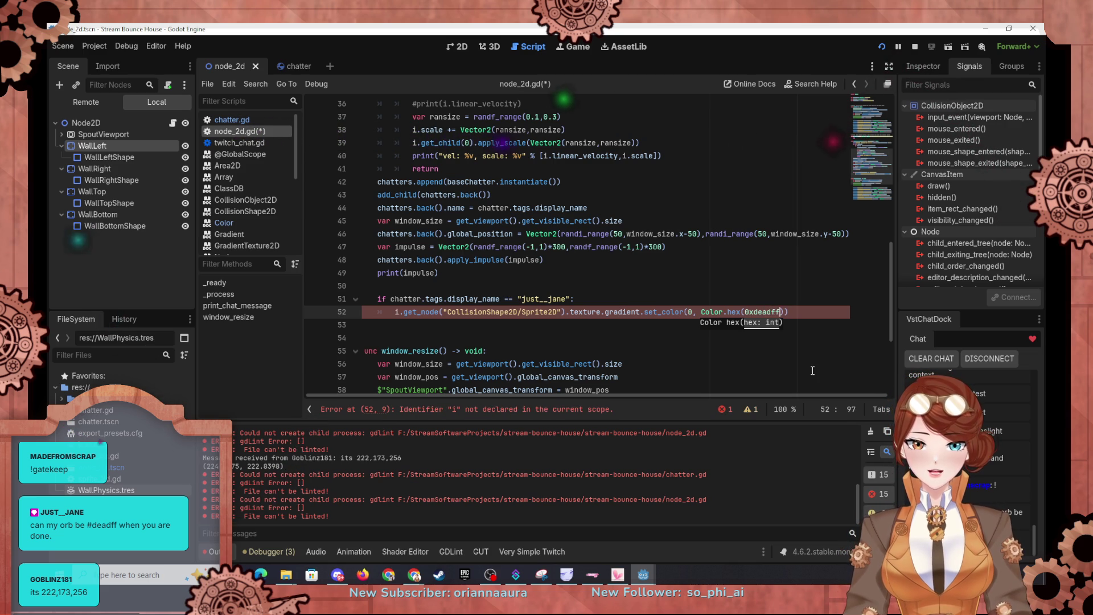
type("ff")
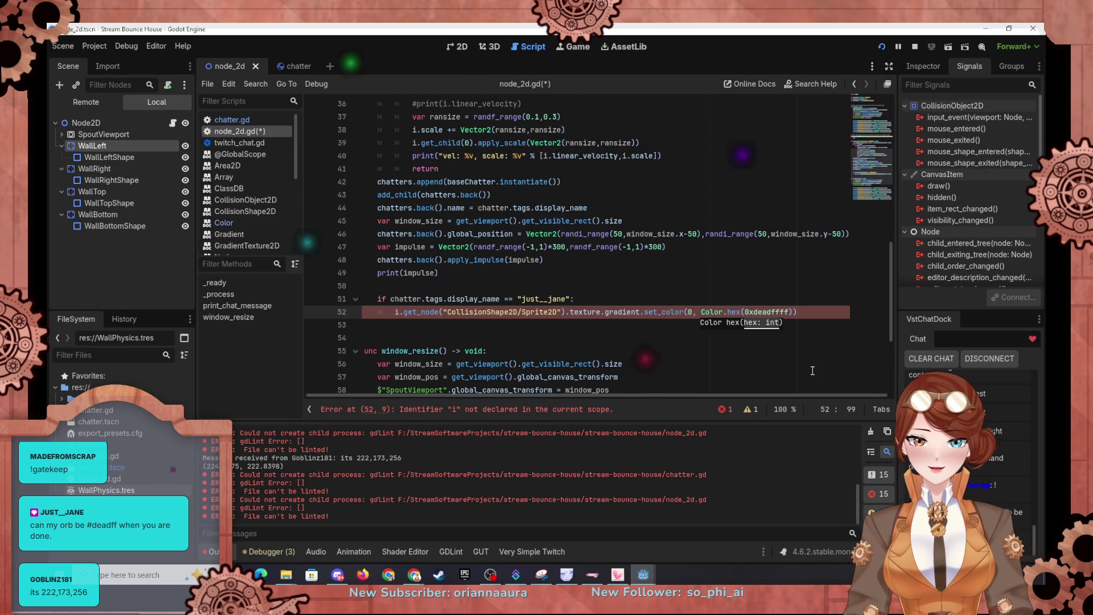
left_click(619, 323)
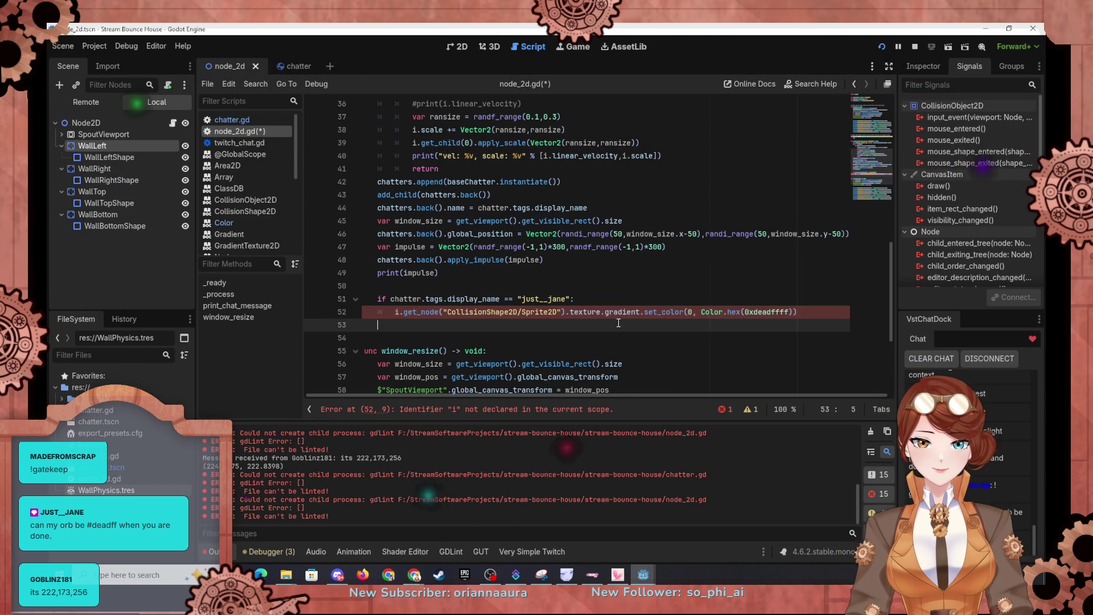
left_click(880, 47)
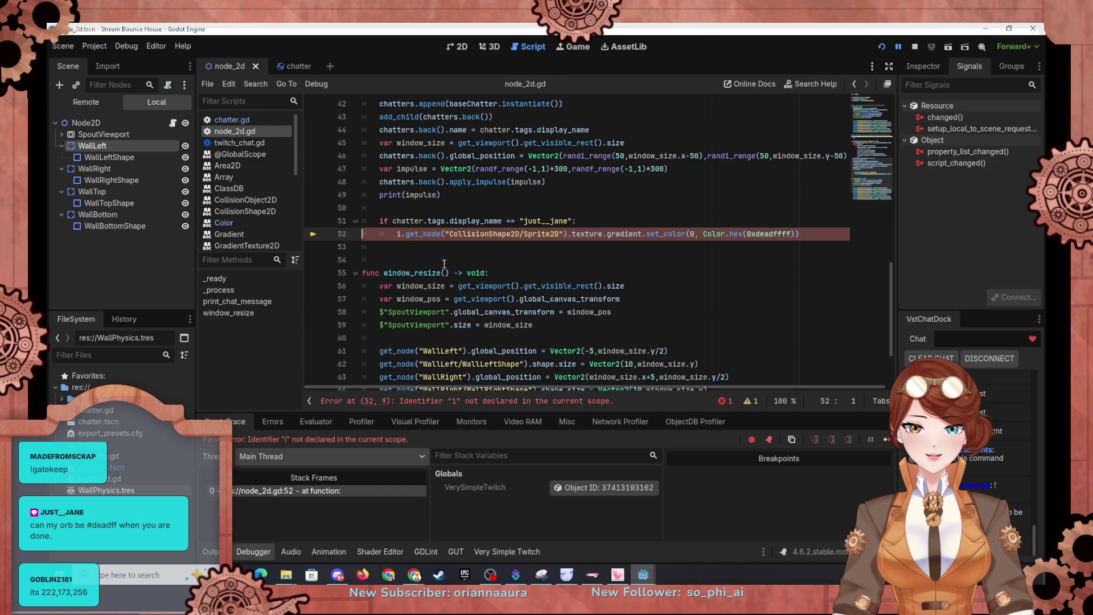
Jump to the line 52 error, change i to chatters.back(), and run the project again.
scroll(444, 272, "up", 3)
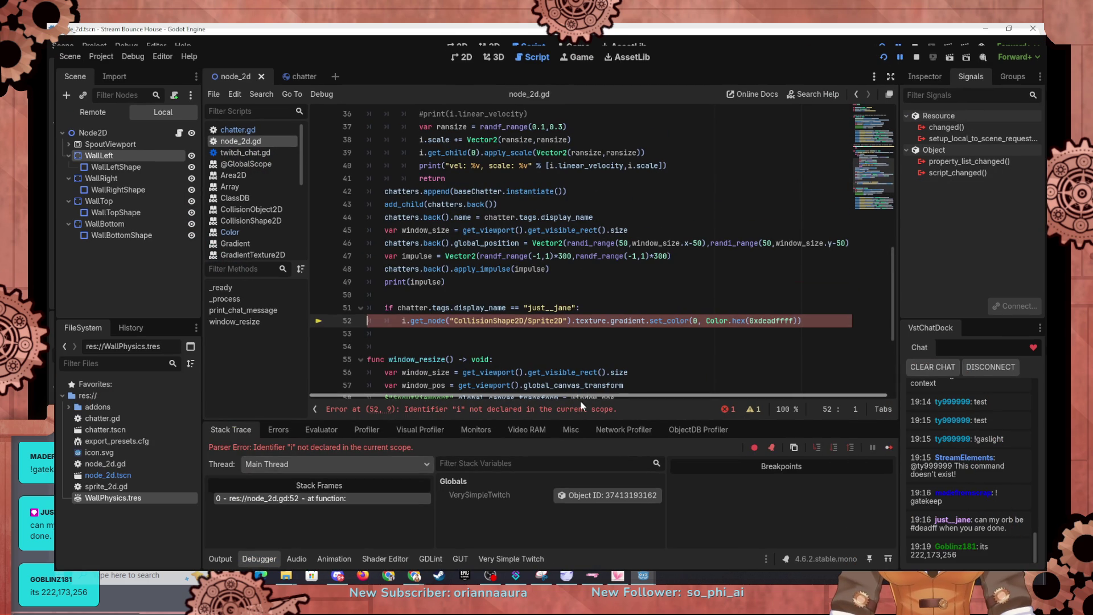
left_click(581, 409)
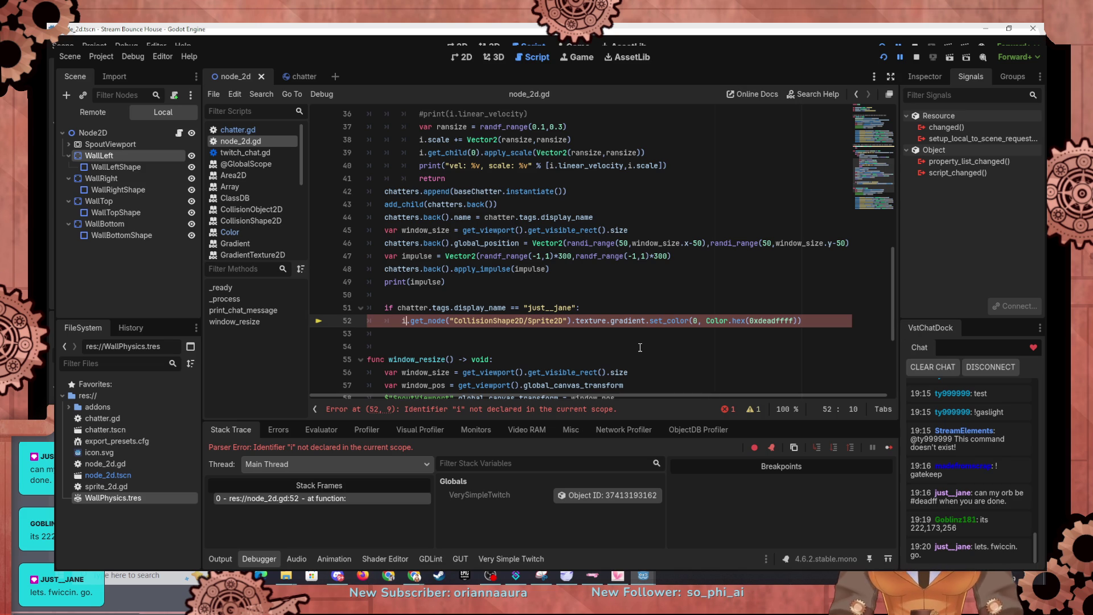
key("BackSpace")
type("chatter")
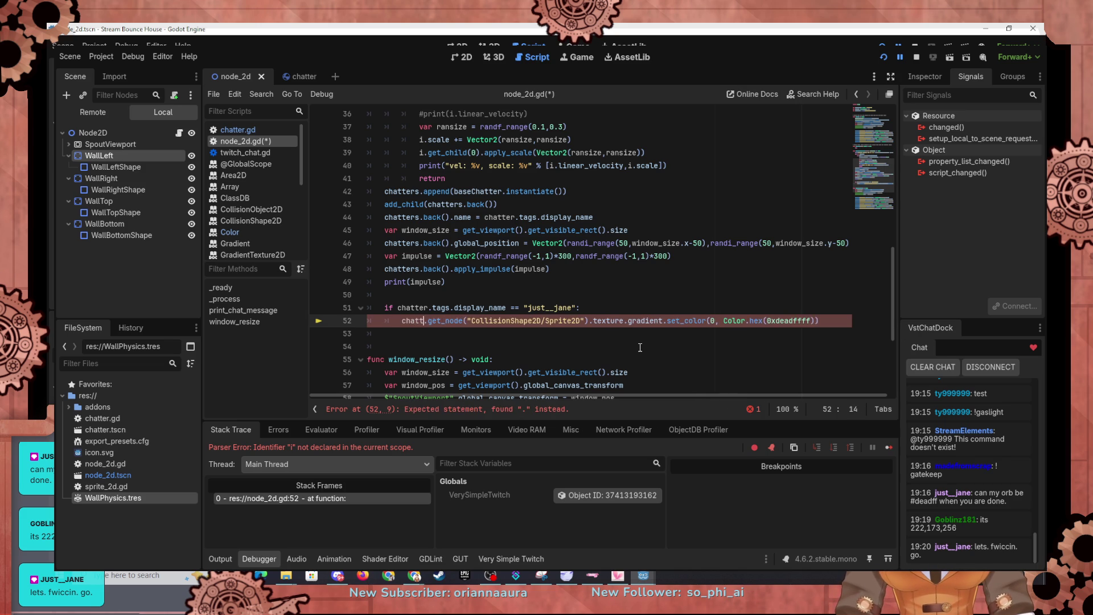
type("s.back(")
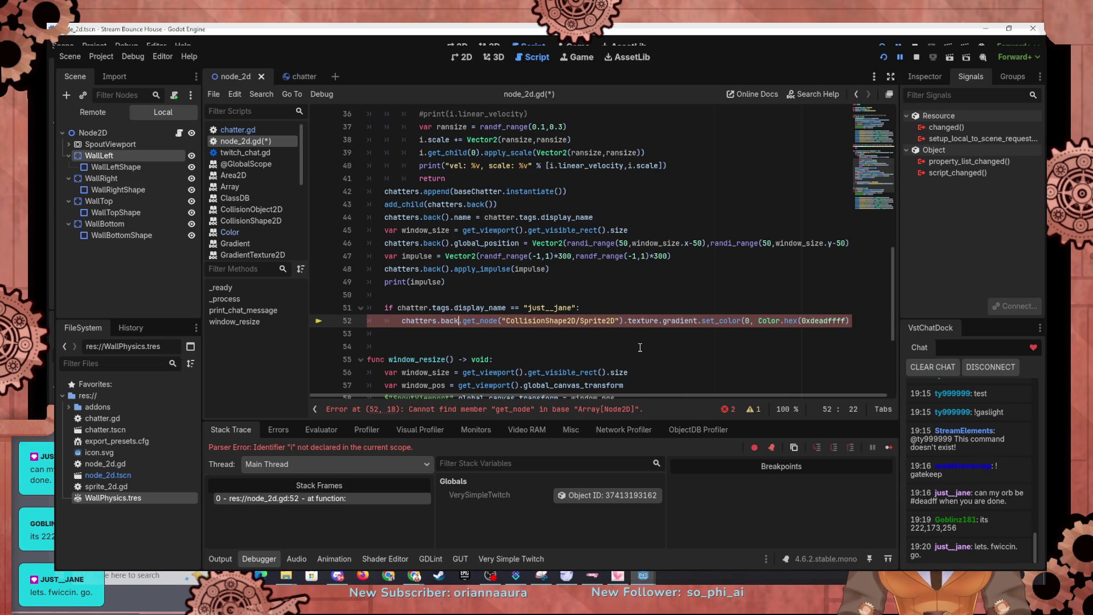
type(")")
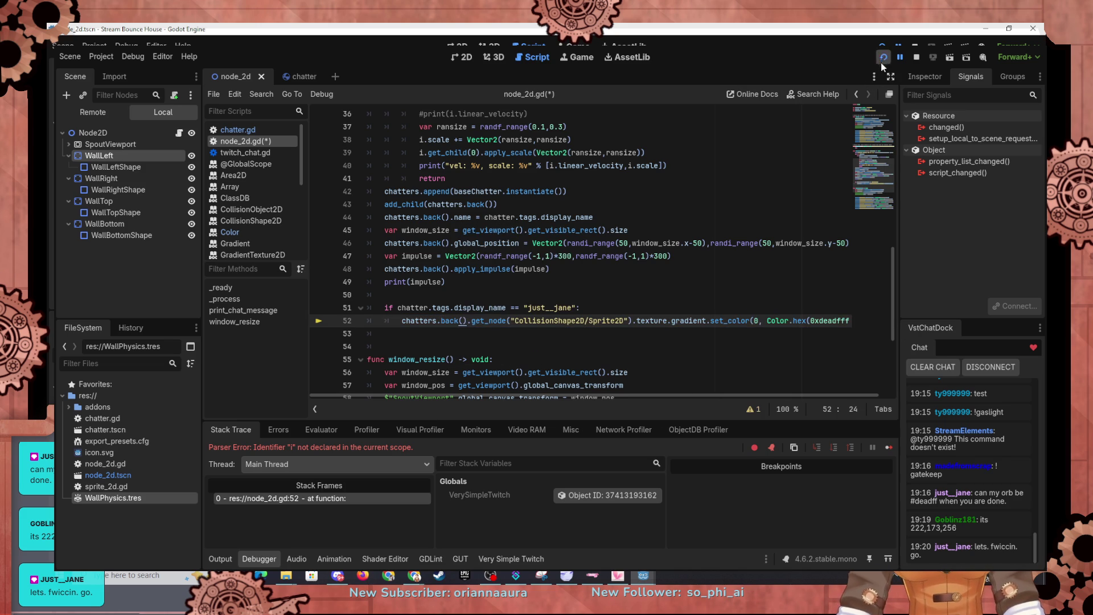
left_click(882, 58)
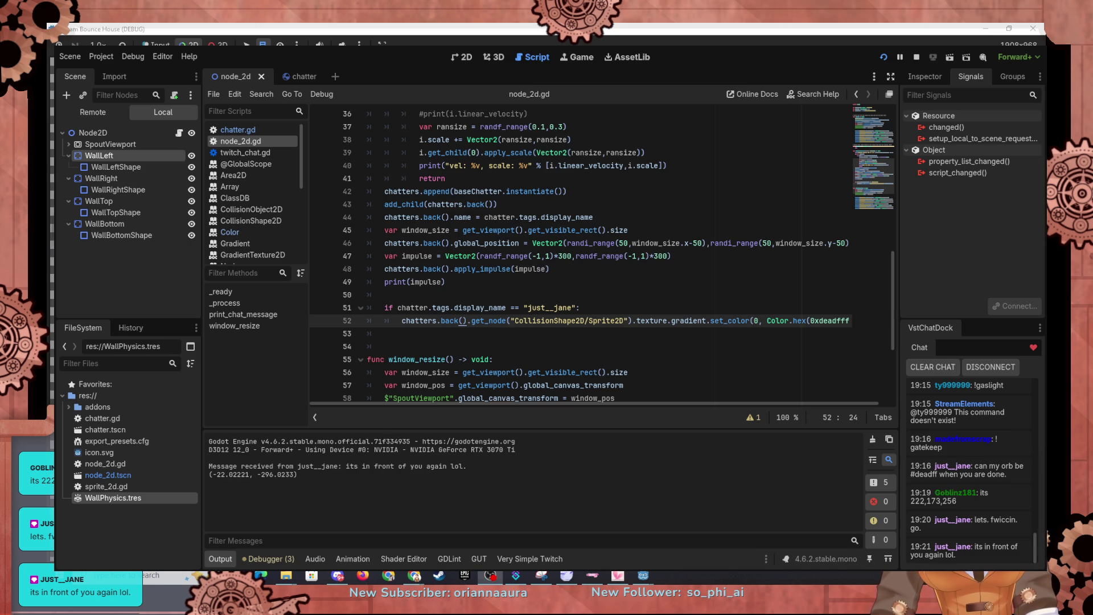
key("alt+Tab")
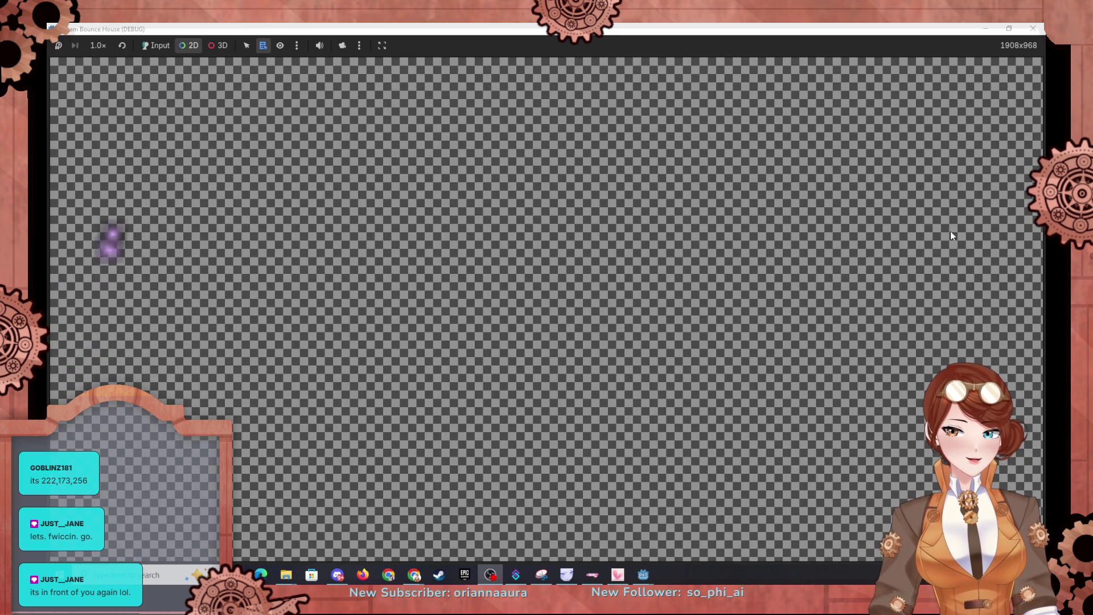
left_click(991, 33)
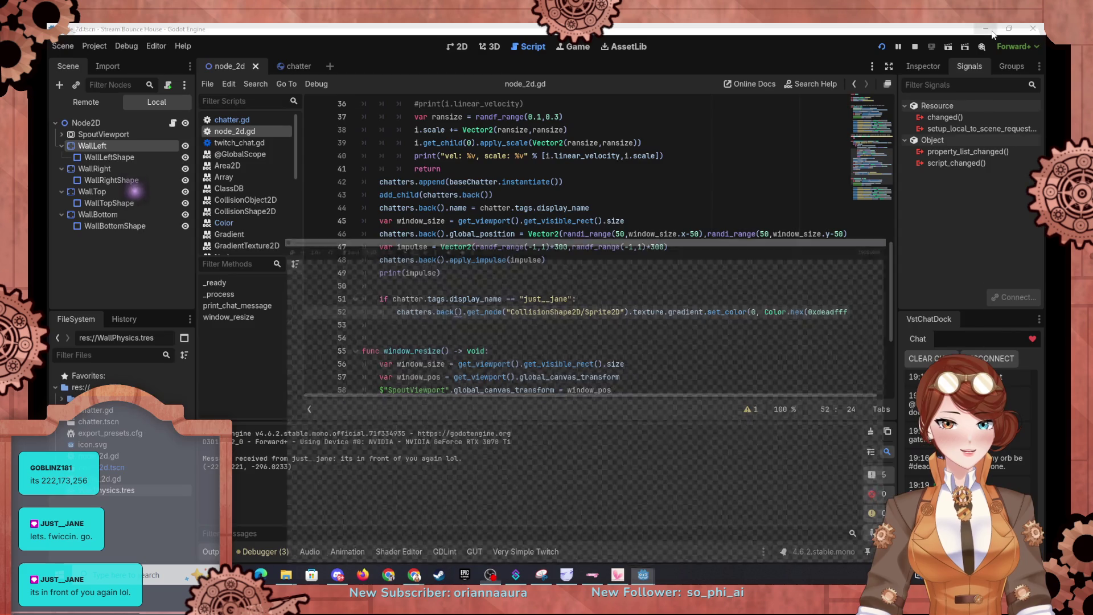
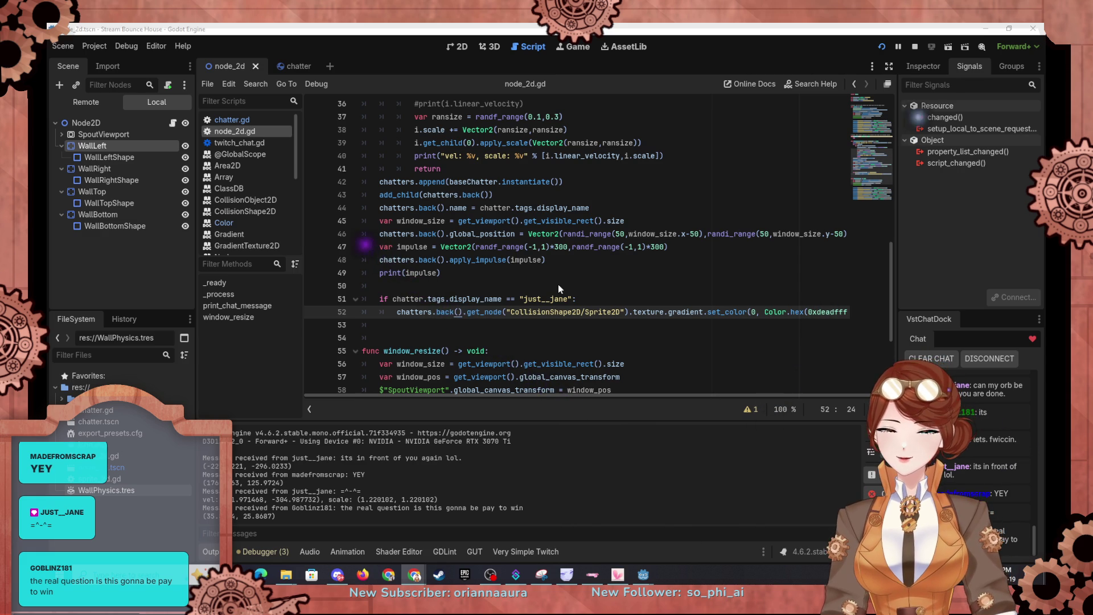
Search the built-in help for 'dictio' and pick the Dictionary class entry.
left_click(192, 44)
left_click(219, 65)
type("dictio")
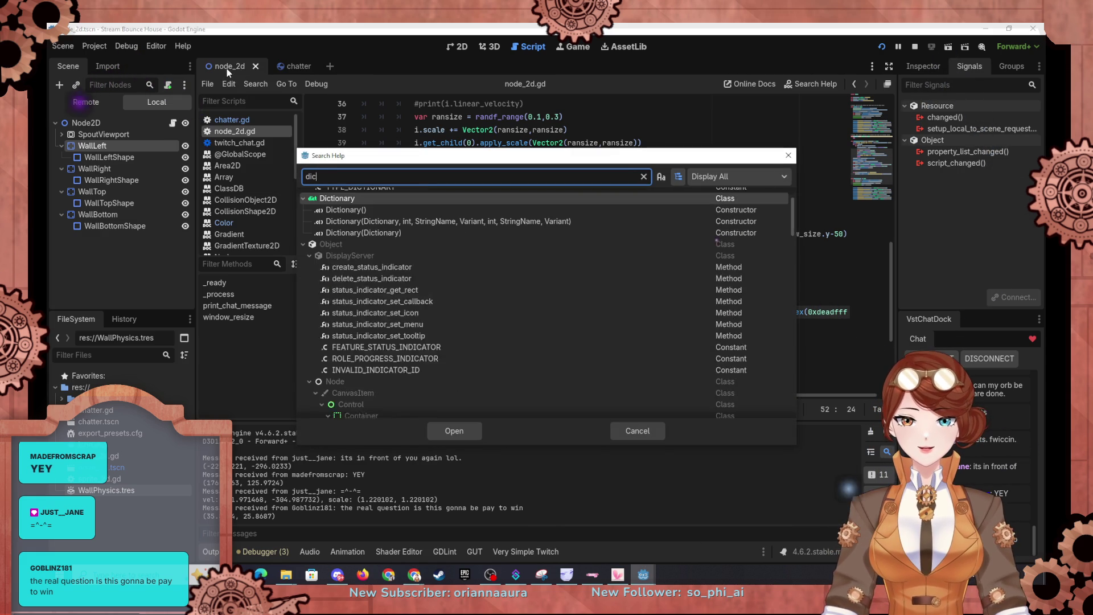
left_click(466, 433)
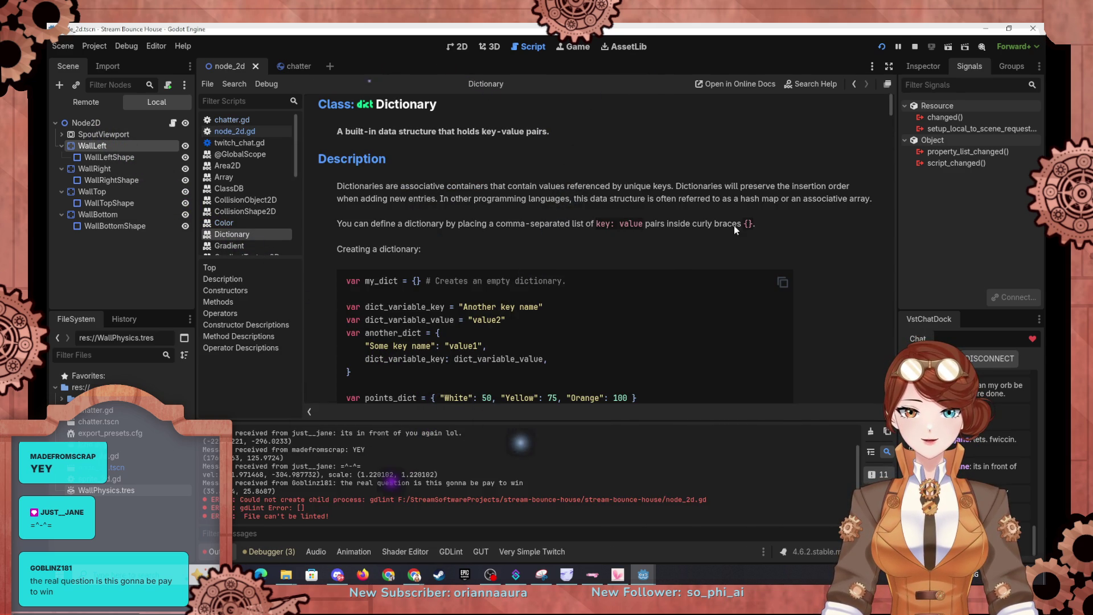
Scroll back and forth through the Dictionary page's code examples down to the typed dictionary section.
scroll(744, 225, "down", 1)
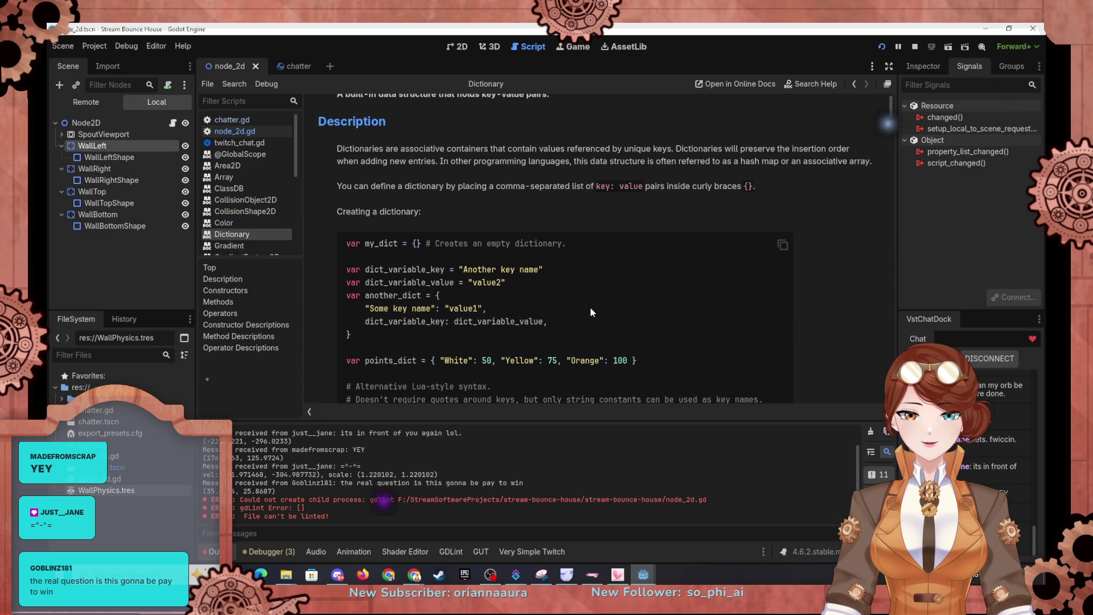
scroll(644, 312, "down", 1)
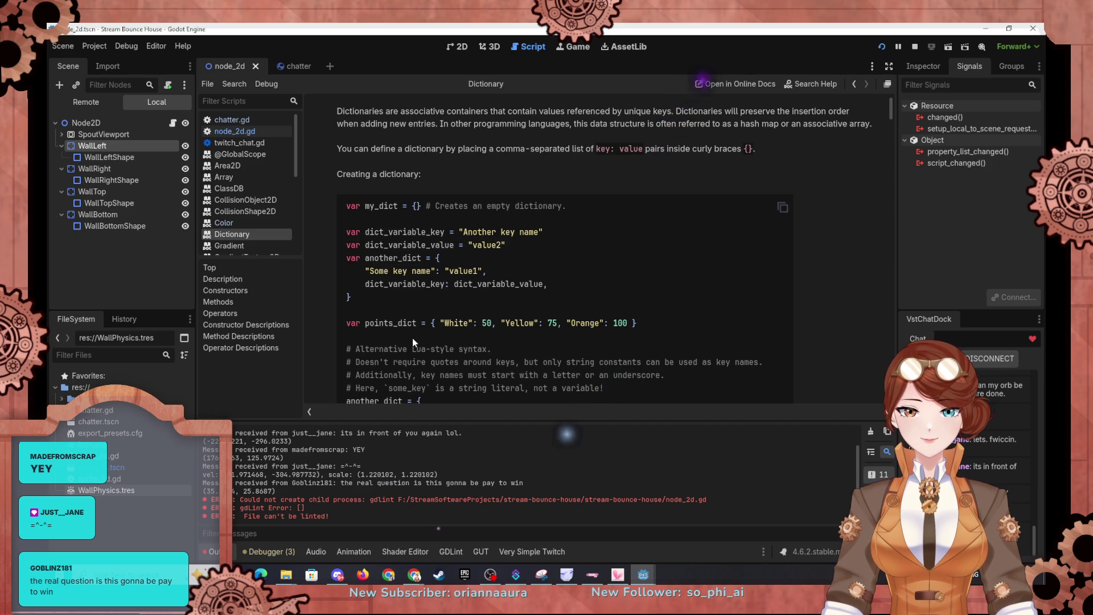
scroll(412, 338, "down", 2)
scroll(470, 336, "up", 1)
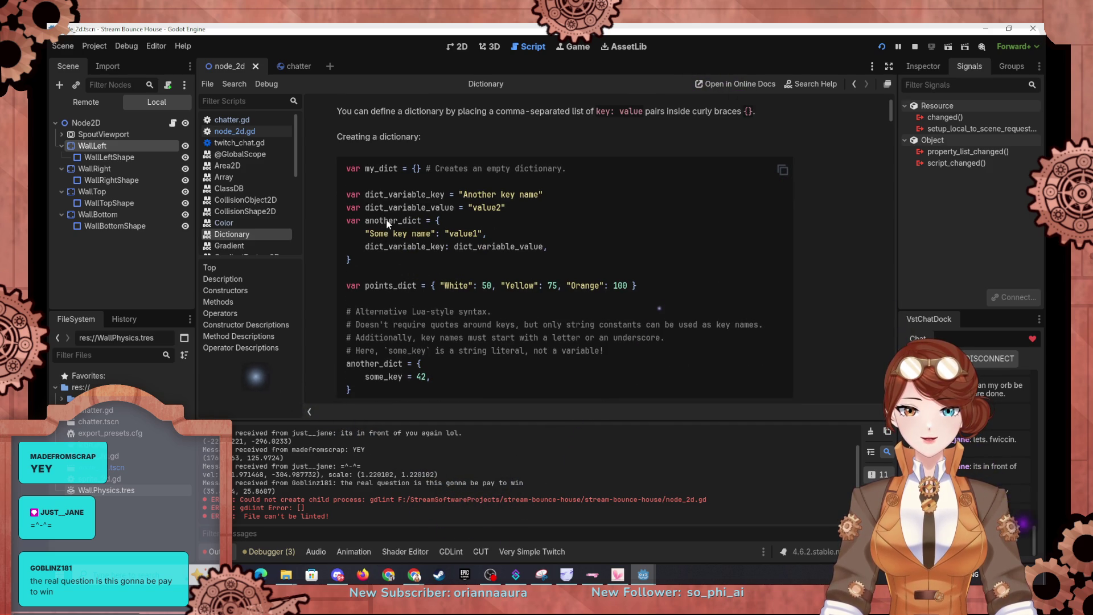
scroll(387, 223, "down", 2)
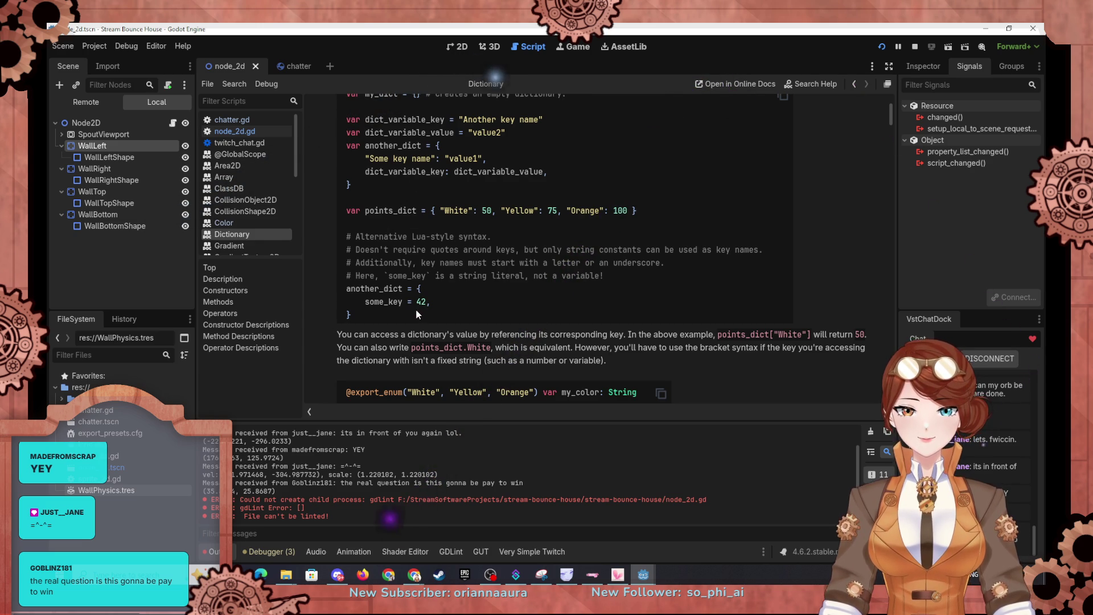
scroll(416, 307, "down", 2)
scroll(418, 314, "down", 2)
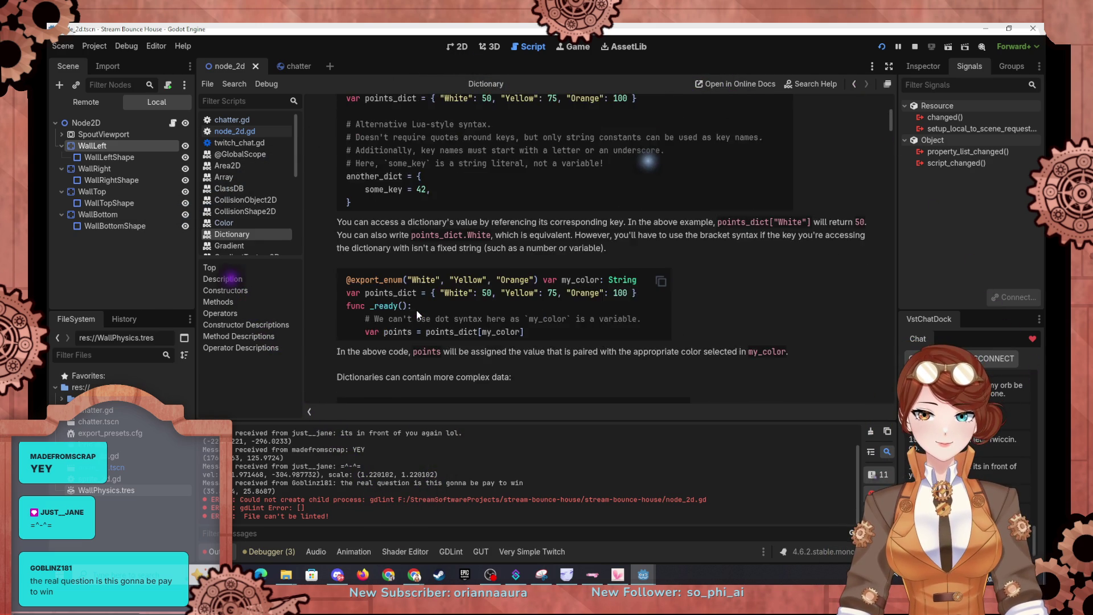
scroll(418, 315, "up", 3)
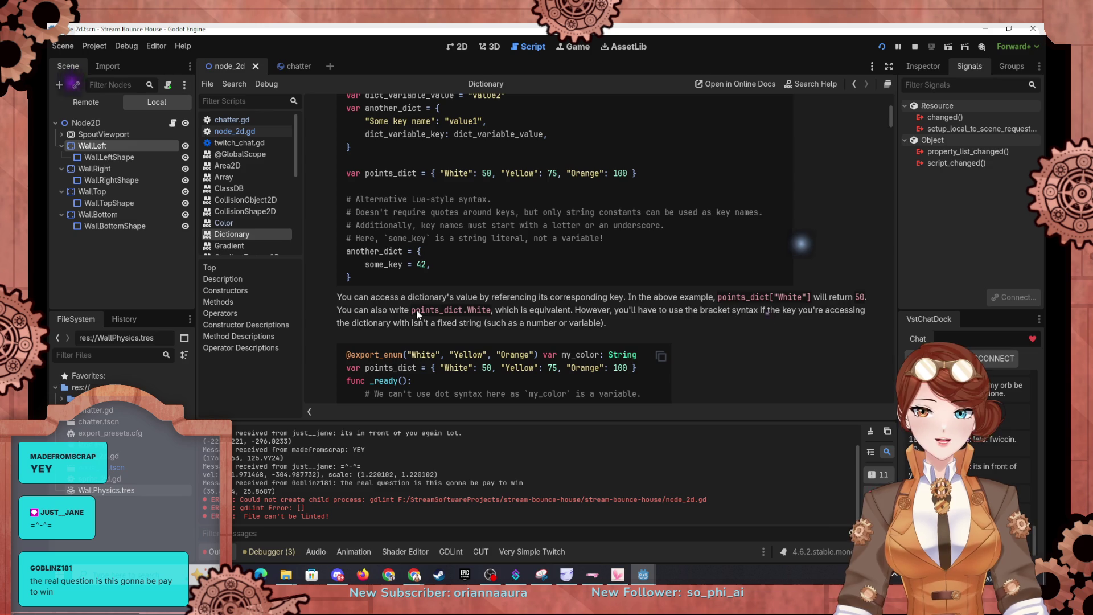
scroll(557, 330, "up", 1)
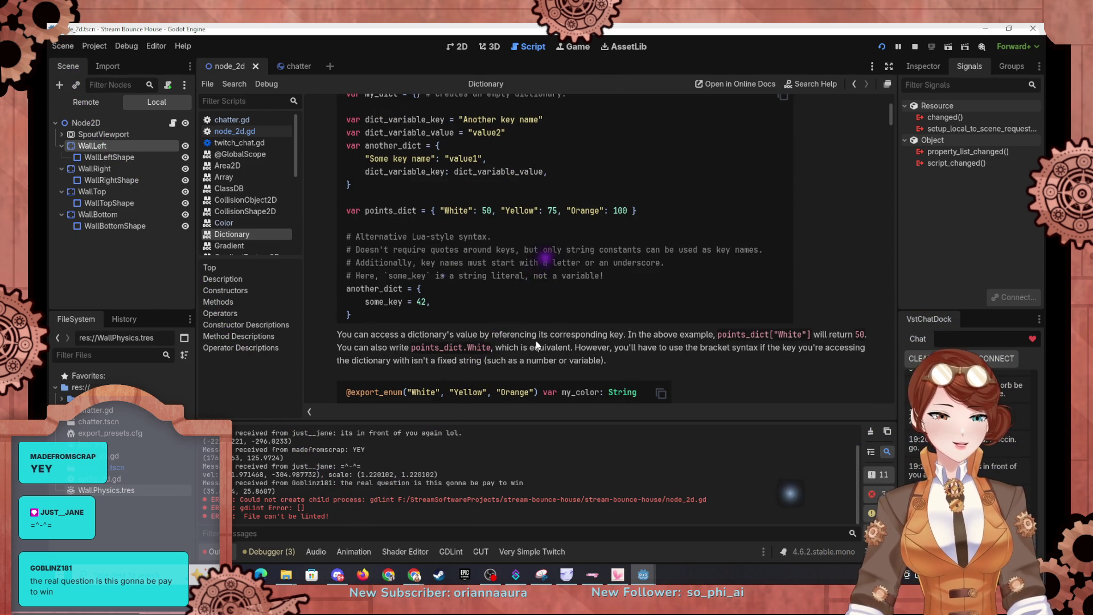
scroll(537, 344, "up", 5)
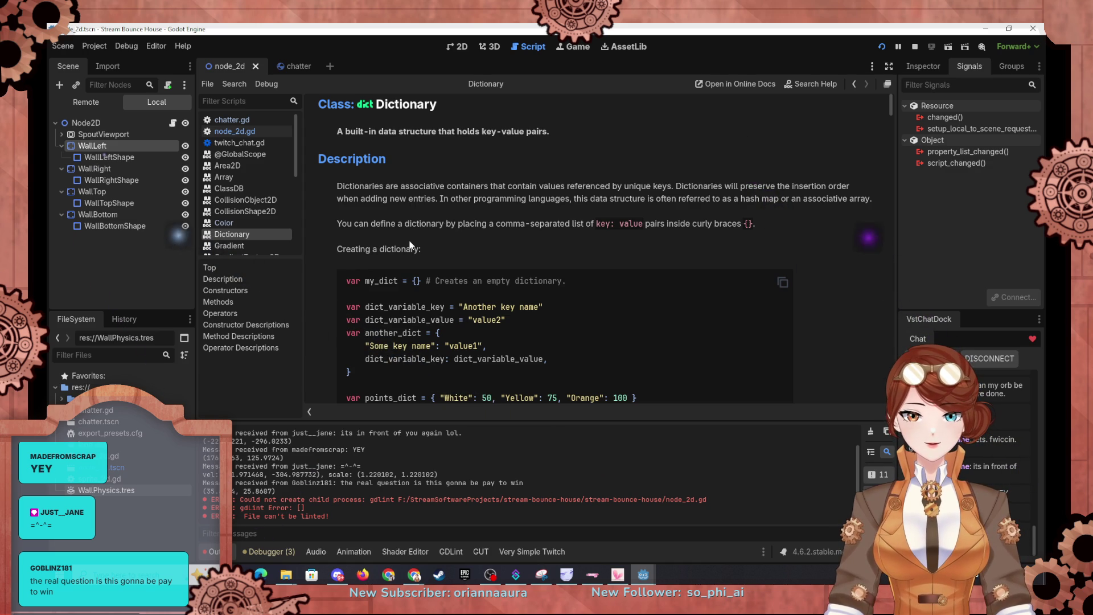
scroll(314, 298, "down", 3)
scroll(316, 299, "down", 5)
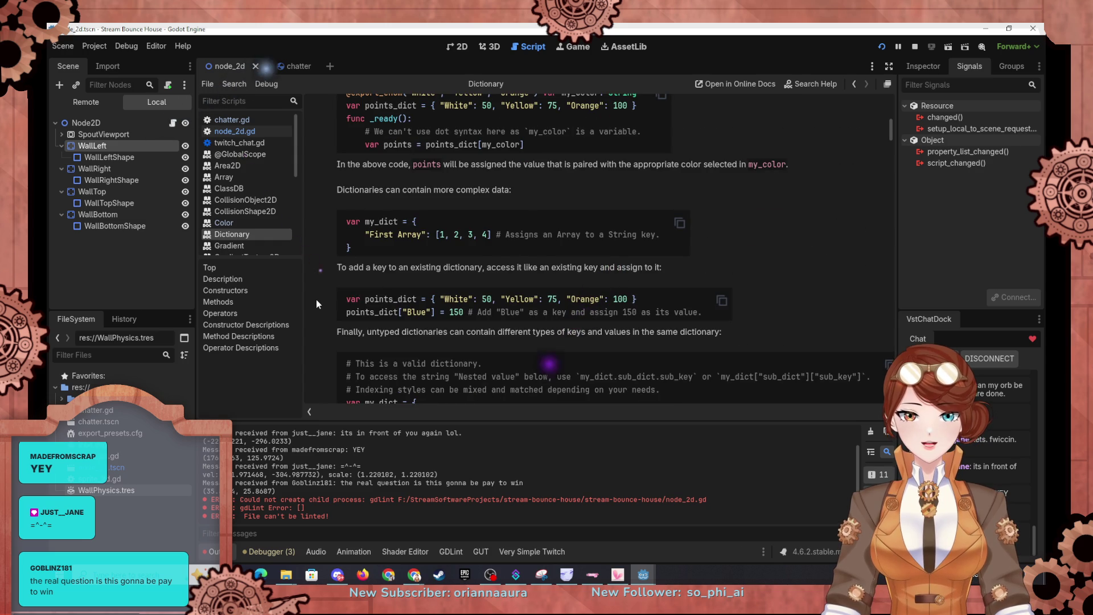
scroll(316, 298, "up", 5)
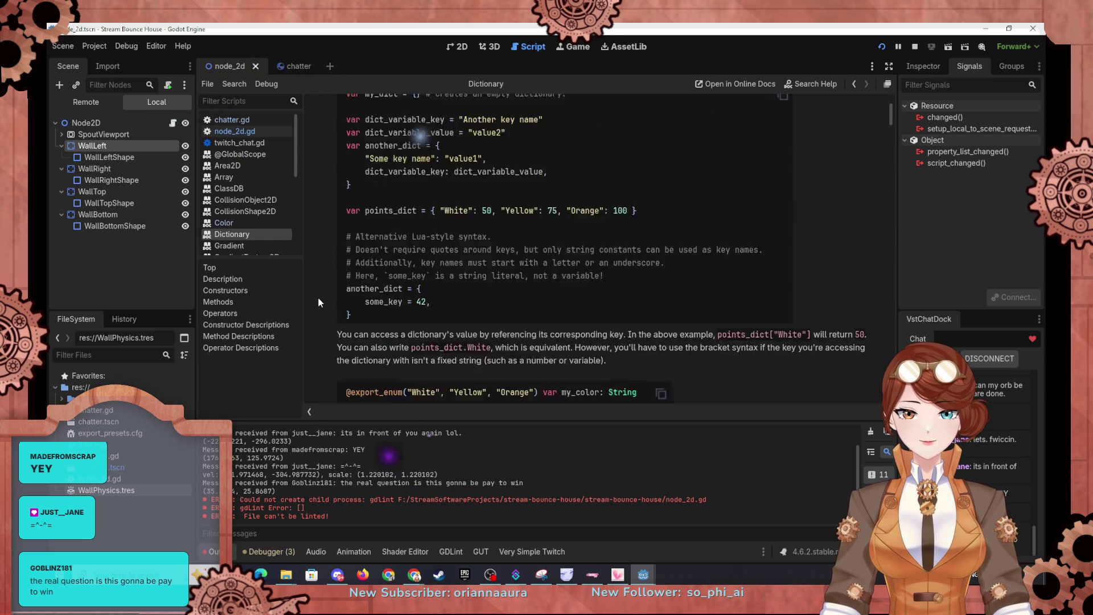
scroll(318, 296, "up", 2)
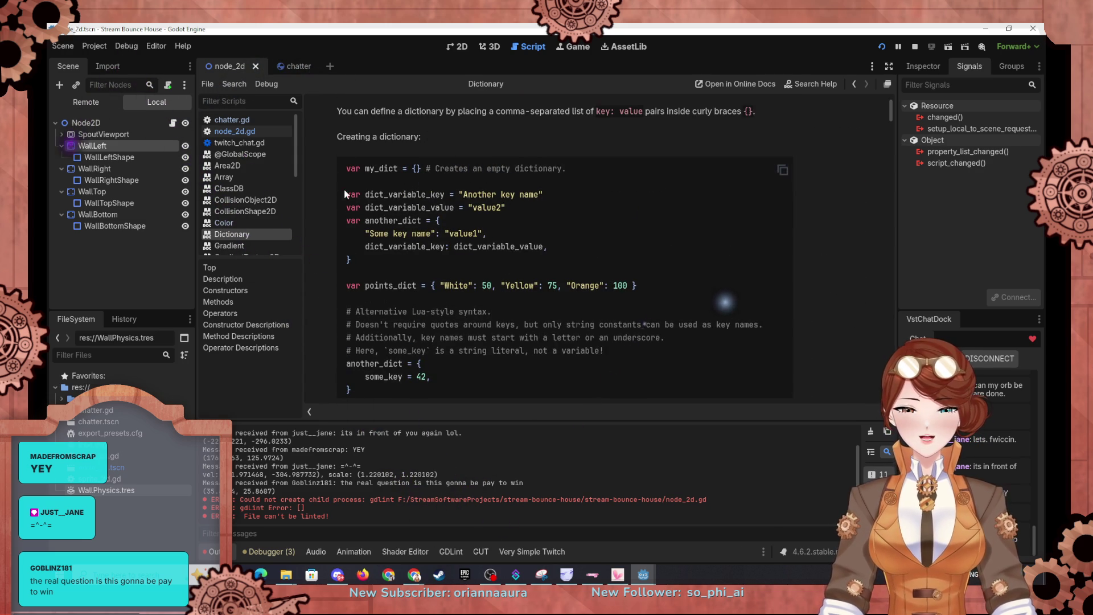
scroll(432, 259, "down", 8)
scroll(424, 310, "down", 2)
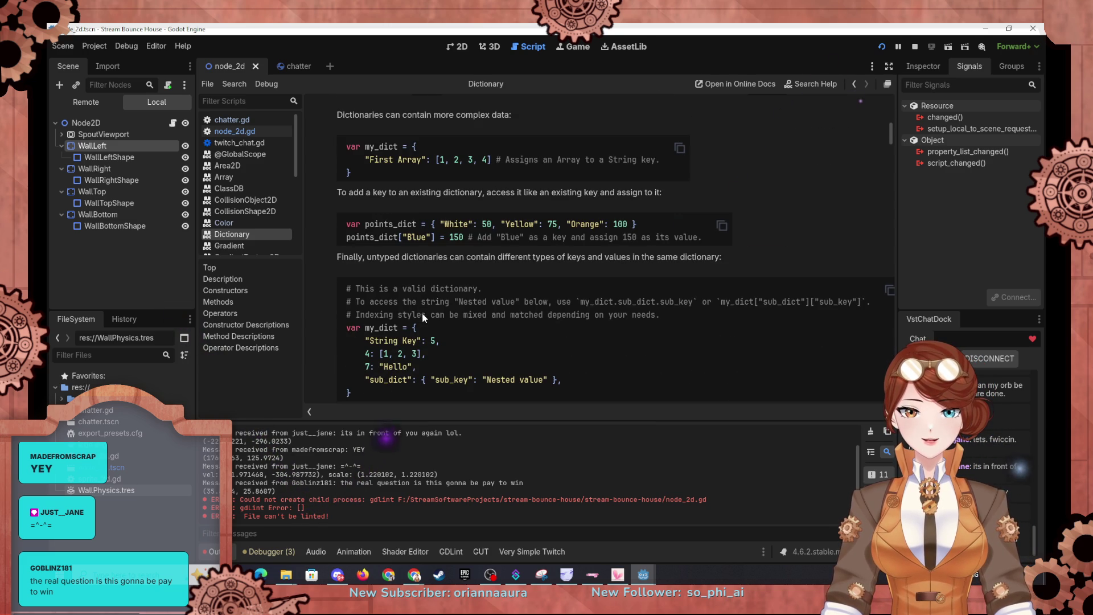
scroll(423, 317, "down", 3)
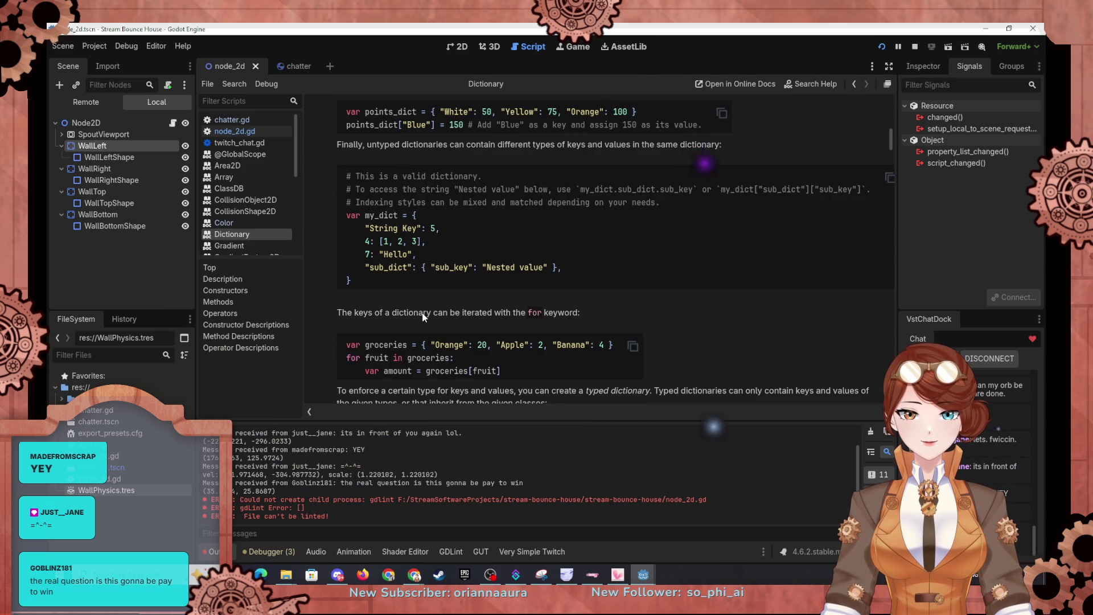
scroll(424, 318, "down", 2)
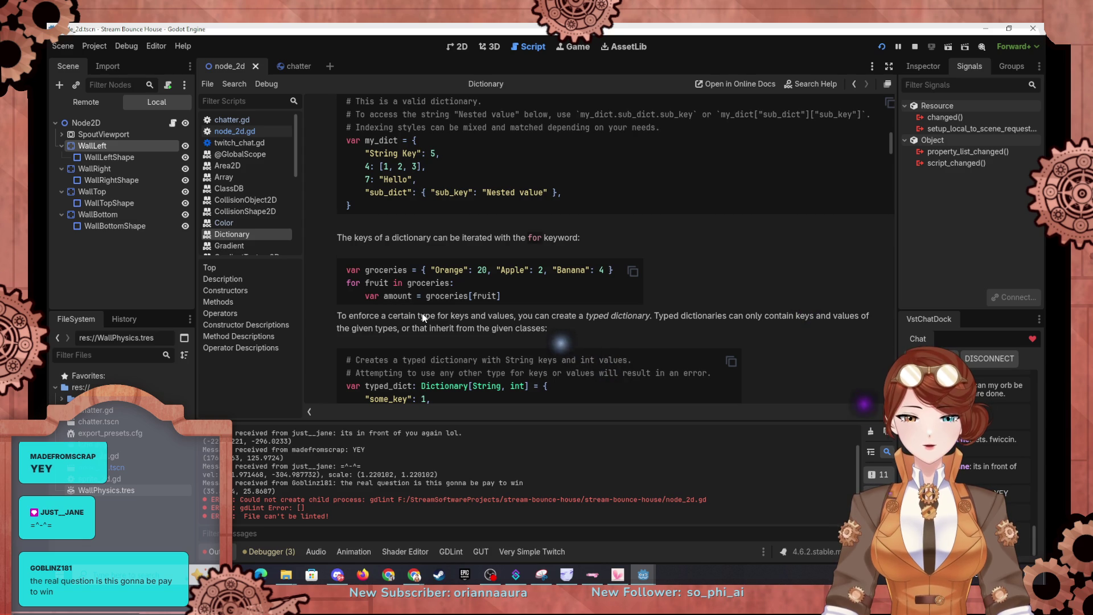
scroll(423, 317, "down", 1)
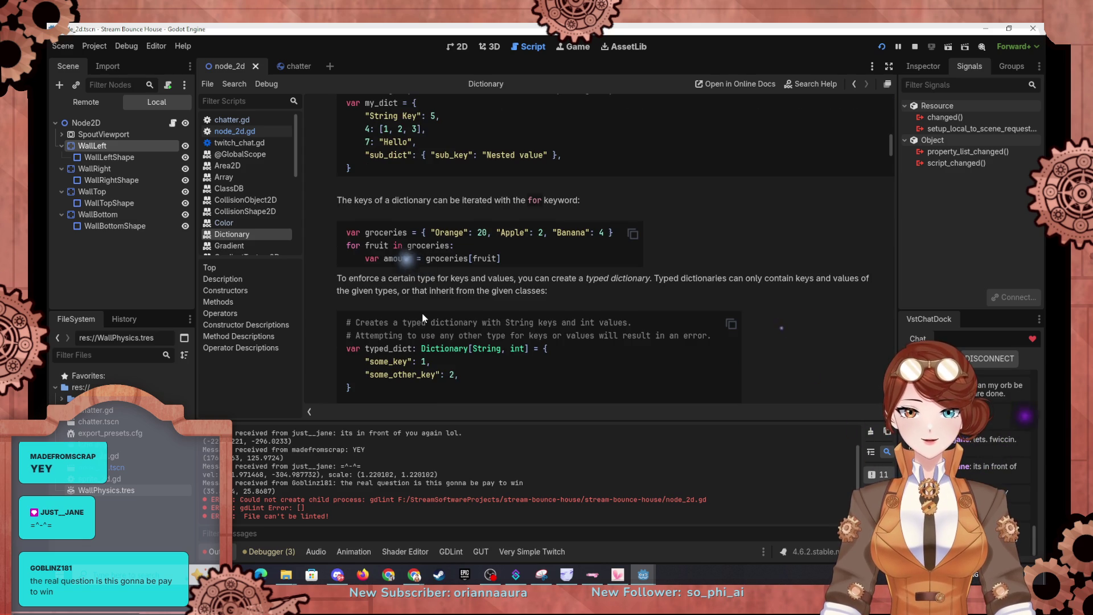